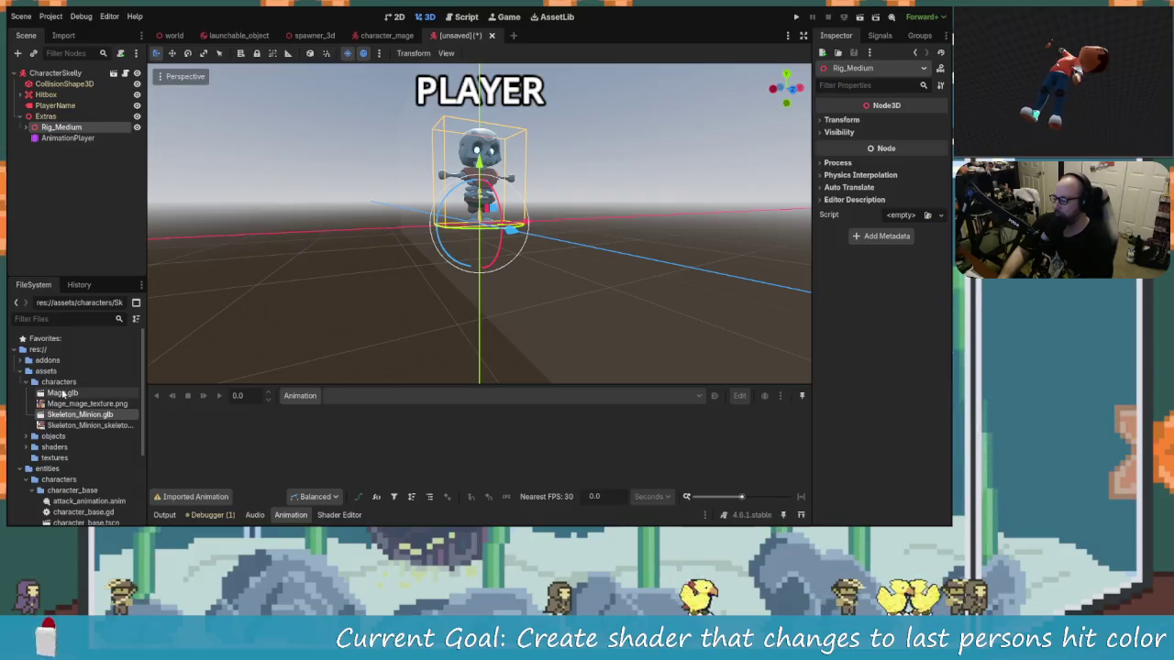
# Select Skeleton_Minion.glb in the FileSystem, then the AnimationPlayer node in the Scene tree.
pyautogui.click(86, 415)
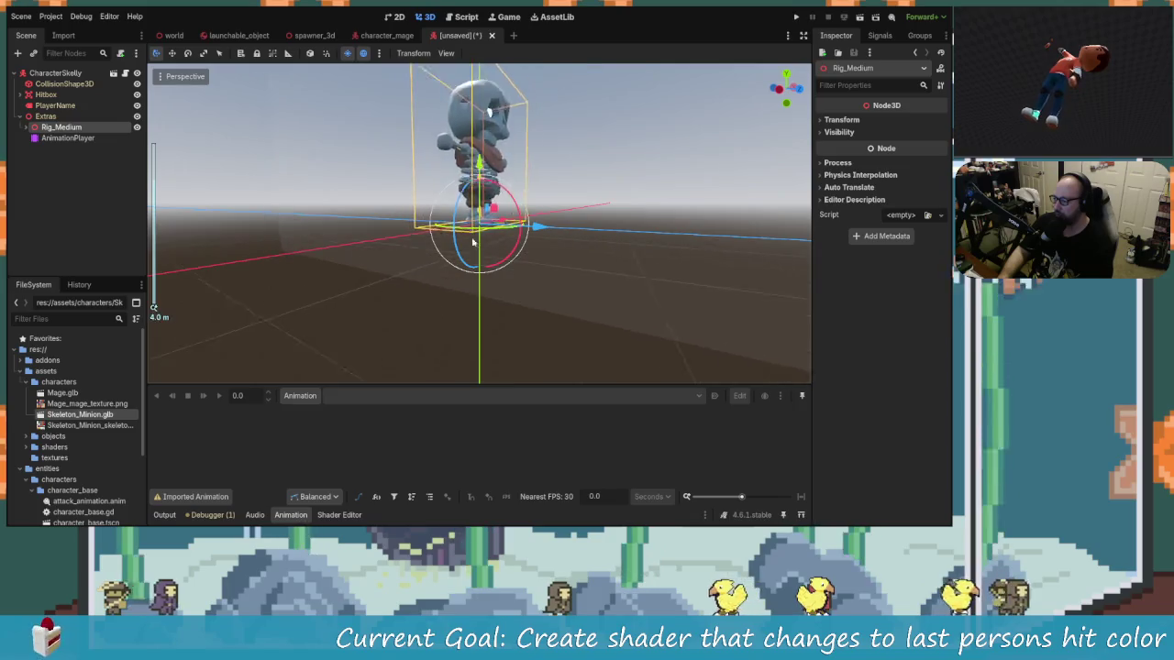
pyautogui.scroll(2, 229, 211)
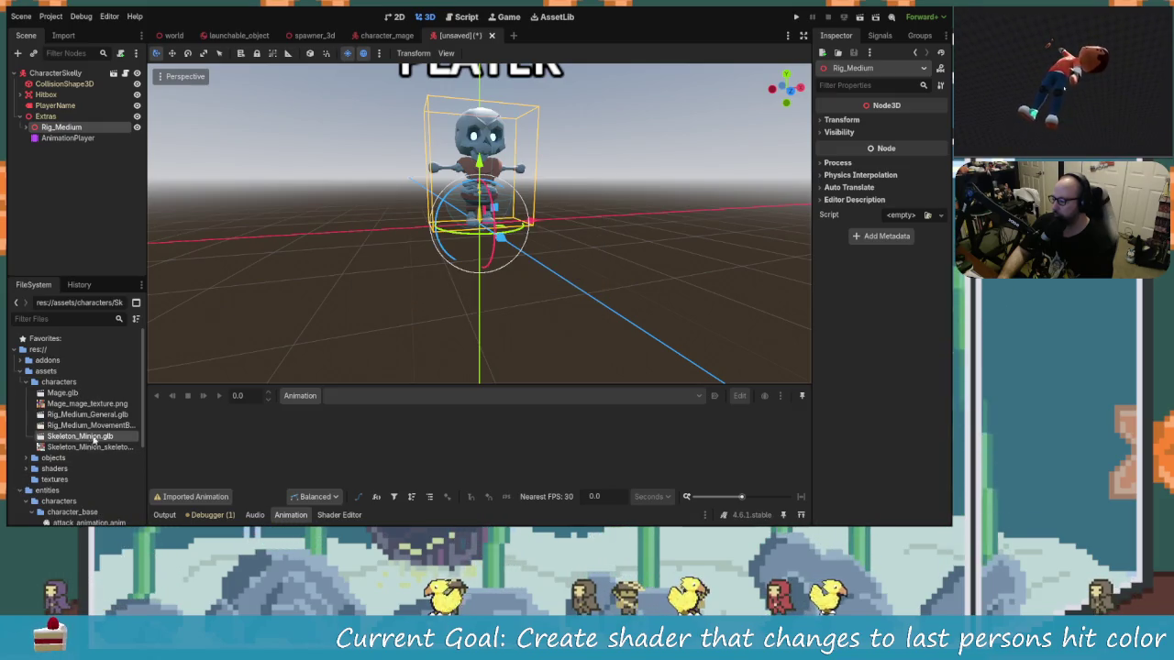
pyautogui.click(81, 437)
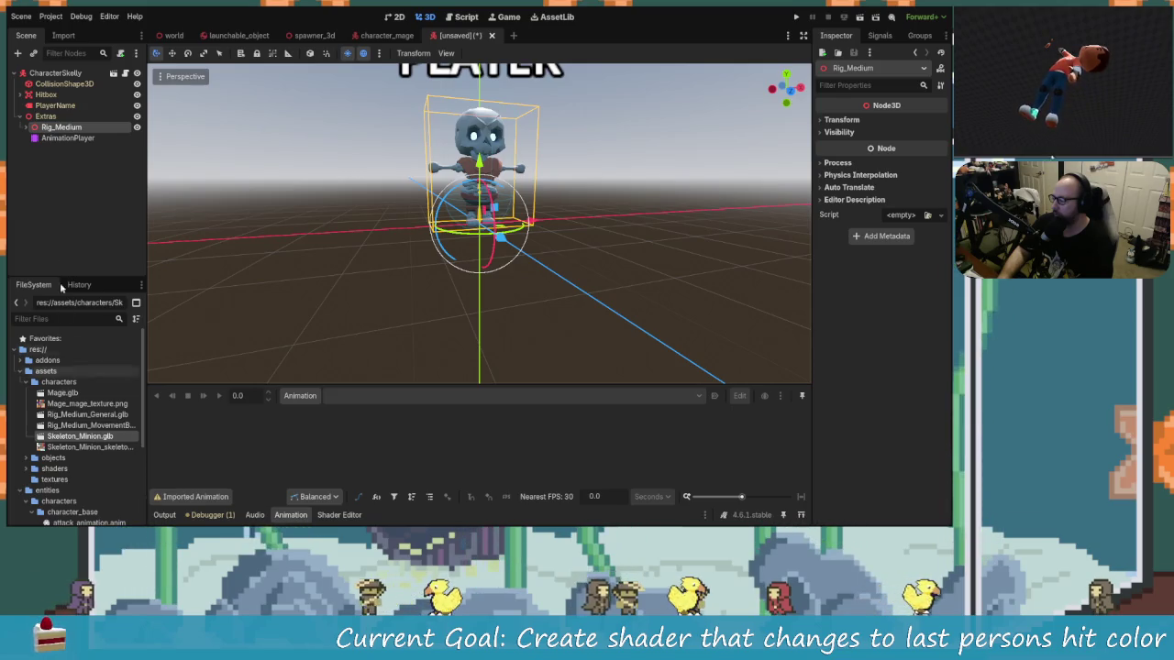
pyautogui.click(55, 172)
pyautogui.doubleClick(68, 138)
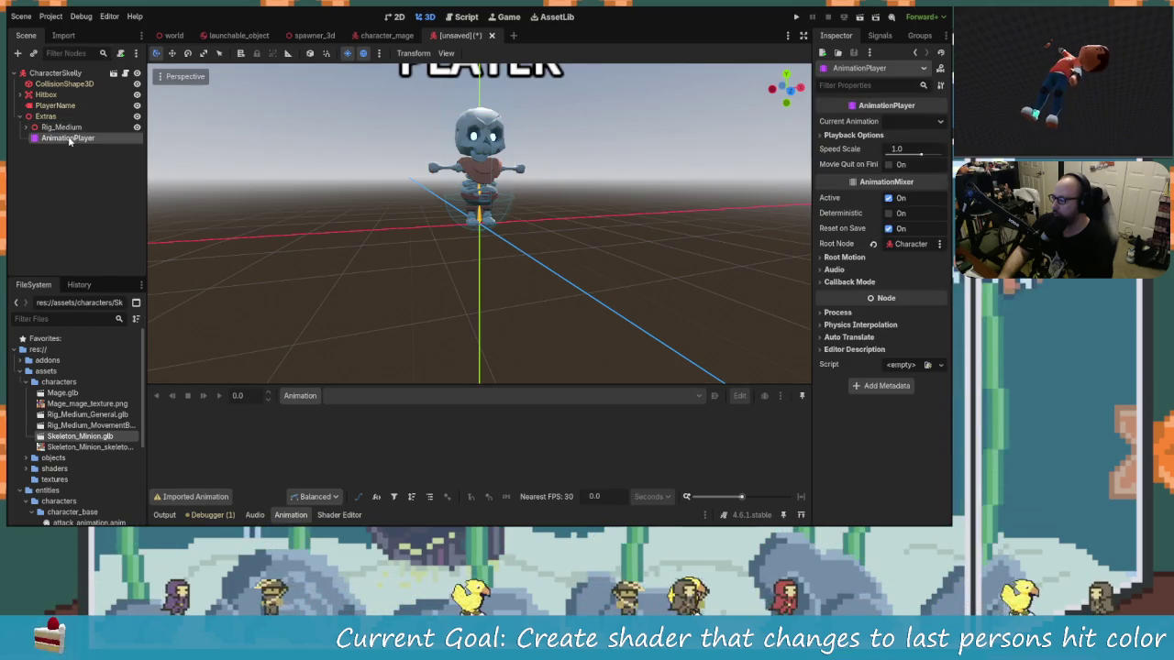
pyautogui.press('Escape')
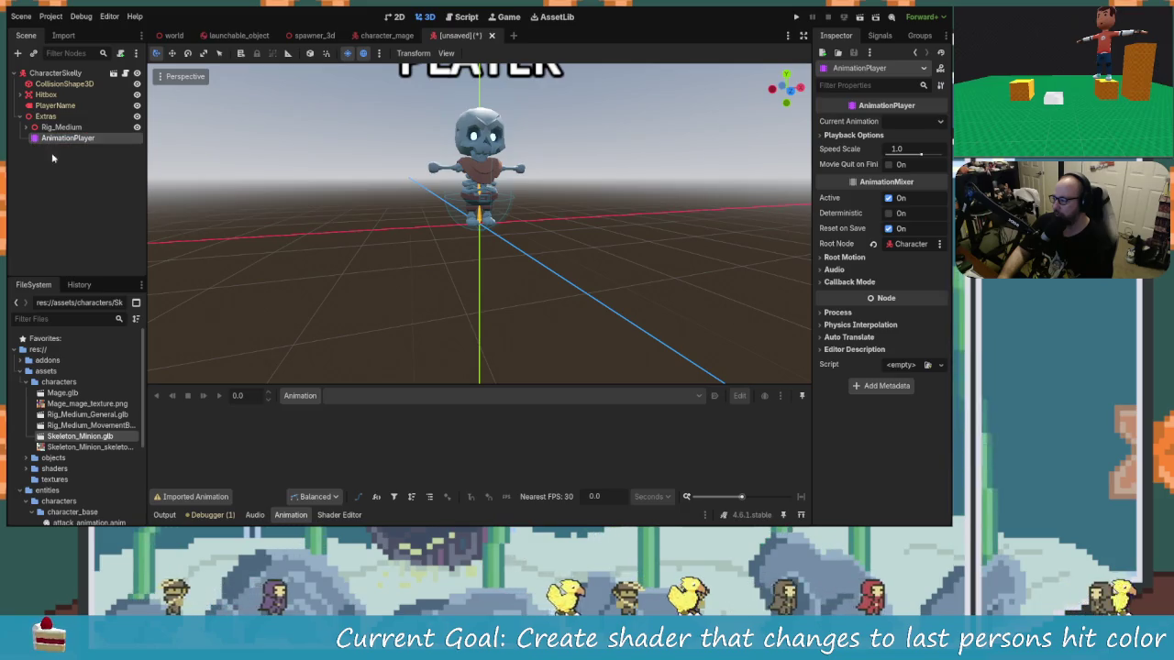
pyautogui.click(312, 397)
pyautogui.click(352, 430)
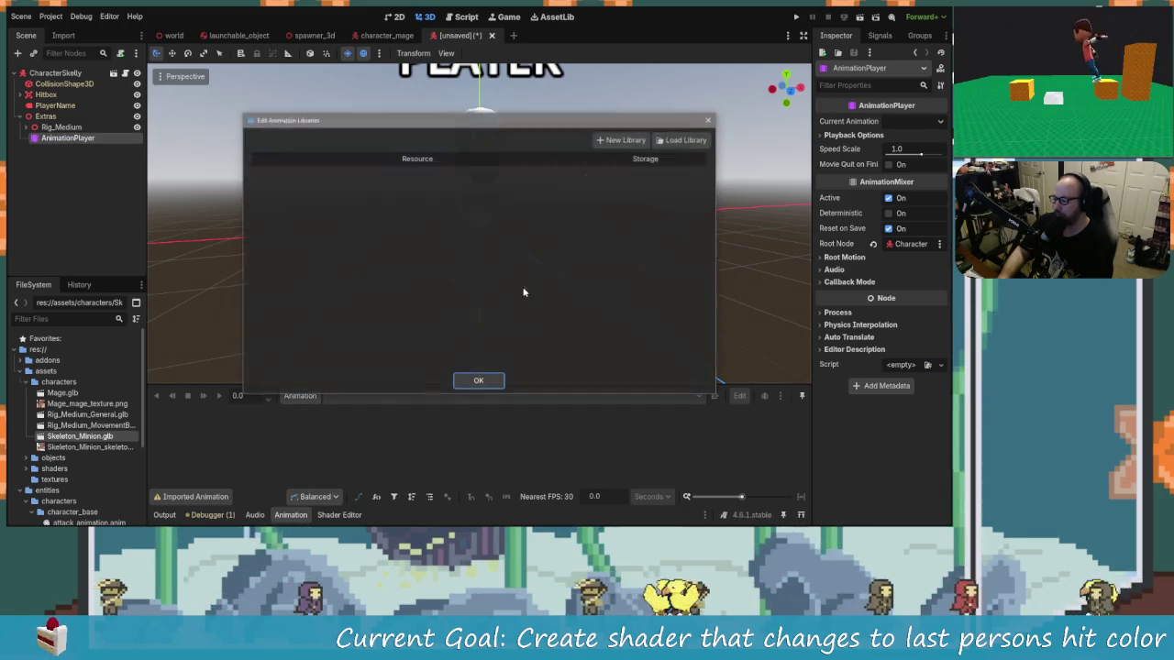
pyautogui.click(681, 140)
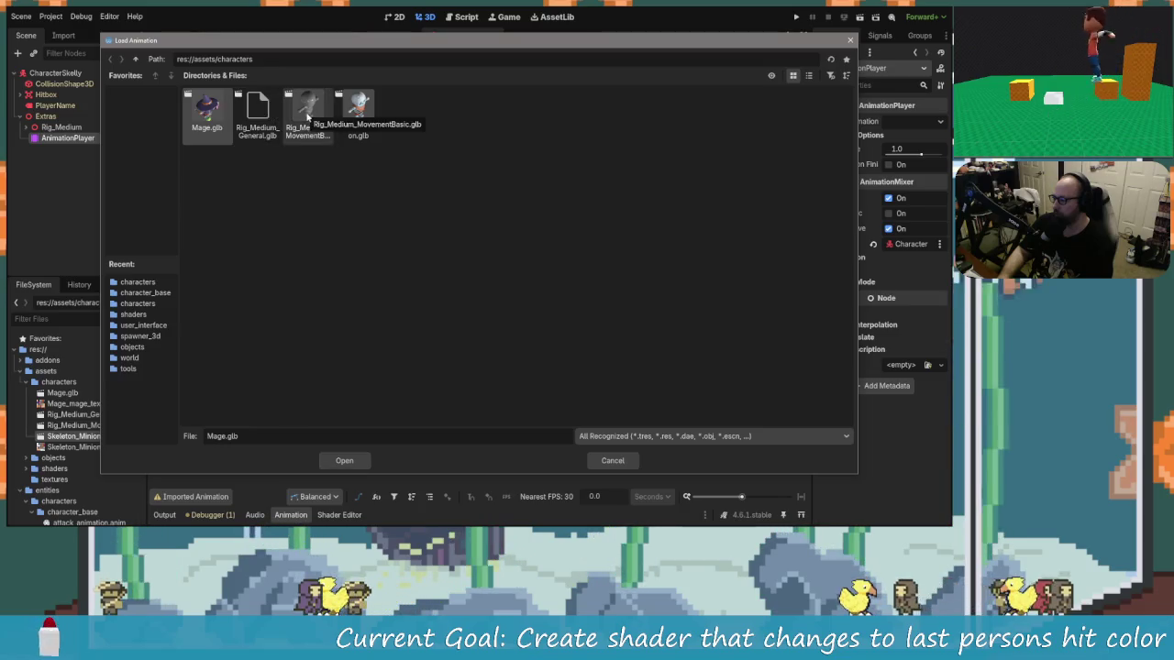
pyautogui.click(308, 116)
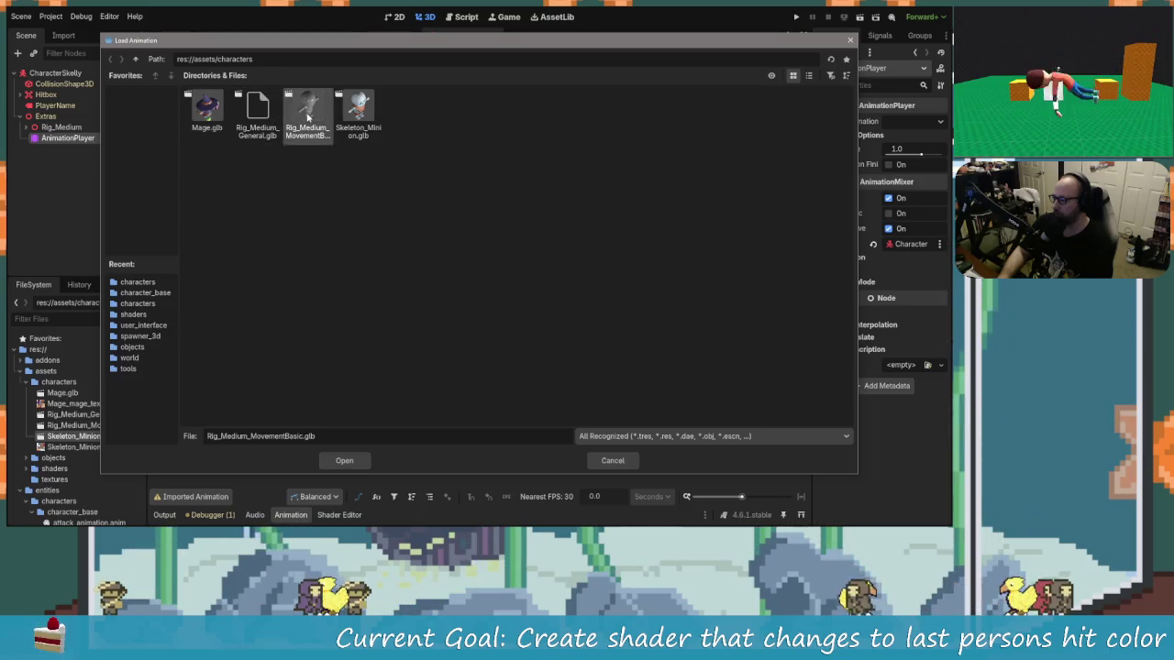
pyautogui.click(345, 461)
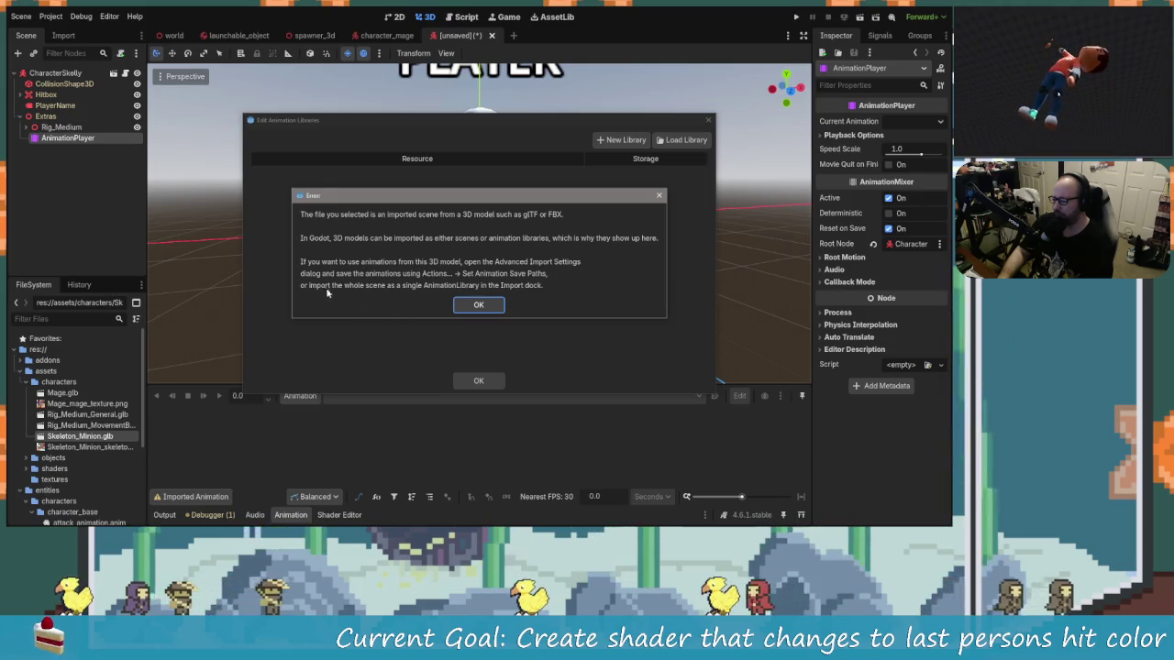
pyautogui.click(477, 305)
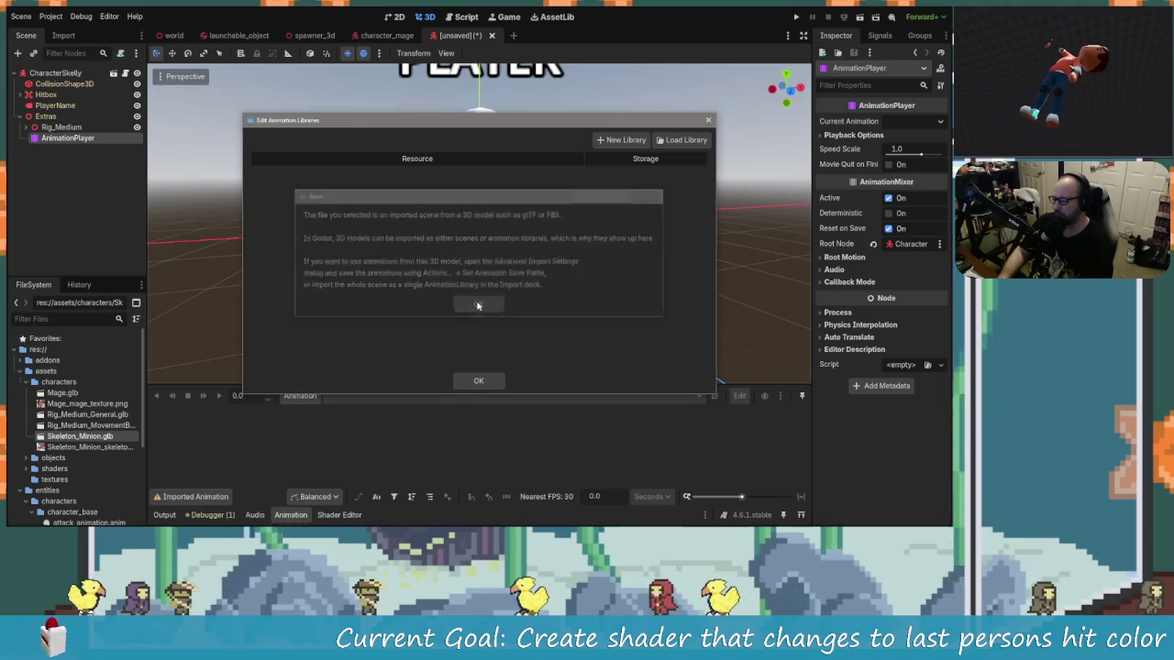
pyautogui.click(489, 381)
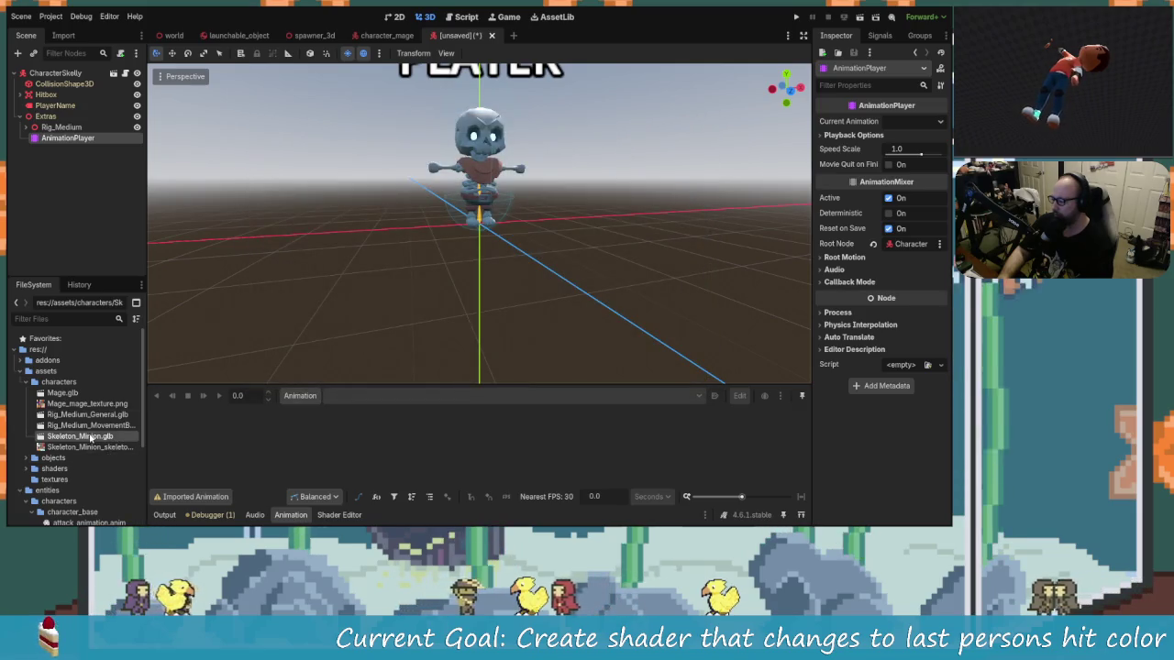
# Open Rig_Medium_General.glb's import settings and choose Set Animation Save Paths.
pyautogui.doubleClick(86, 437)
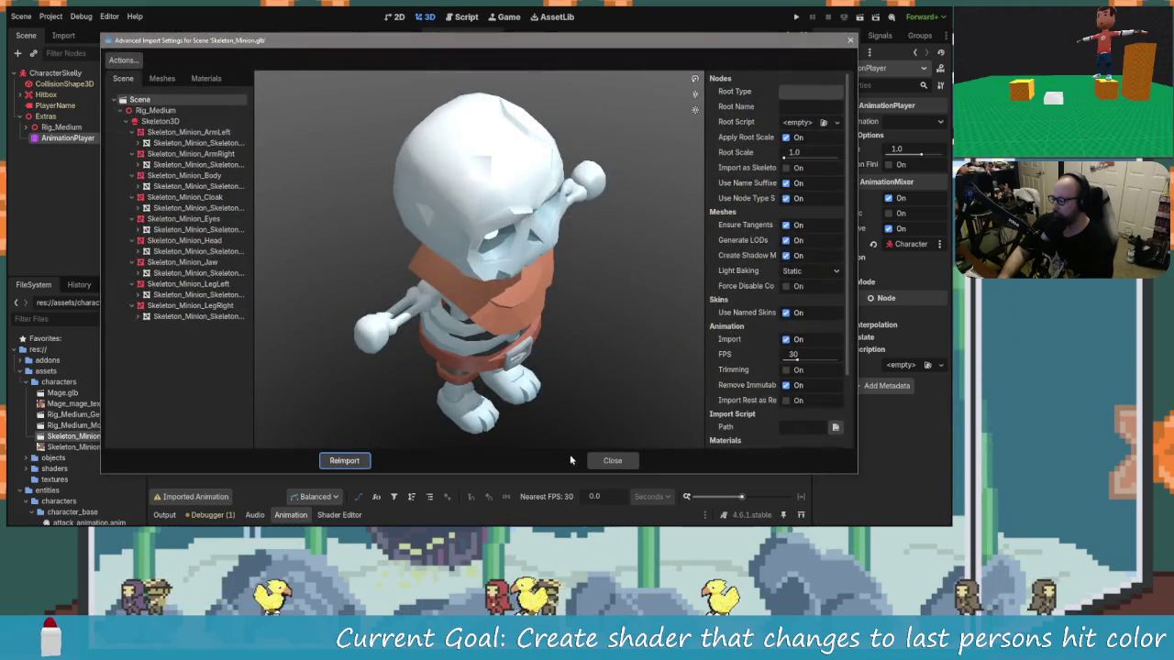
pyautogui.click(612, 460)
pyautogui.doubleClick(101, 414)
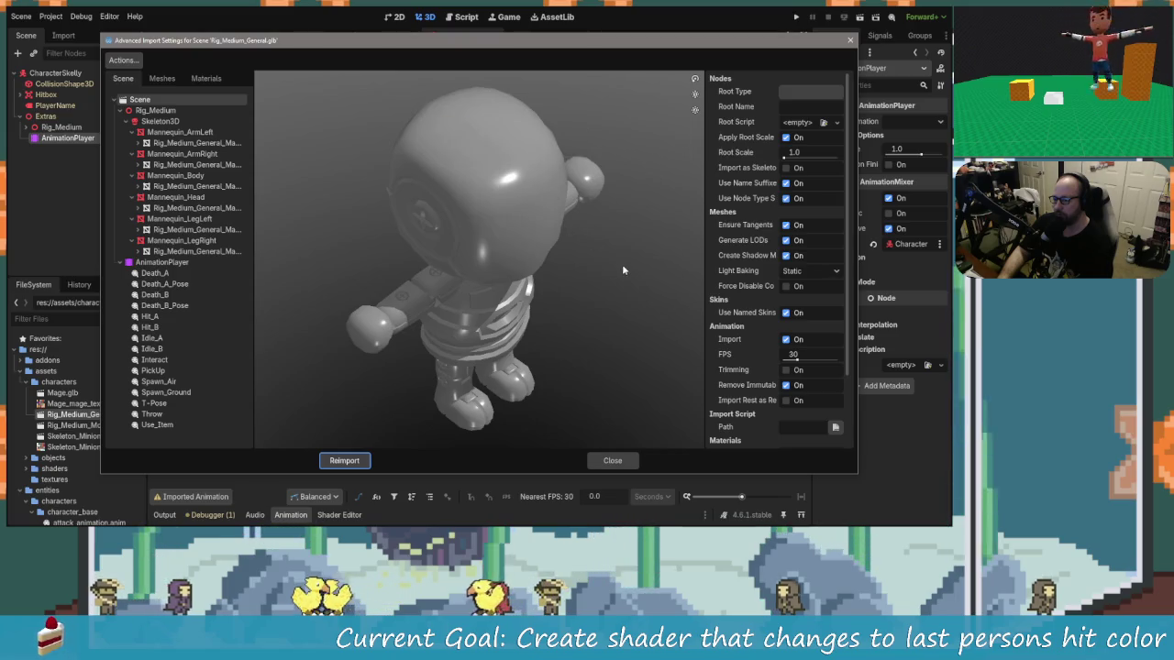
pyautogui.click(123, 60)
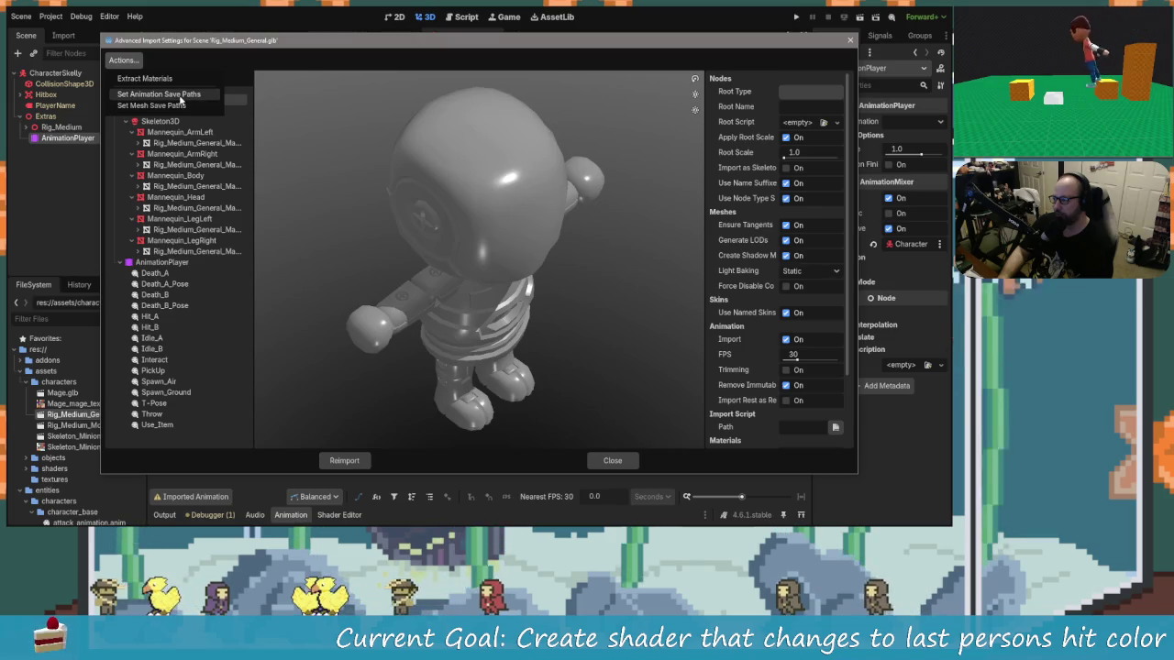
pyautogui.click(158, 95)
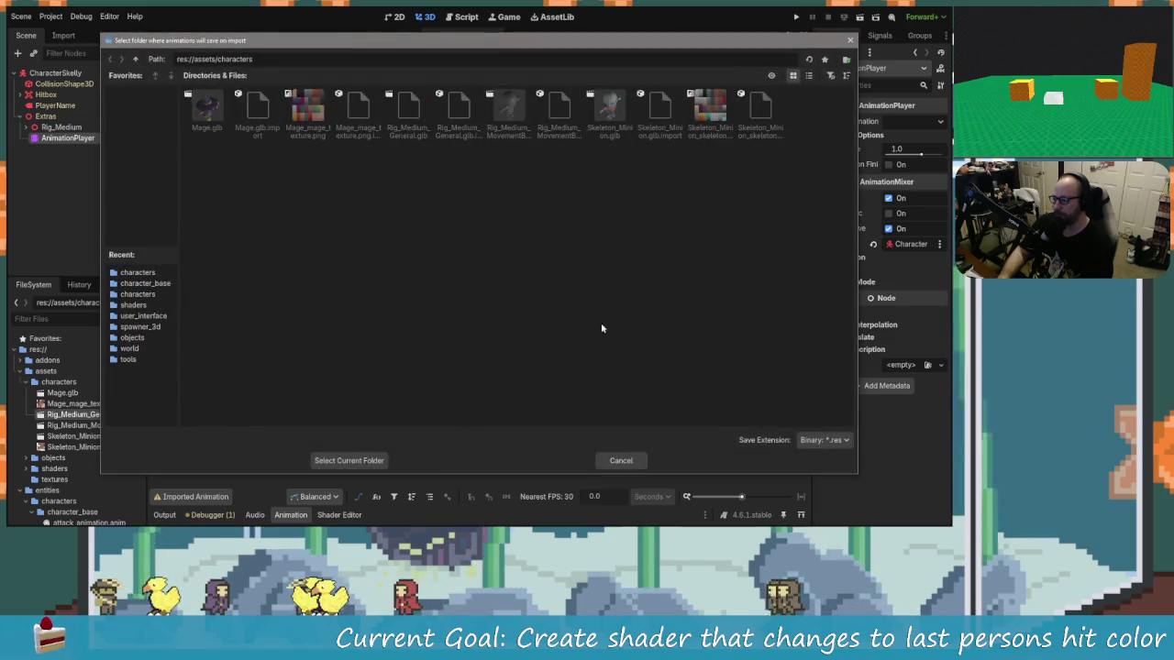
# Set the animation save folder to res://assets/characters, then check and close MovementBasic's import settings.
pyautogui.click(137, 59)
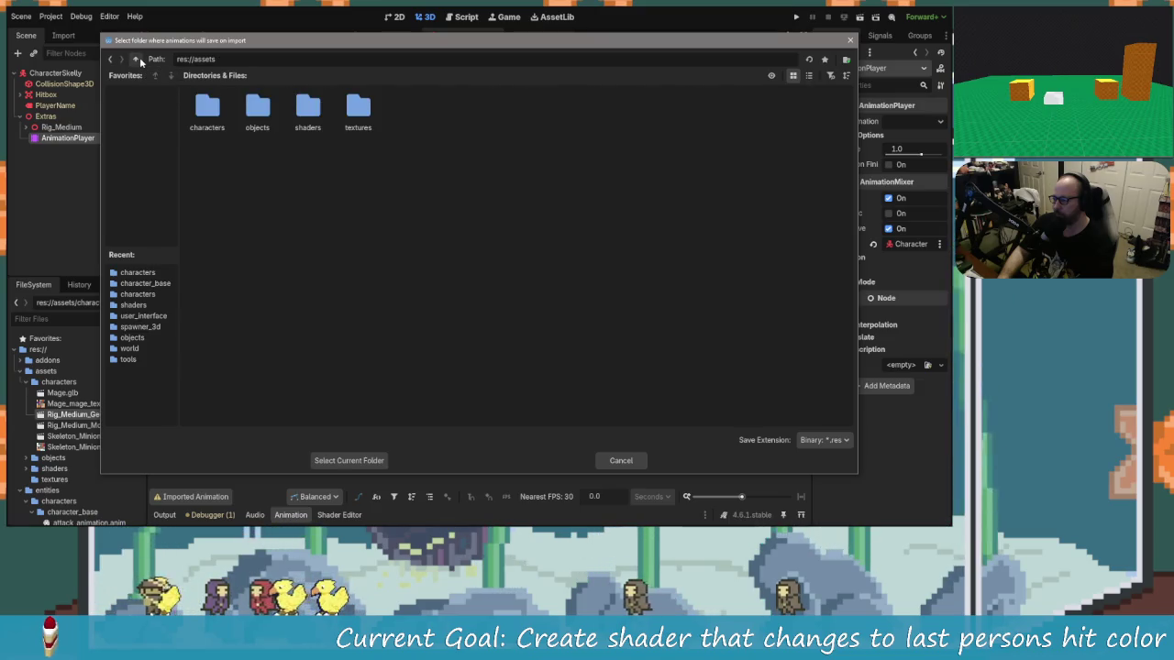
pyautogui.doubleClick(207, 110)
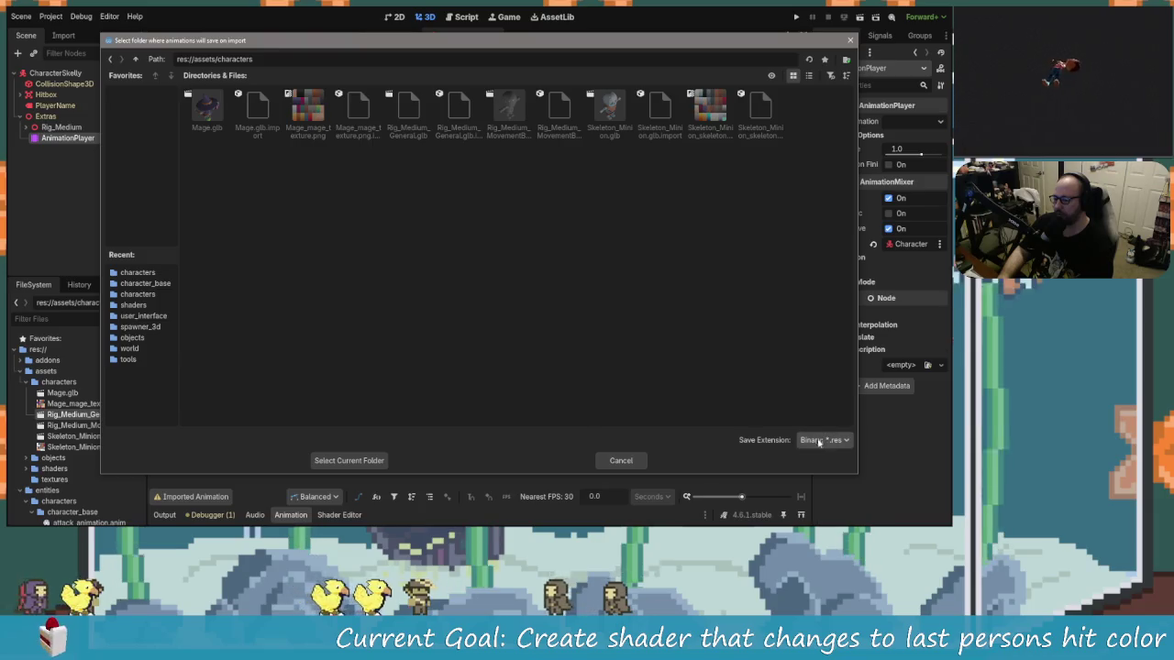
pyautogui.click(378, 463)
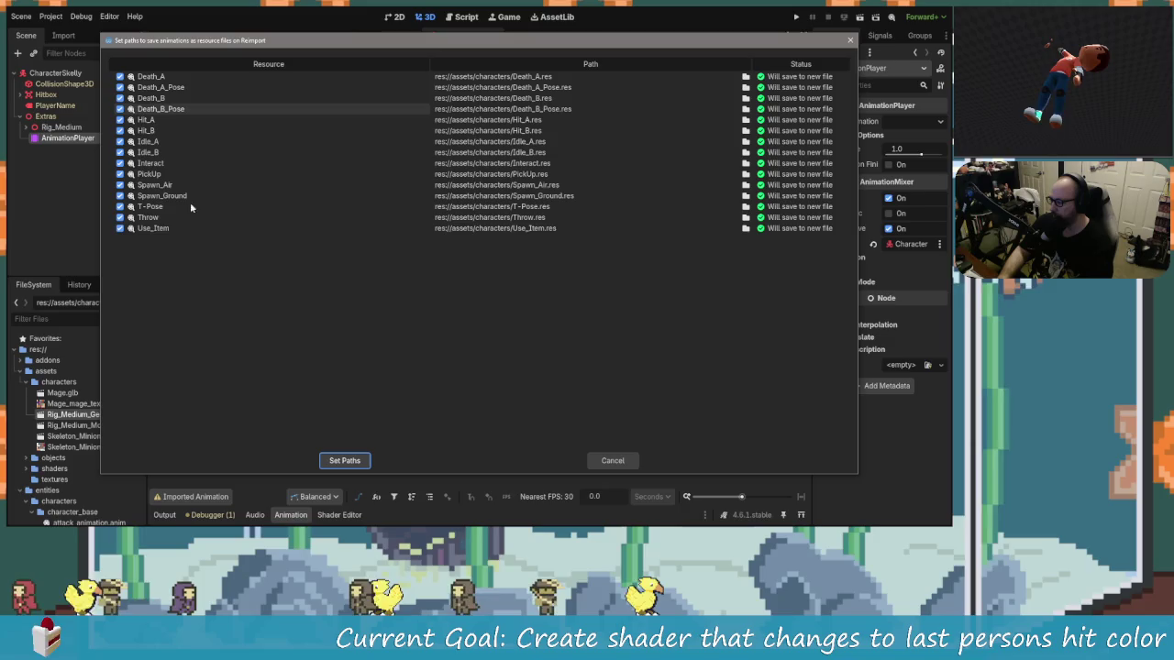
pyautogui.click(613, 460)
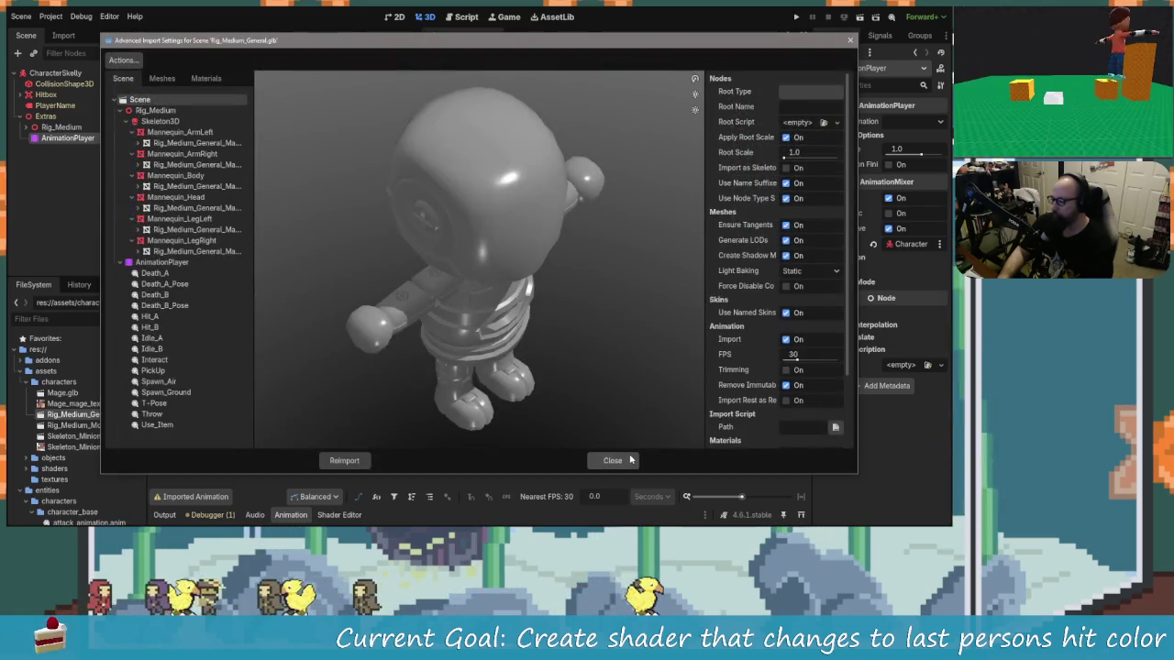
pyautogui.click(611, 460)
pyautogui.doubleClick(87, 425)
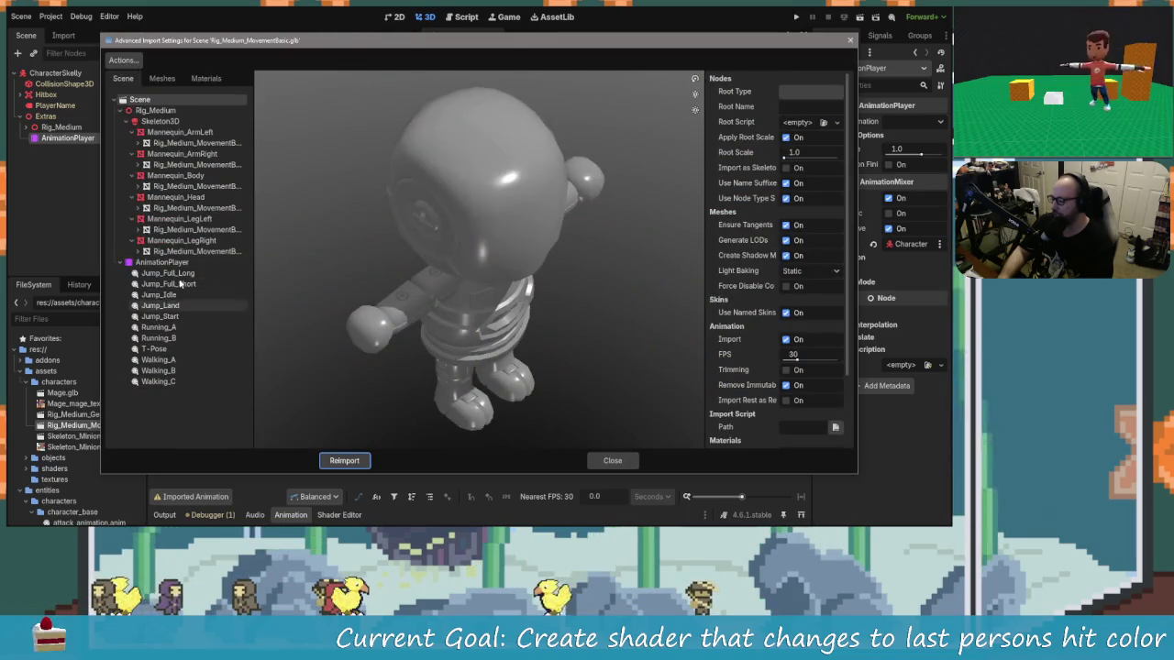
pyautogui.click(612, 460)
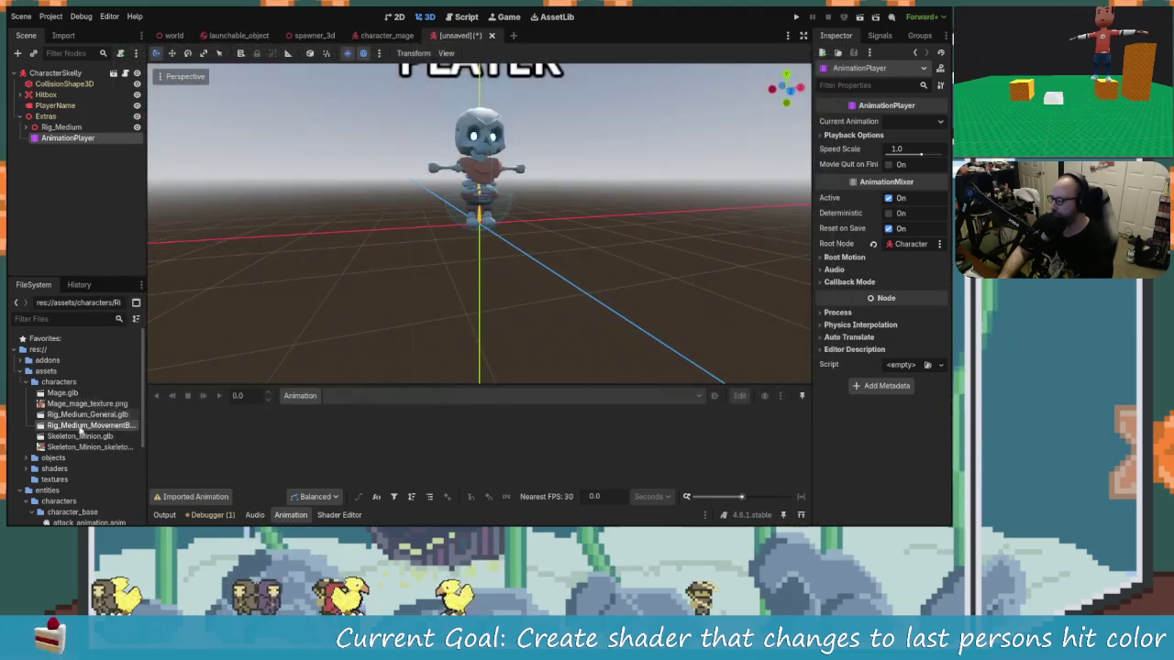
# Reopen Rig_Medium_General.glb's import settings and preview the Hit_A and Interact animations.
pyautogui.doubleClick(63, 414)
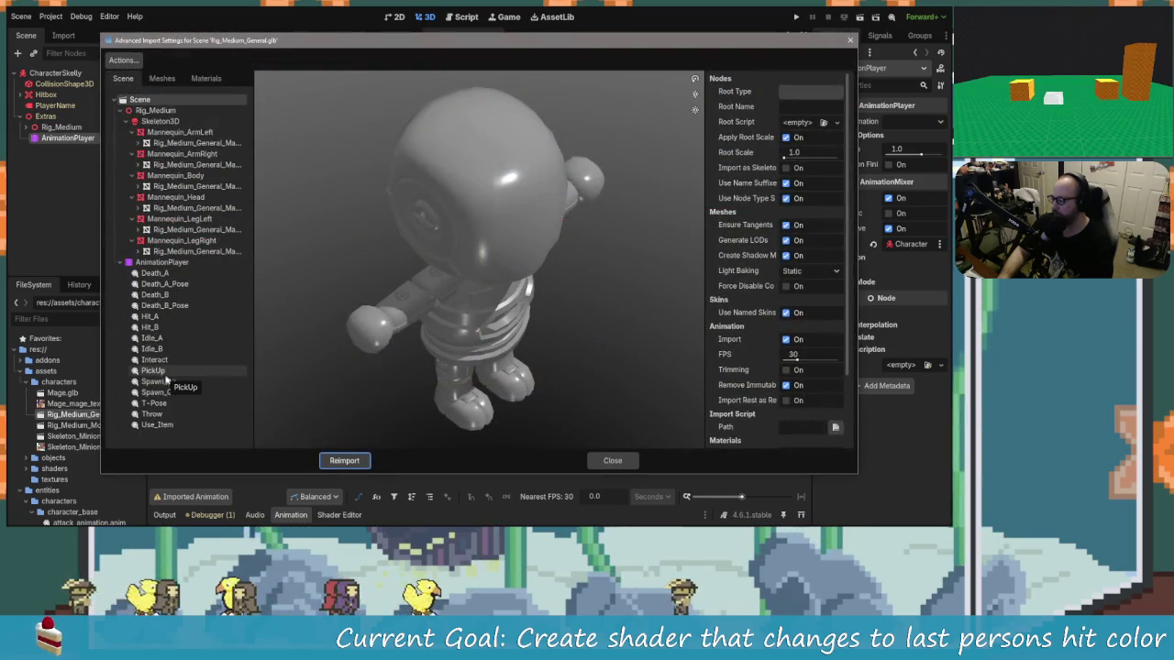
pyautogui.click(152, 318)
pyautogui.click(266, 440)
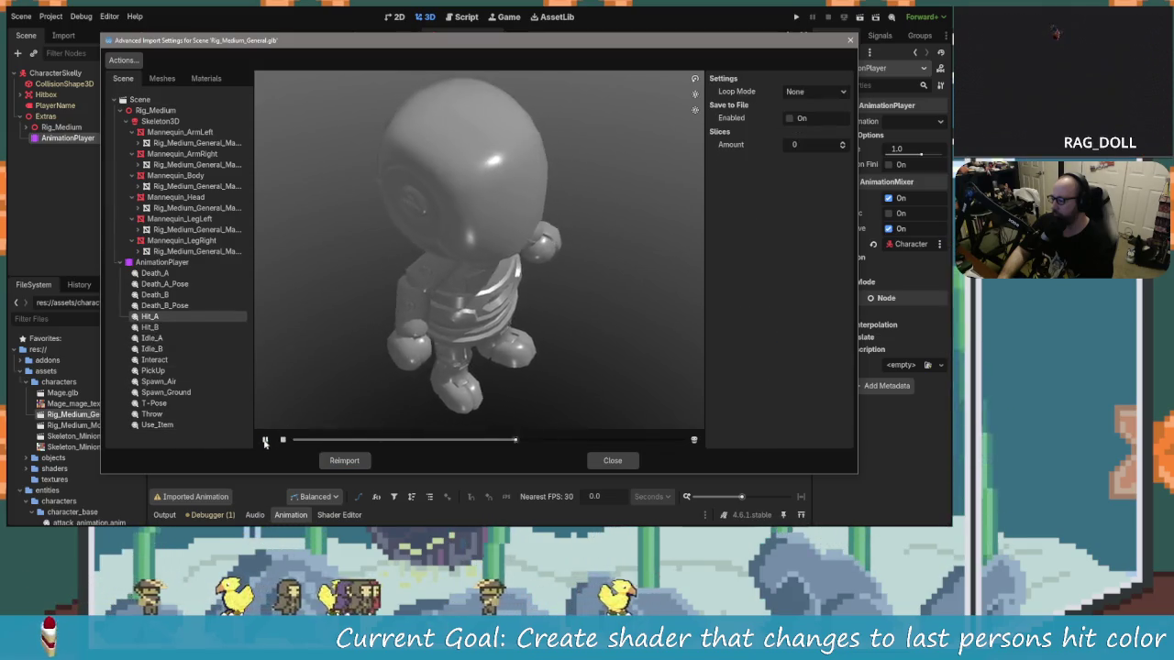
pyautogui.click(158, 359)
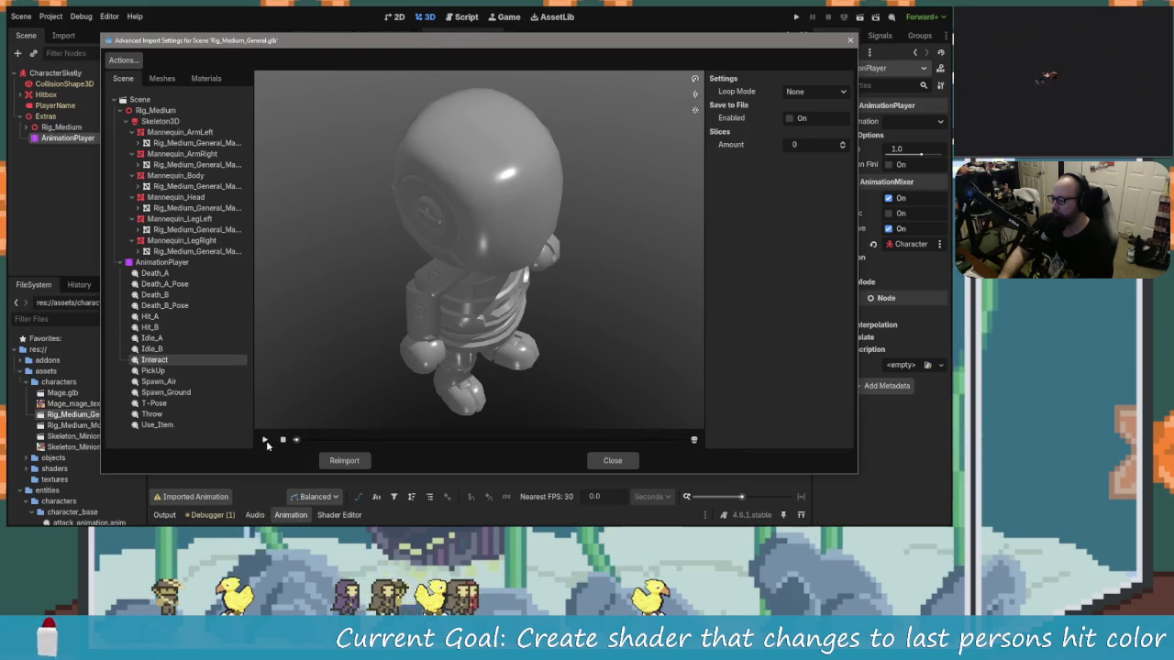
pyautogui.click(265, 440)
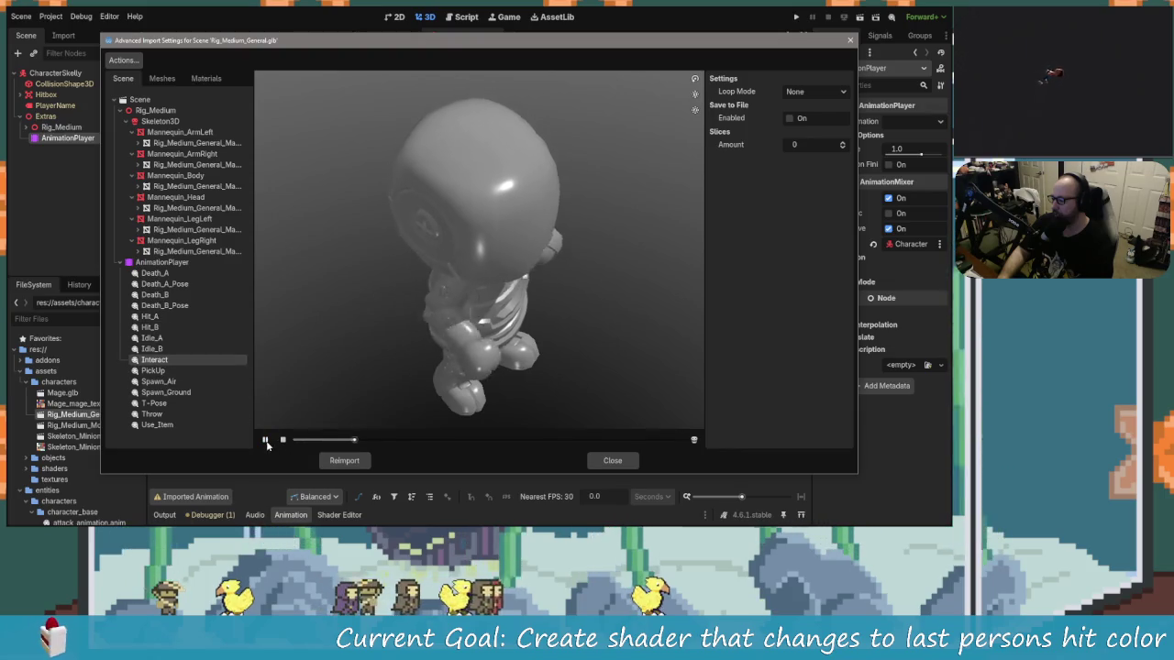
pyautogui.click(151, 316)
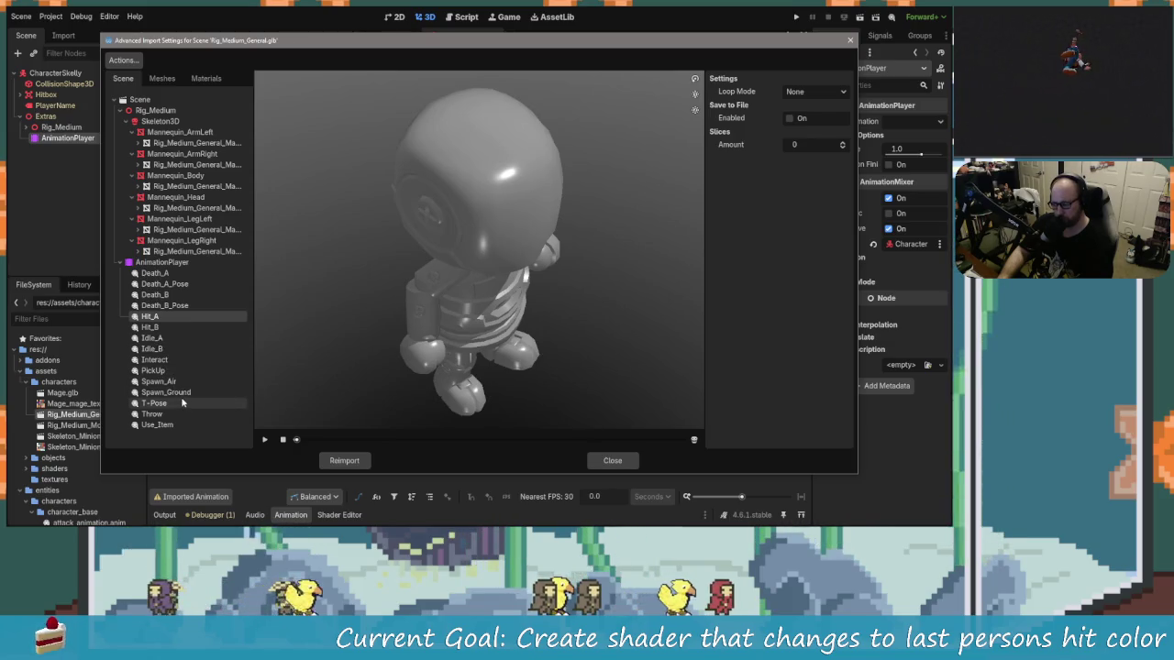
# Preview the Throw and Use_Item animations, replaying Throw.
pyautogui.click(175, 414)
pyautogui.click(265, 440)
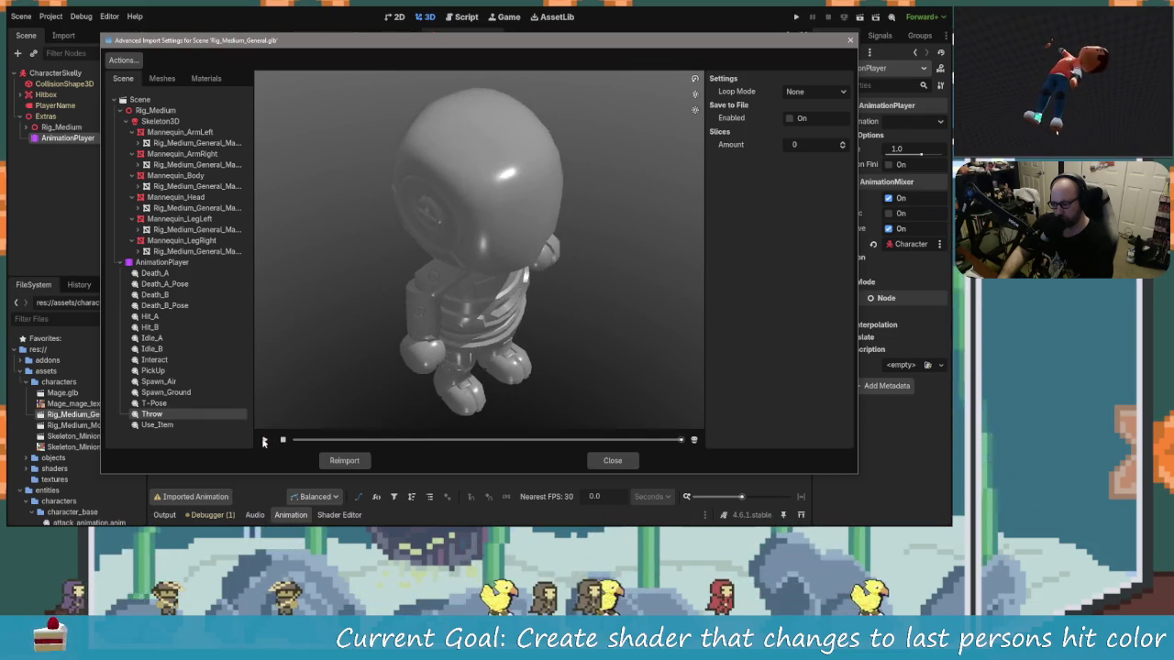
pyautogui.click(264, 440)
pyautogui.click(171, 424)
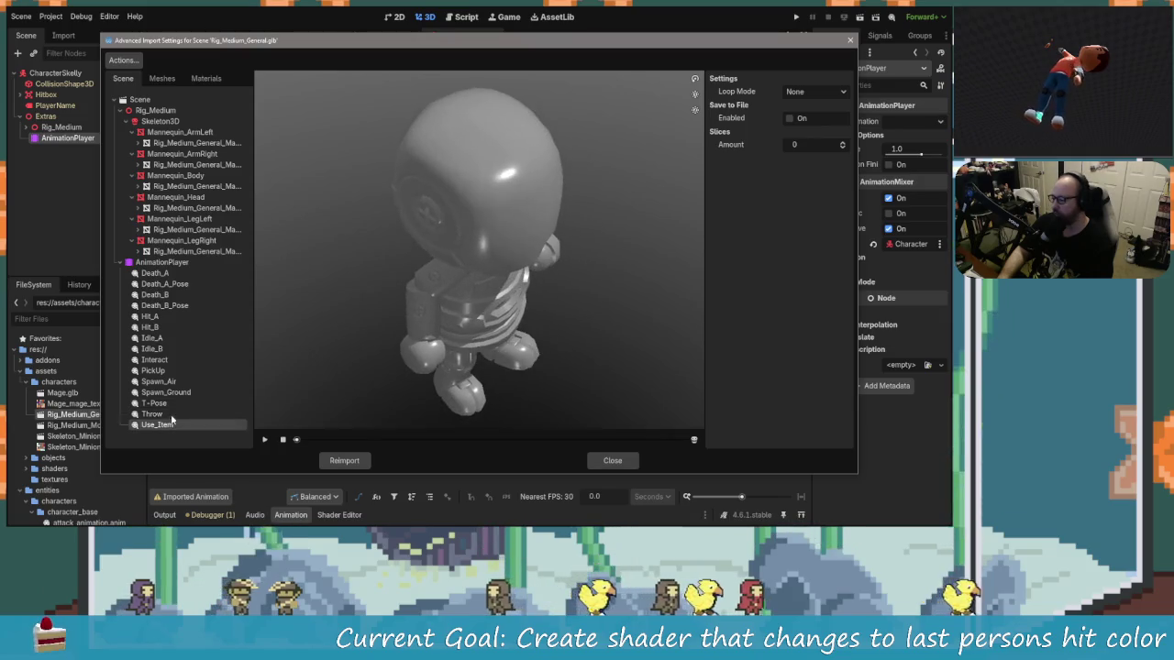
pyautogui.click(265, 442)
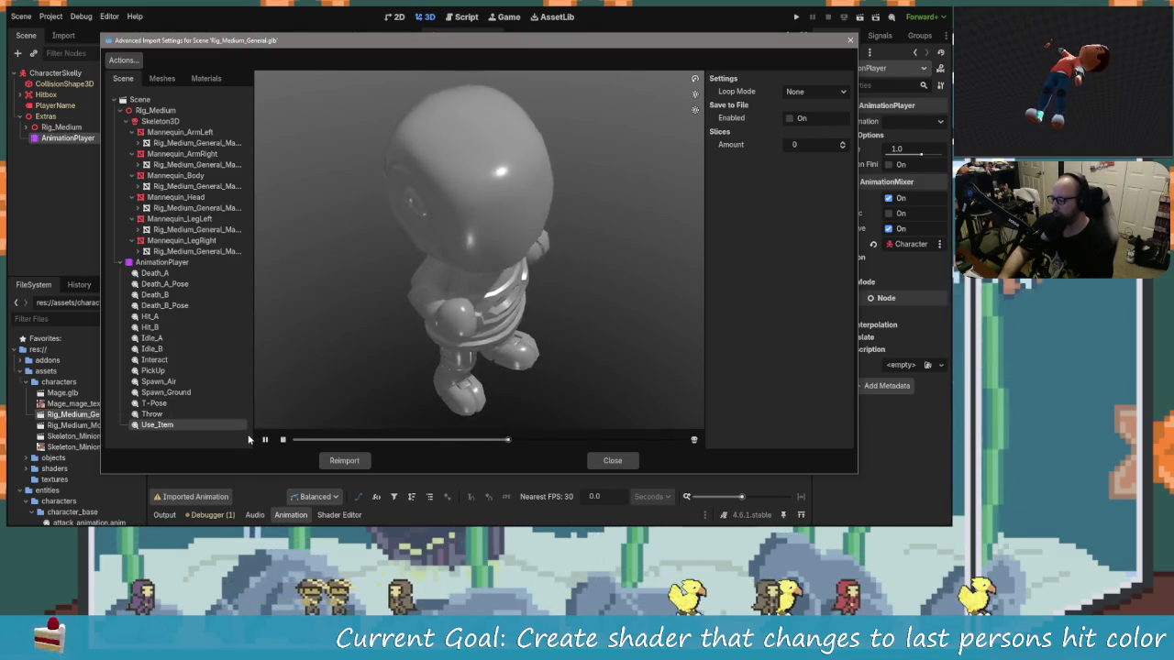
pyautogui.press('Up')
pyautogui.click(265, 440)
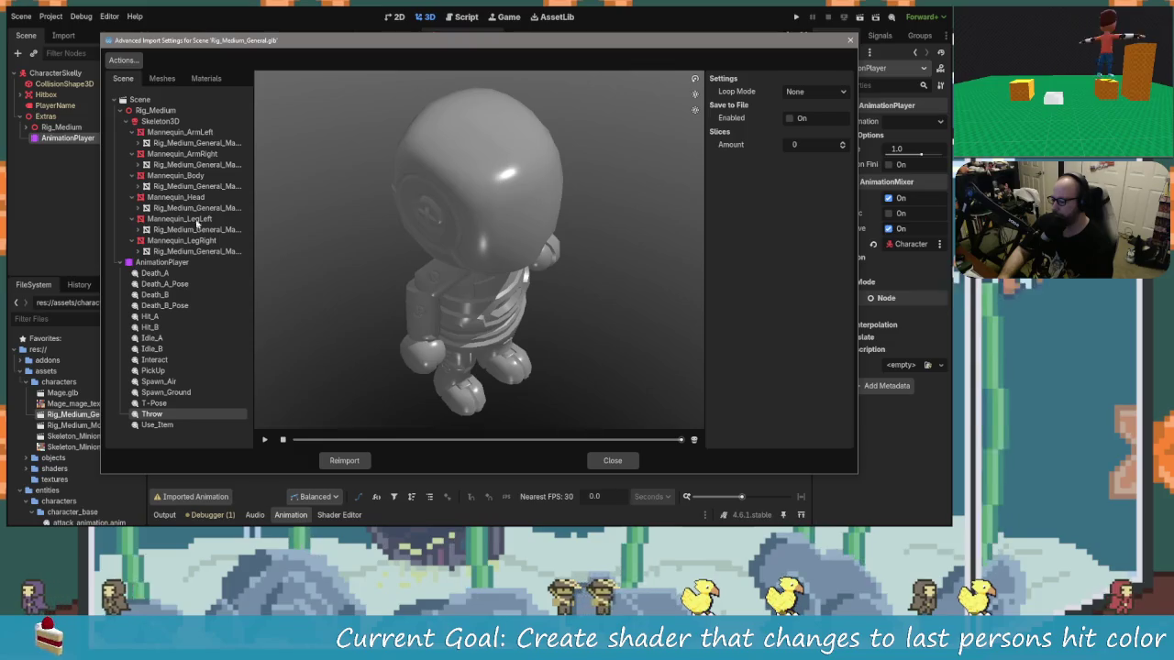
pyautogui.click(123, 60)
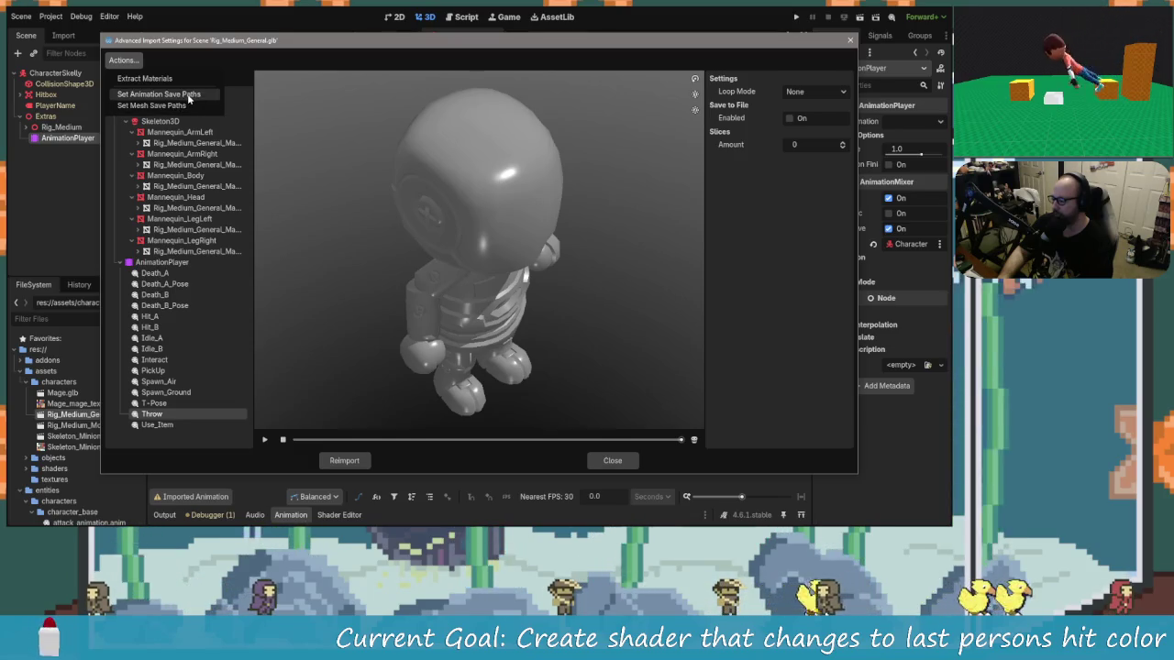
# Set animation save paths to the characters folder and exclude Death_A through Idle_A.
pyautogui.click(177, 95)
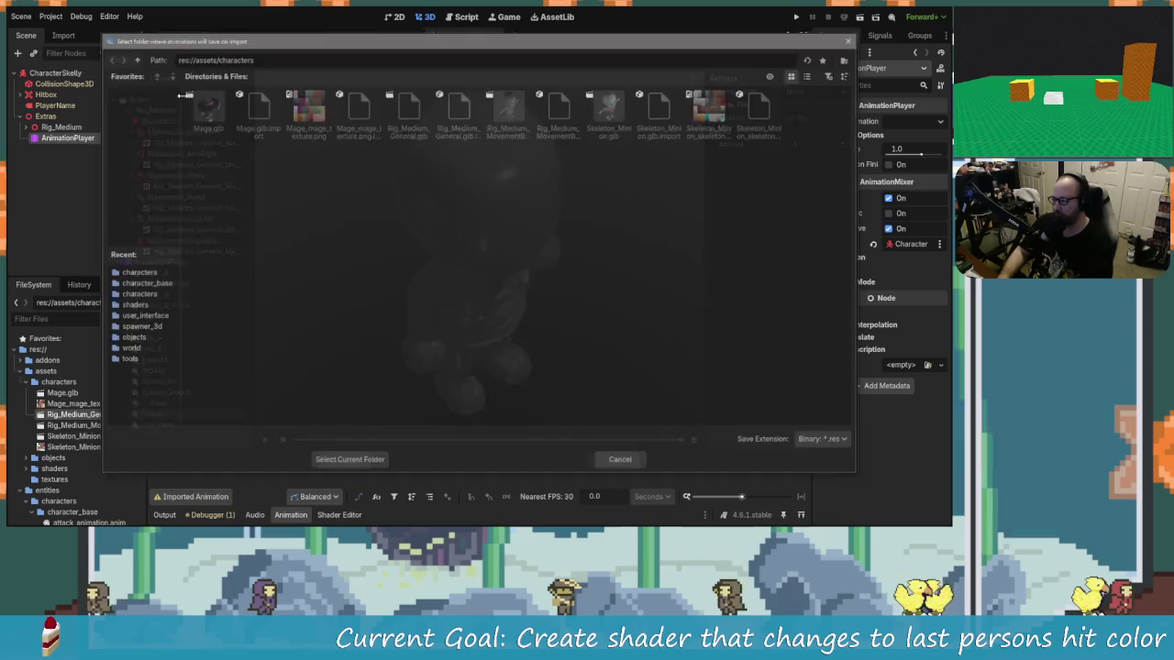
pyautogui.click(335, 462)
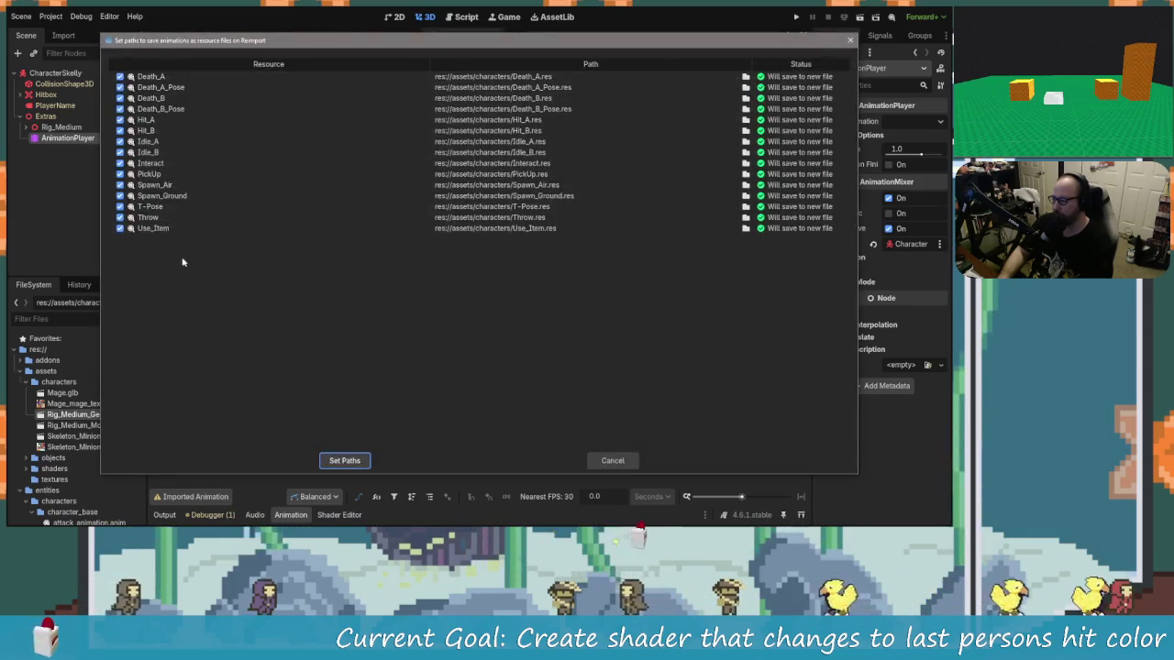
pyautogui.click(120, 77)
pyautogui.click(119, 87)
pyautogui.click(119, 98)
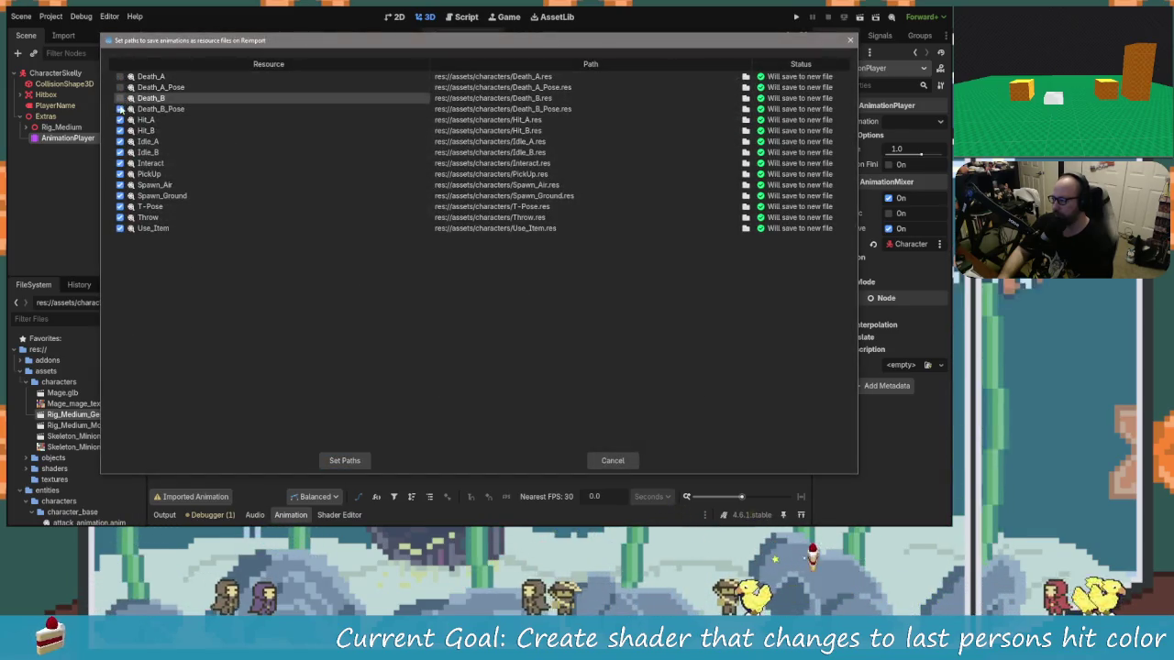
pyautogui.click(120, 109)
pyautogui.click(119, 120)
pyautogui.click(120, 130)
pyautogui.click(119, 142)
# Exclude the remaining animations except Throw, then reimport to write Throw.res.
pyautogui.click(119, 152)
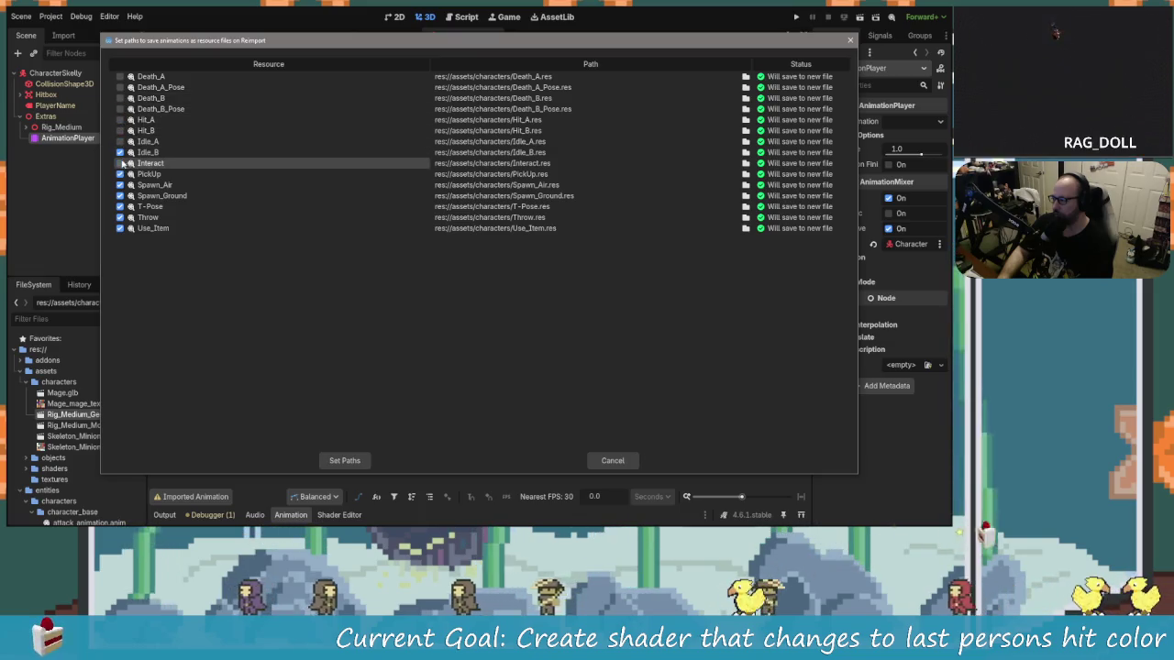
pyautogui.click(120, 163)
pyautogui.click(120, 175)
pyautogui.click(119, 185)
pyautogui.click(120, 206)
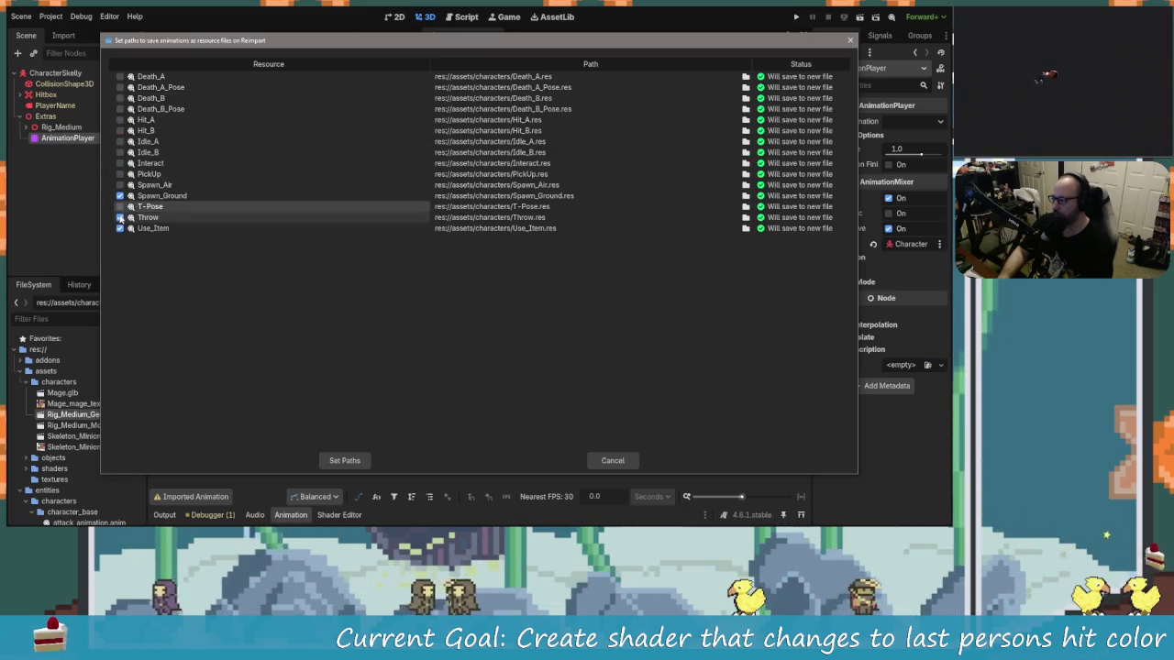
pyautogui.click(119, 195)
pyautogui.click(119, 217)
pyautogui.click(119, 228)
pyautogui.click(119, 217)
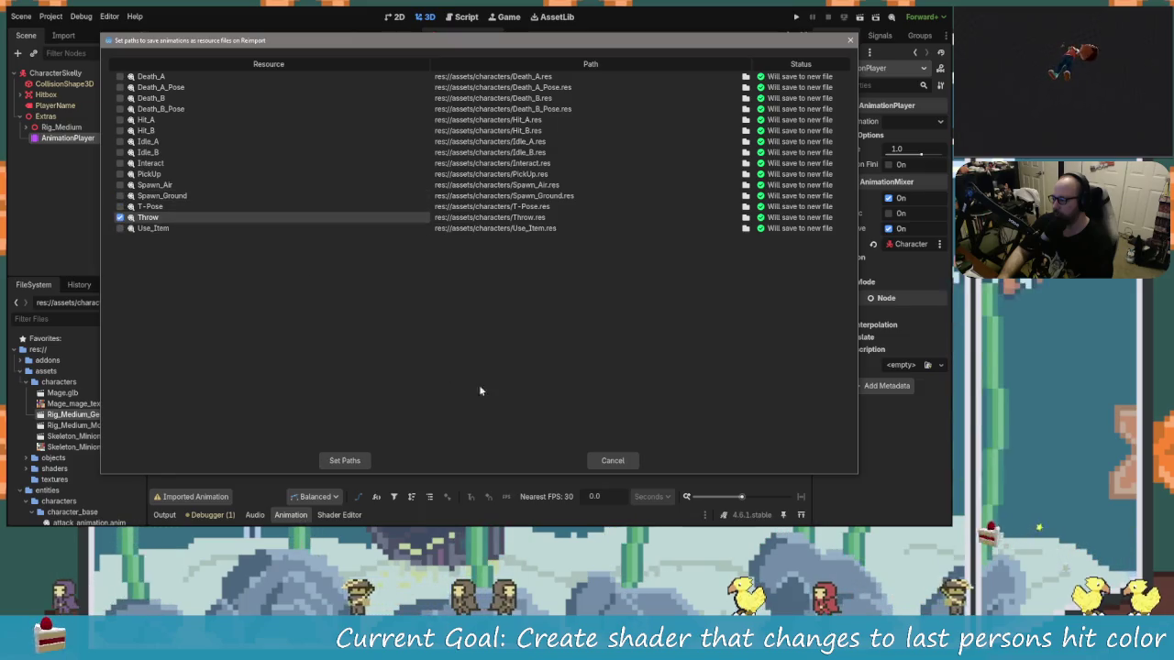
pyautogui.click(345, 460)
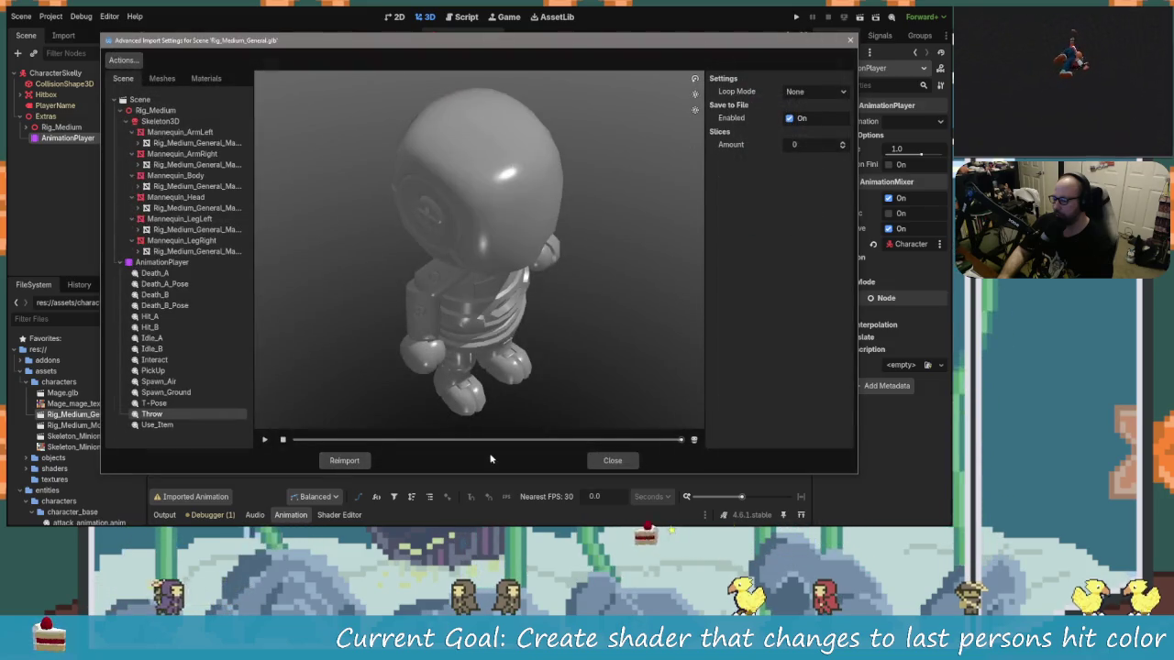
pyautogui.click(345, 461)
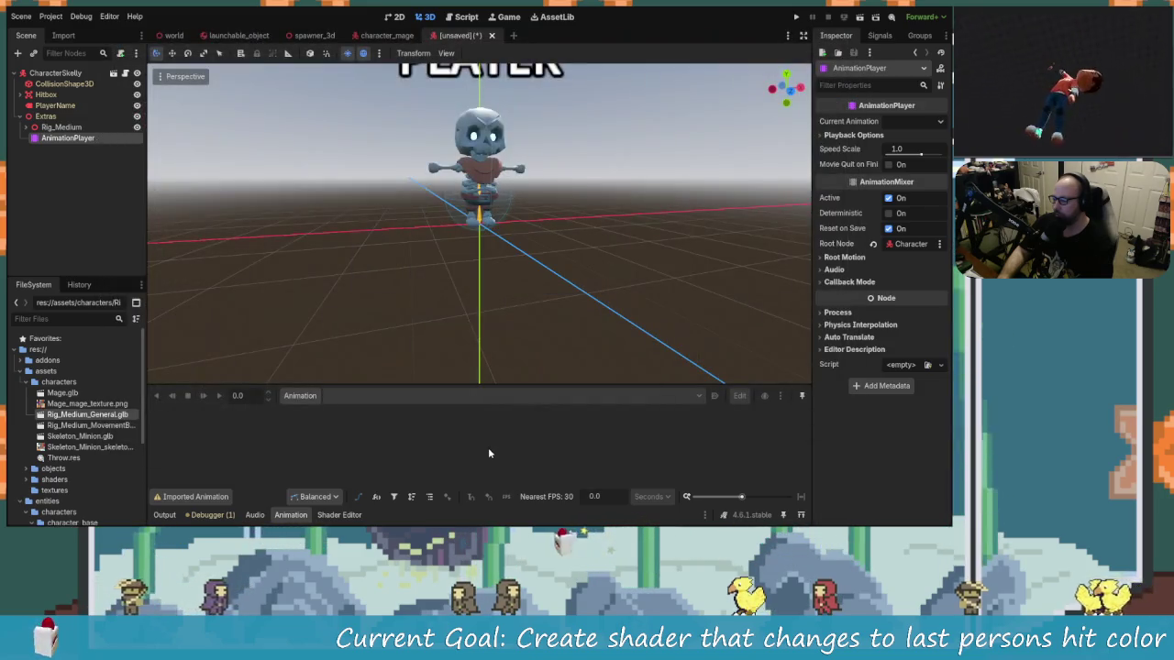
# Try loading Throw.res as a library in Manage Animations, dismiss the invalid-library error, and close.
pyautogui.click(65, 460)
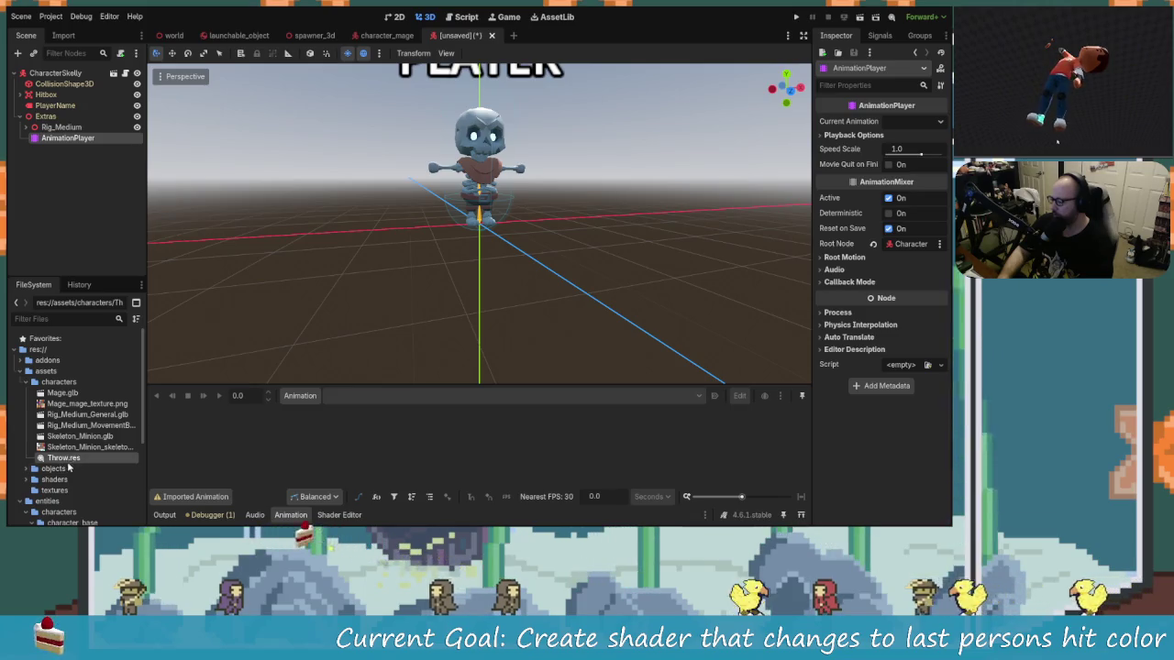
pyautogui.scroll(-2, 89, 469)
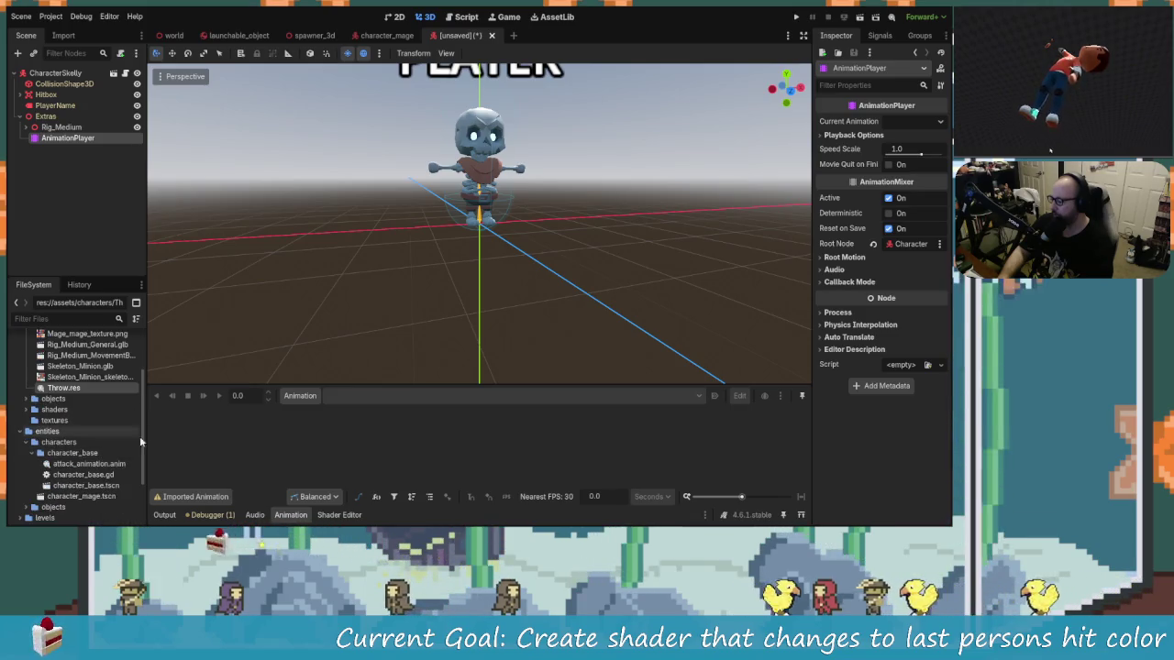
pyautogui.click(302, 397)
pyautogui.click(340, 428)
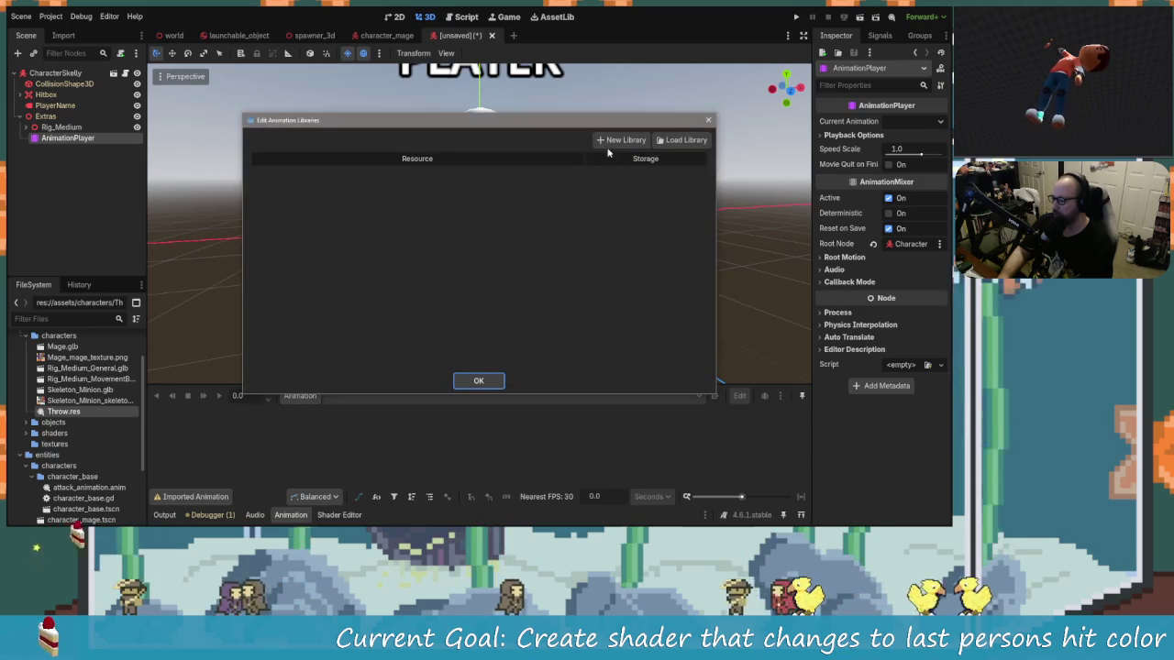
pyautogui.click(681, 140)
pyautogui.click(408, 112)
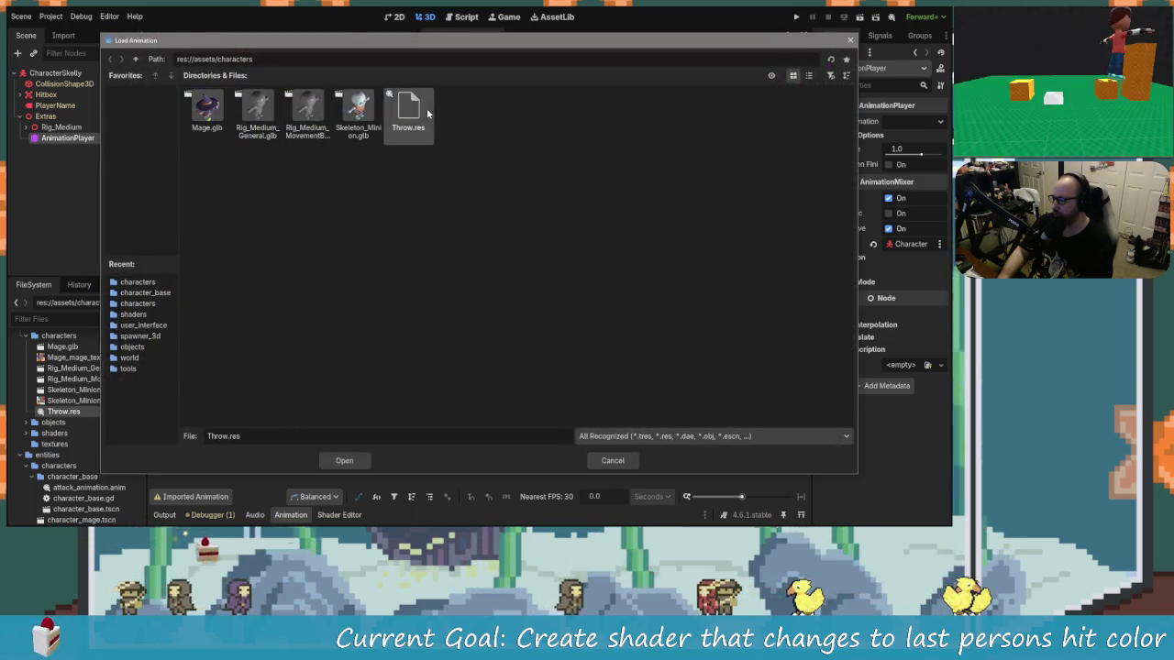
pyautogui.click(338, 461)
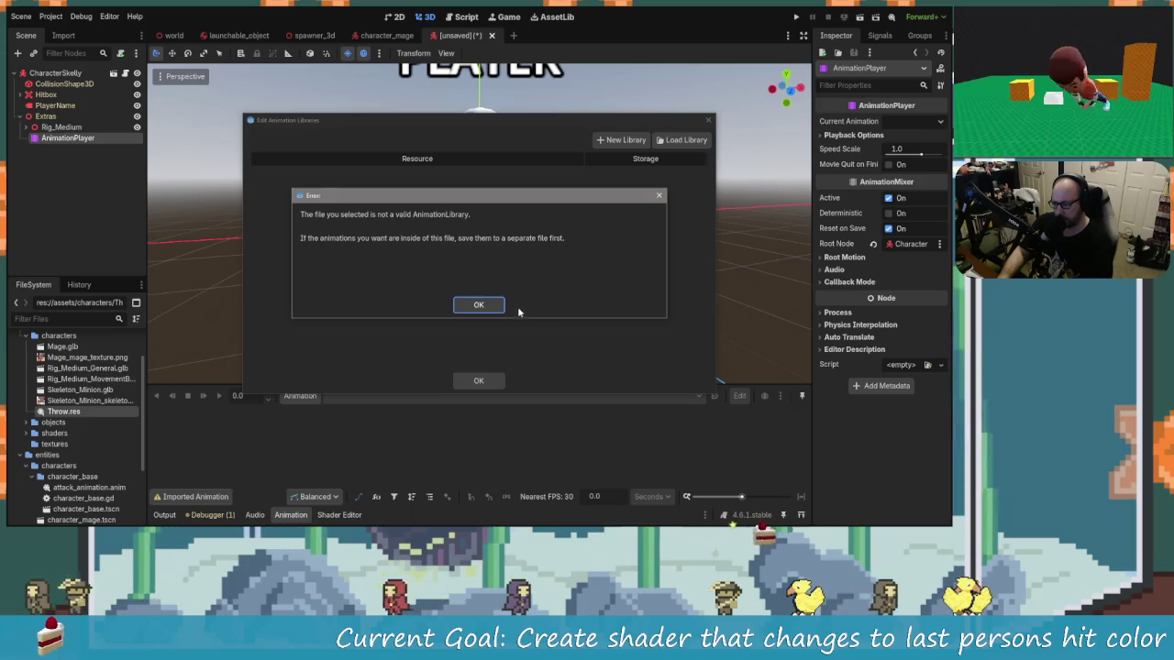
pyautogui.click(490, 308)
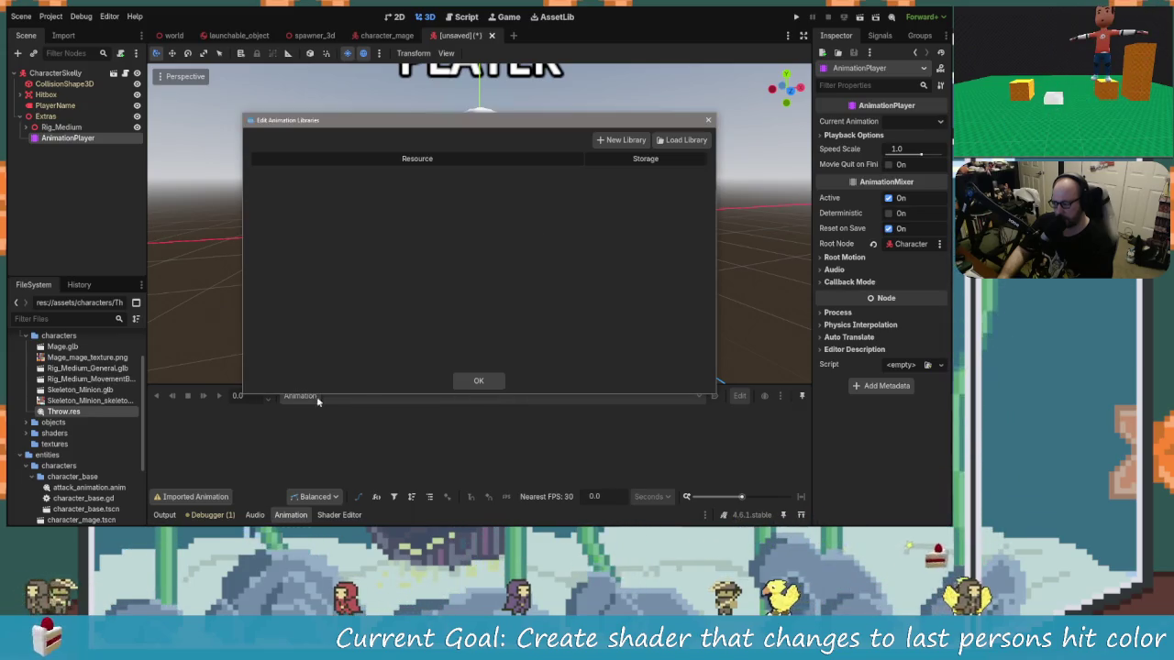
pyautogui.click(478, 380)
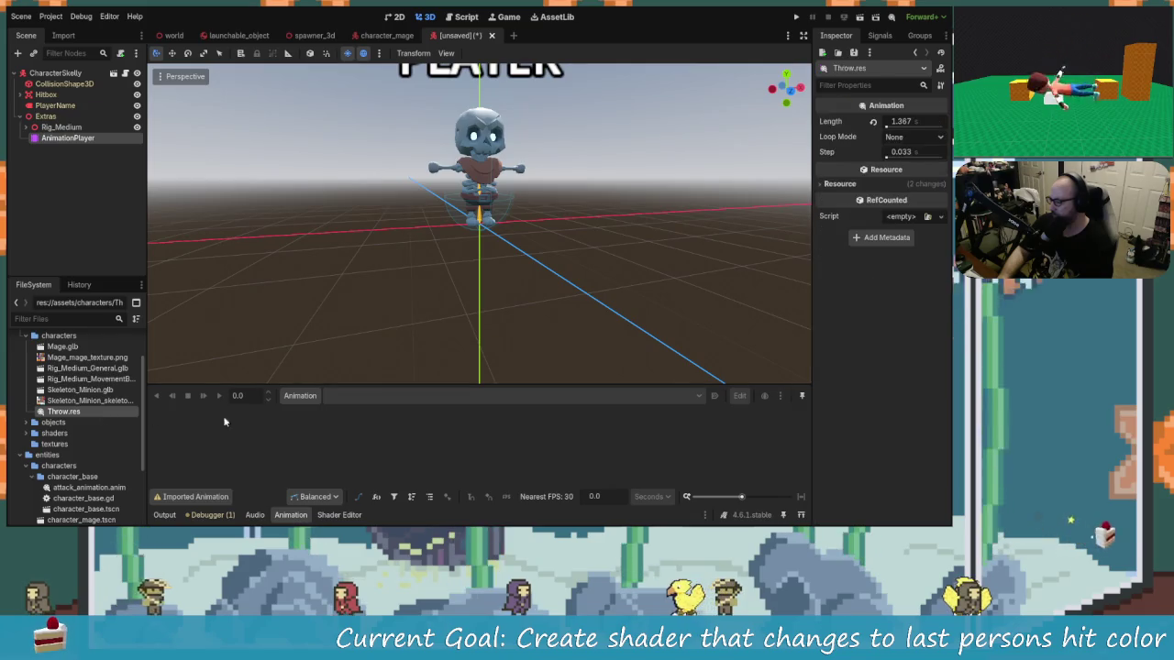
# Create a new animation library named attack in Manage Animations.
pyautogui.click(300, 396)
pyautogui.click(330, 431)
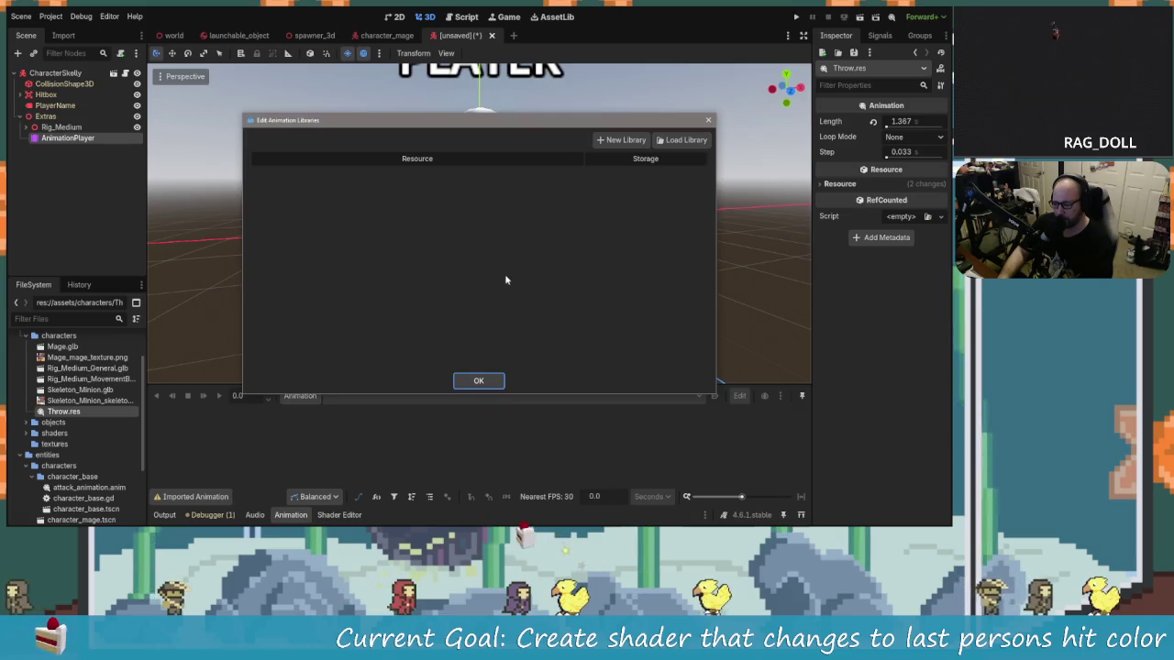
pyautogui.click(620, 139)
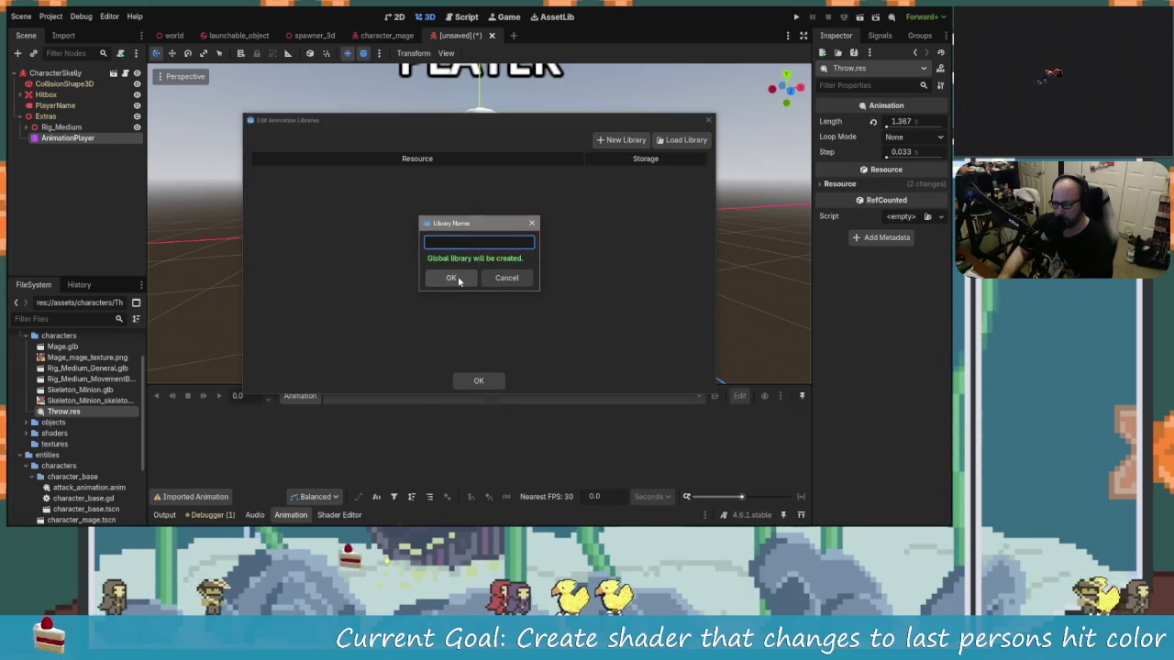
pyautogui.click(507, 278)
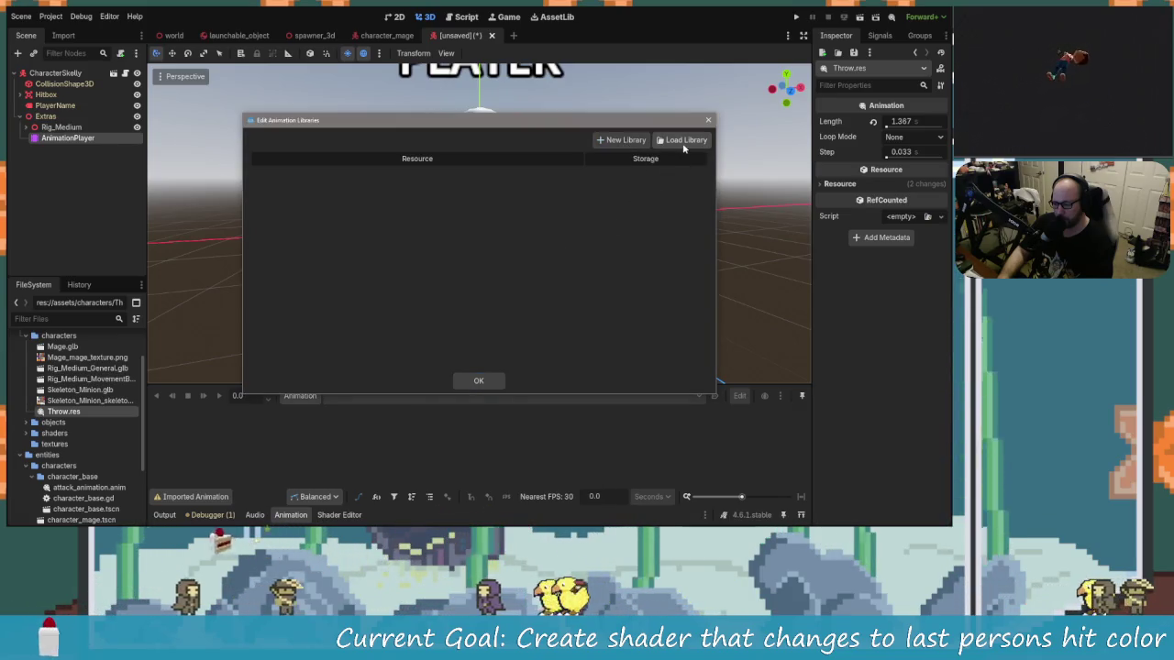
pyautogui.click(619, 142)
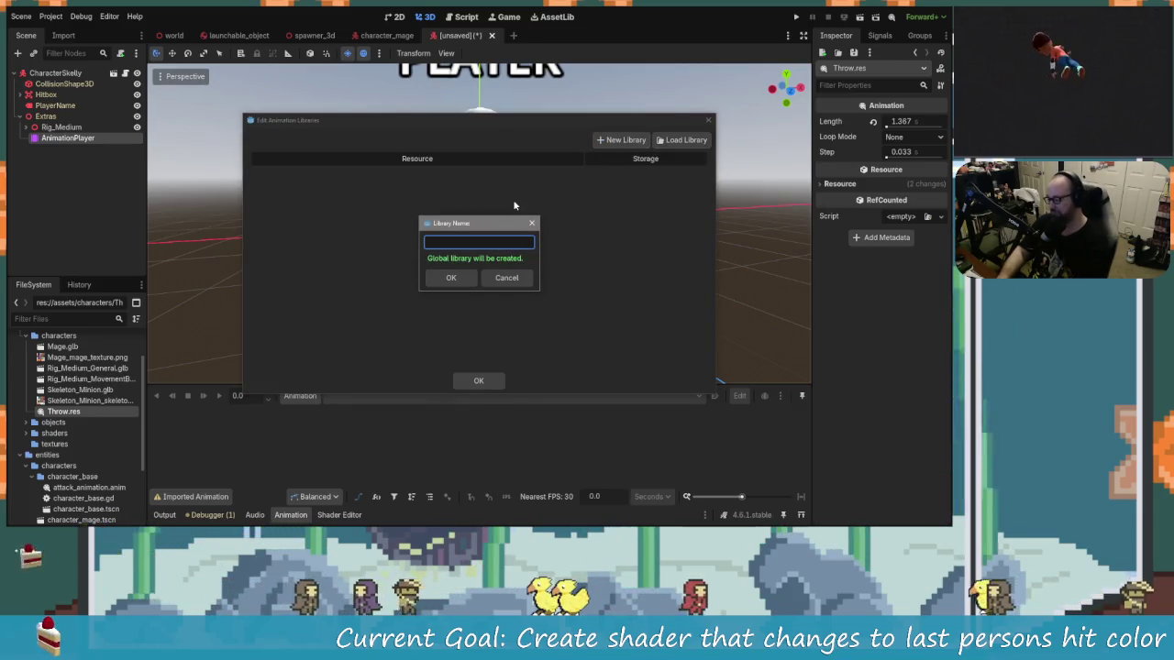
pyautogui.write('attack')
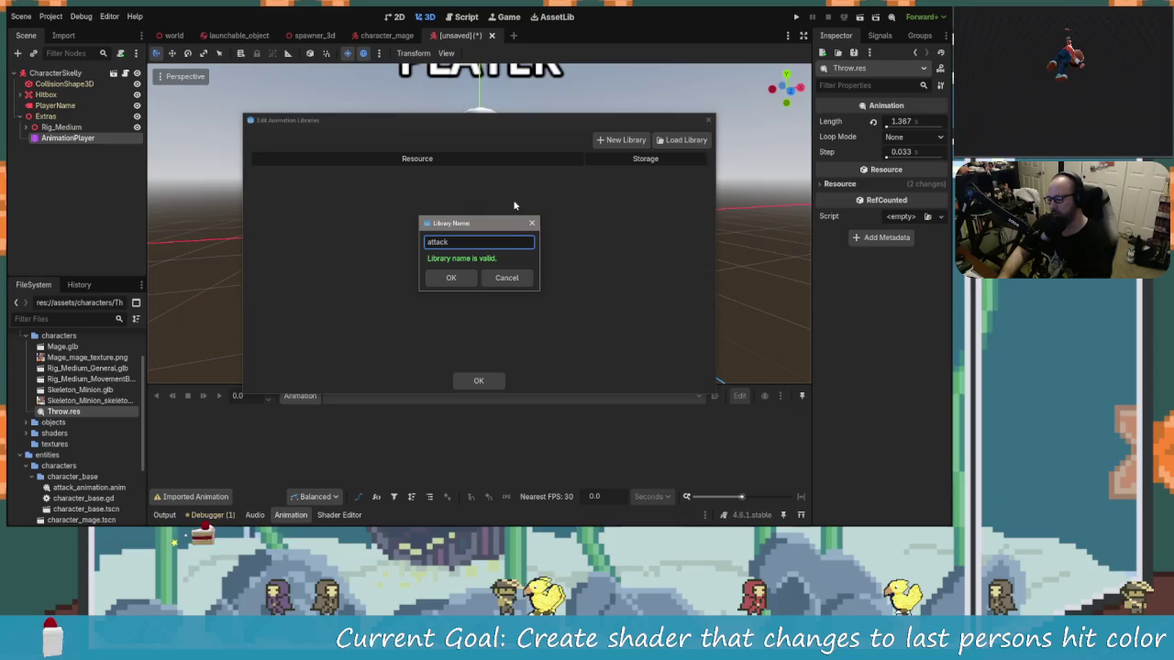
pyautogui.click(463, 284)
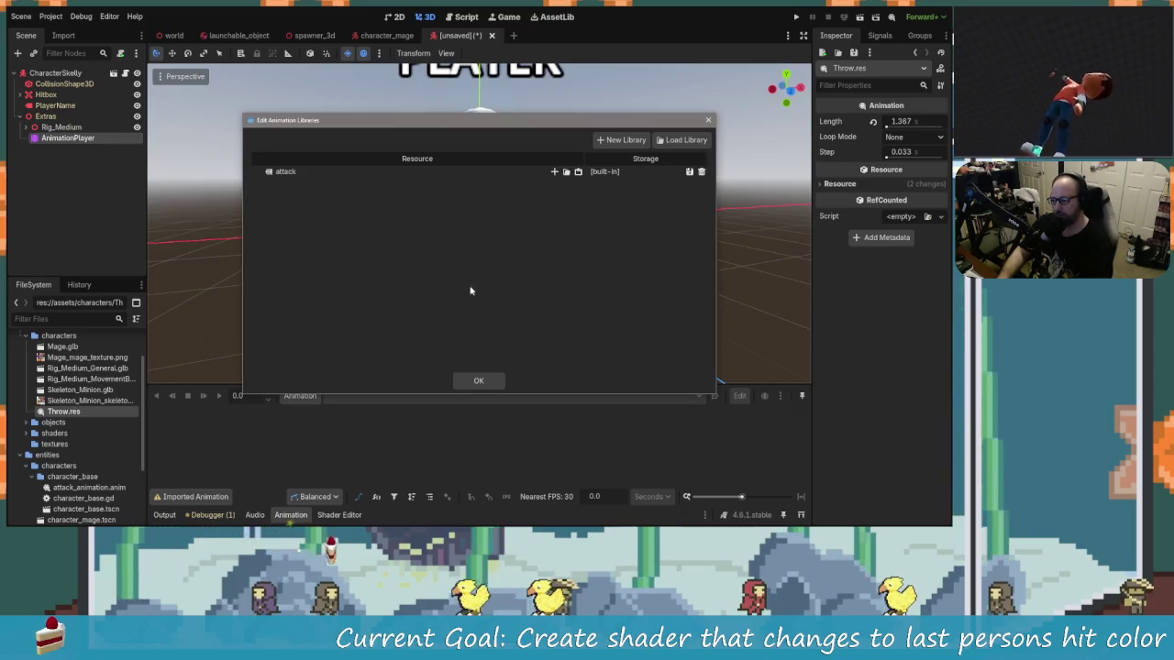
# Load entities/characters/character_base/attack_animation.anim into the attack library.
pyautogui.click(567, 172)
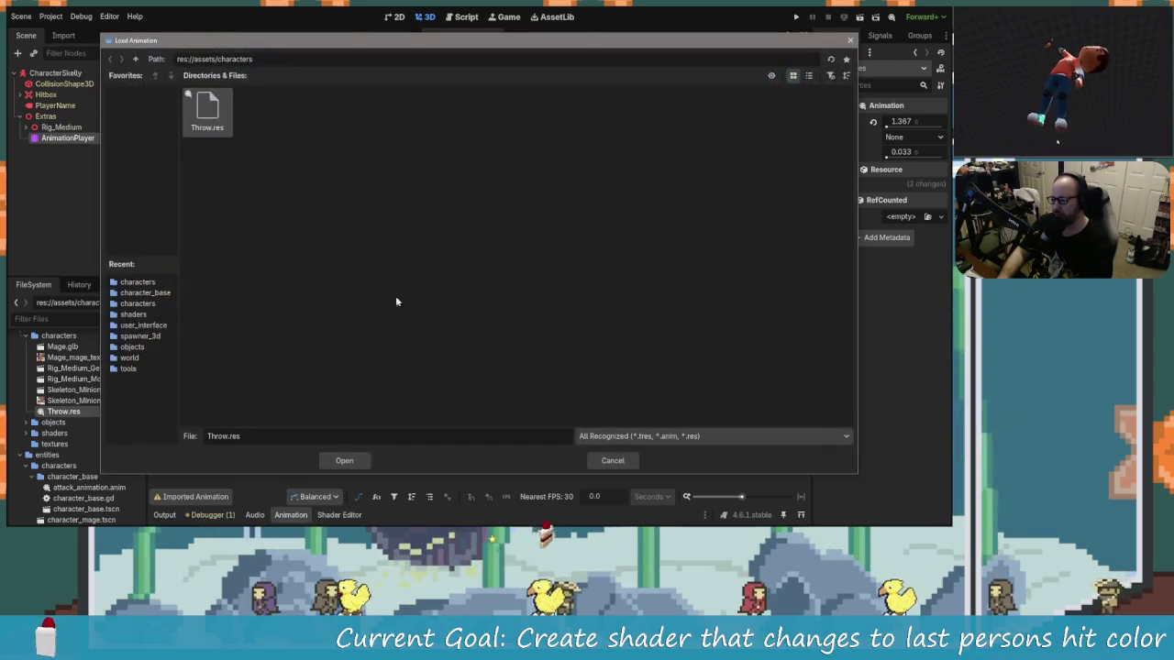
pyautogui.click(136, 59)
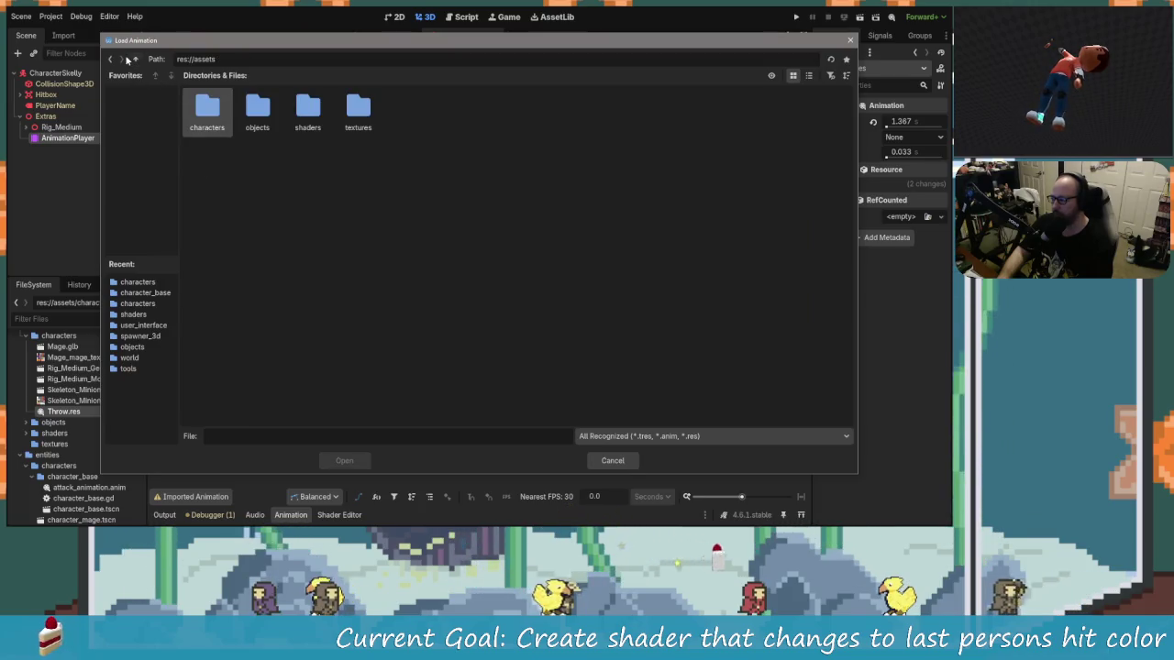
pyautogui.doubleClick(209, 108)
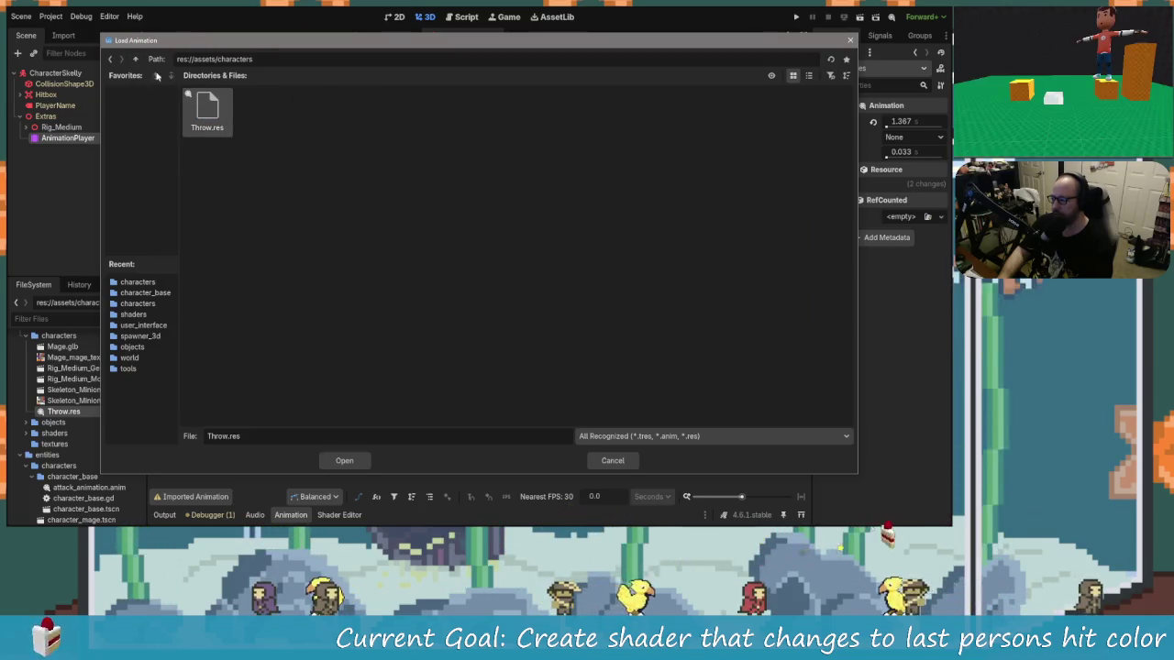
pyautogui.click(136, 59)
pyautogui.click(135, 58)
pyautogui.doubleClick(312, 130)
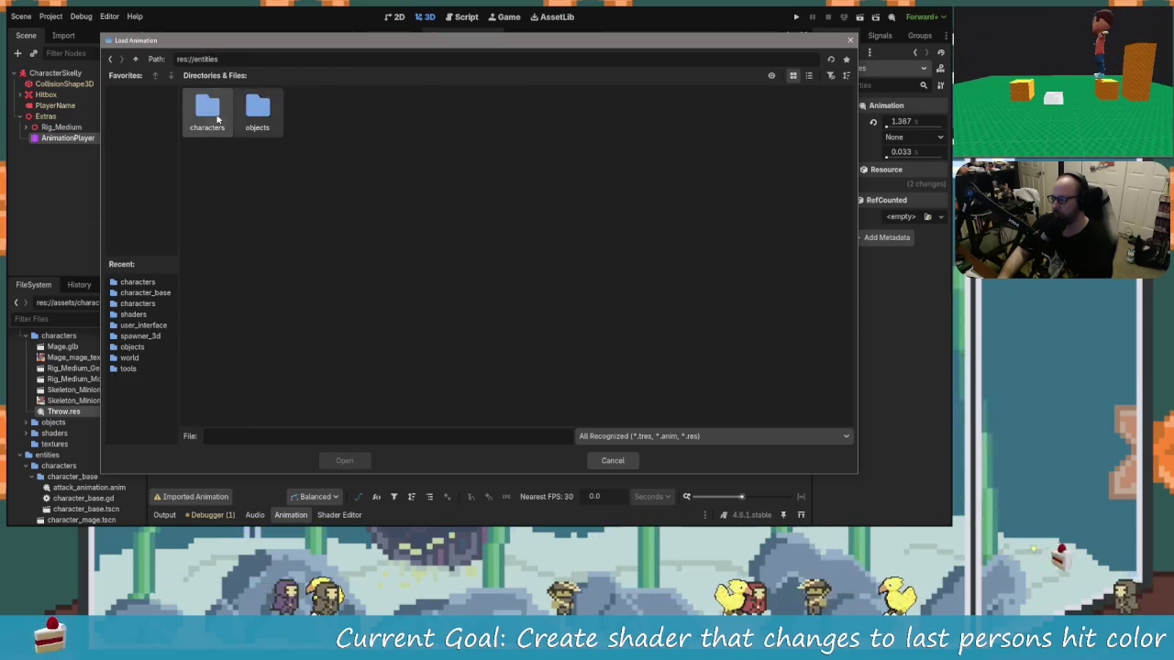
pyautogui.doubleClick(259, 110)
pyautogui.doubleClick(209, 115)
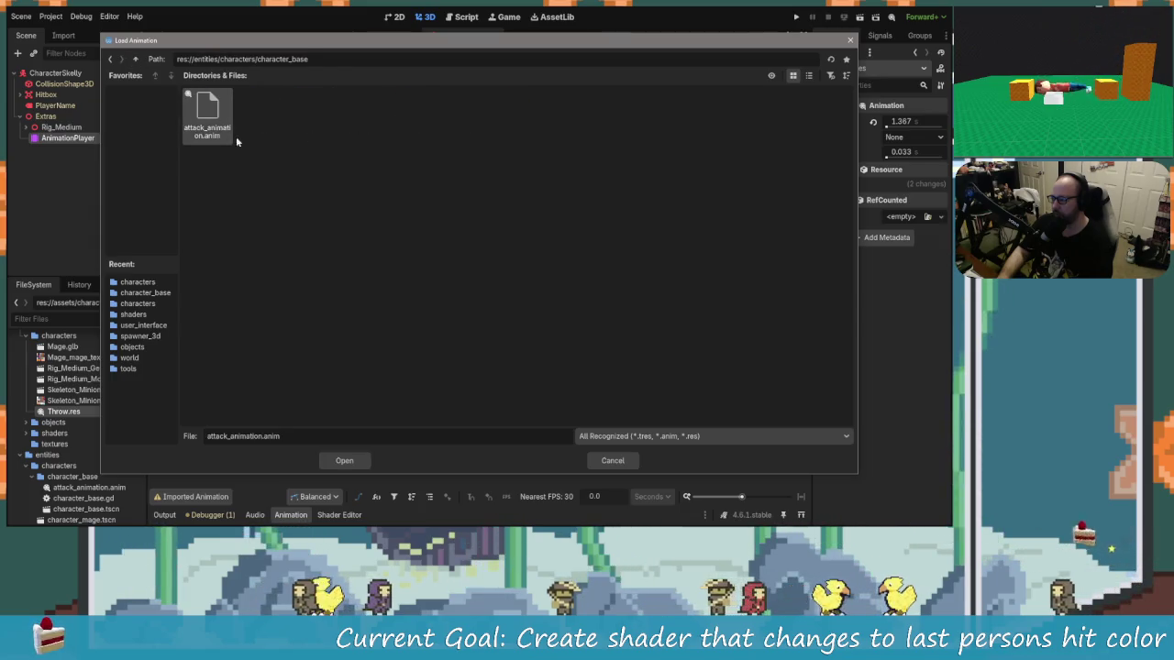
pyautogui.click(345, 462)
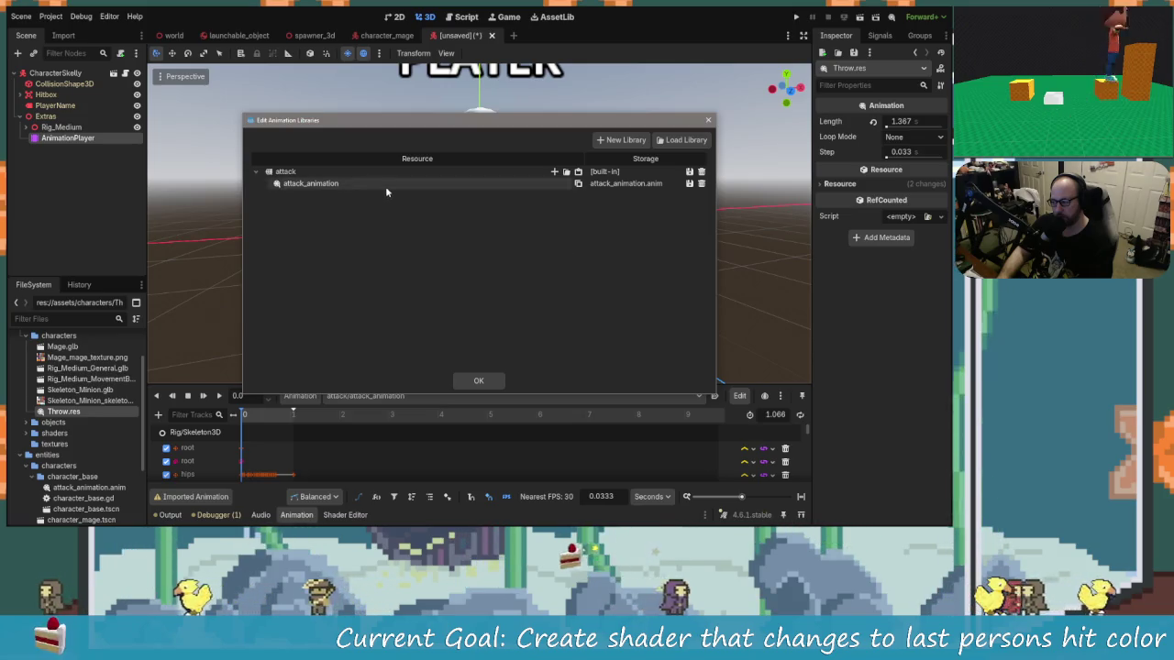
# Close the libraries dialog and review the AnimationPlayer's tracks and animation list.
pyautogui.click(491, 377)
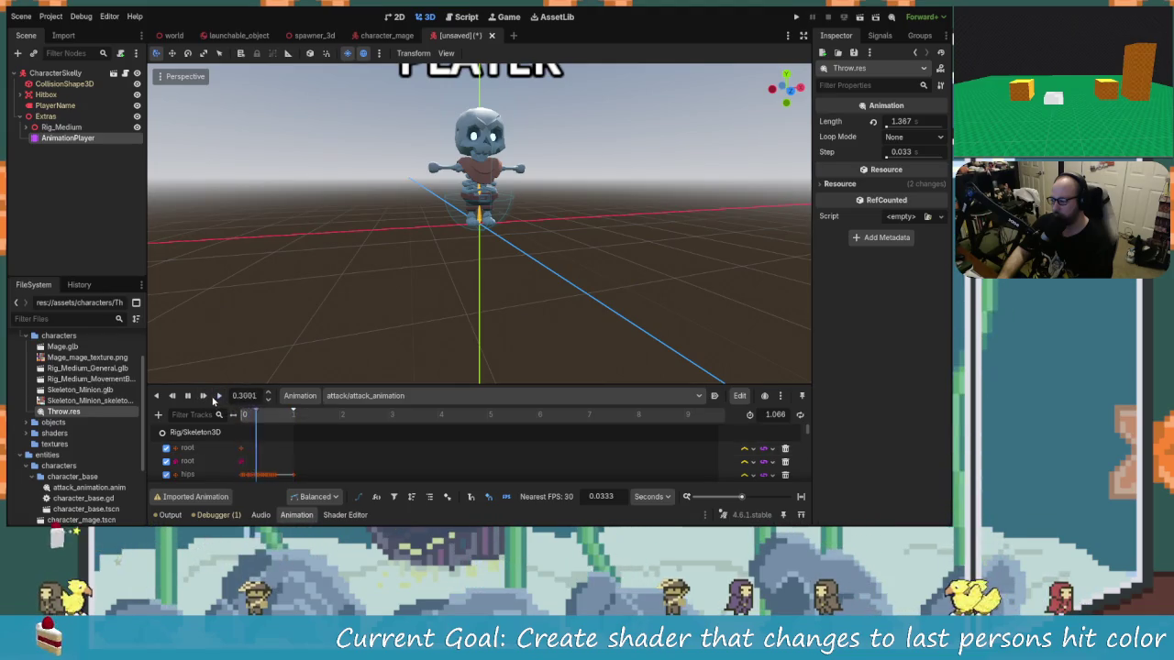
pyautogui.scroll(-5, 203, 463)
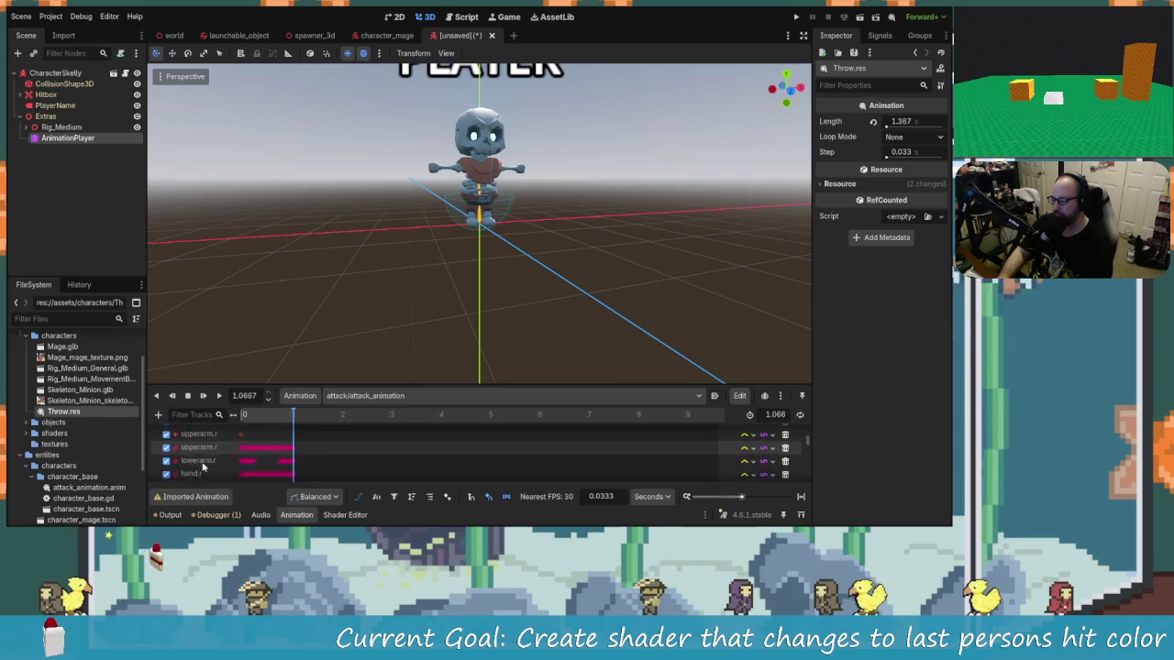
pyautogui.scroll(5, 203, 463)
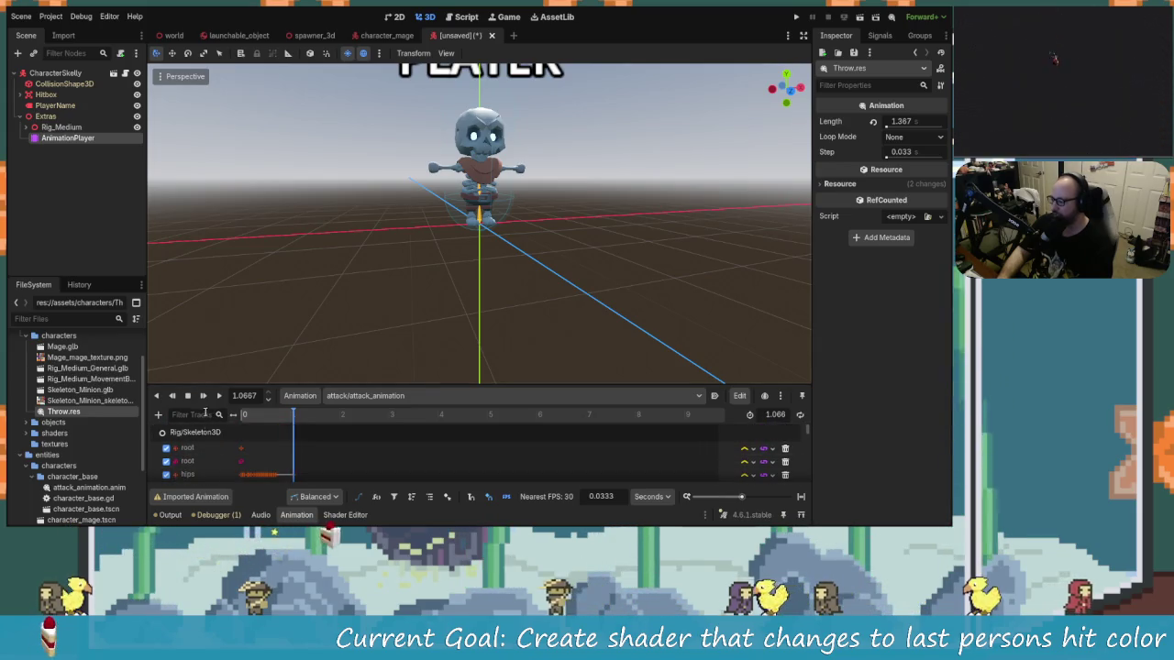
pyautogui.scroll(-4, 211, 463)
pyautogui.scroll(-10, 215, 475)
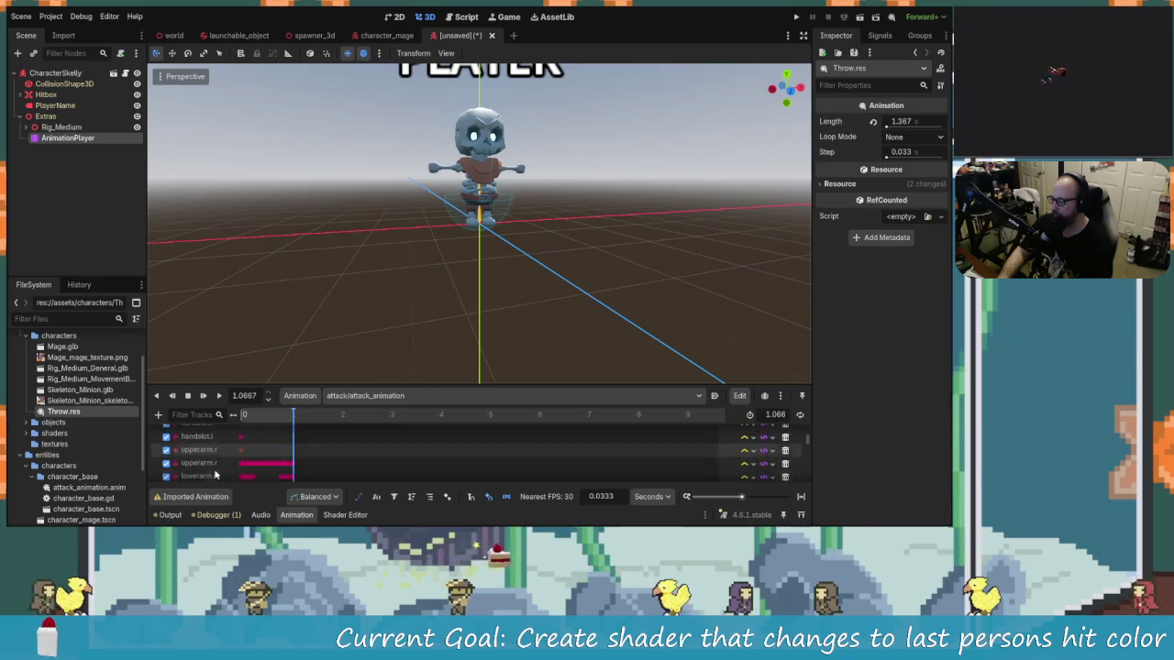
pyautogui.scroll(-8, 227, 475)
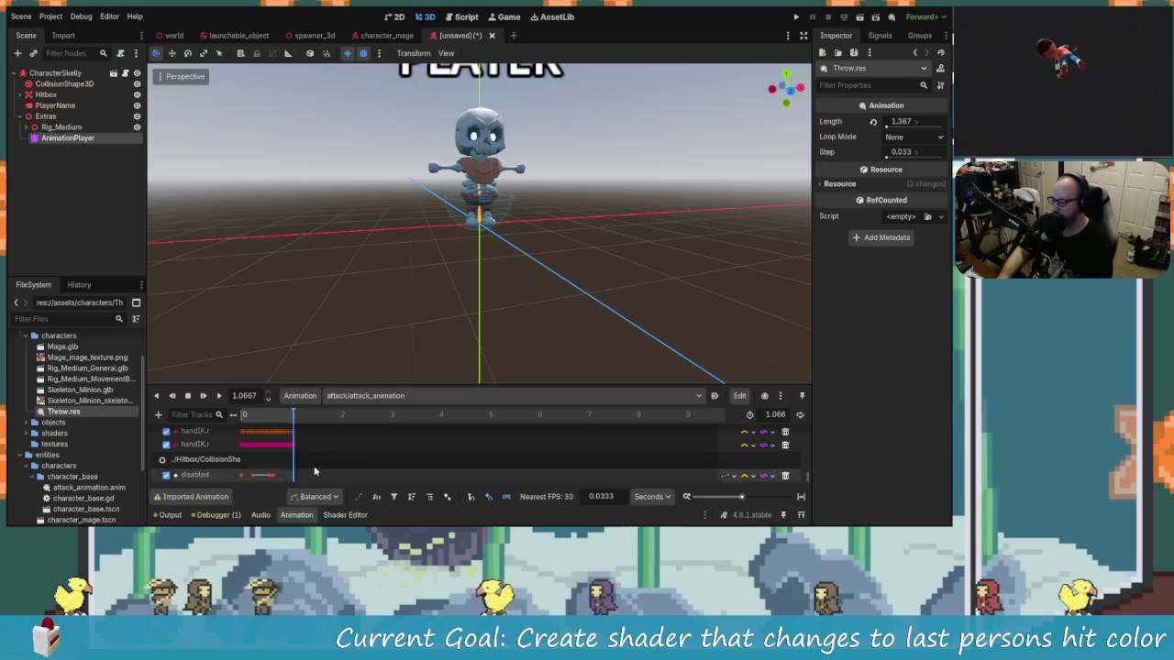
pyautogui.scroll(8, 326, 454)
pyautogui.scroll(5, 360, 427)
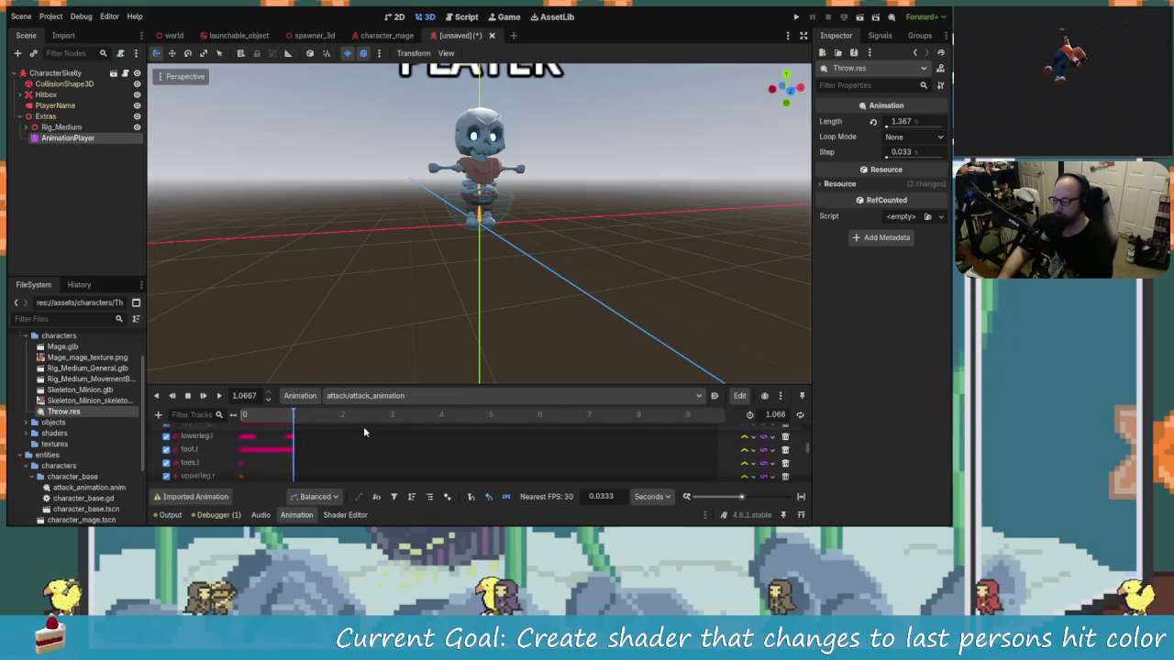
pyautogui.click(393, 397)
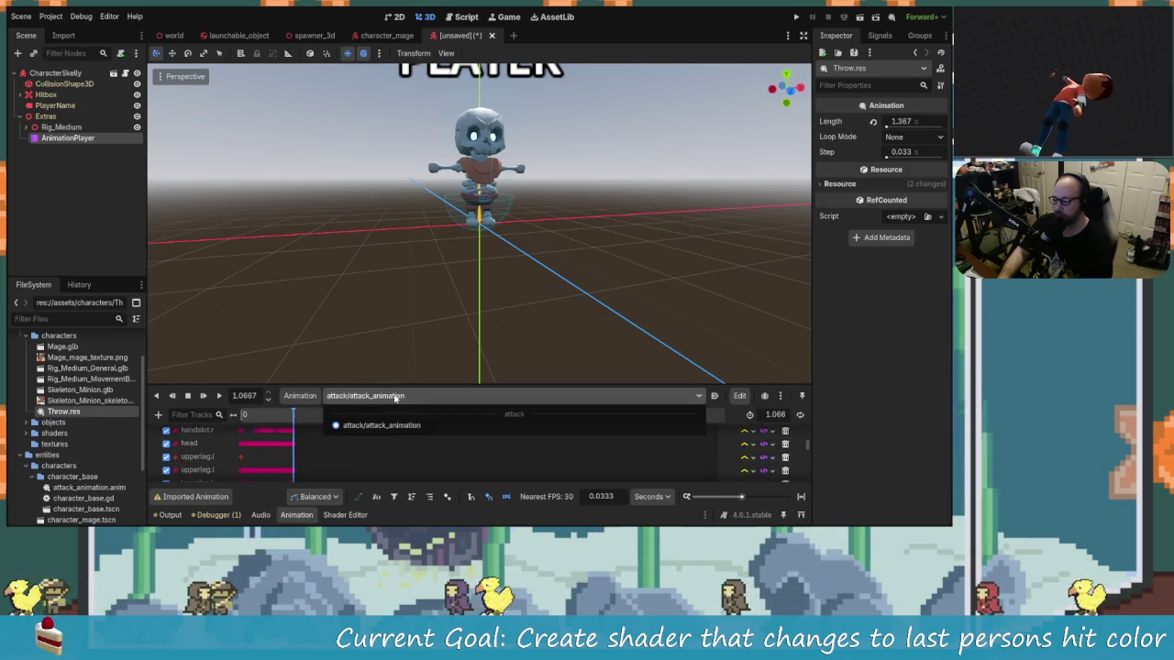
pyautogui.click(300, 395)
pyautogui.click(300, 395)
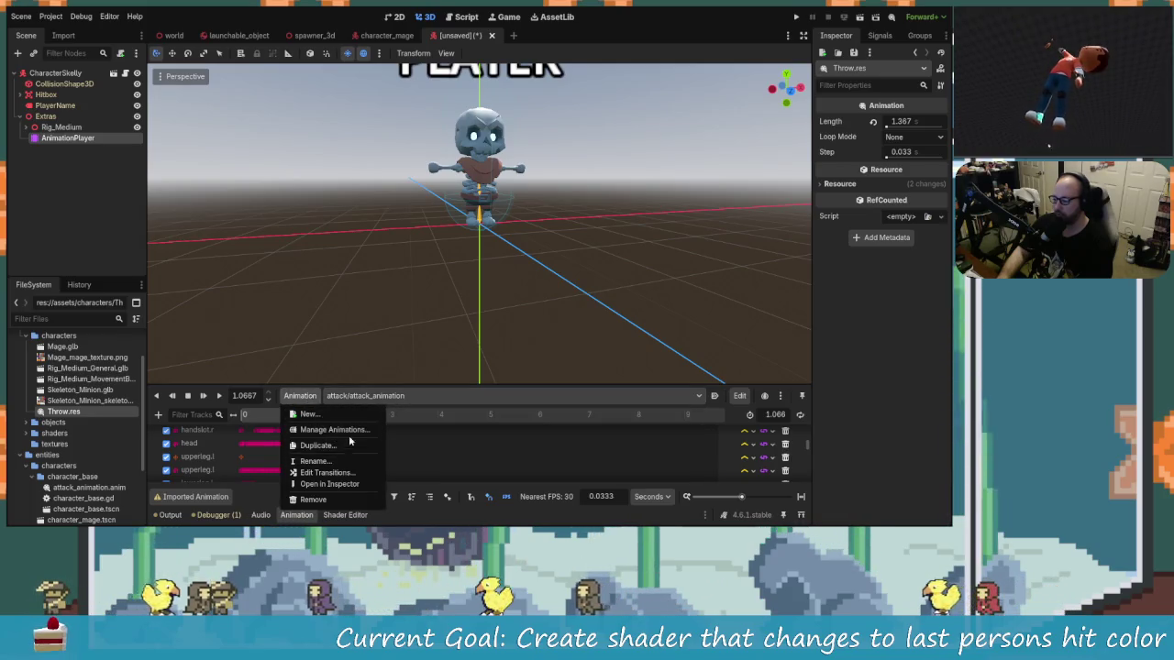
pyautogui.click(49, 250)
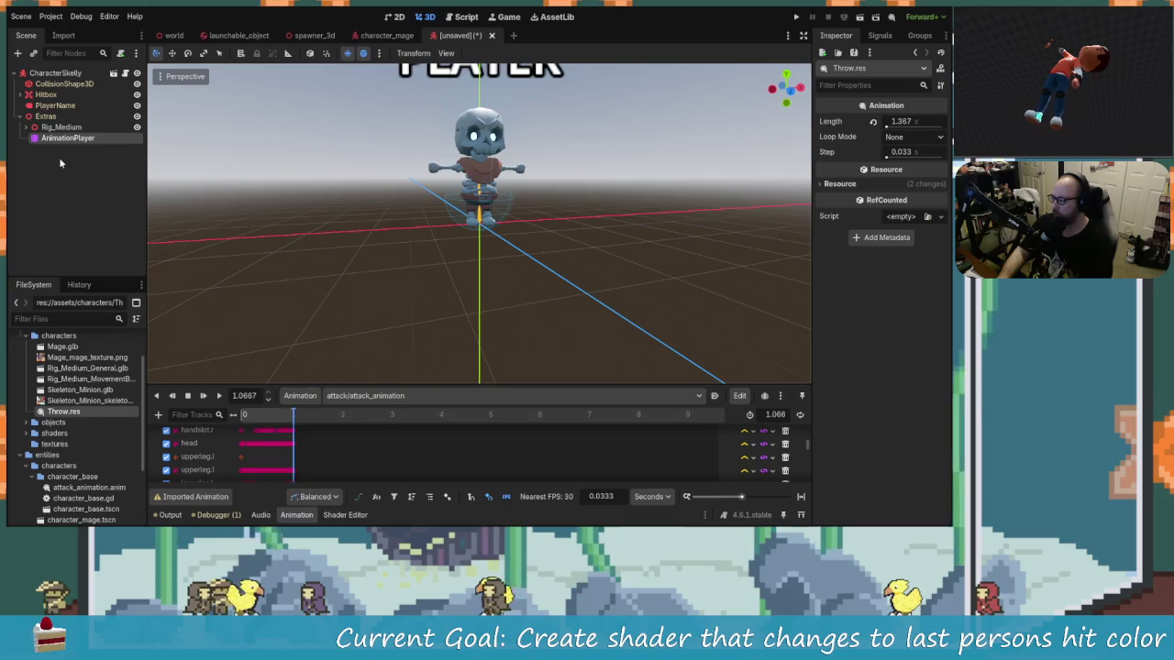
# Delete the Rig_Medium and AnimationPlayer nodes from the CharacterSkelly scene.
pyautogui.click(61, 127)
pyautogui.click(67, 138)
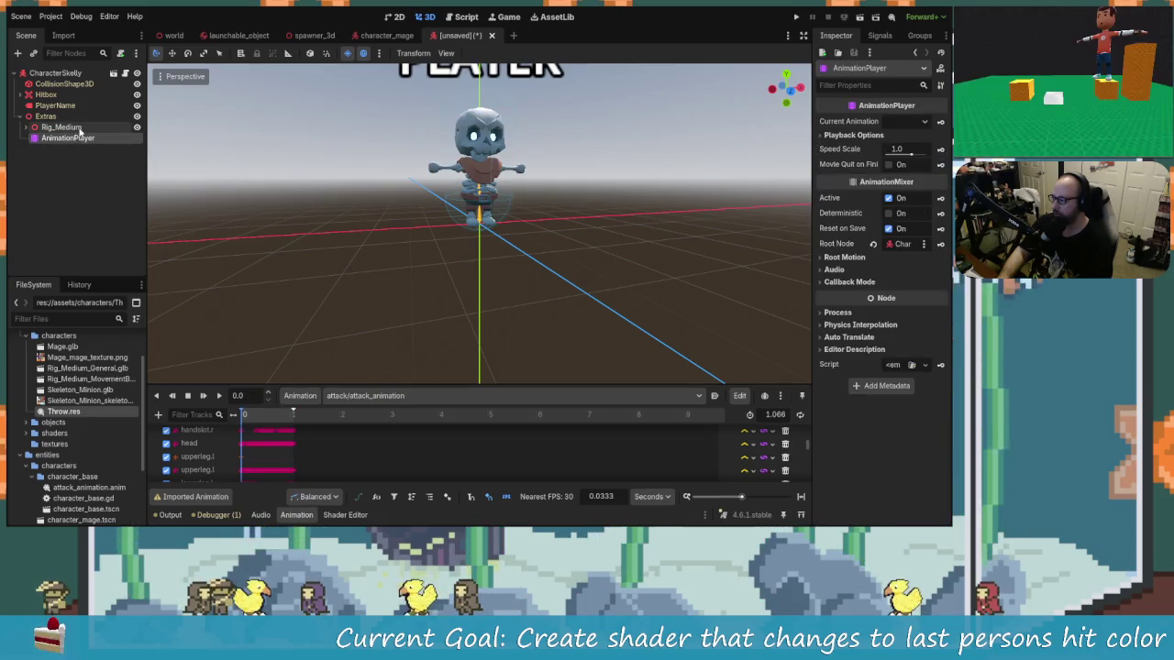
pyautogui.keyDown('ctrl'); pyautogui.click(73, 129); pyautogui.keyUp('ctrl')
pyautogui.press('Delete')
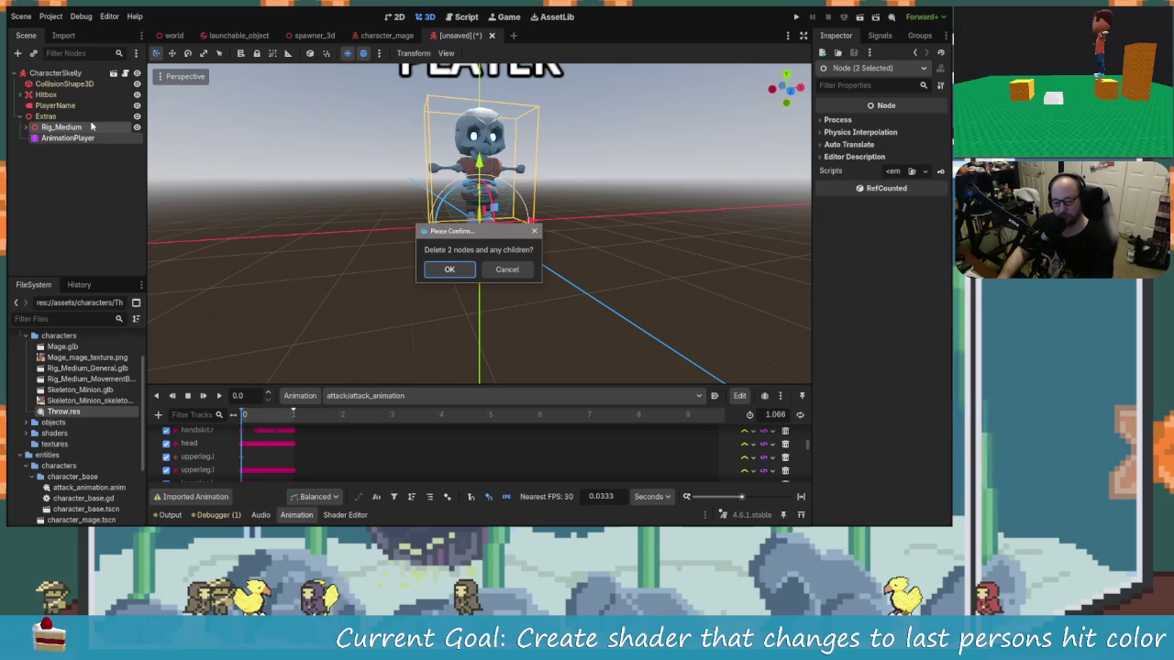
pyautogui.click(449, 269)
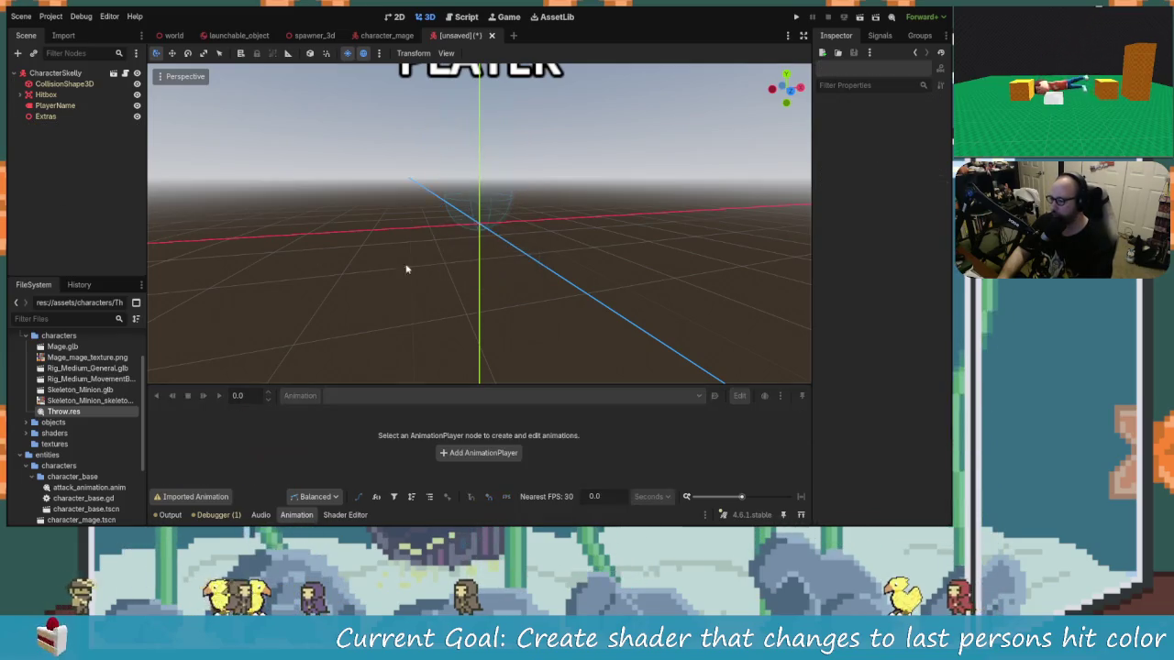
pyautogui.click(57, 74)
pyautogui.click(72, 179)
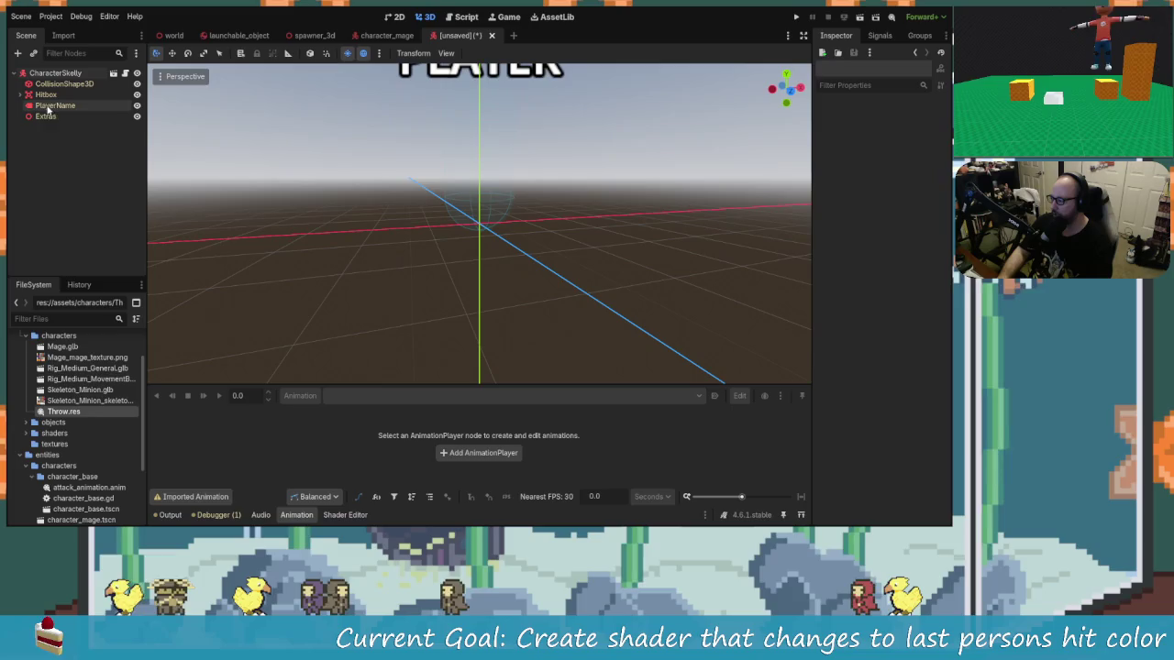
# Select the Extras node and move the Photos window showing contents.png off screen.
pyautogui.click(45, 116)
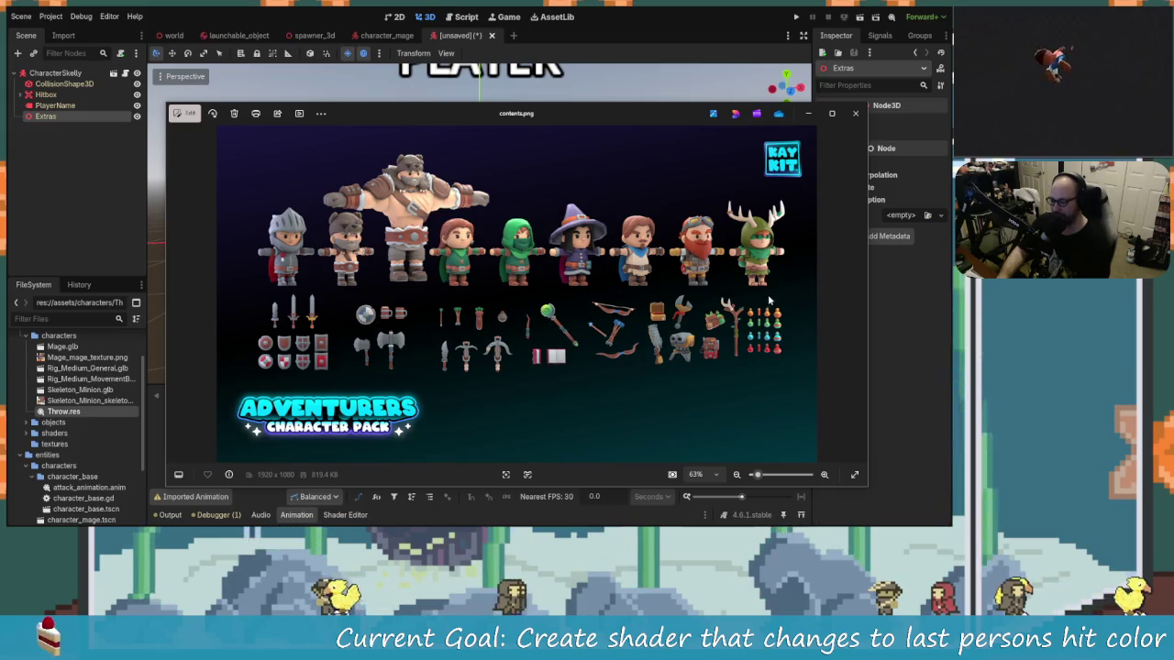
pyautogui.moveTo(633, 114); pyautogui.dragTo(0, 128)
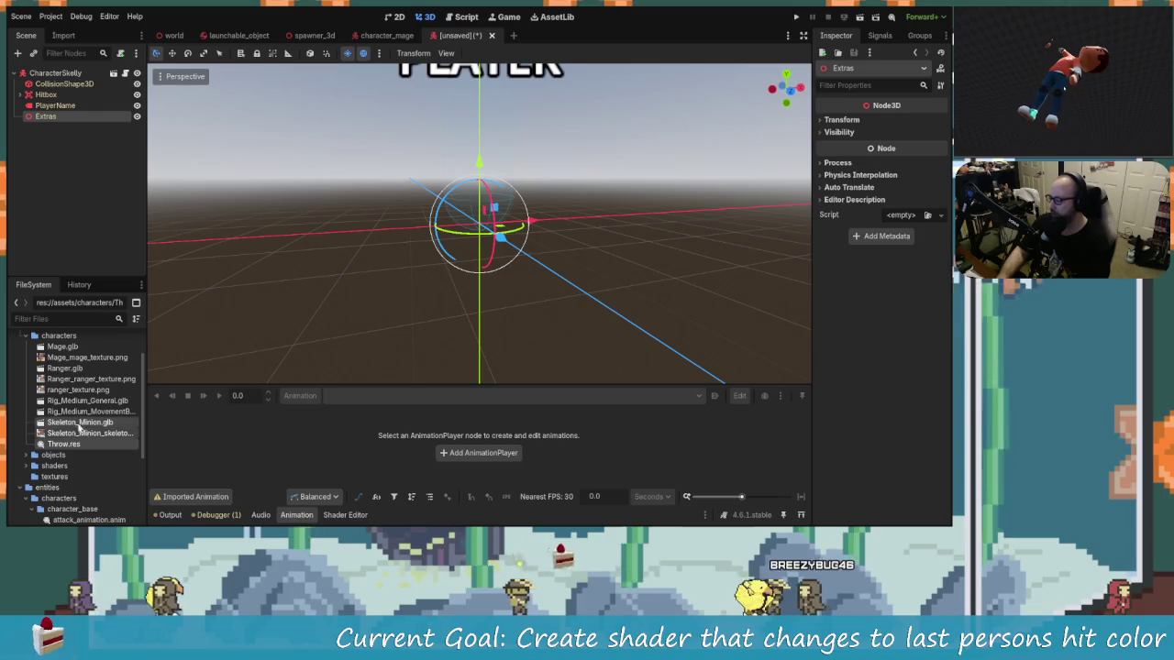
# Delete the four old Rig_Medium and Skeleton_Minion model files from assets/characters.
pyautogui.doubleClick(114, 421)
pyautogui.press('Return')
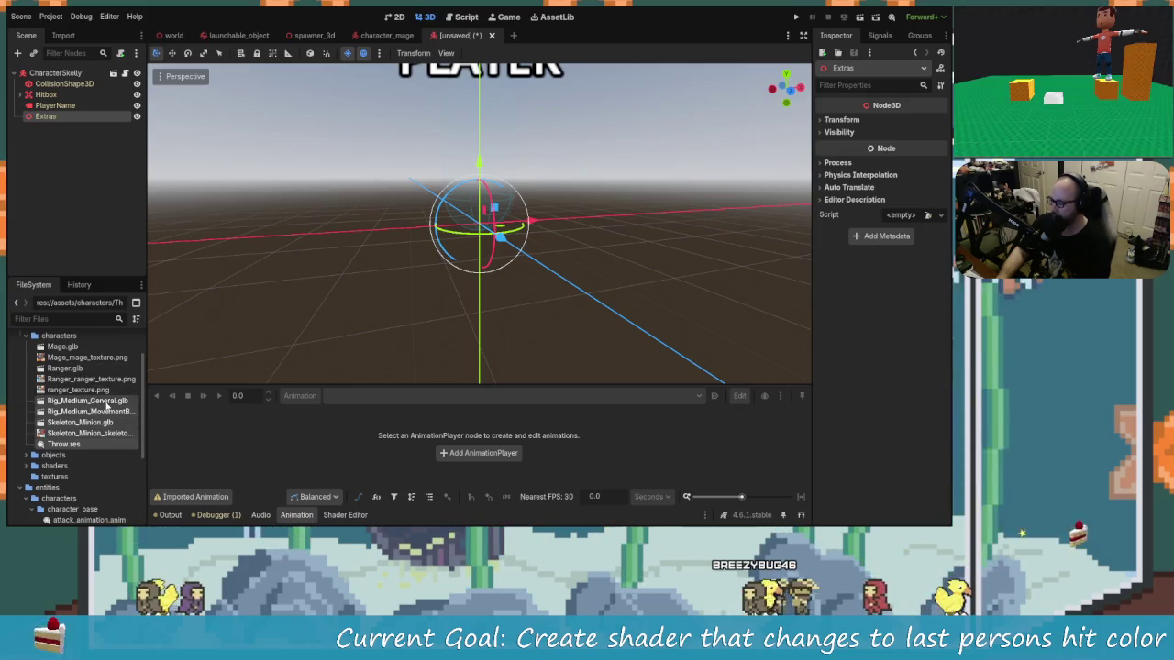
pyautogui.rightClick(107, 406)
pyautogui.click(147, 424)
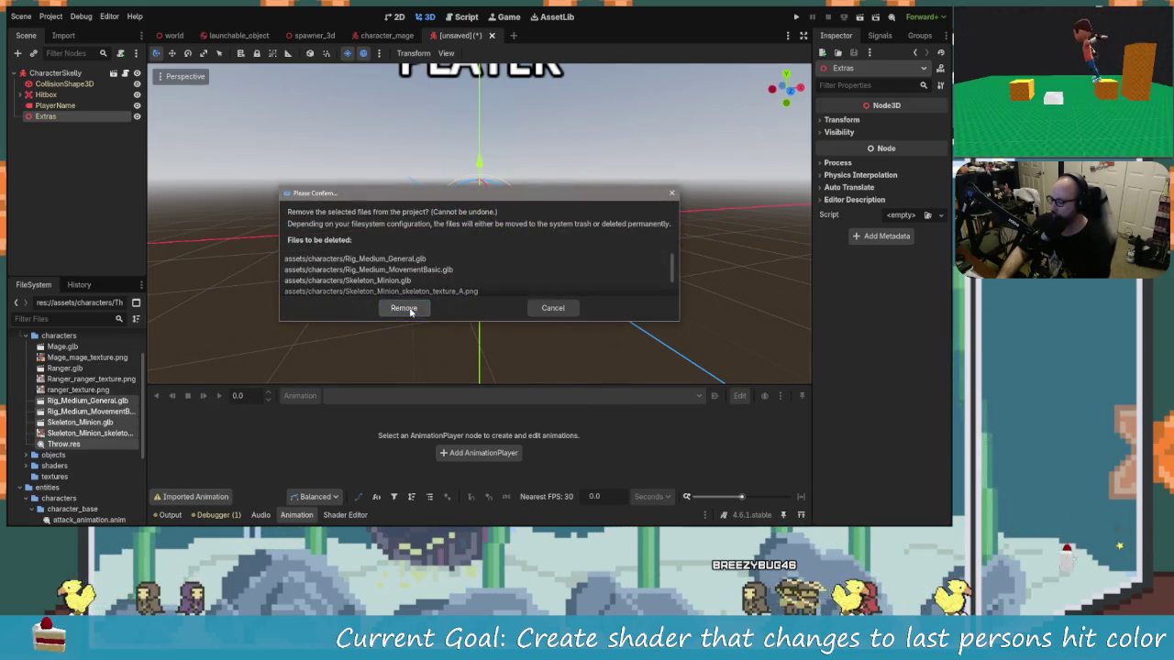
pyautogui.click(404, 308)
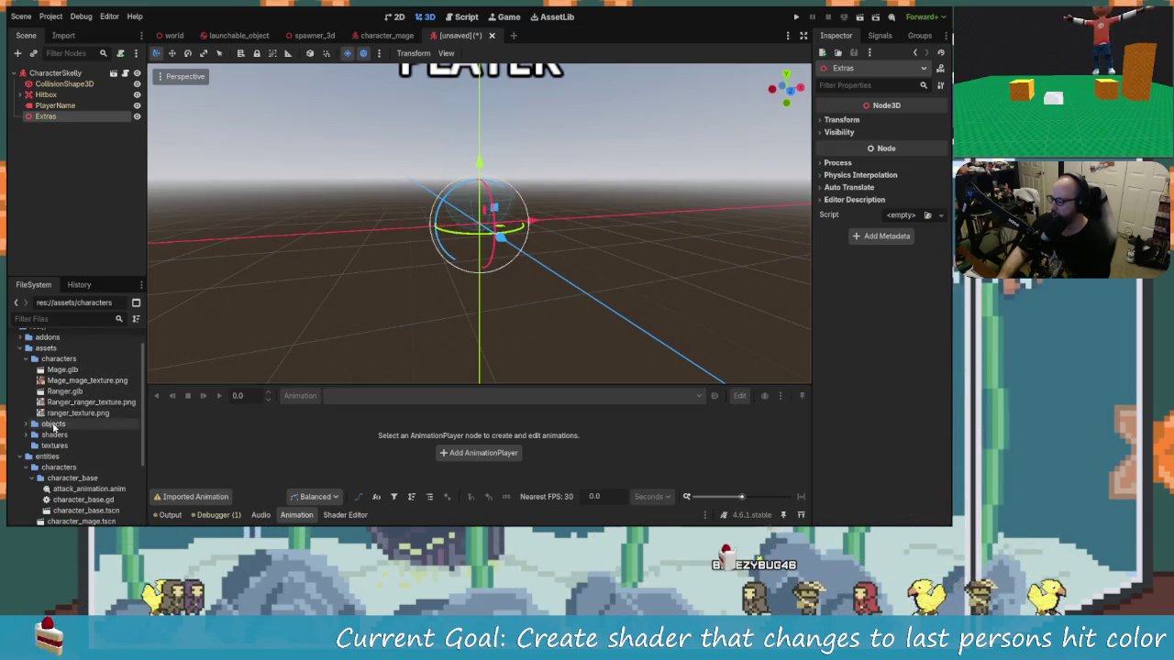
# Delete the spare ranger_texture.png, keeping Ranger_ranger_texture.png which Ranger.glb depends on.
pyautogui.click(82, 402)
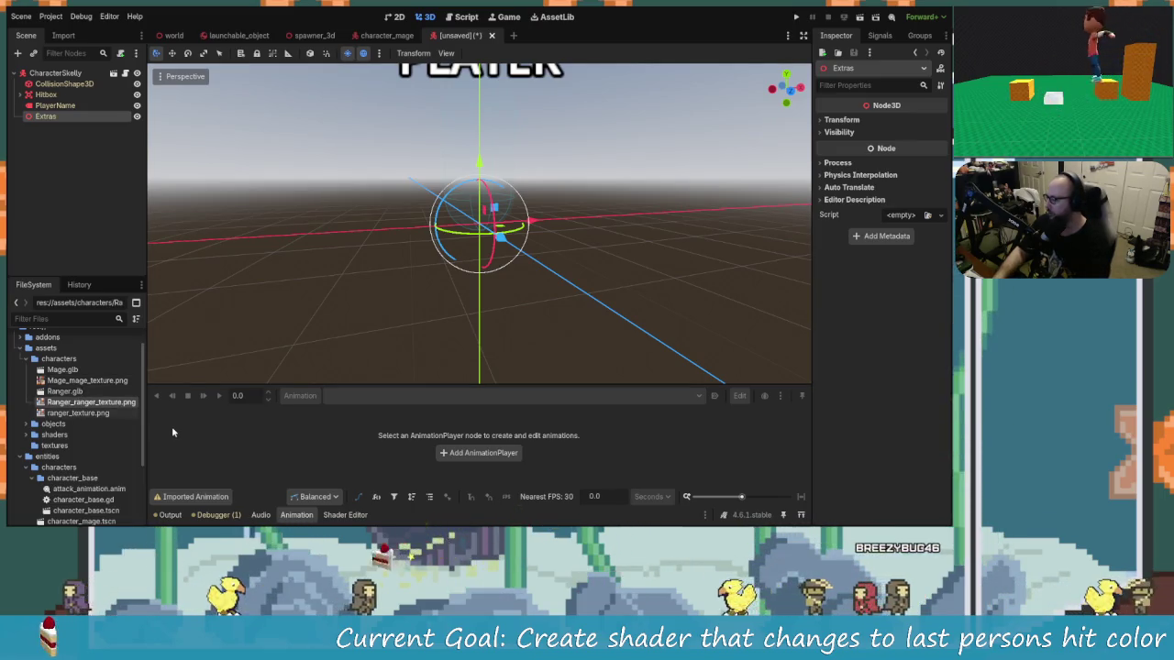
pyautogui.press('Delete')
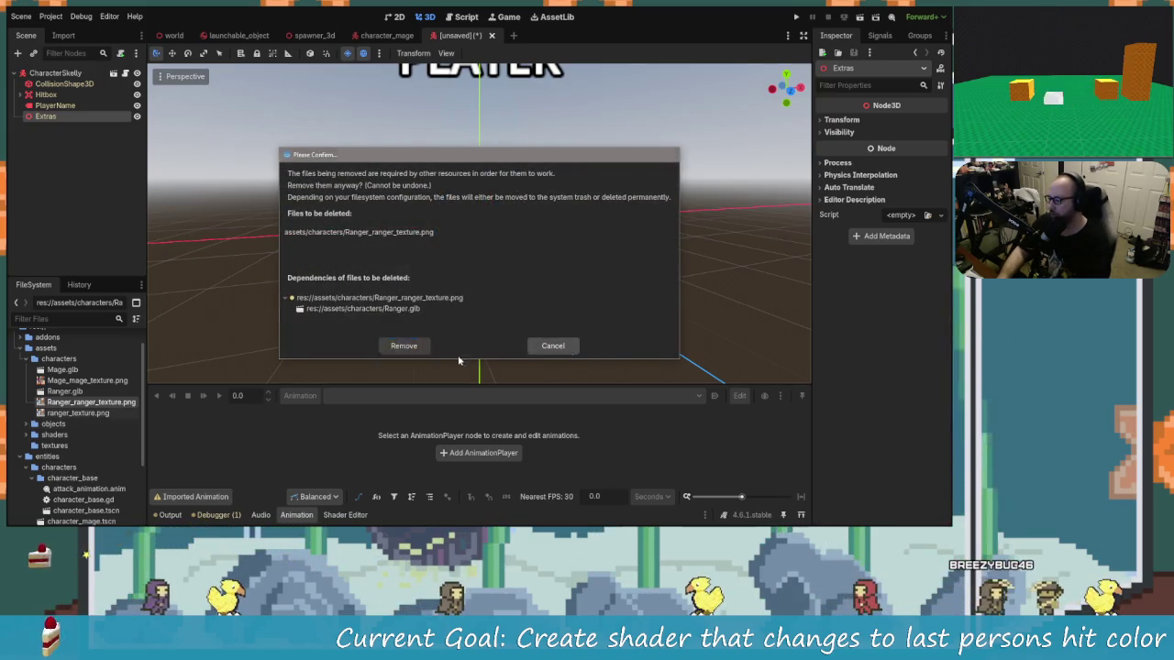
pyautogui.press('Escape')
pyautogui.click(101, 414)
pyautogui.press('Delete')
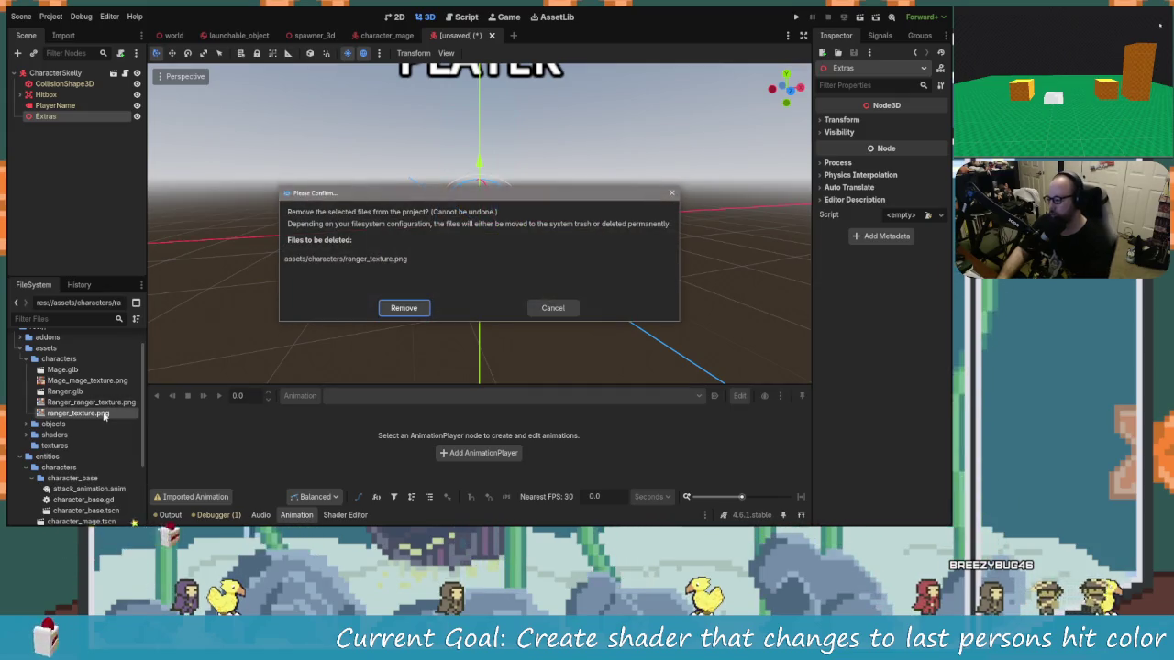
pyautogui.click(409, 308)
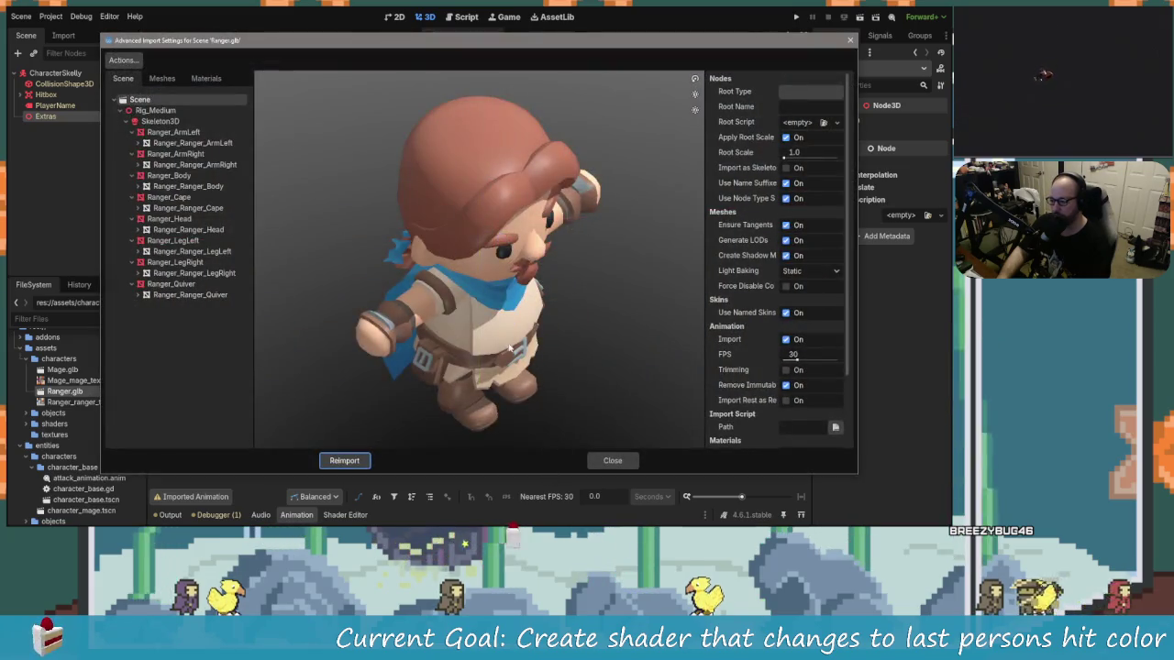
# Orbit and zoom the Ranger preview to front and three-quarter views, then close the import settings.
pyautogui.moveTo(510, 346); pyautogui.dragTo(498, 312)
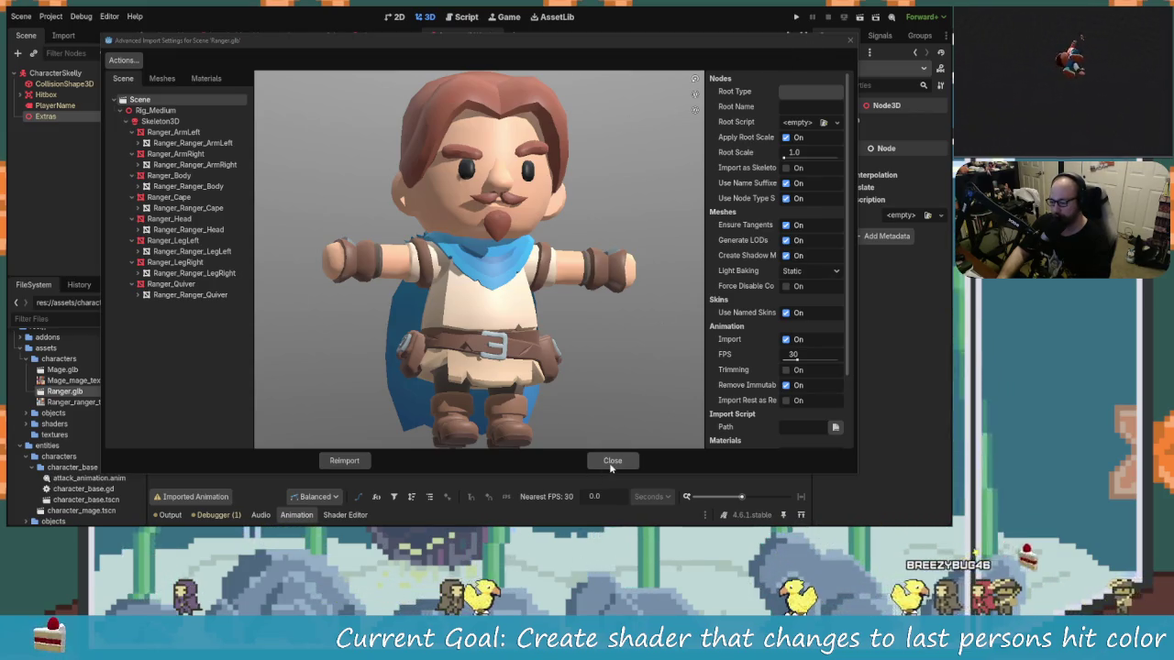
pyautogui.scroll(3, 463, 233)
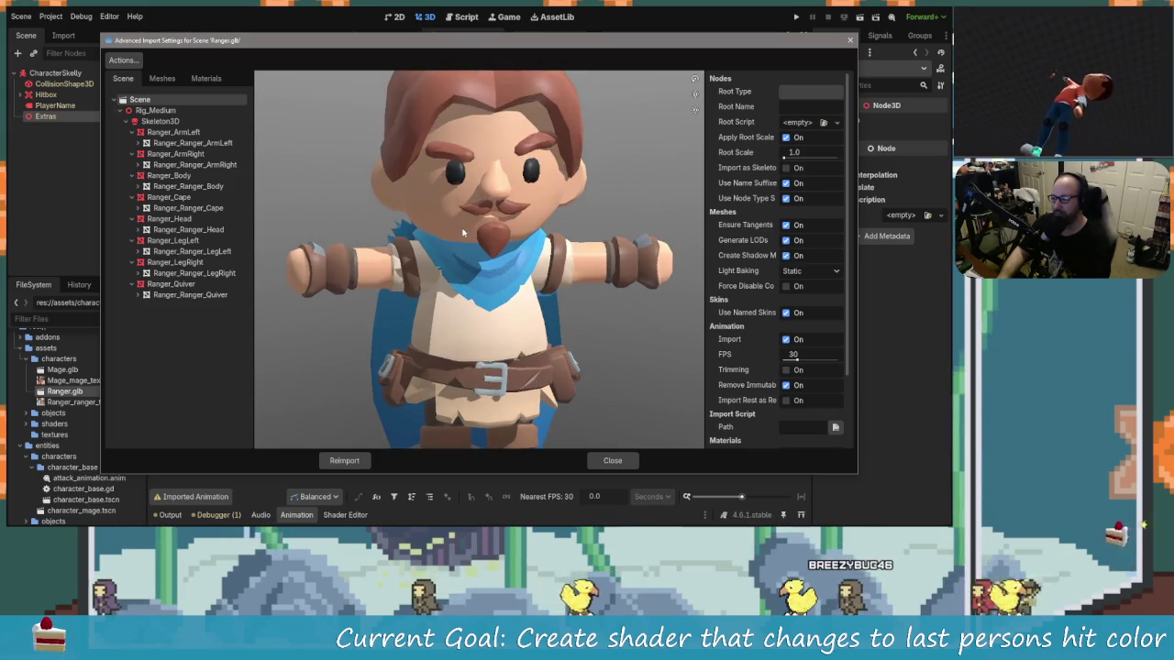
pyautogui.moveTo(463, 233)
pyautogui.mouseDown()
pyautogui.moveTo(513, 268)
pyautogui.moveTo(498, 187)
pyautogui.mouseUp()
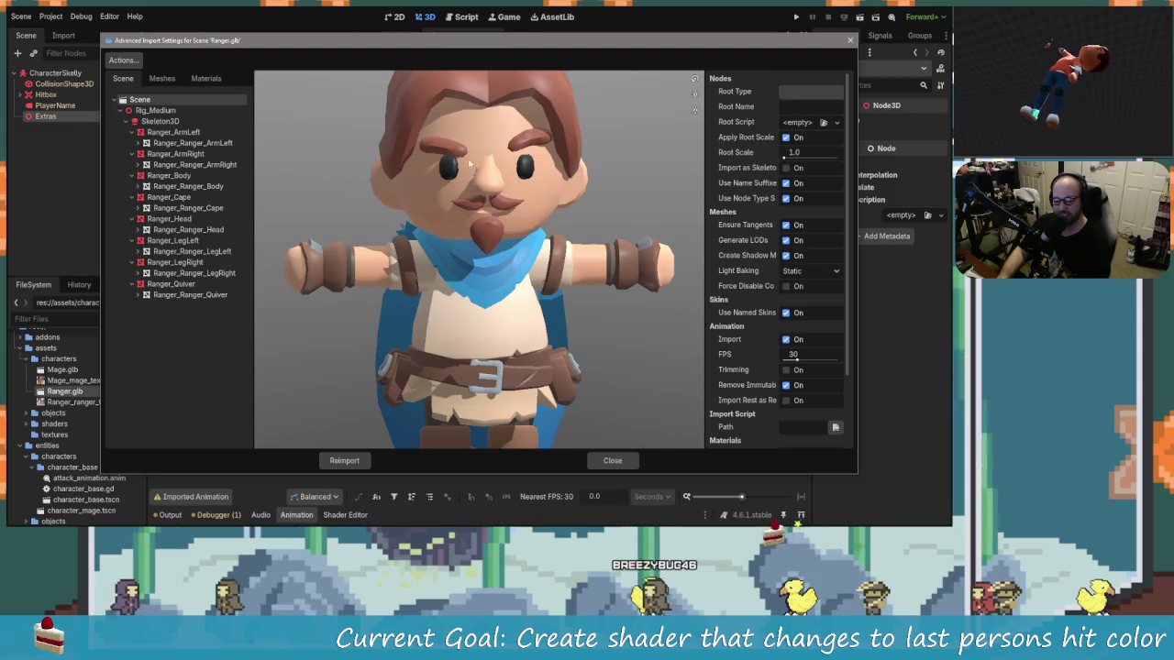
pyautogui.click(612, 461)
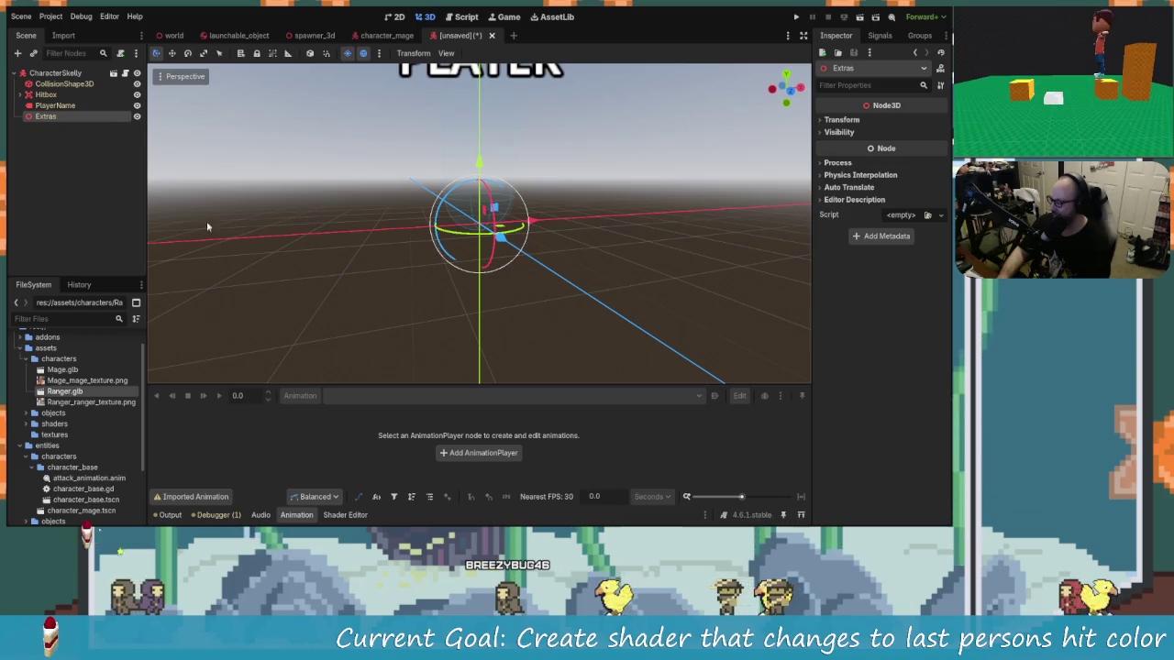
pyautogui.click(89, 402)
pyautogui.keyDown('shift'); pyautogui.click(66, 391); pyautogui.keyUp('shift')
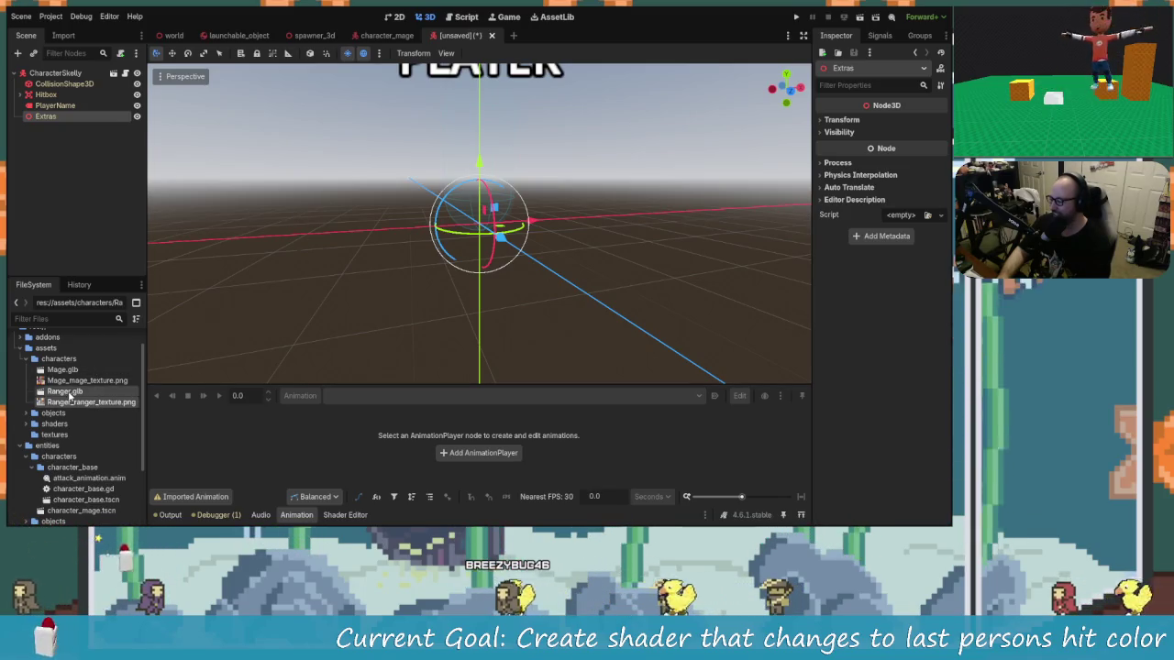
pyautogui.press('Delete')
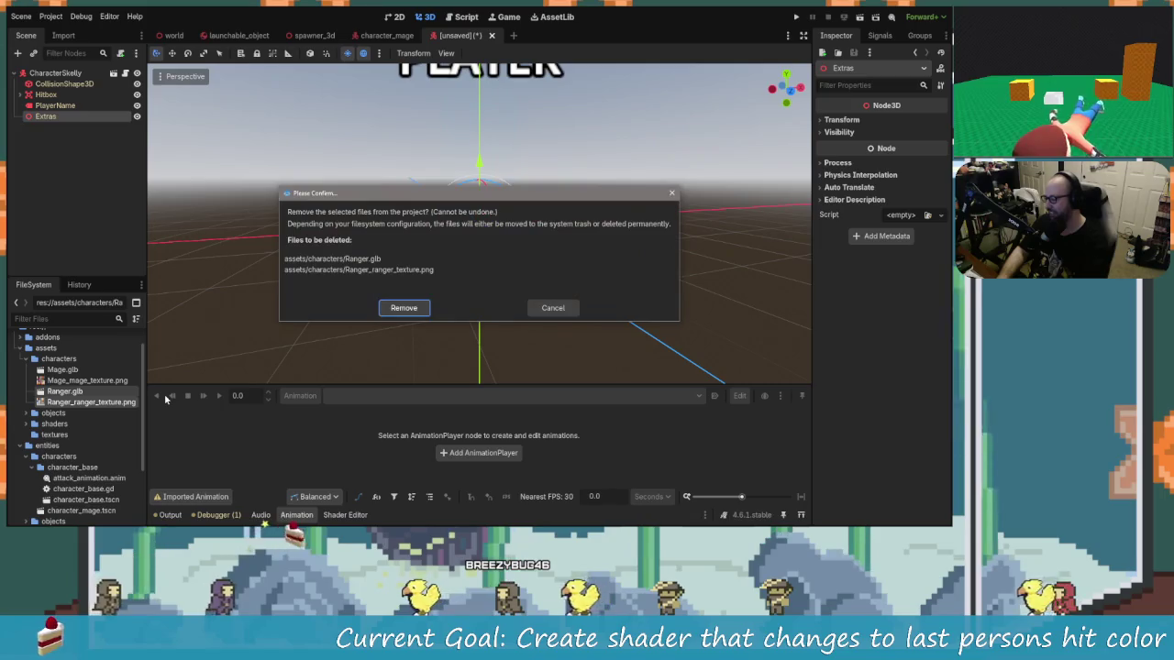
pyautogui.press('Return')
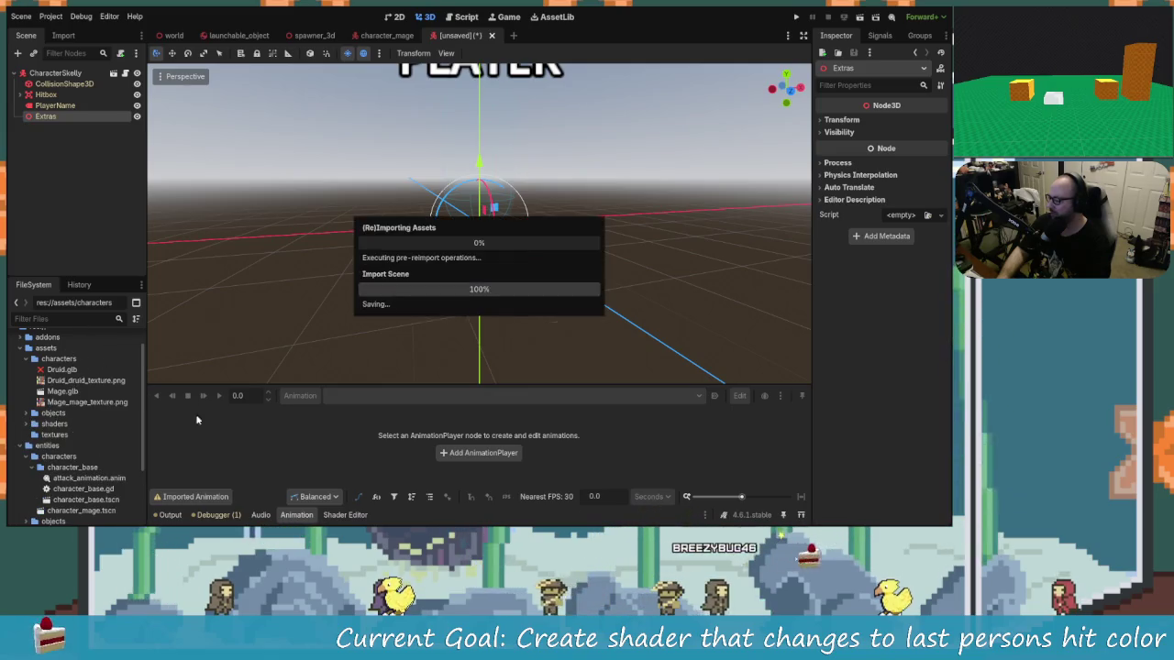
pyautogui.doubleClick(62, 370)
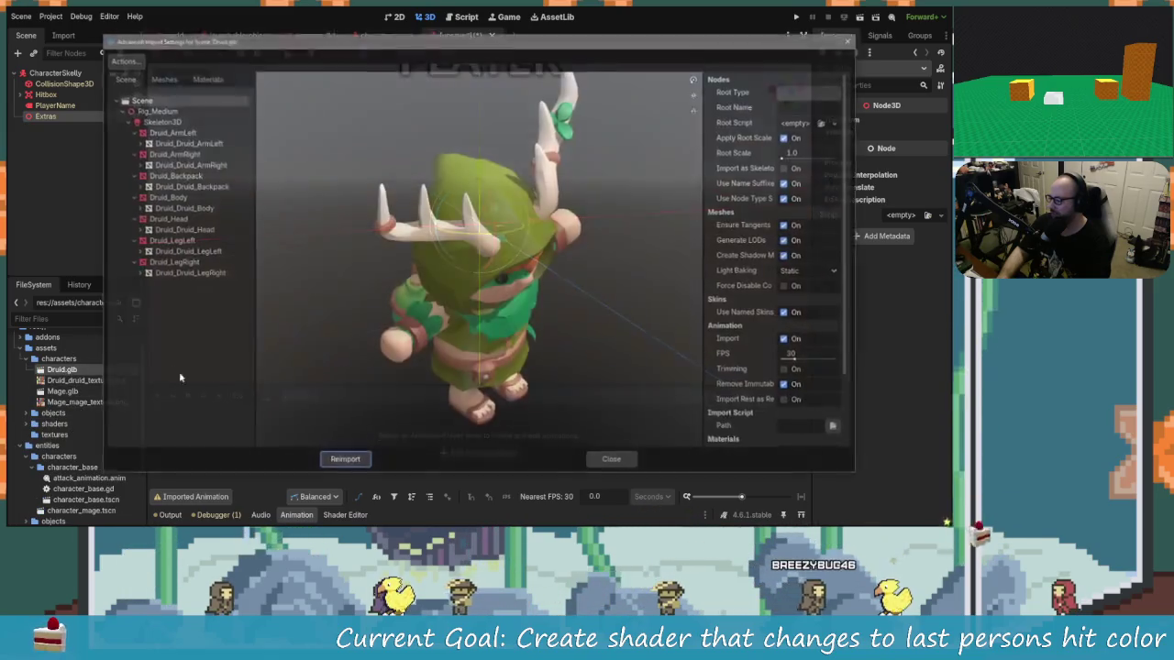
pyautogui.moveTo(494, 293); pyautogui.dragTo(476, 264)
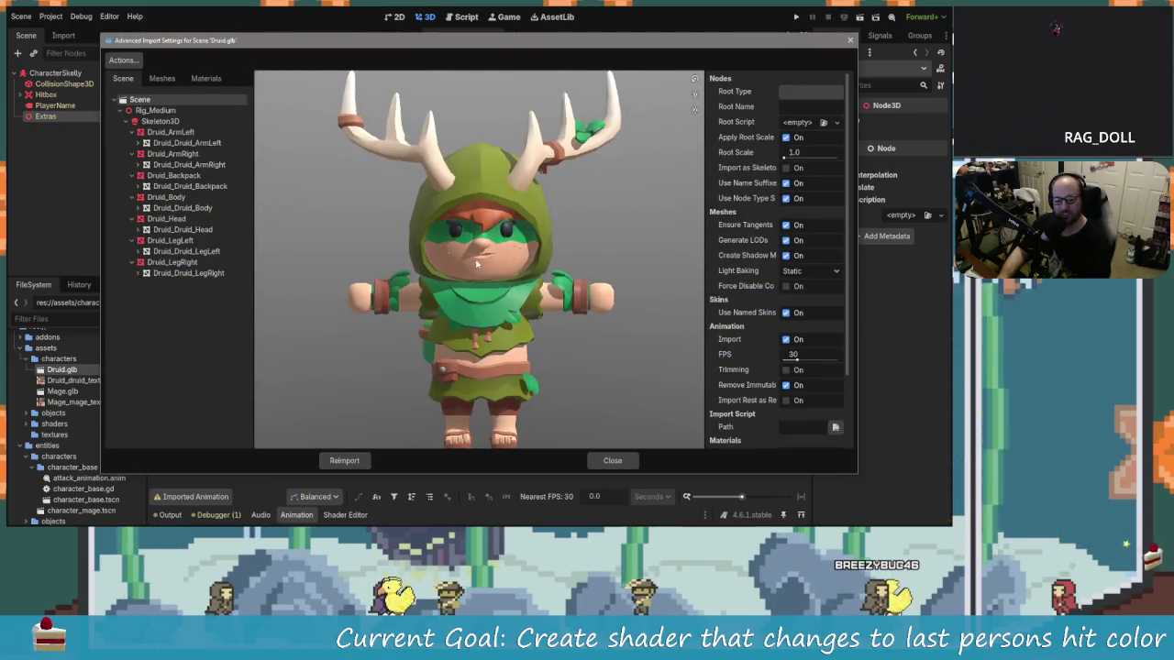
pyautogui.moveTo(423, 297)
pyautogui.mouseDown()
pyautogui.moveTo(640, 328)
pyautogui.moveTo(366, 311)
pyautogui.moveTo(250, 176)
pyautogui.mouseUp()
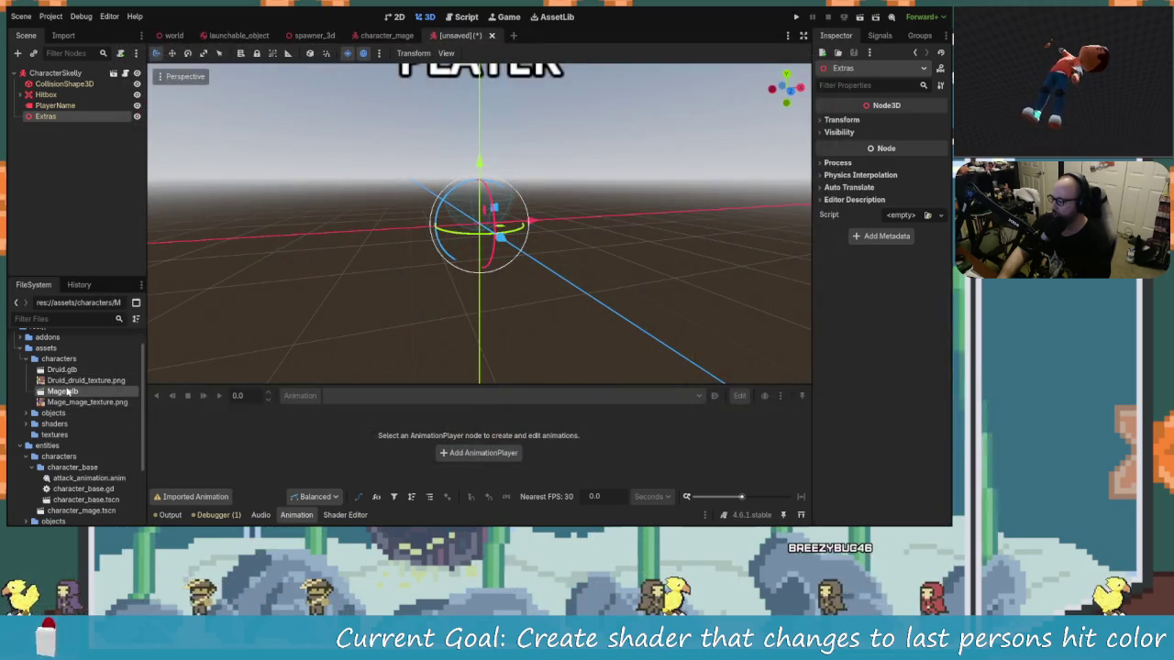
pyautogui.doubleClick(67, 392)
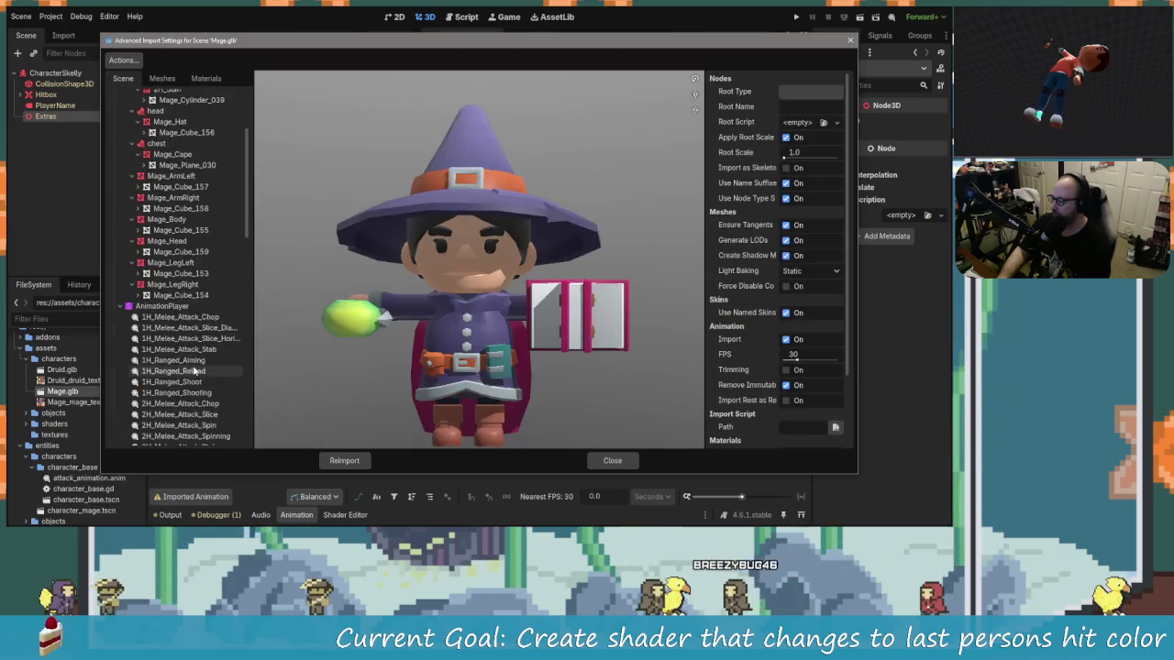
pyautogui.click(181, 295)
pyautogui.click(163, 305)
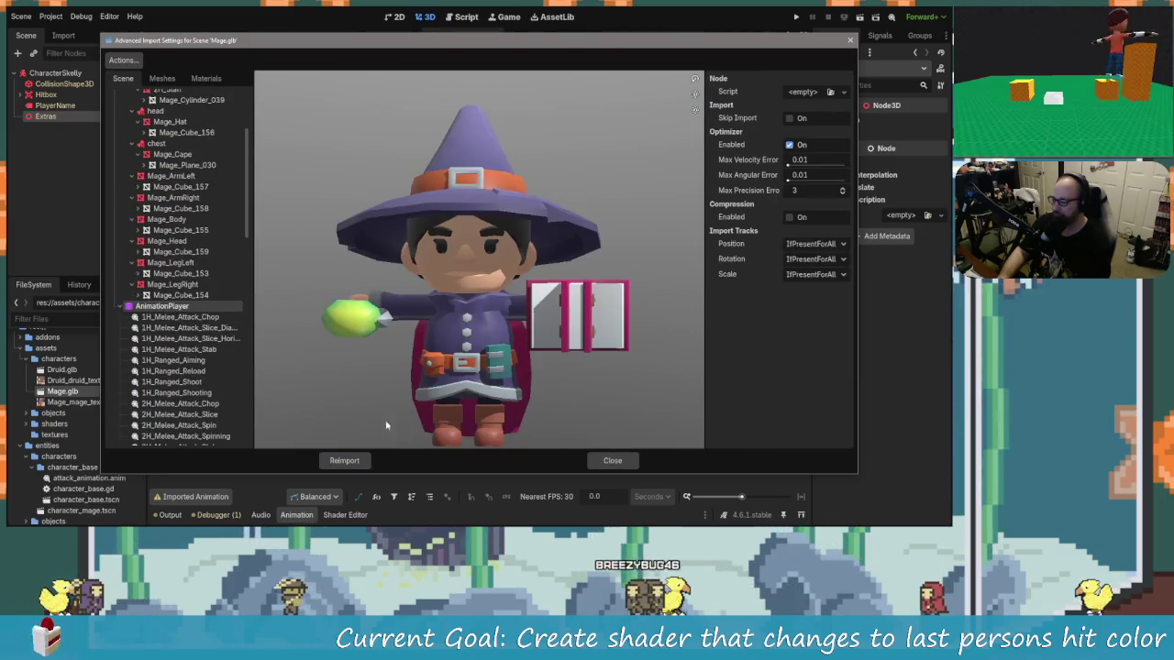
pyautogui.scroll(-10, 217, 379)
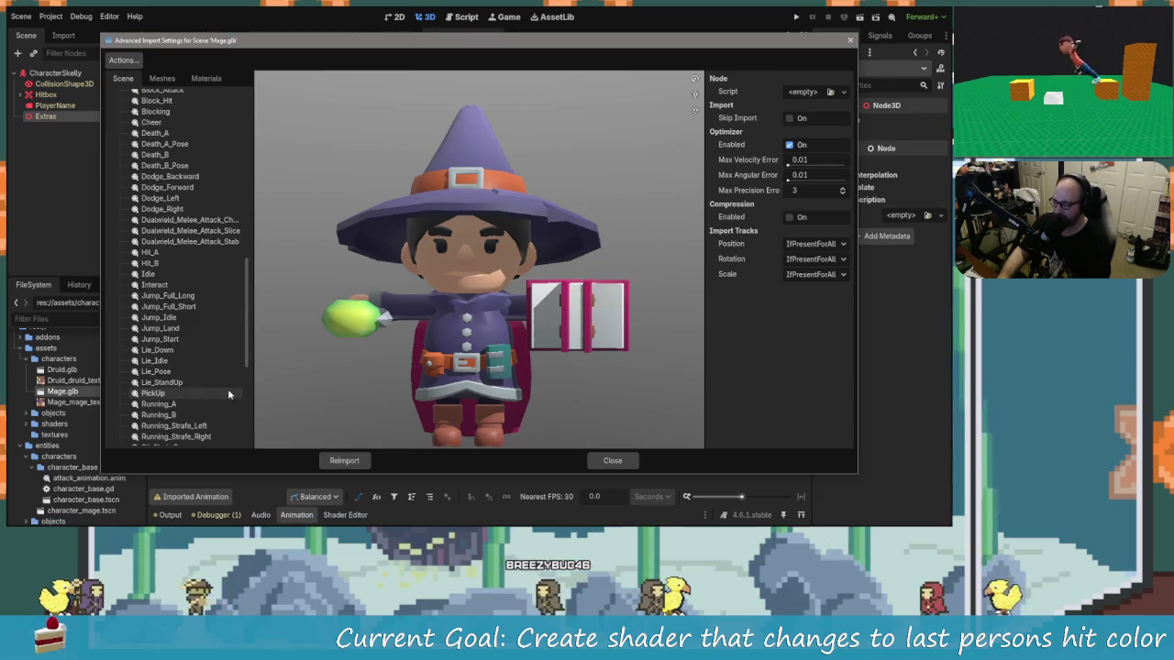
pyautogui.scroll(10, 226, 388)
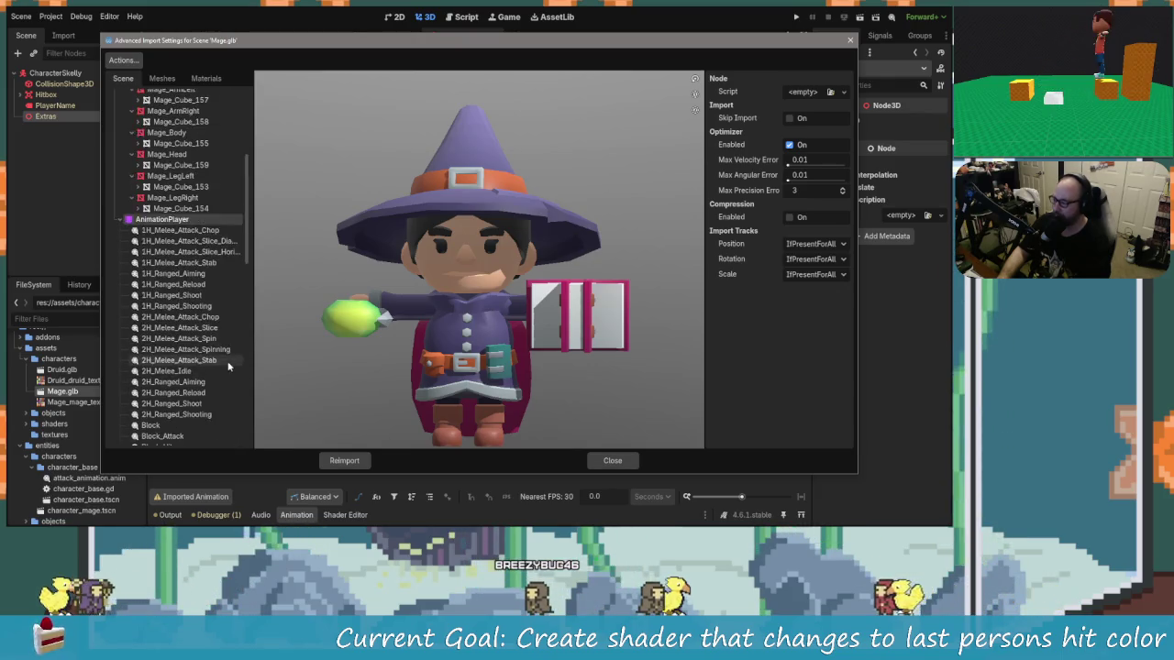
pyautogui.click(613, 461)
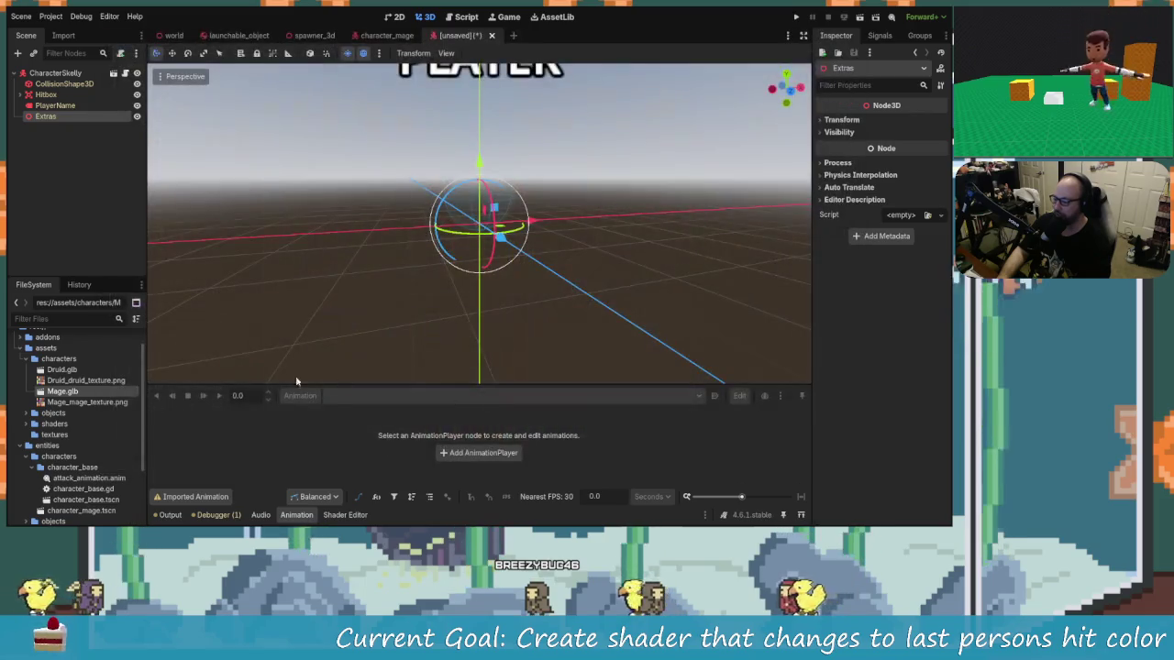
pyautogui.click(73, 370)
pyautogui.doubleClick(73, 370)
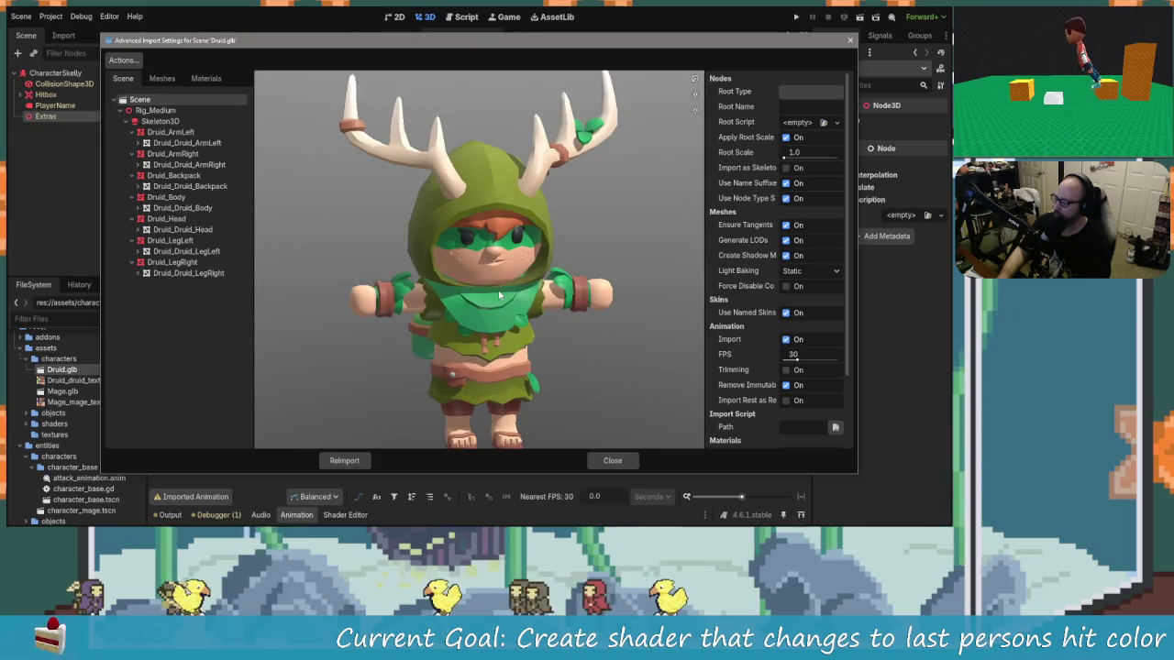
pyautogui.moveTo(500, 295)
pyautogui.mouseDown()
pyautogui.moveTo(532, 295)
pyautogui.moveTo(463, 296)
pyautogui.moveTo(532, 293)
pyautogui.moveTo(394, 284)
pyautogui.mouseUp()
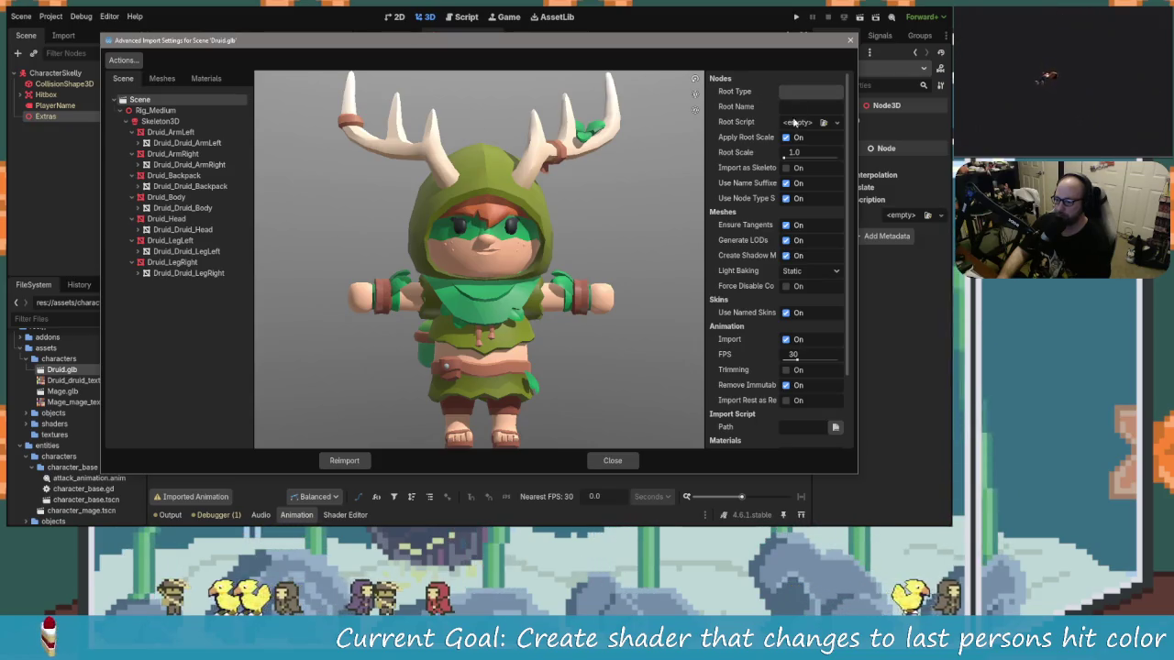
pyautogui.moveTo(766, 240)
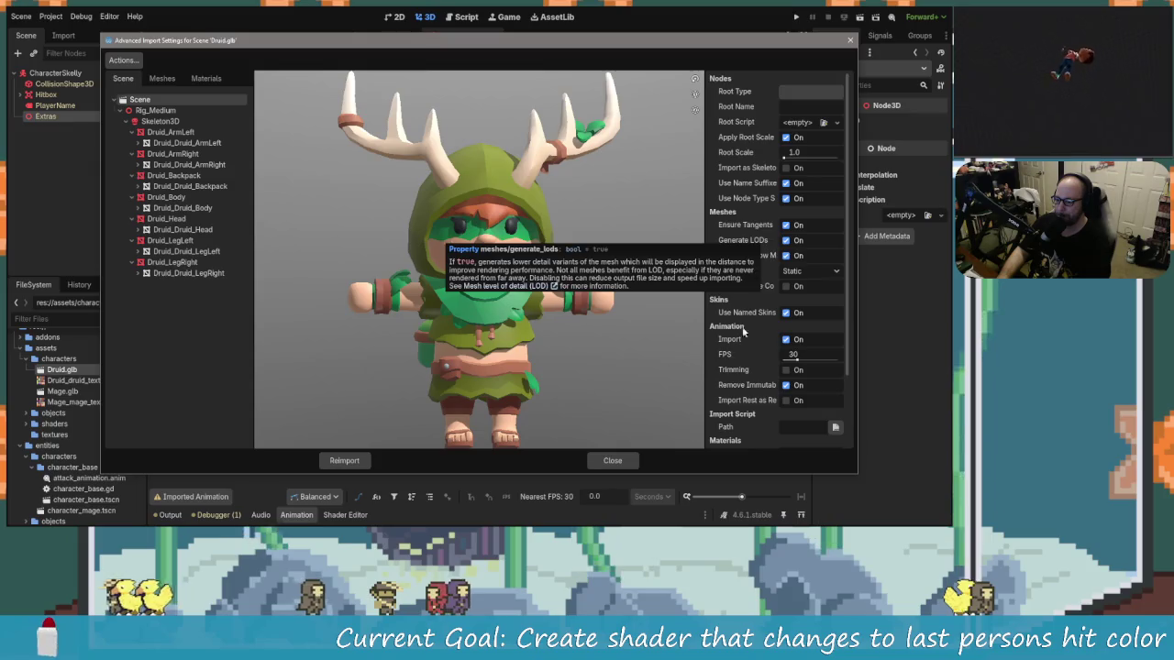
pyautogui.scroll(-3, 744, 332)
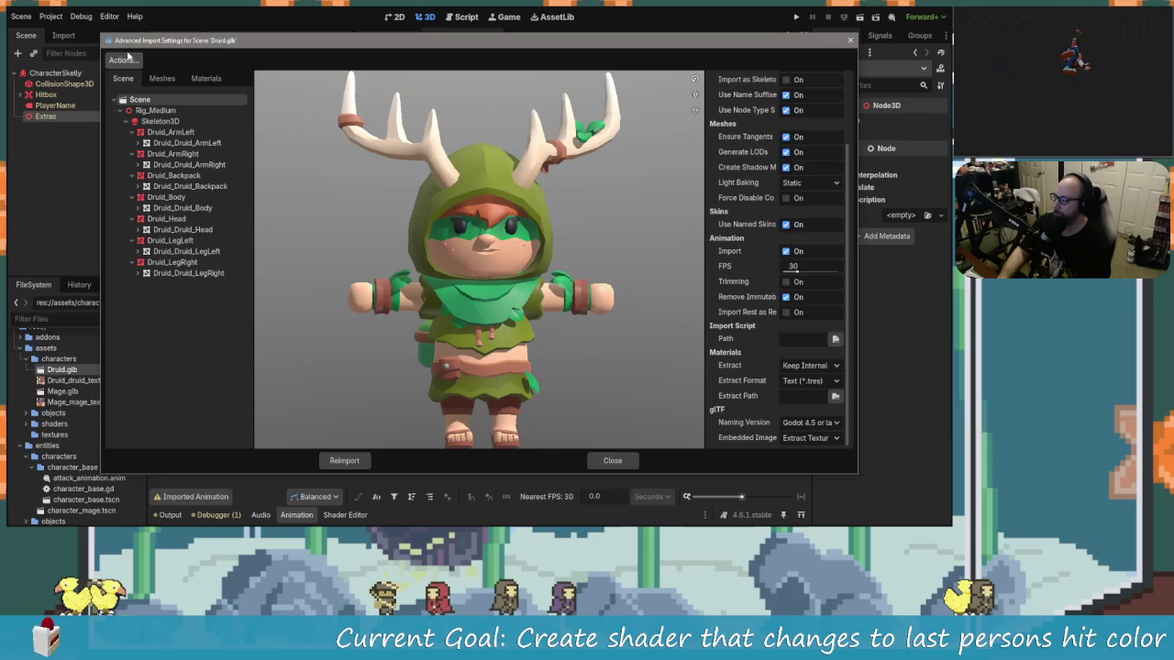
pyautogui.click(128, 57)
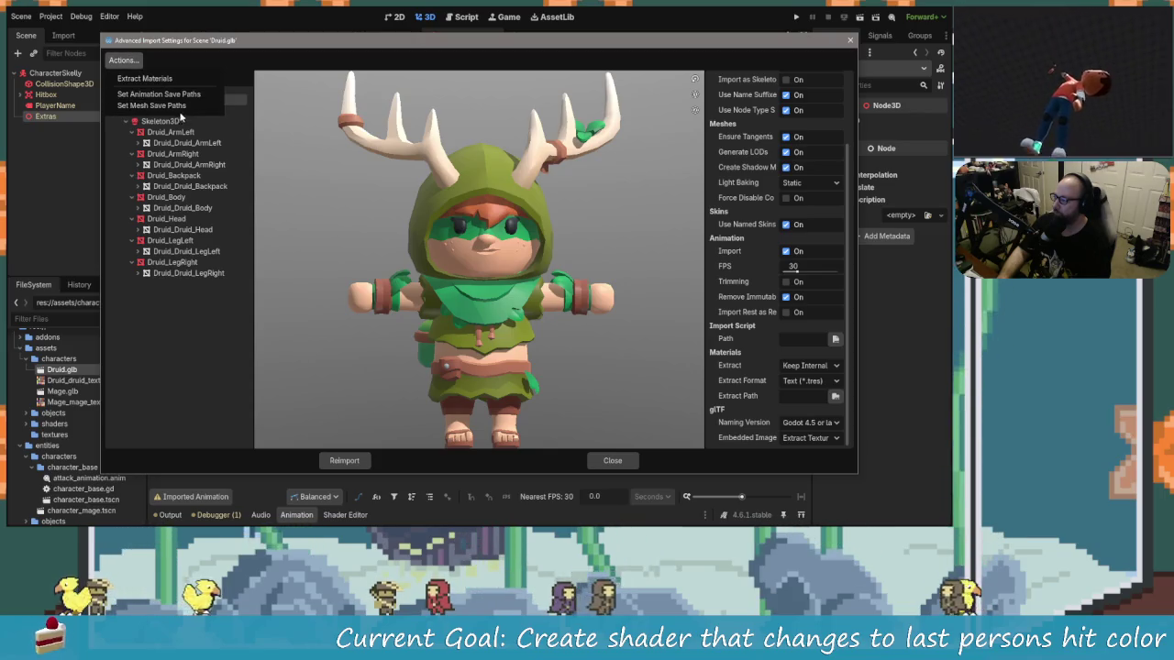
pyautogui.press('Escape')
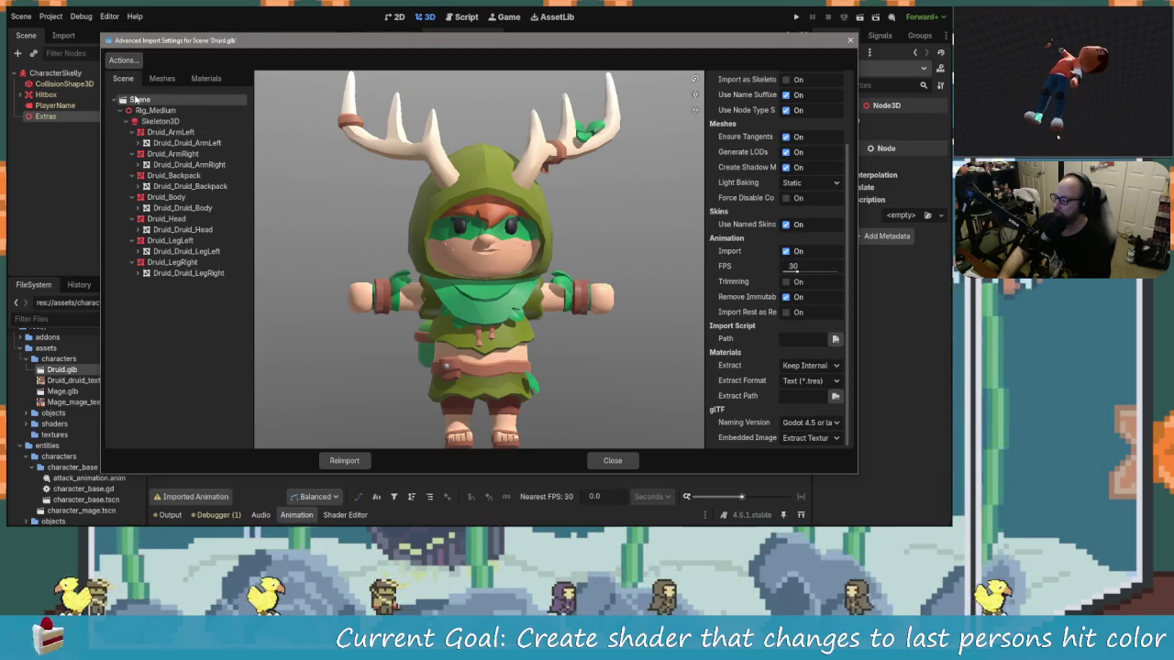
pyautogui.click(635, 468)
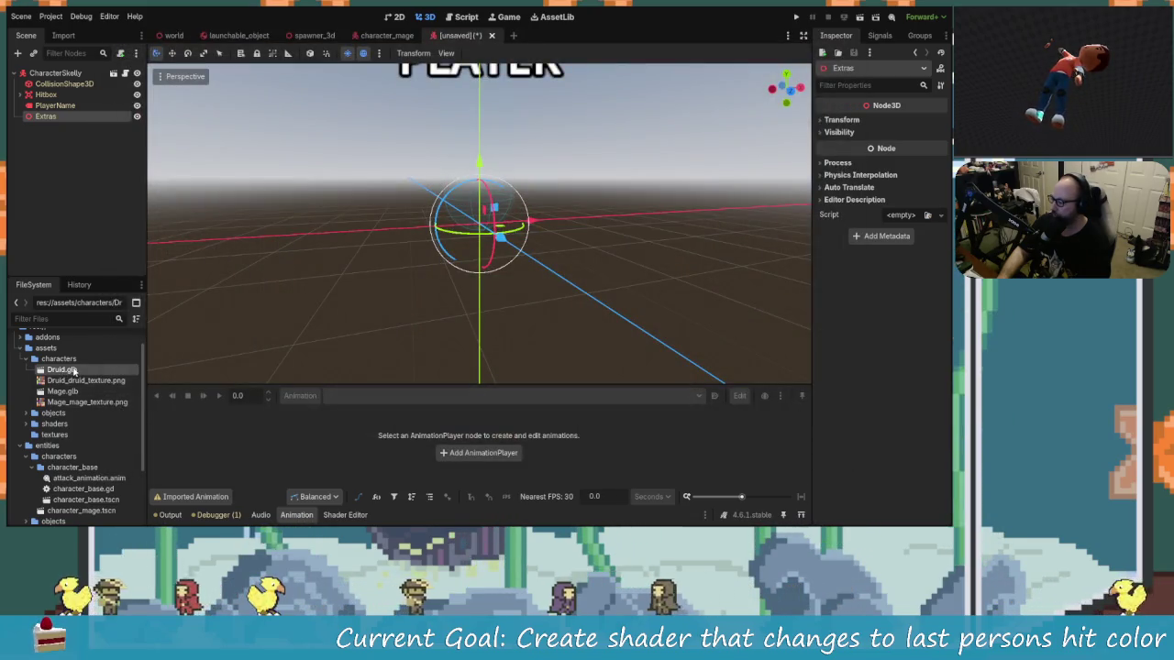
# Reopen and close Druid.glb's import settings, then create a new inherited scene from it.
pyautogui.doubleClick(74, 370)
pyautogui.click(615, 459)
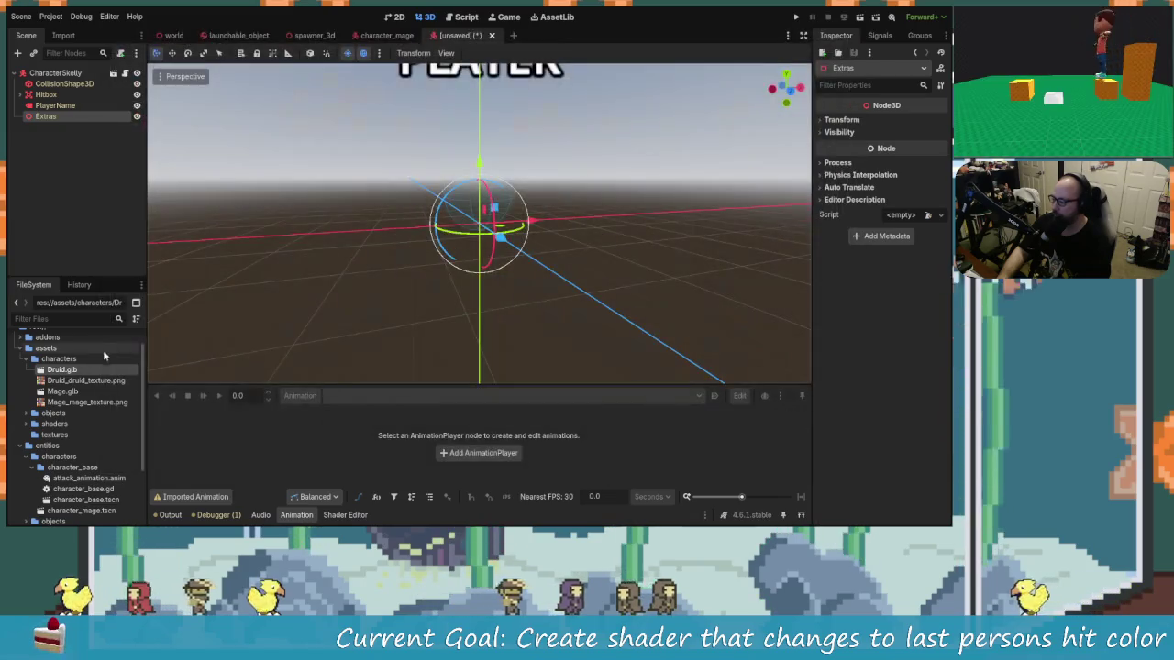
pyautogui.rightClick(60, 372)
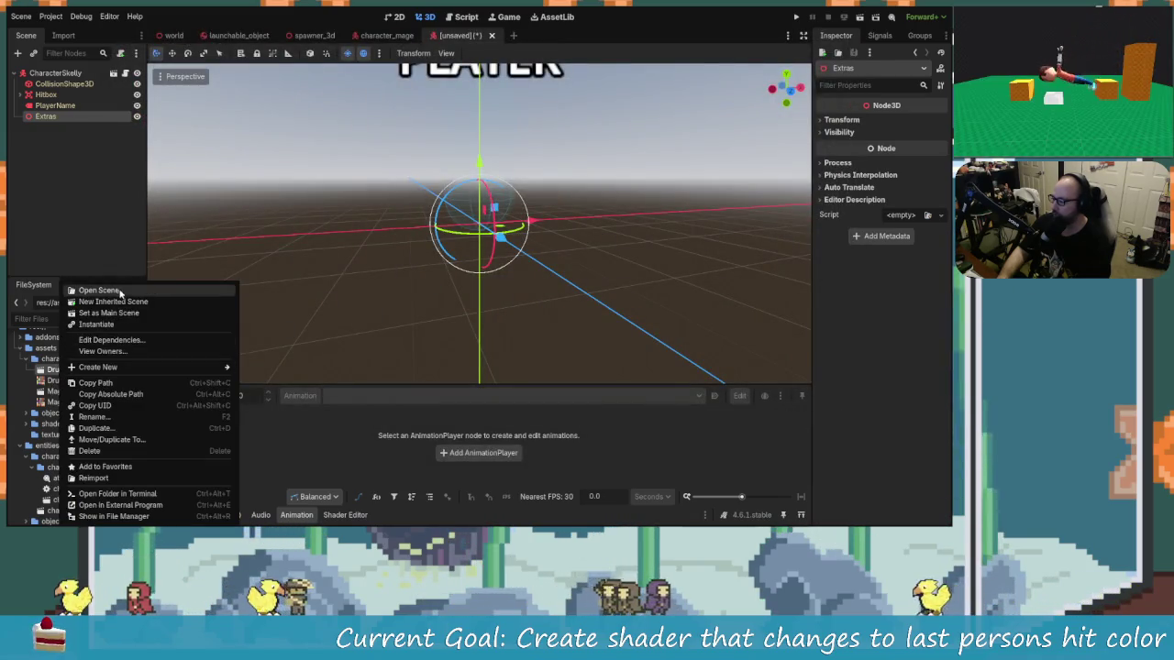
pyautogui.click(119, 302)
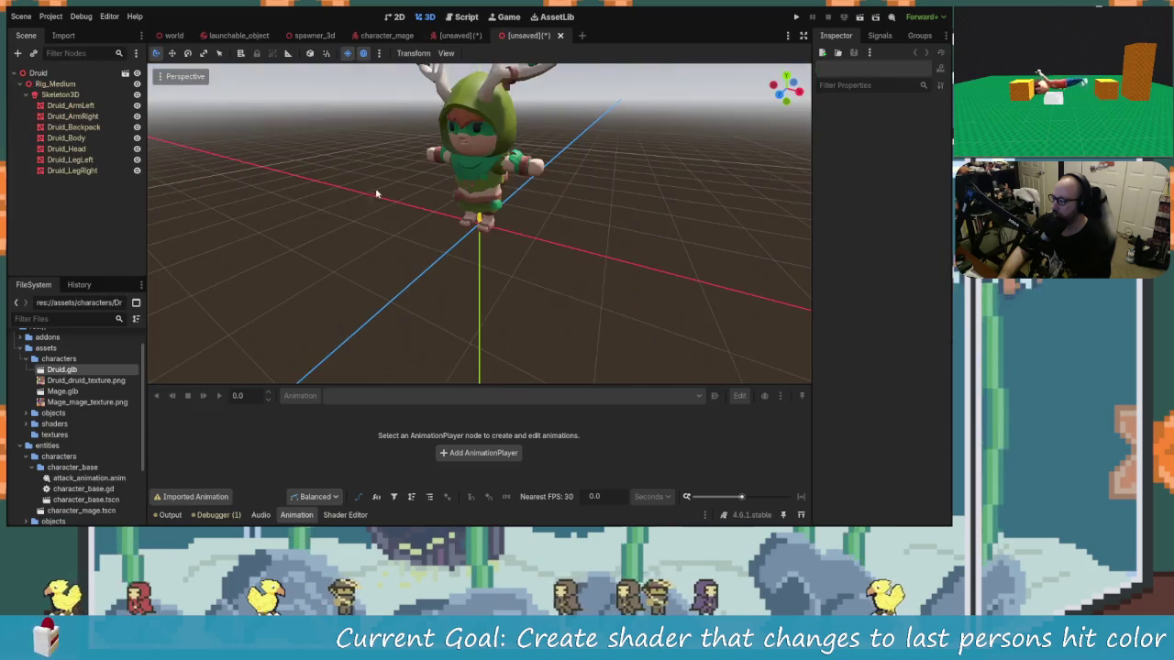
# Move the Druid's Rig_Medium under the Extras node of the character scene.
pyautogui.click(55, 84)
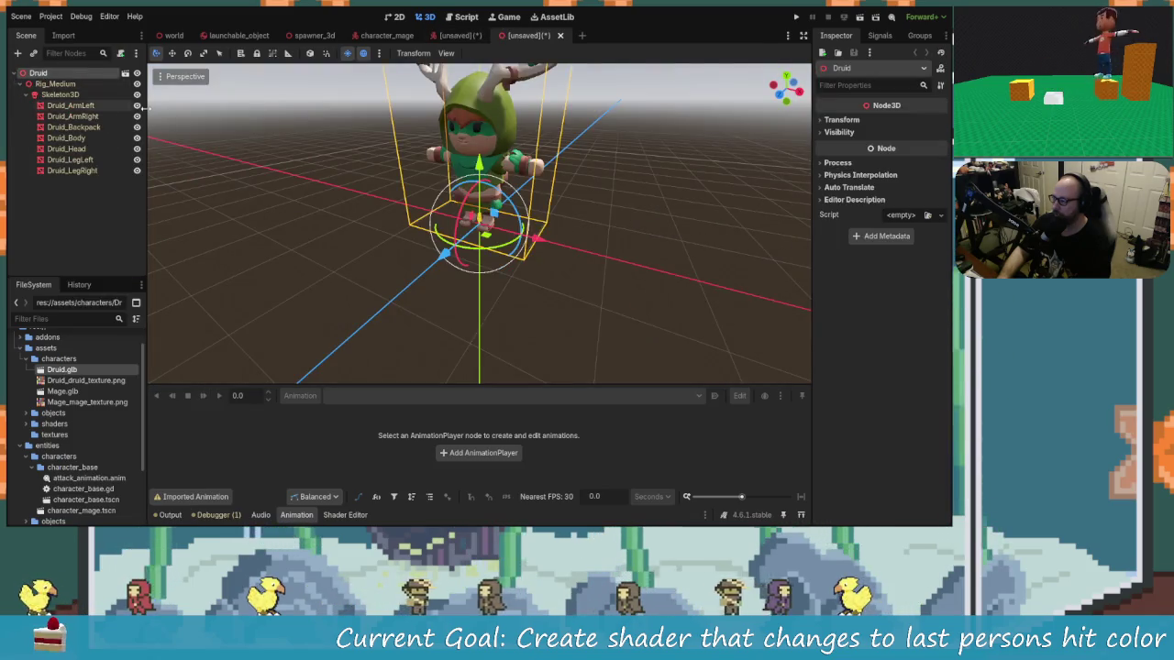
pyautogui.click(478, 41)
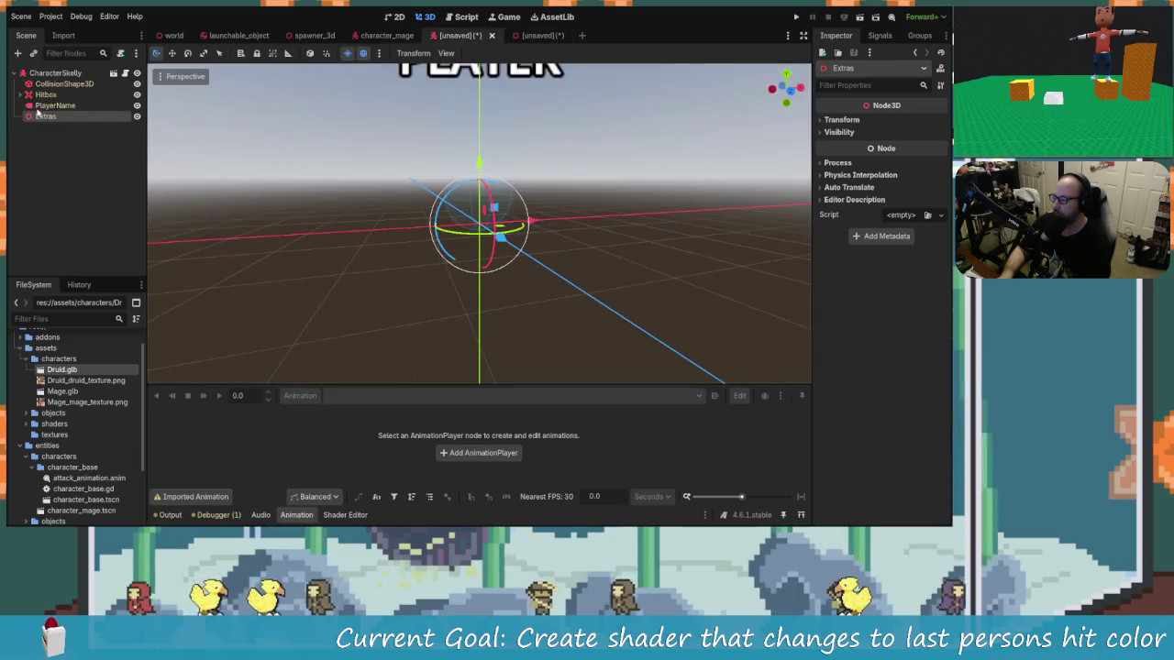
pyautogui.click(73, 73)
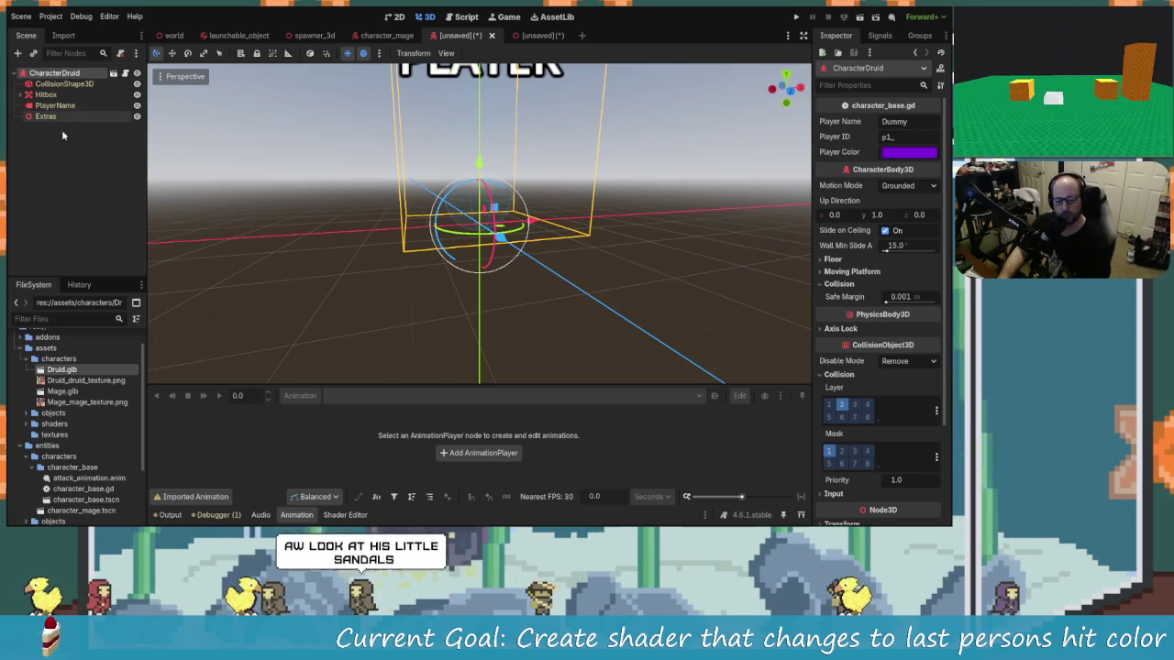
pyautogui.moveTo(59, 117); pyautogui.dragTo(59, 118)
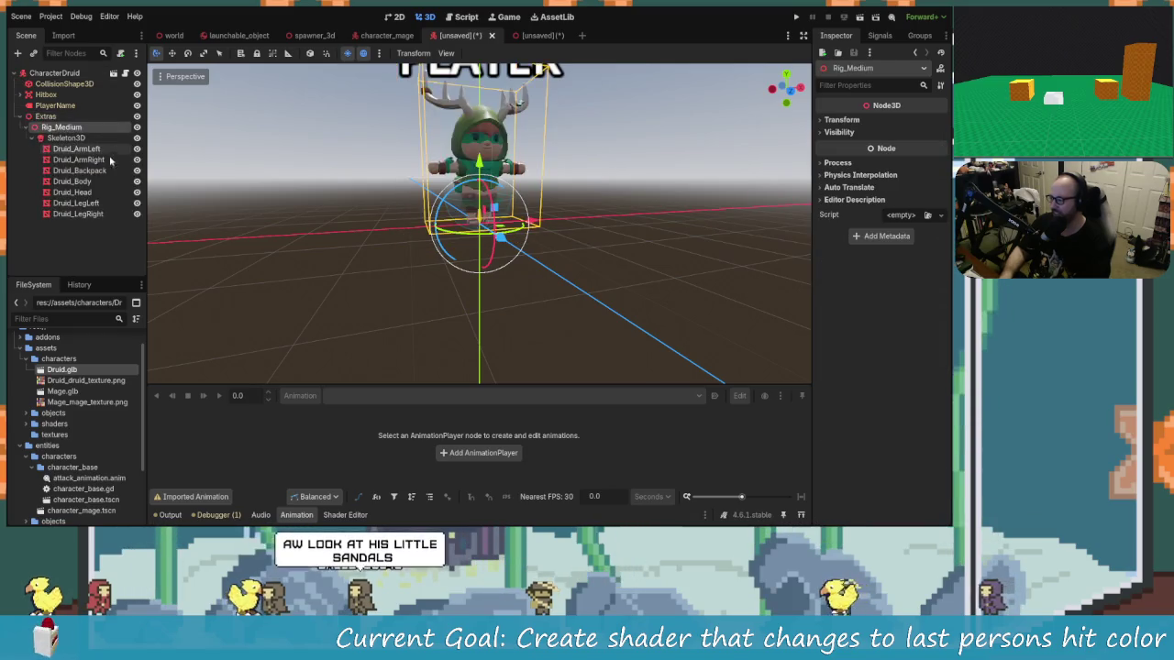
# Orbit and zoom the 3D view to look down at the druid's feet.
pyautogui.scroll(10, 563, 243)
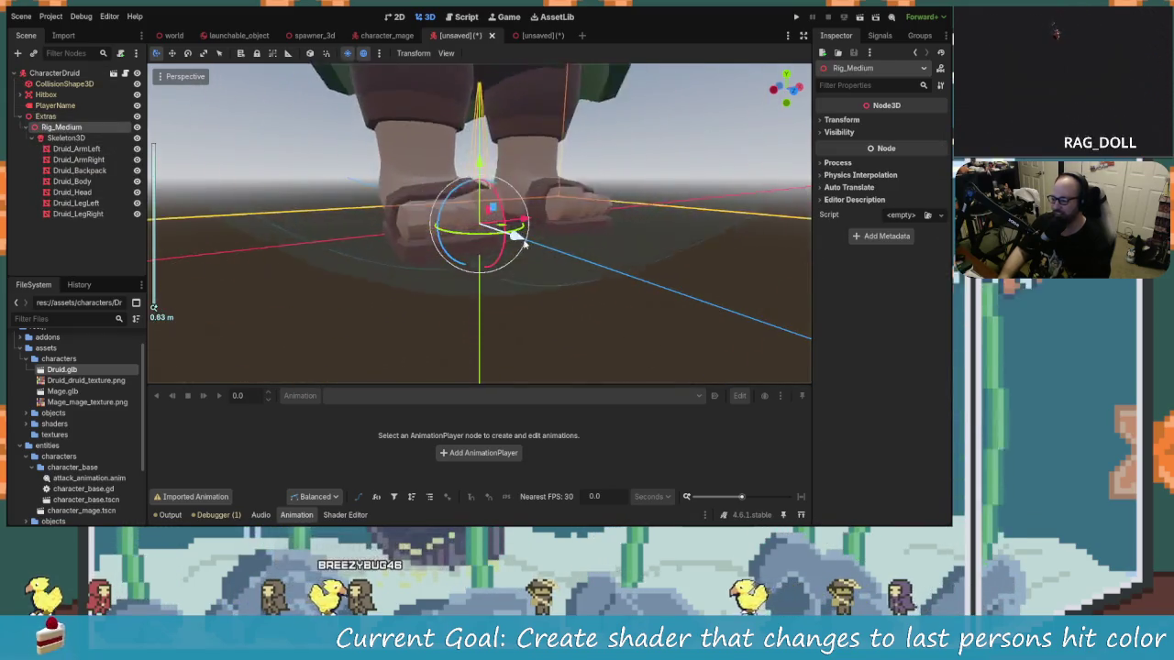
pyautogui.moveTo(431, 246)
pyautogui.mouseDown()
pyautogui.moveTo(466, 293)
pyautogui.moveTo(537, 280)
pyautogui.moveTo(504, 254)
pyautogui.moveTo(473, 250)
pyautogui.moveTo(498, 229)
pyautogui.moveTo(446, 247)
pyautogui.moveTo(324, 235)
pyautogui.mouseUp()
pyautogui.scroll(-4, 514, 257)
pyautogui.scroll(8, 547, 254)
pyautogui.scroll(-6, 473, 251)
pyautogui.scroll(-5, 498, 229)
# Collapse and reselect Rig_Medium, then switch to the character_mage scene.
pyautogui.click(26, 127)
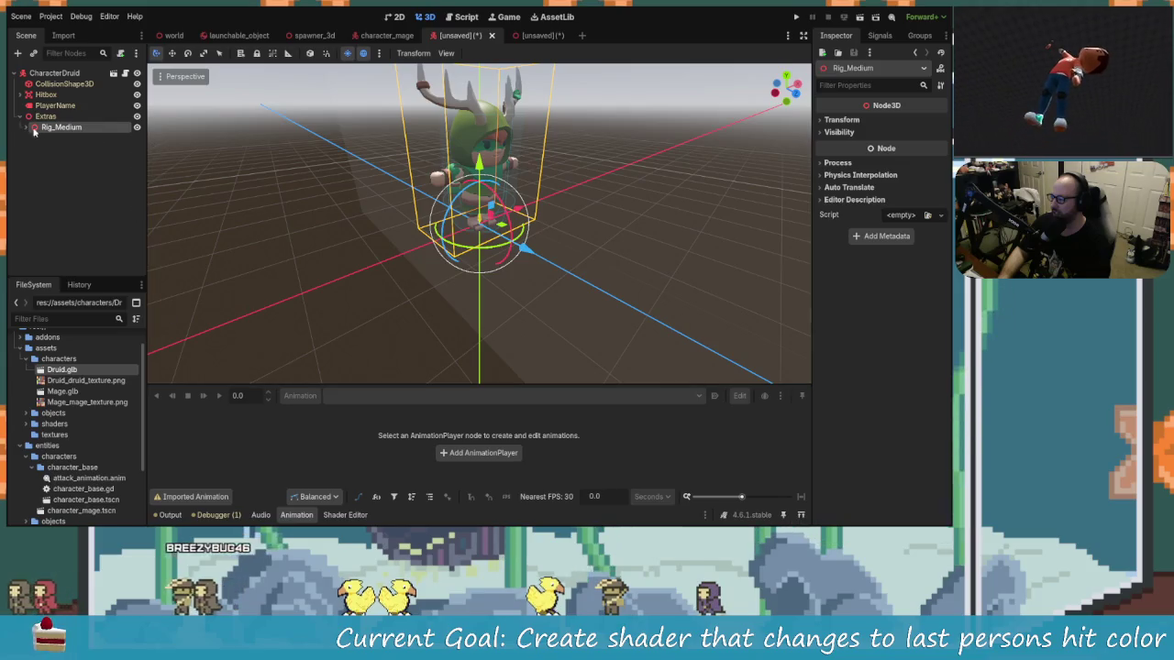
pyautogui.click(56, 135)
pyautogui.click(52, 128)
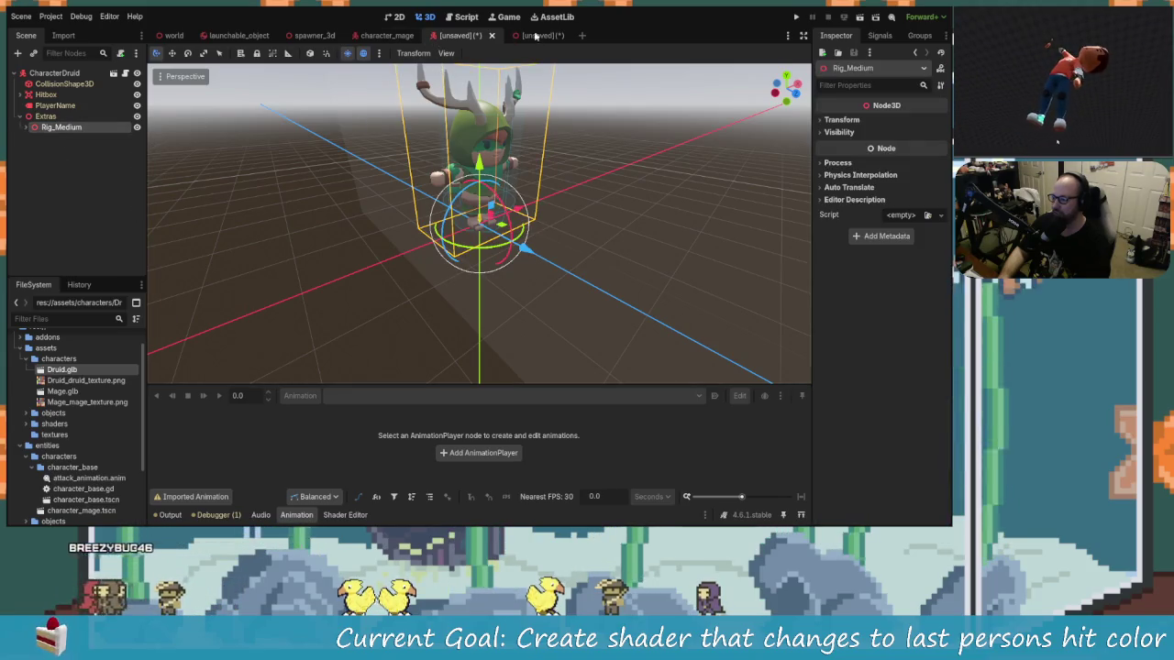
pyautogui.click(386, 35)
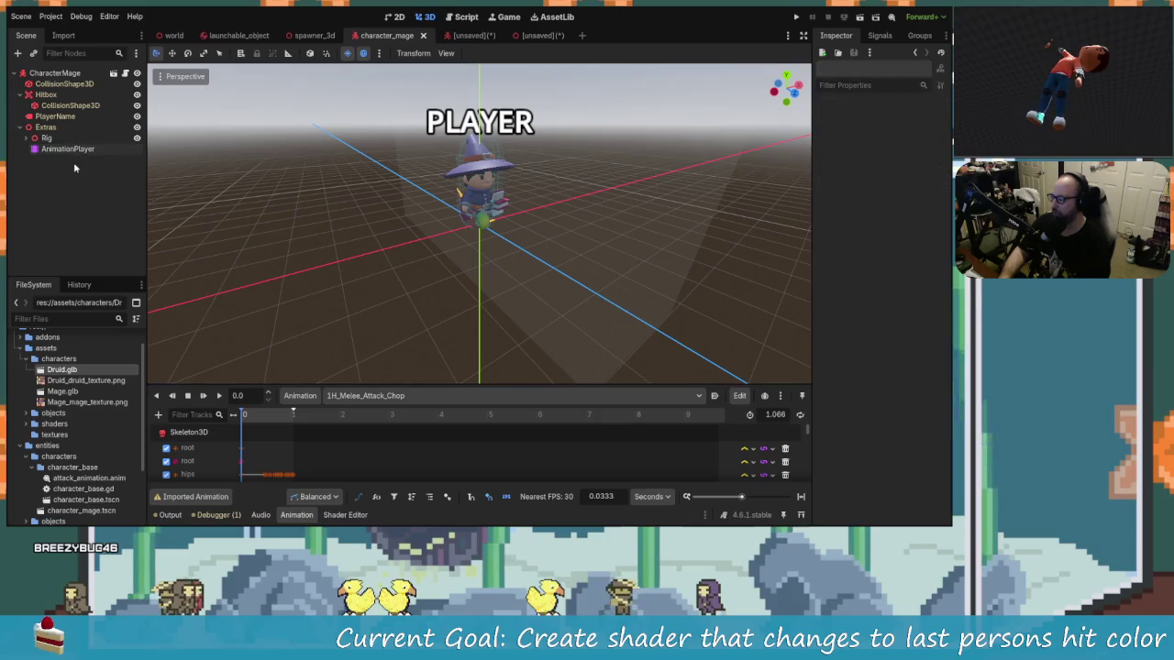
# Compare the Druid model's skeleton with character_mage, then return to the unsaved CharacterDruid scene.
pyautogui.scroll(-5, 224, 453)
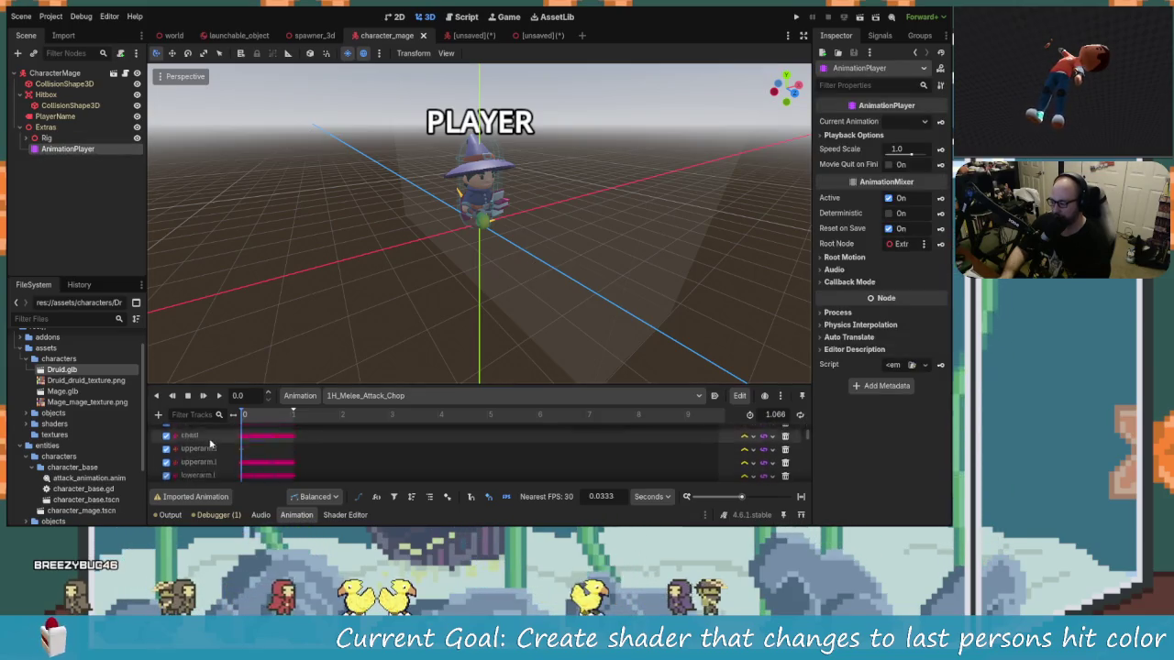
pyautogui.scroll(-10, 224, 453)
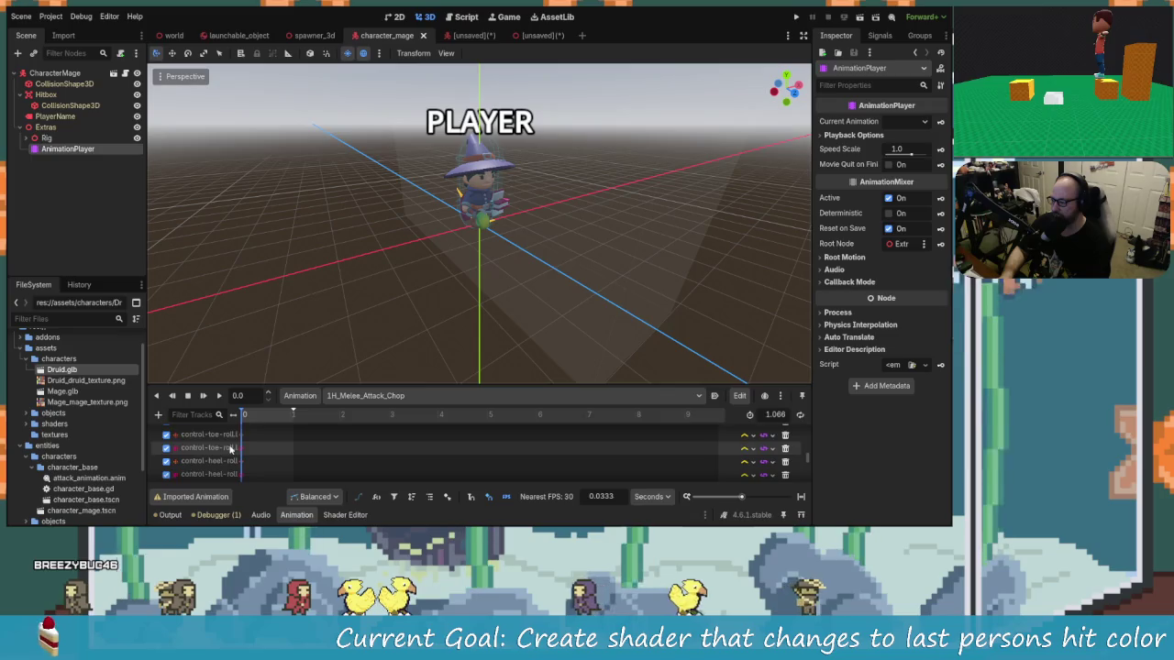
pyautogui.scroll(-8, 233, 451)
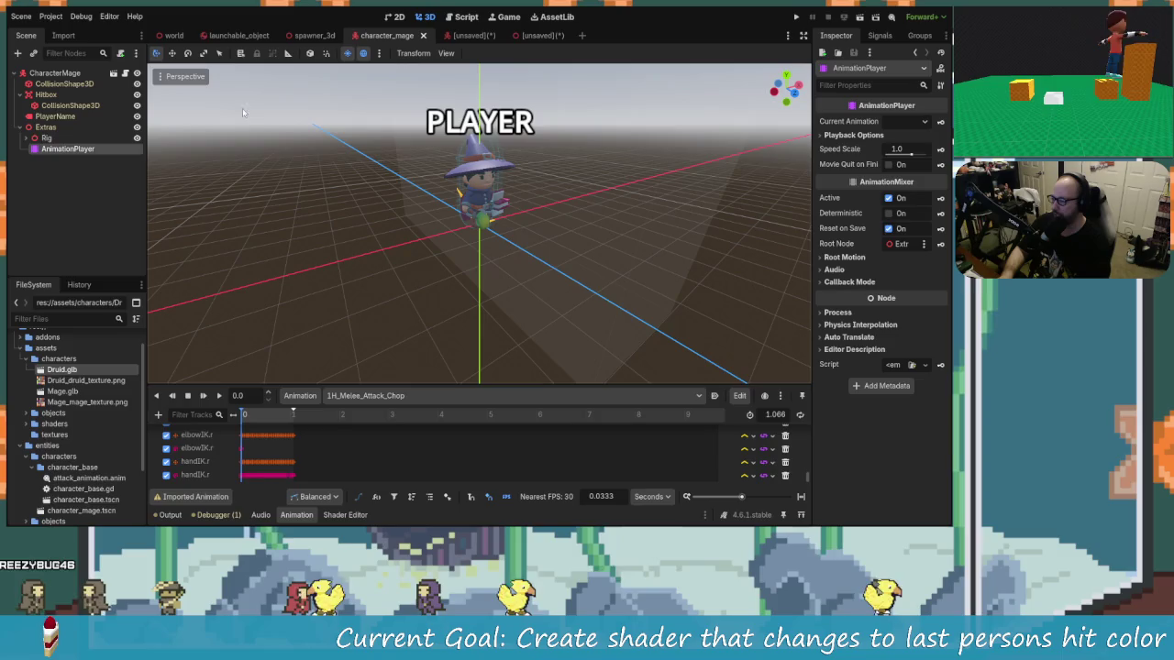
pyautogui.click(529, 35)
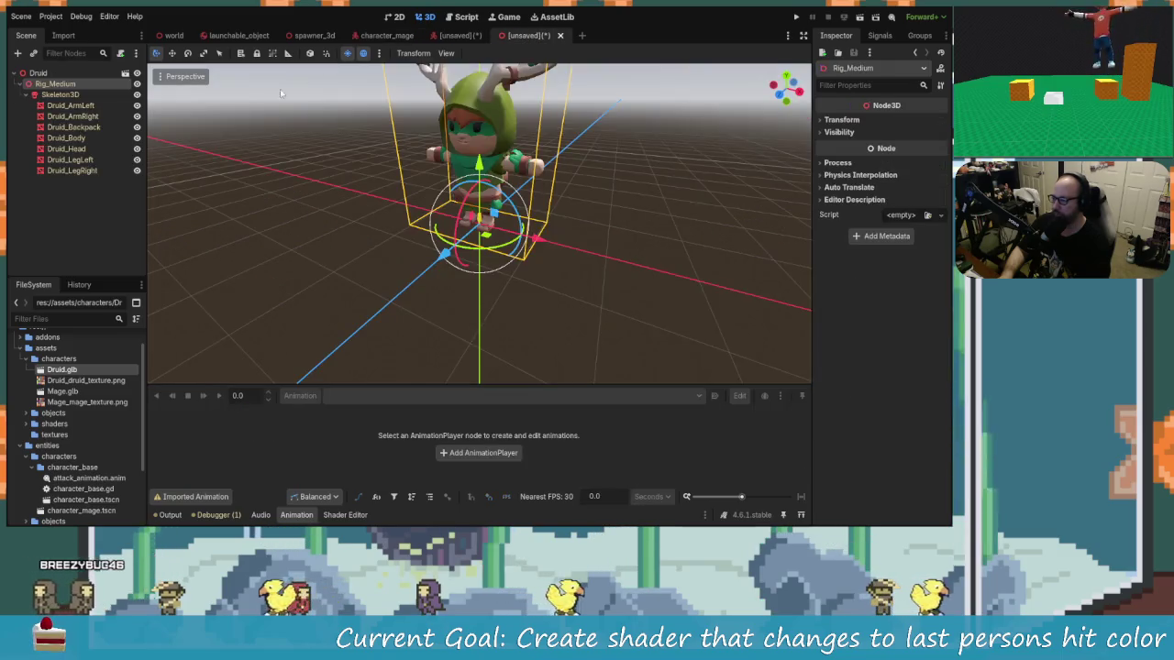
pyautogui.click(30, 95)
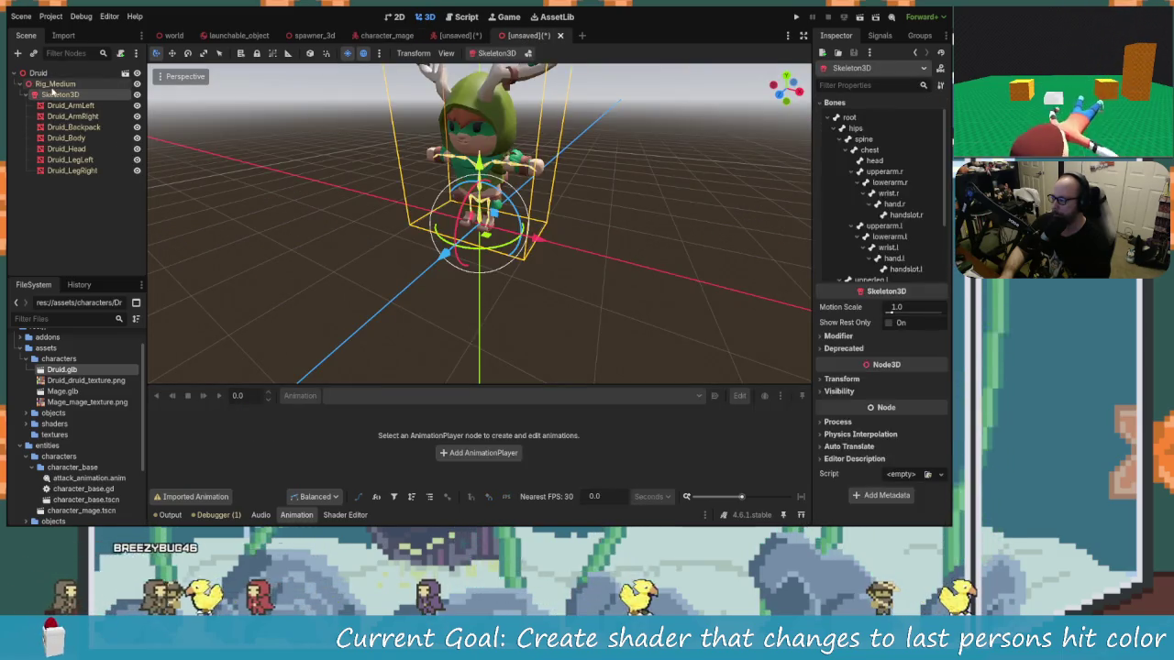
pyautogui.click(386, 35)
pyautogui.click(65, 147)
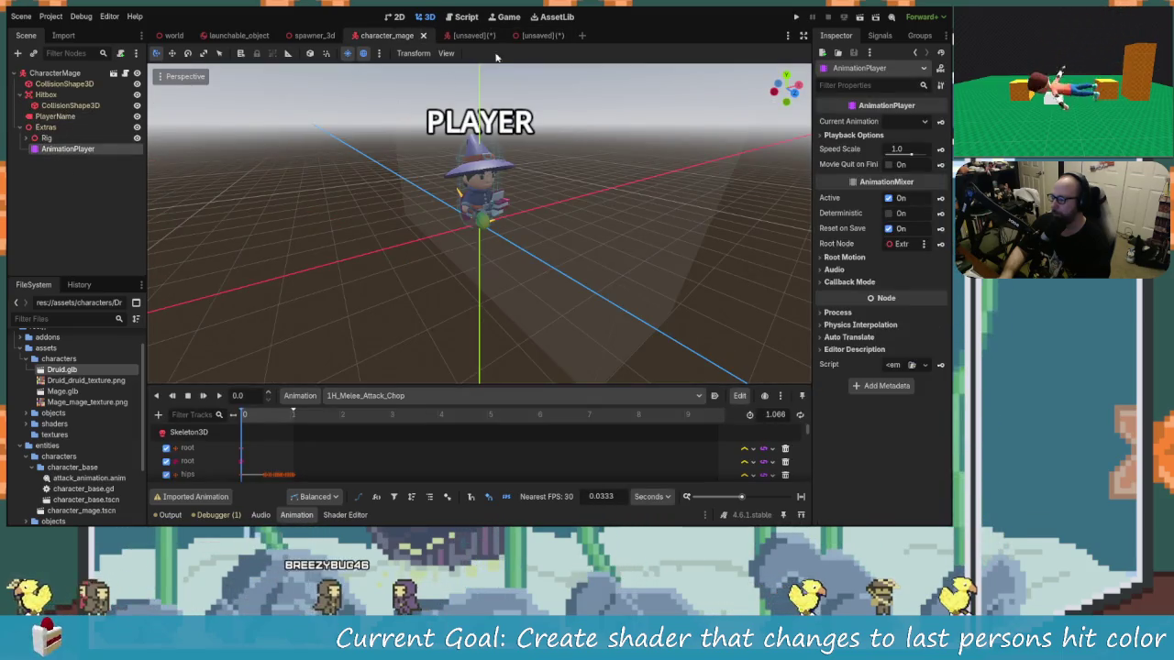
pyautogui.click(529, 35)
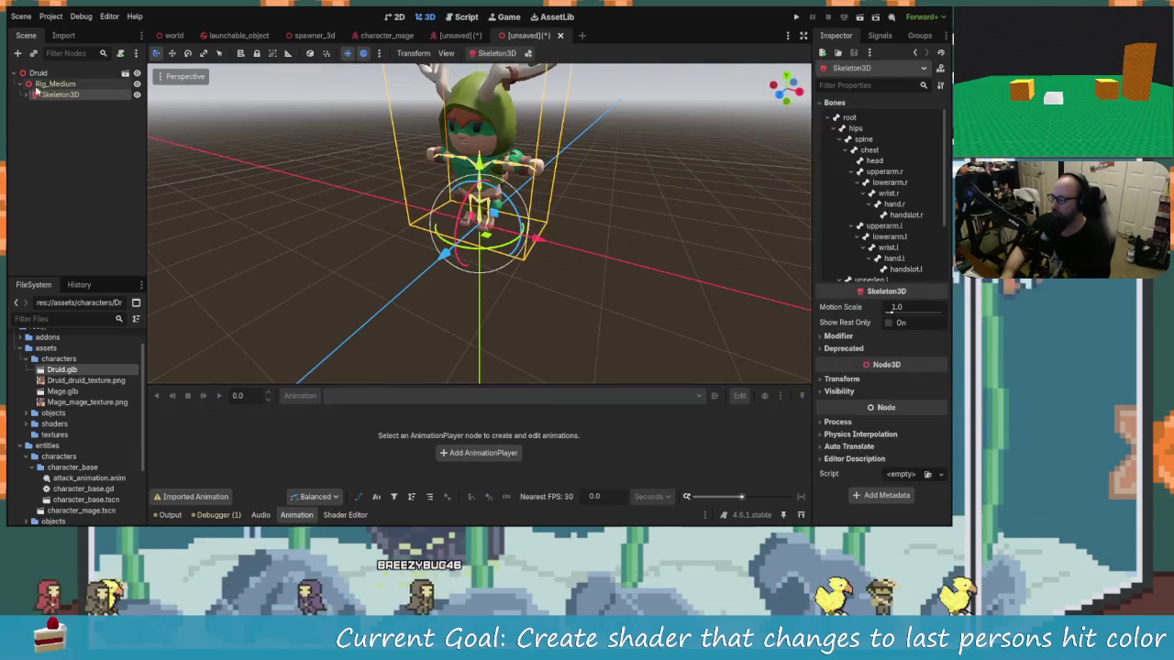
pyautogui.click(456, 37)
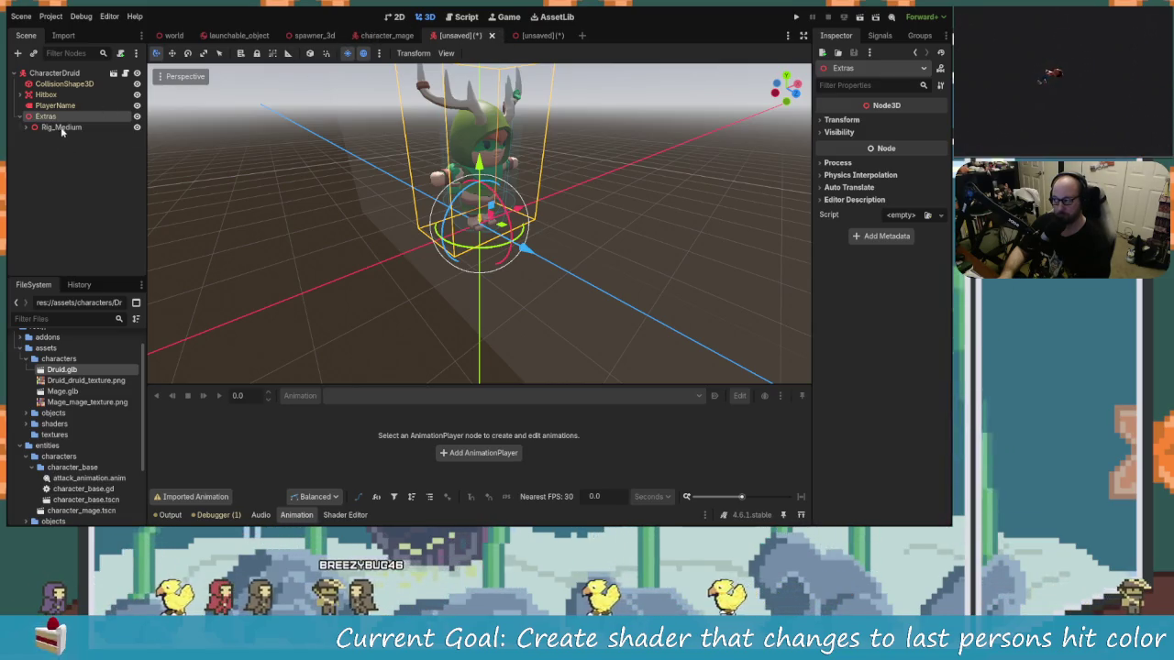
# Expand Rig_Medium to show its AnimationPlayer with 1H_Melee_Attack_Chop (1.066 s) loaded.
pyautogui.click(61, 126)
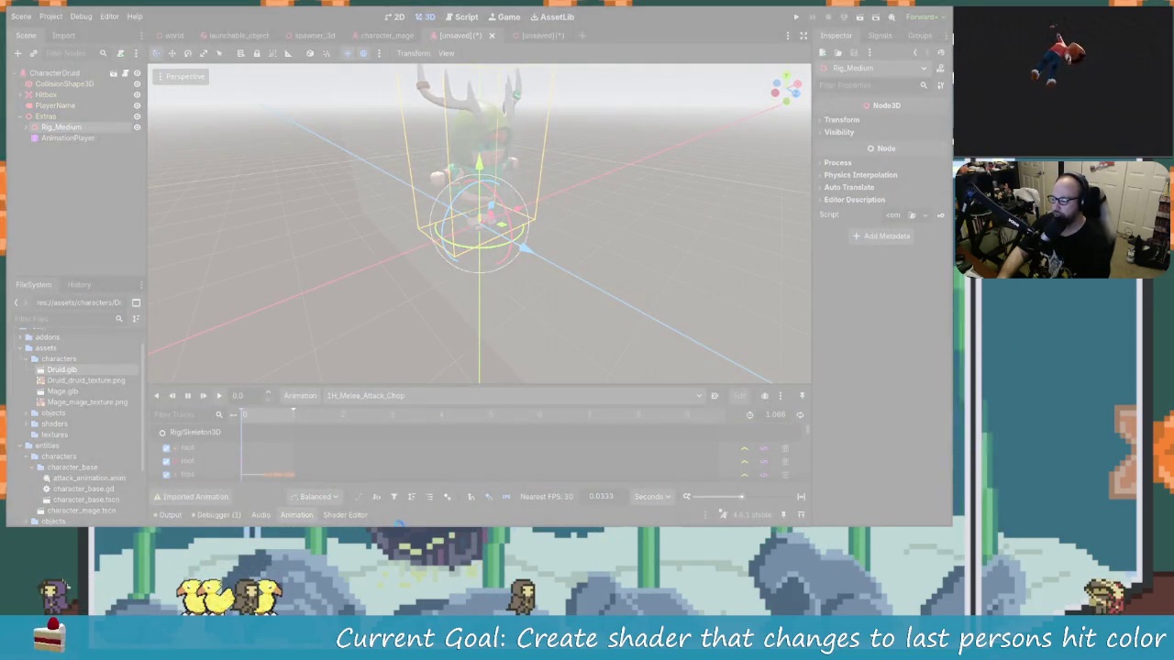
# Close the frozen Godot editor and launch Razer Synapse from Windows search.
pyautogui.click(513, 271)
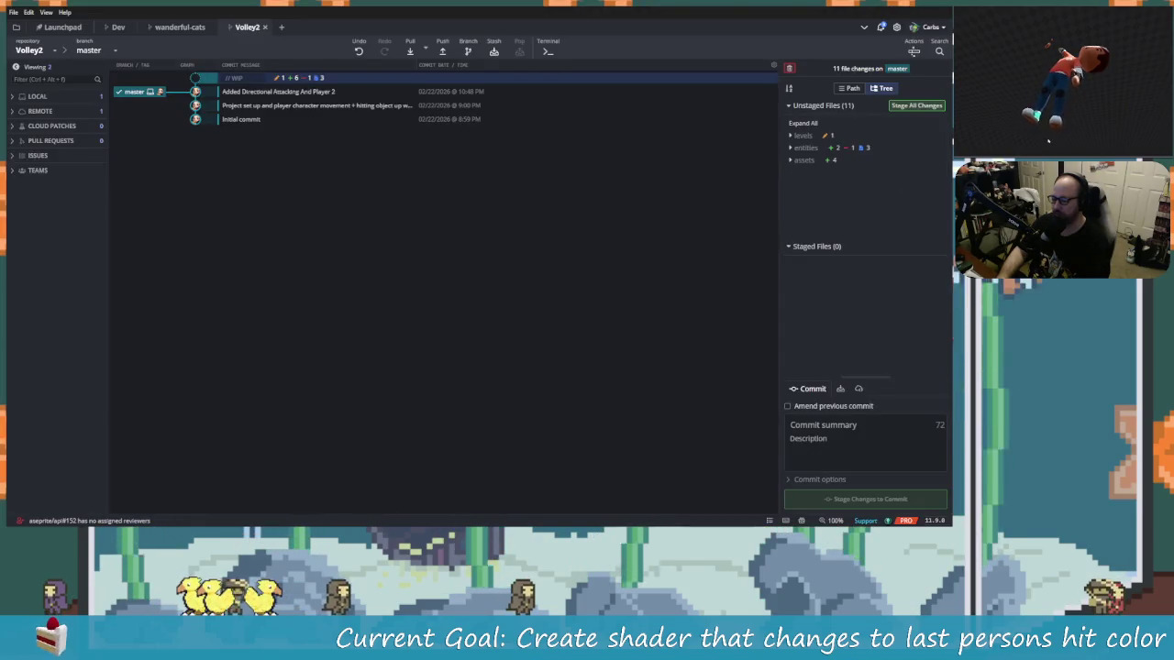
pyautogui.press('super')
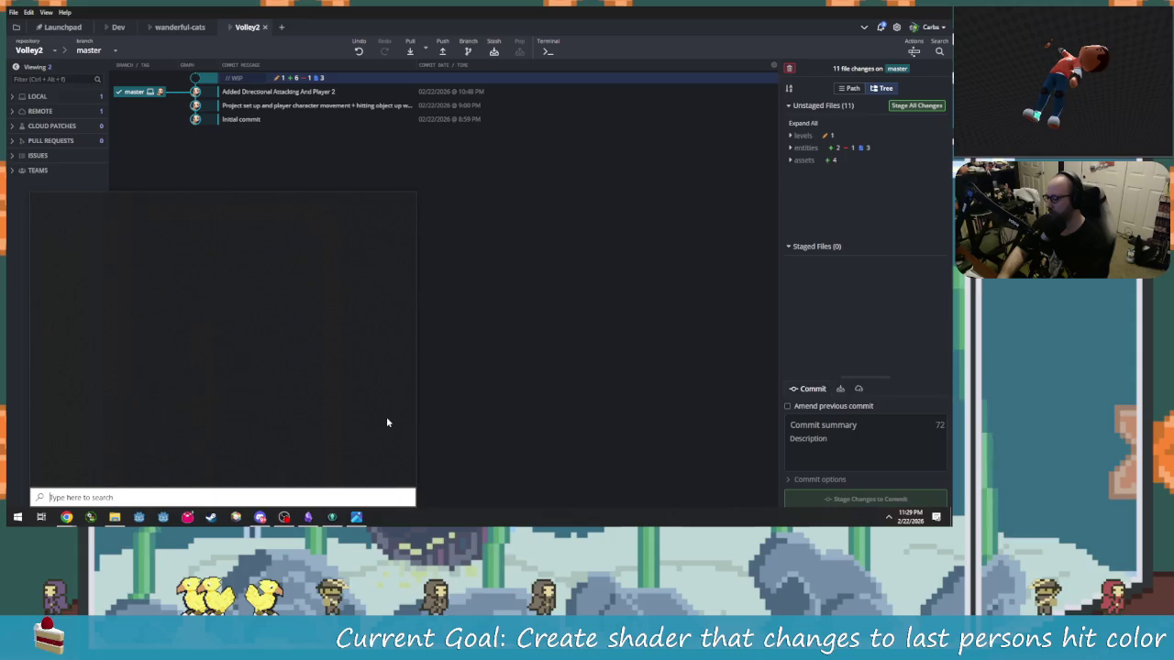
pyautogui.write('razer')
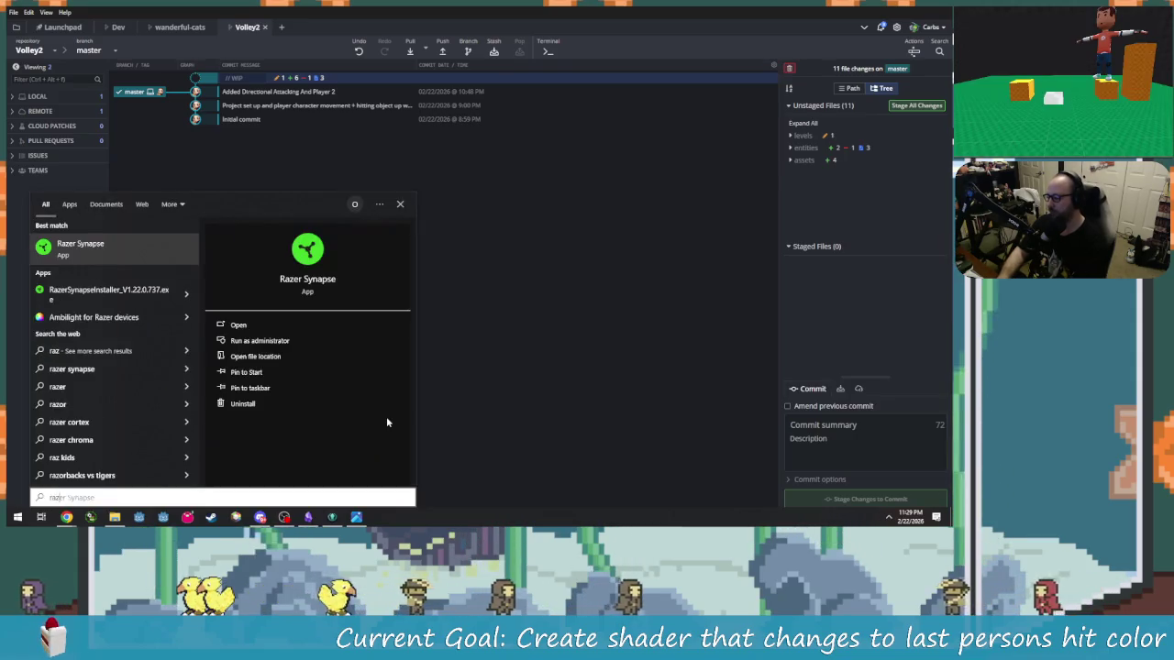
pyautogui.press('Return')
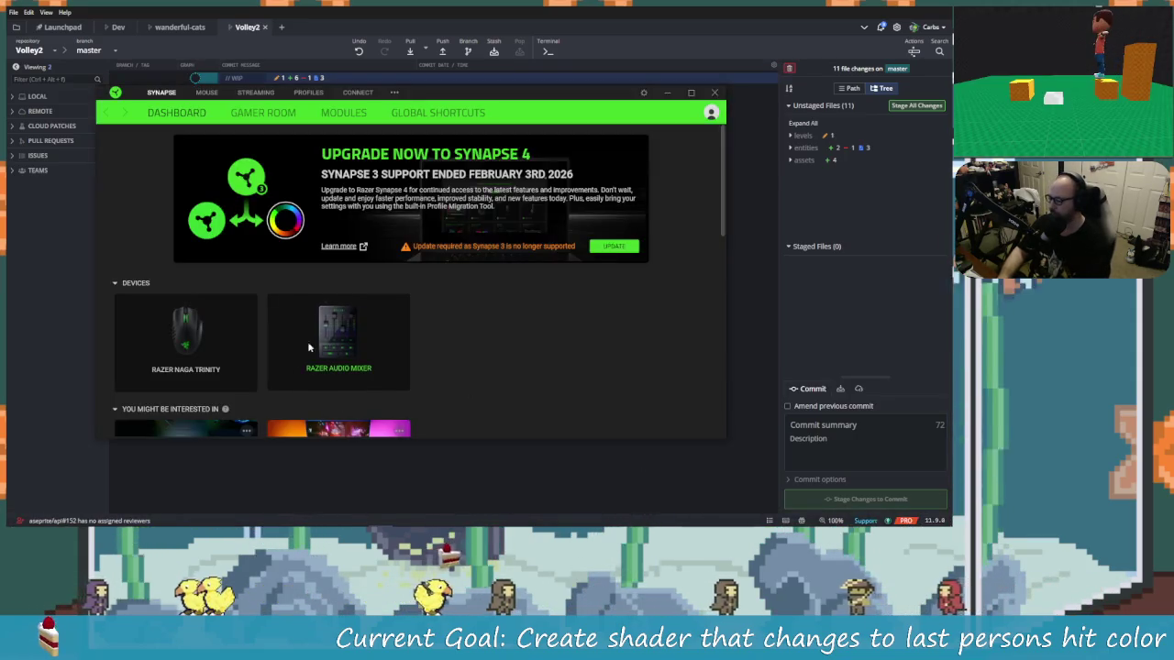
# Review the Razer Audio Mixer channel mapping, close Synapse, and show the desktop.
pyautogui.click(315, 339)
pyautogui.scroll(-3, 302, 385)
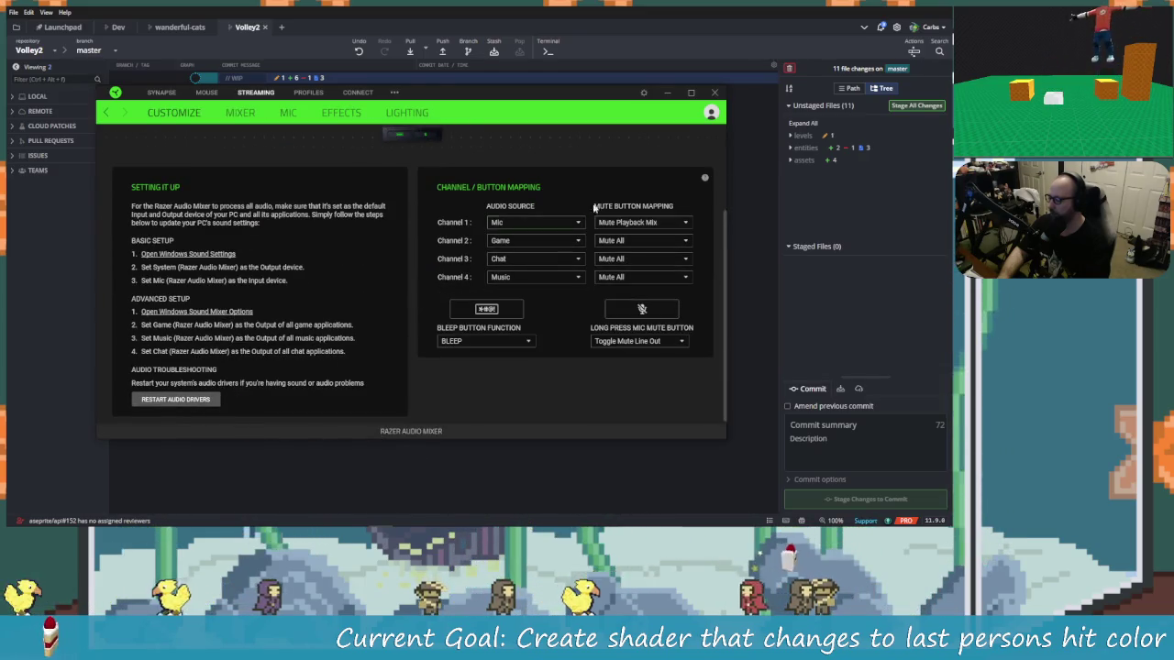
pyautogui.click(714, 94)
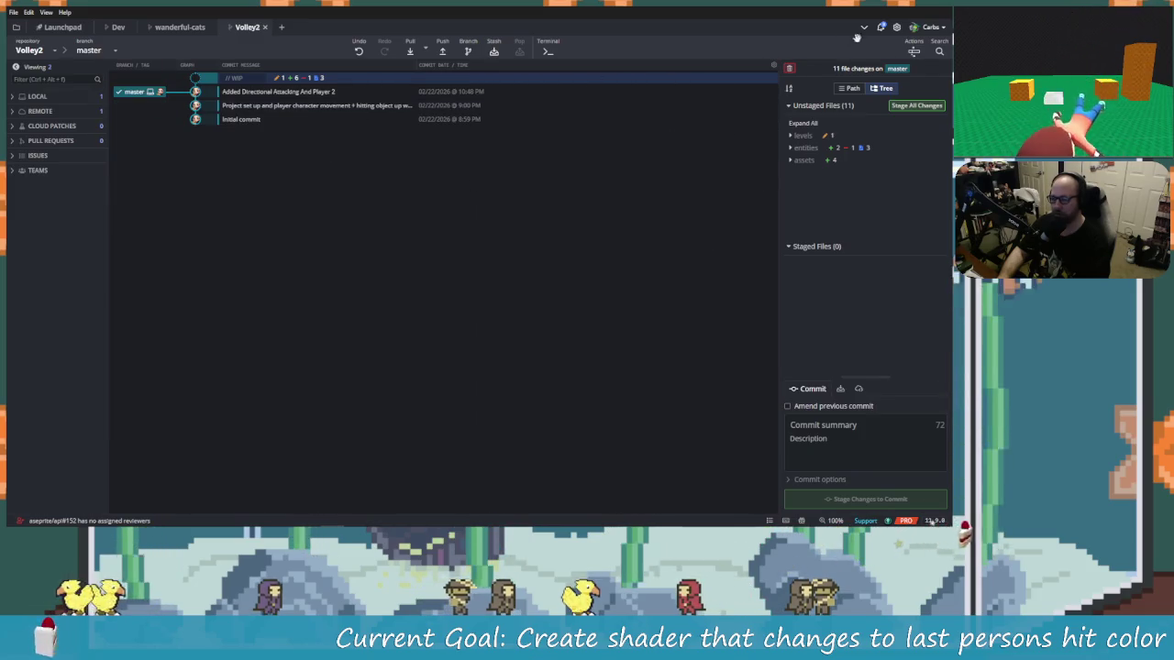
pyautogui.press('super+d')
# Open Volley2 from the Godot Project Manager's project list.
pyautogui.moveTo(114, 519)
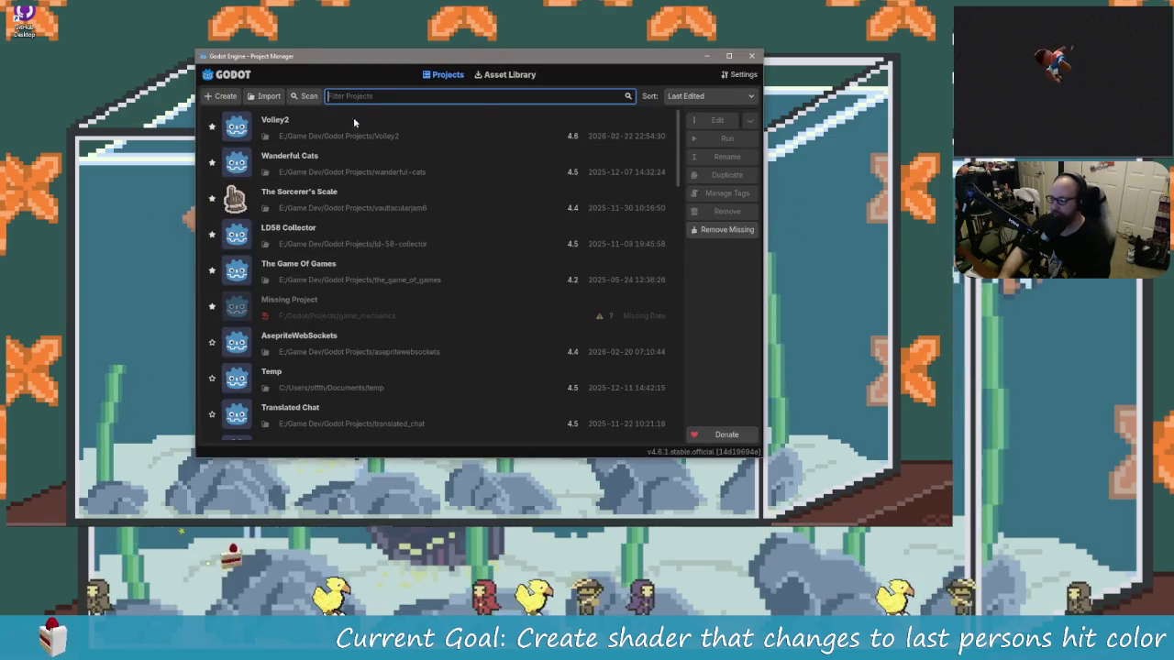
pyautogui.doubleClick(309, 136)
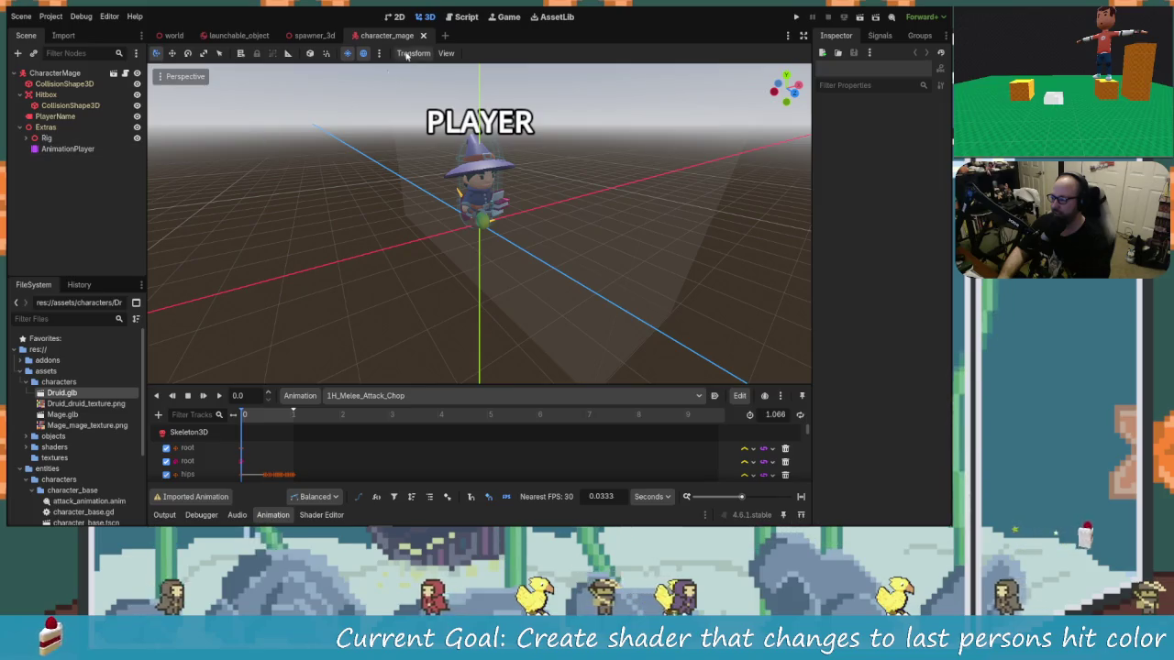
# Look over the mage model and its AnimationPlayer, then select Druid.glb in the FileSystem.
pyautogui.scroll(2, 496, 221)
pyautogui.scroll(2, 496, 216)
pyautogui.moveTo(496, 216); pyautogui.dragTo(440, 220)
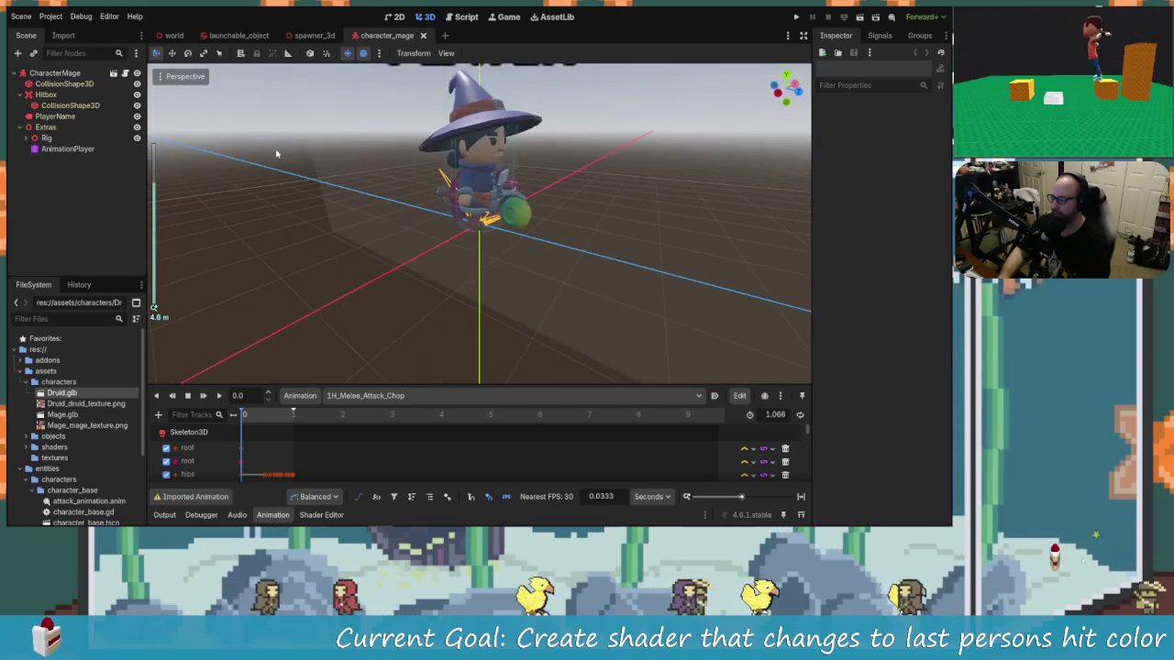
pyautogui.click(67, 149)
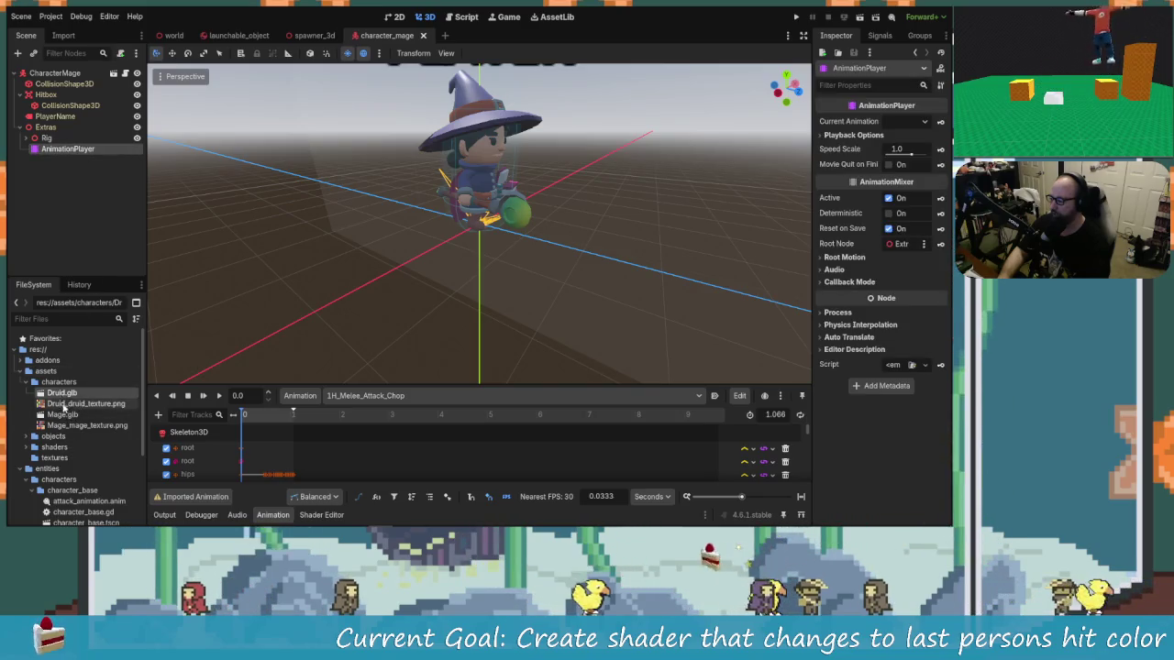
pyautogui.click(57, 394)
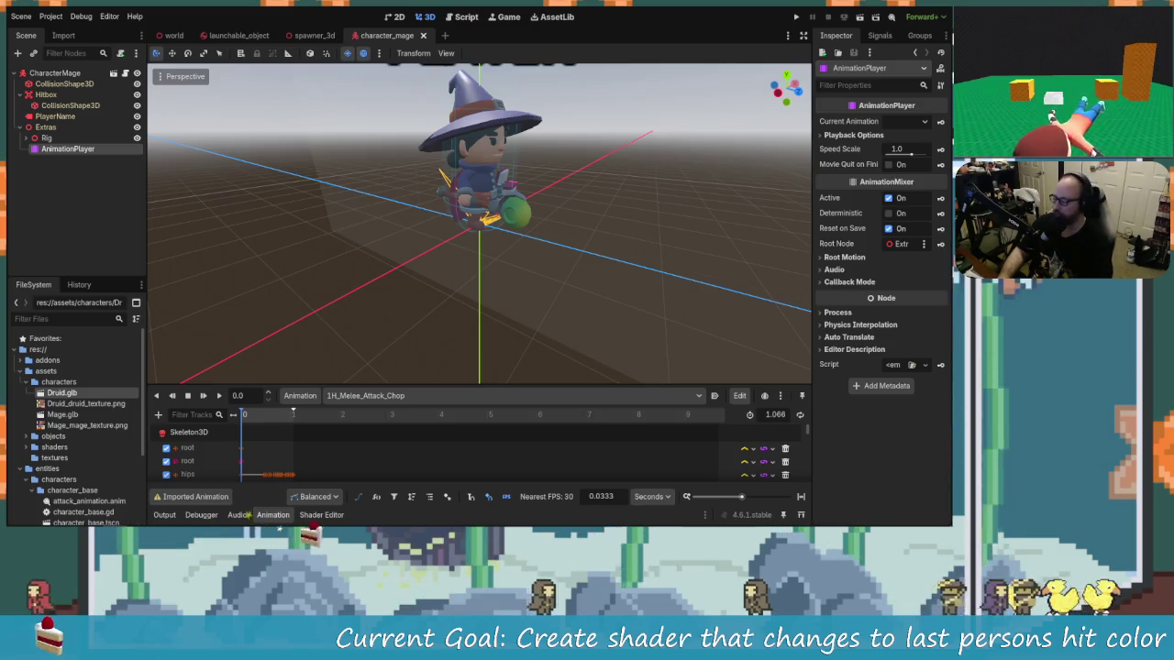
# Delete the mage's Rig and AnimationPlayer nodes, then undo the deletion.
pyautogui.click(82, 203)
pyautogui.click(66, 148)
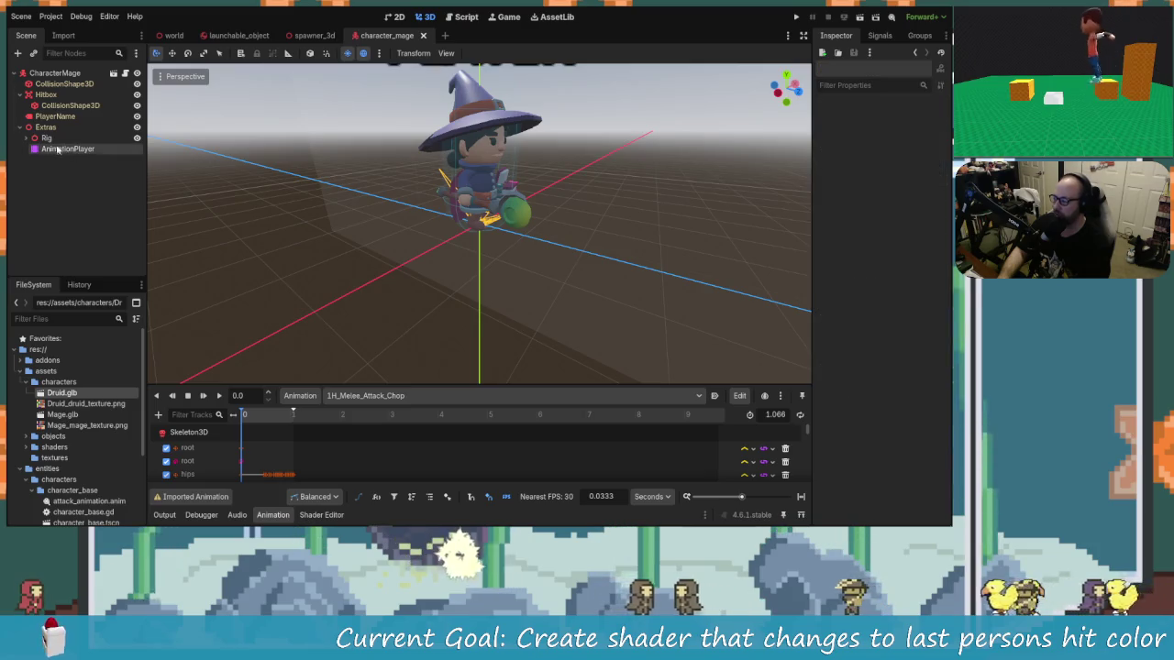
pyautogui.keyDown('ctrl'); pyautogui.click(45, 138); pyautogui.keyUp('ctrl')
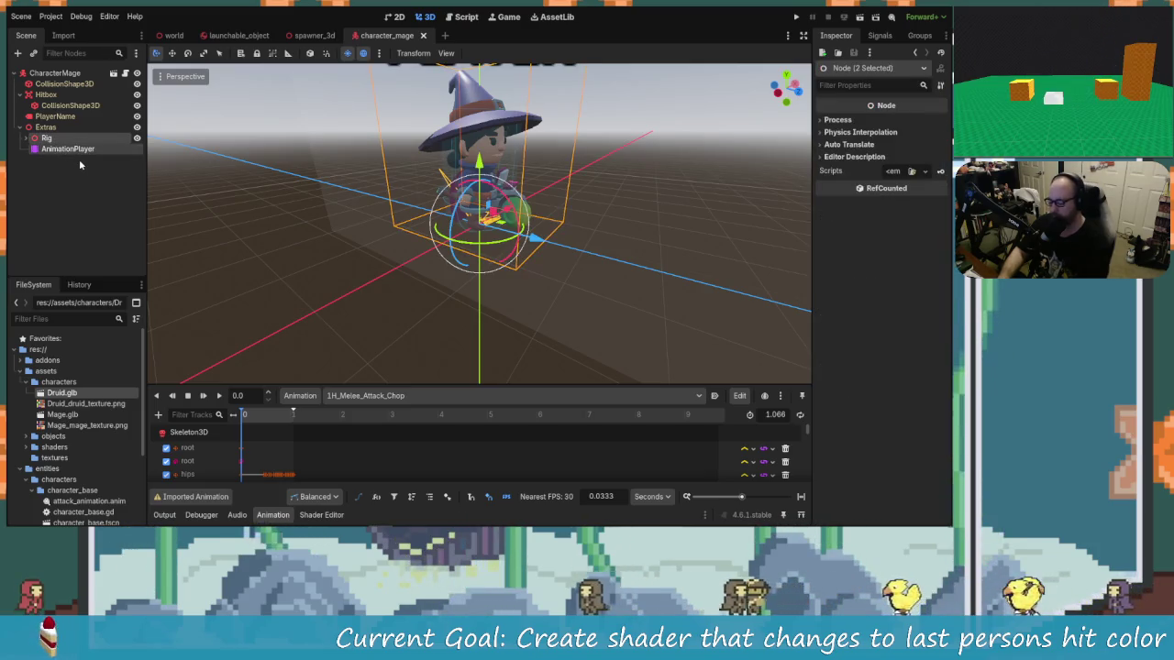
pyautogui.press('Delete')
pyautogui.press('Return')
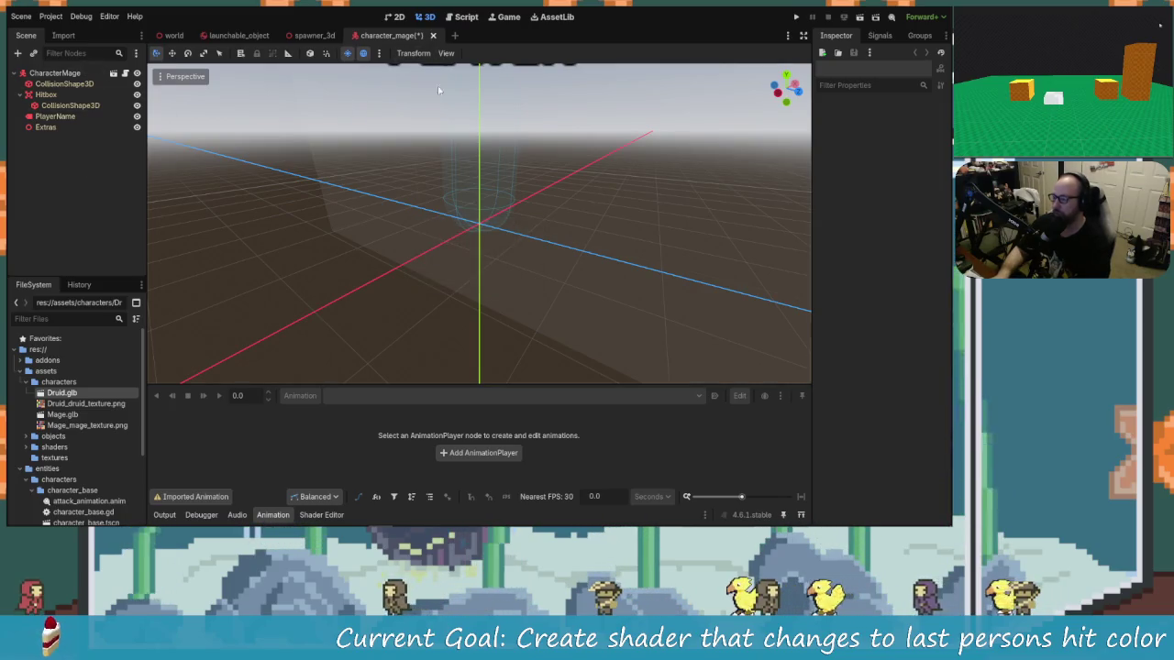
pyautogui.hotkey('ctrl', 'z')
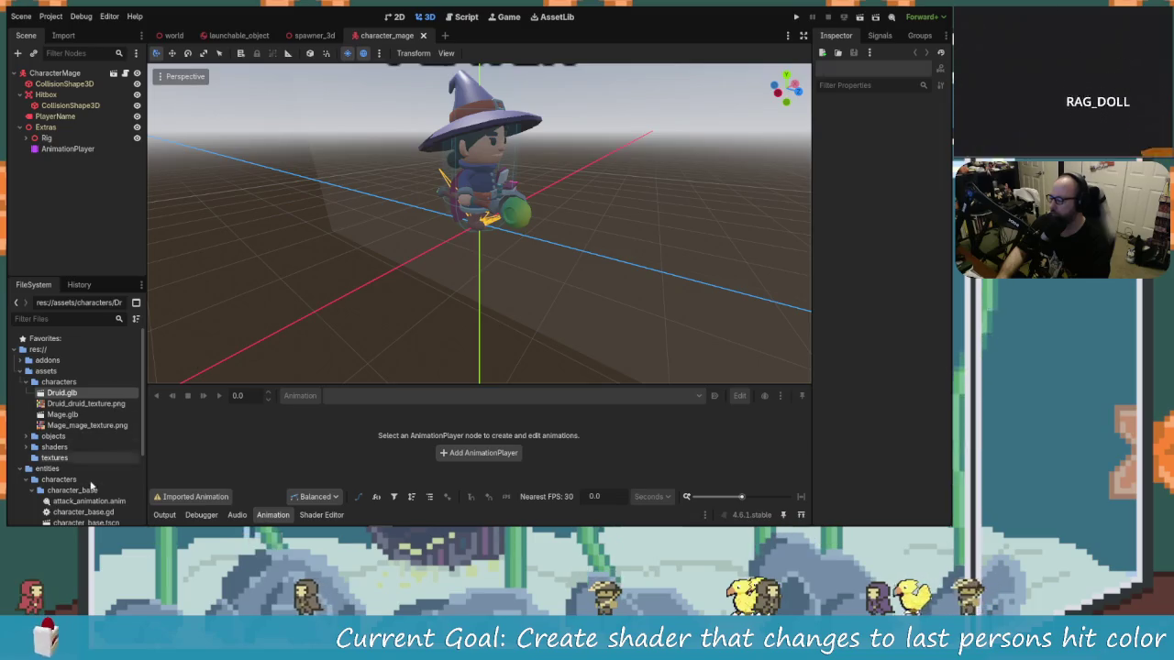
# Collapse the character_base folder and start a new scene inheriting from character_base.tscn.
pyautogui.scroll(-3, 87, 449)
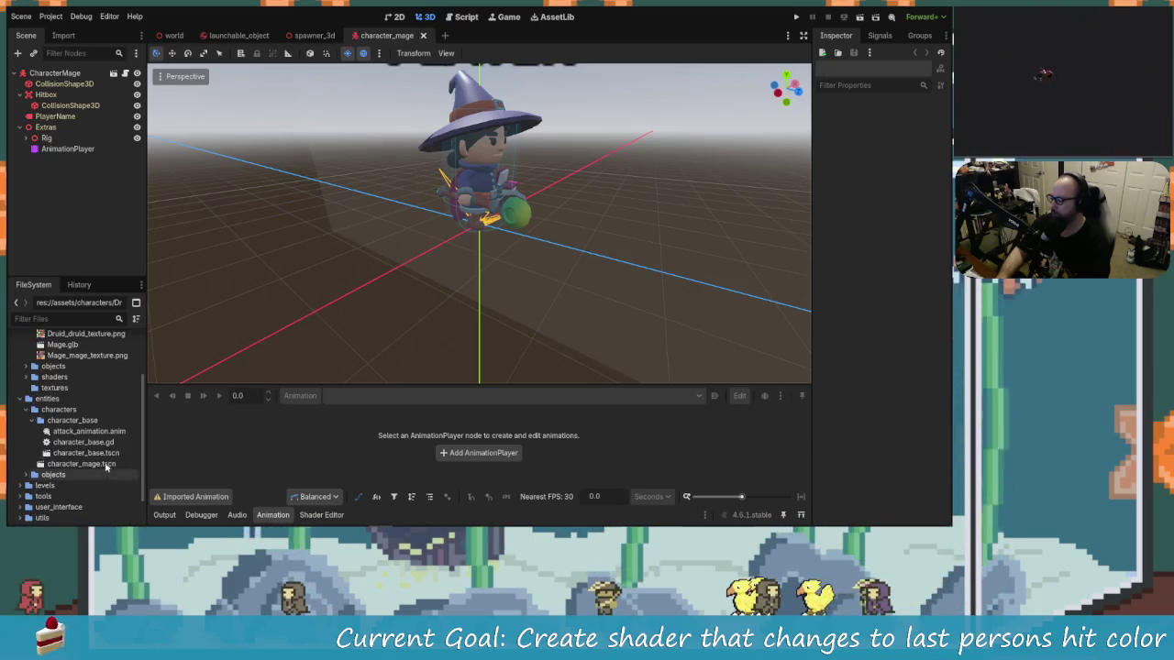
pyautogui.click(32, 422)
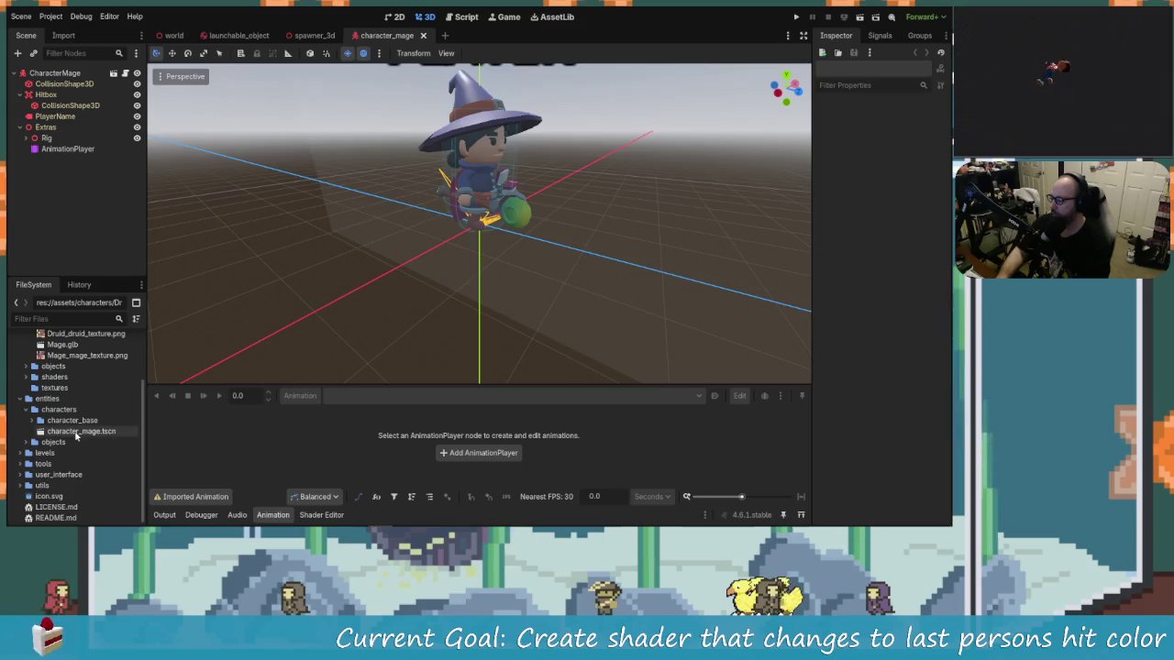
pyautogui.click(21, 15)
pyautogui.click(44, 43)
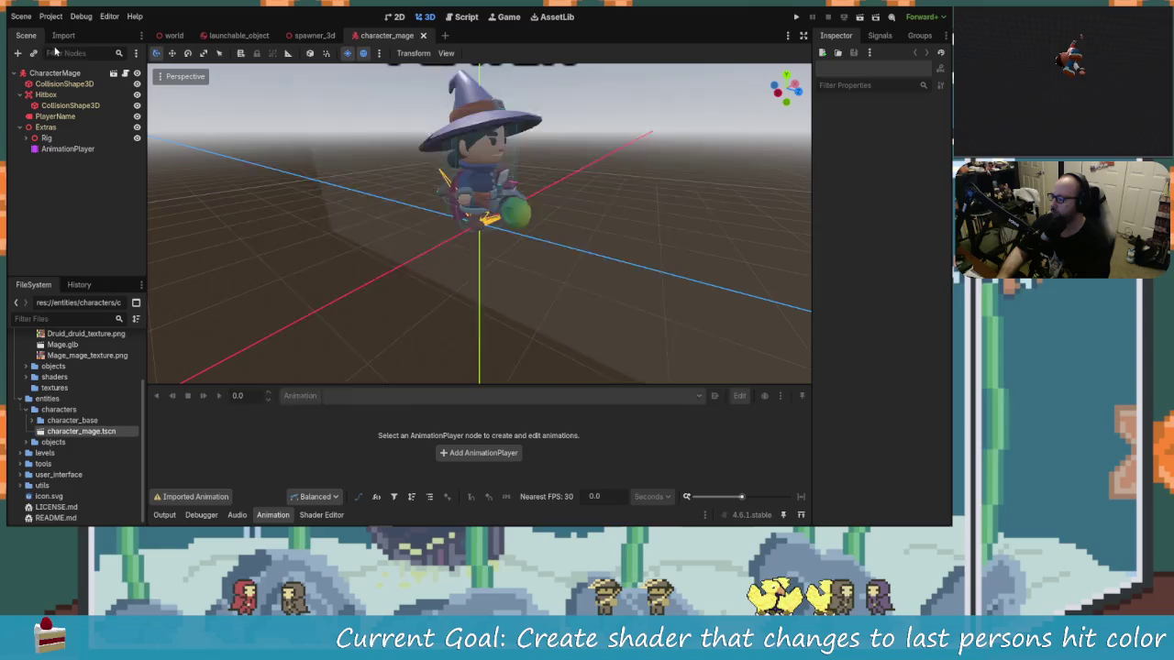
pyautogui.click(340, 170)
pyautogui.doubleClick(339, 170)
pyautogui.write('CharacterDruid')
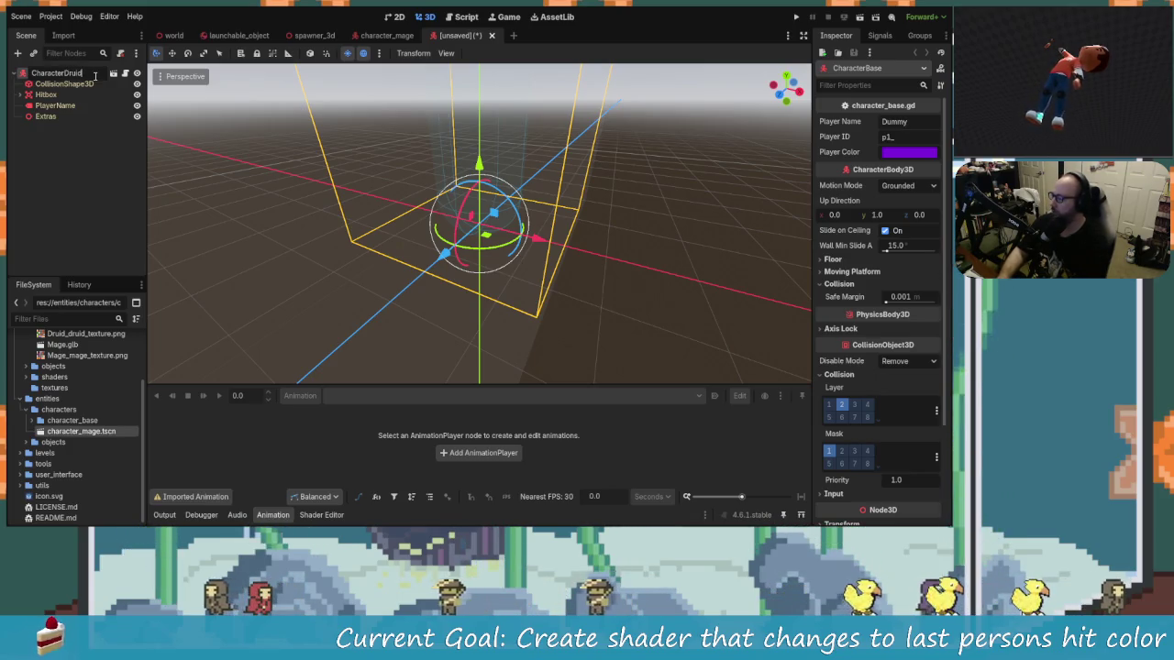
pyautogui.press('Return')
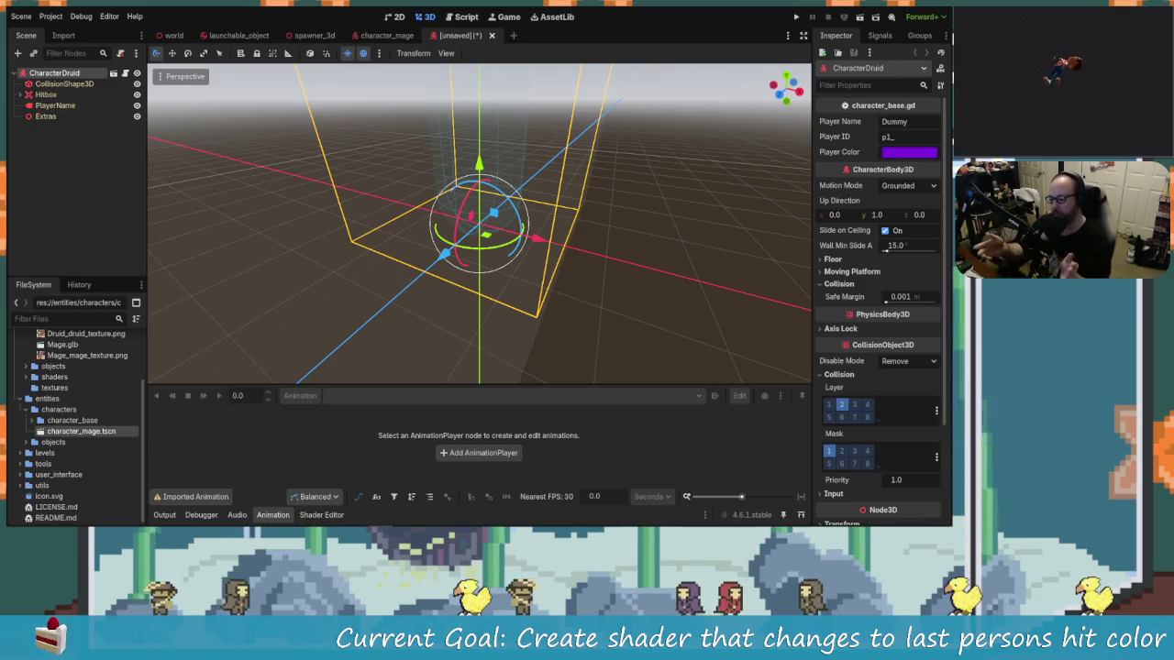
pyautogui.click(115, 194)
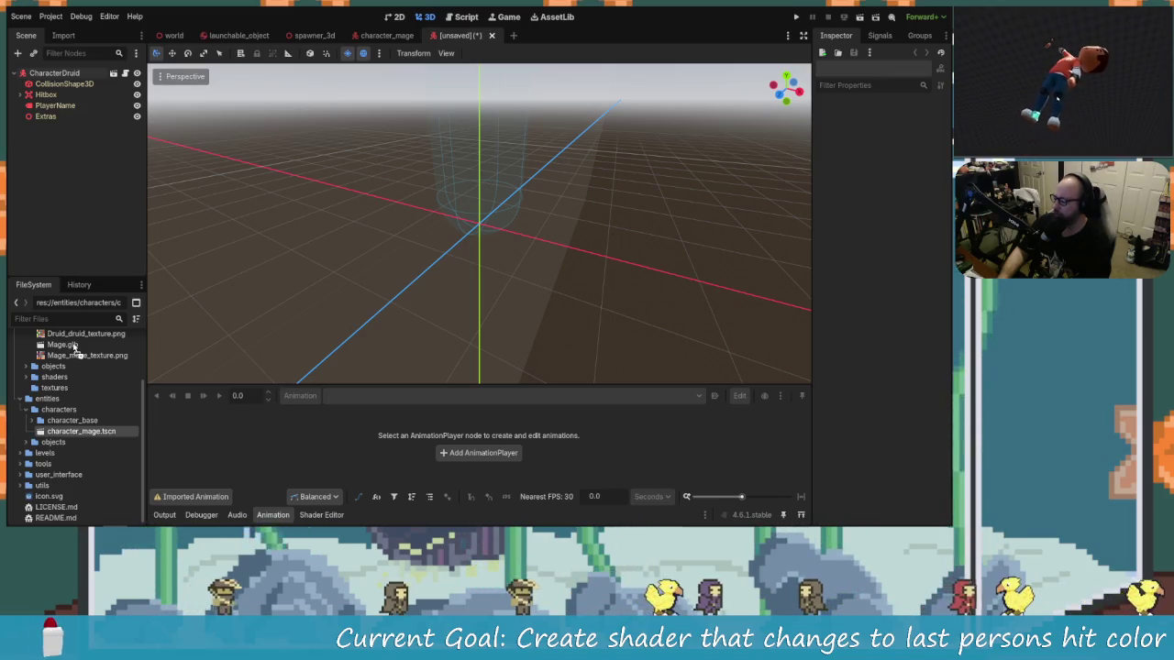
pyautogui.scroll(1, 106, 388)
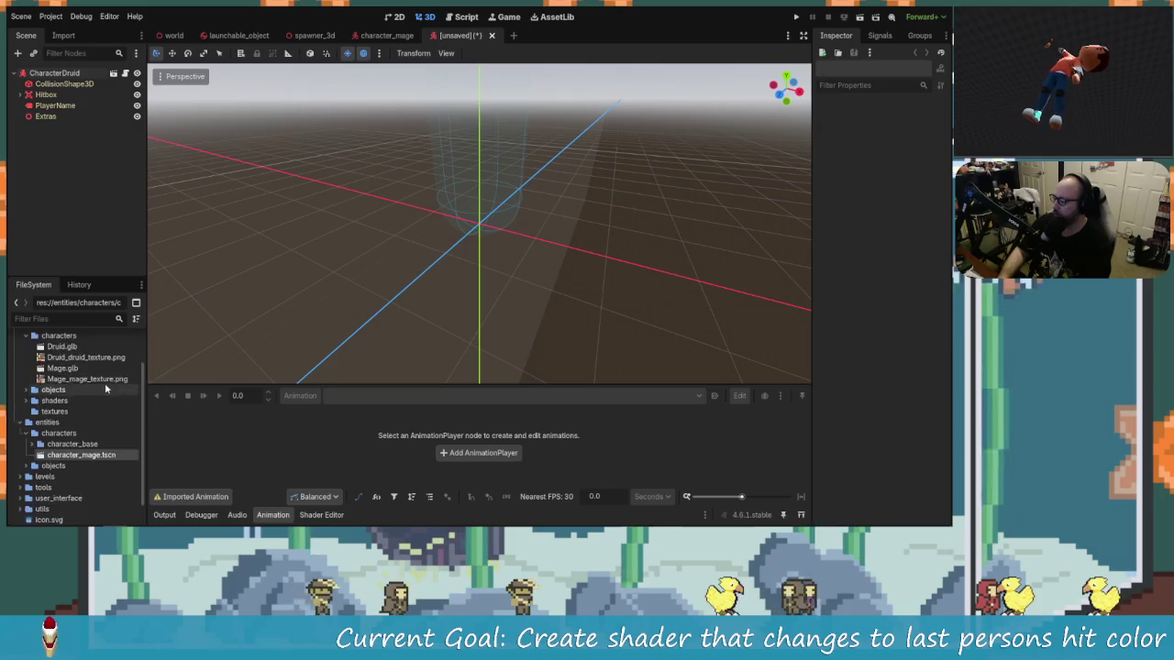
pyautogui.scroll(2, 105, 389)
pyautogui.click(71, 393)
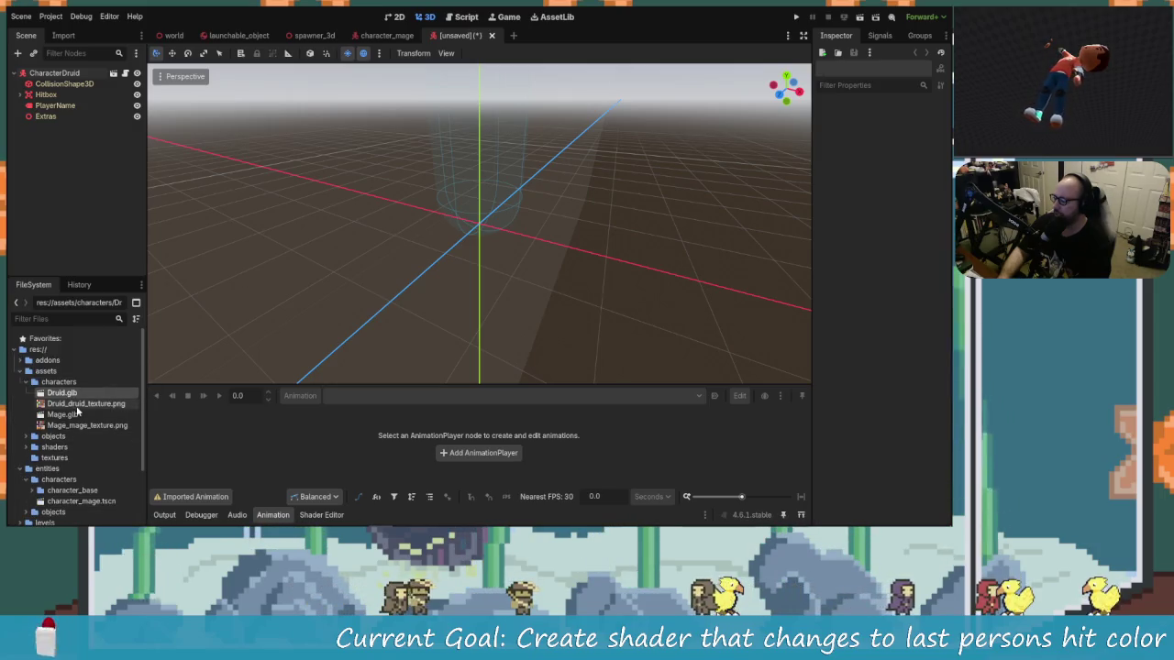
pyautogui.press('Delete')
pyautogui.press('Return')
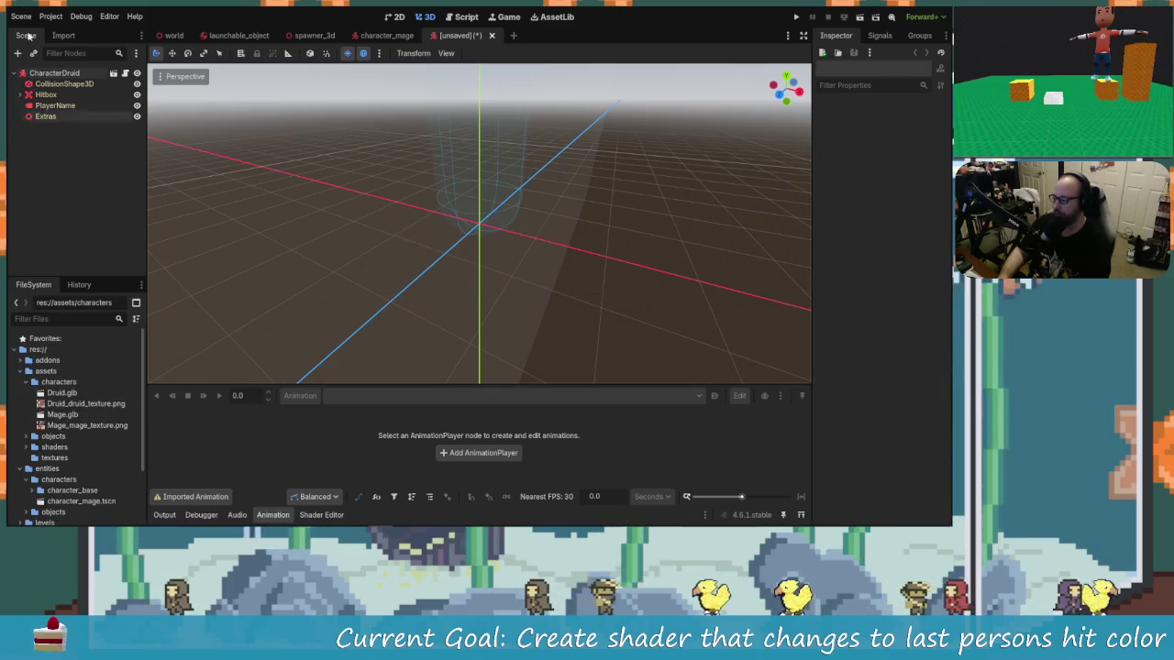
pyautogui.doubleClick(64, 393)
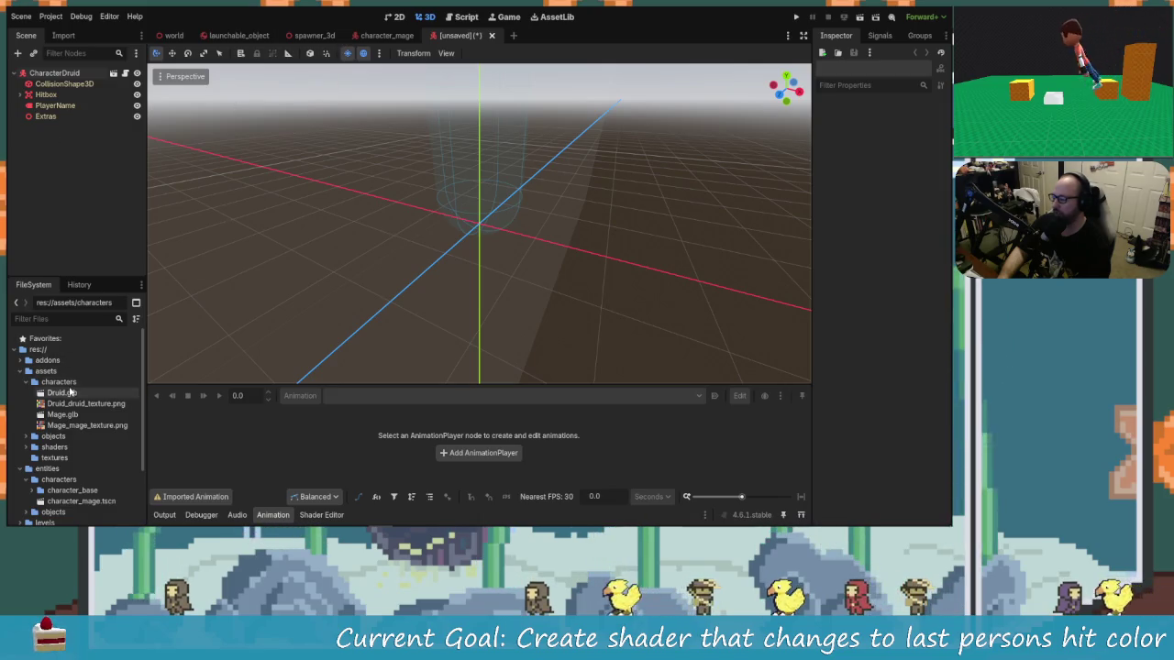
pyautogui.scroll(-5, 154, 358)
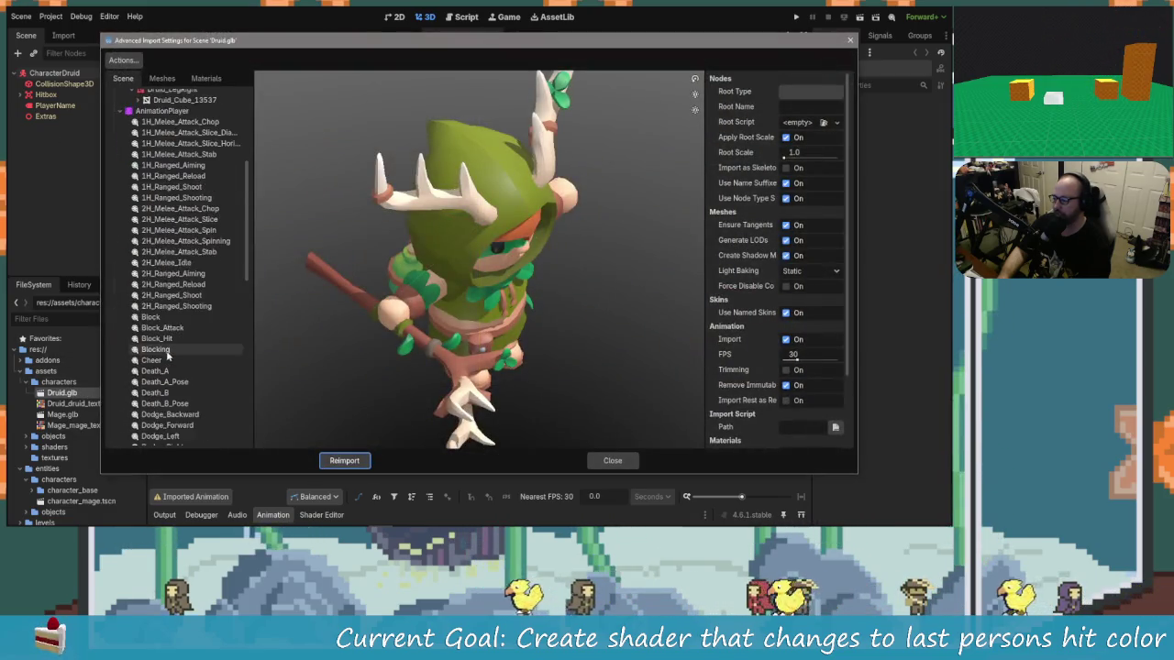
pyautogui.scroll(5, 184, 371)
pyautogui.scroll(-15, 183, 367)
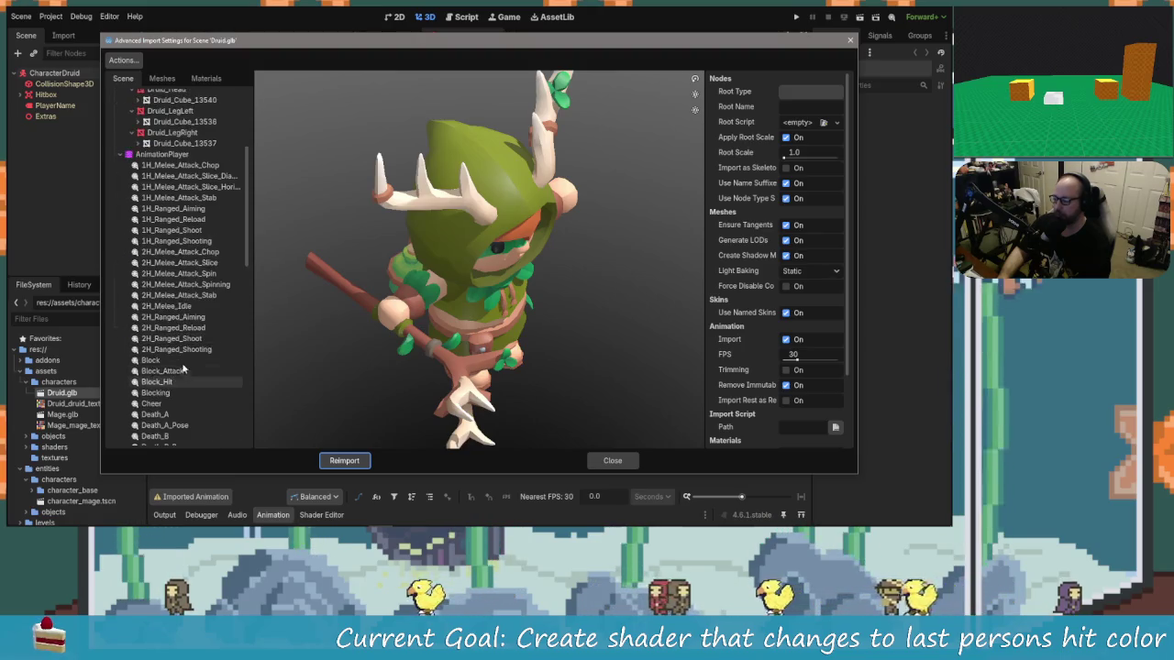
pyautogui.moveTo(468, 229)
pyautogui.mouseDown()
pyautogui.moveTo(473, 292)
pyautogui.moveTo(538, 322)
pyautogui.moveTo(473, 285)
pyautogui.moveTo(545, 291)
pyautogui.moveTo(513, 257)
pyautogui.moveTo(477, 279)
pyautogui.mouseUp()
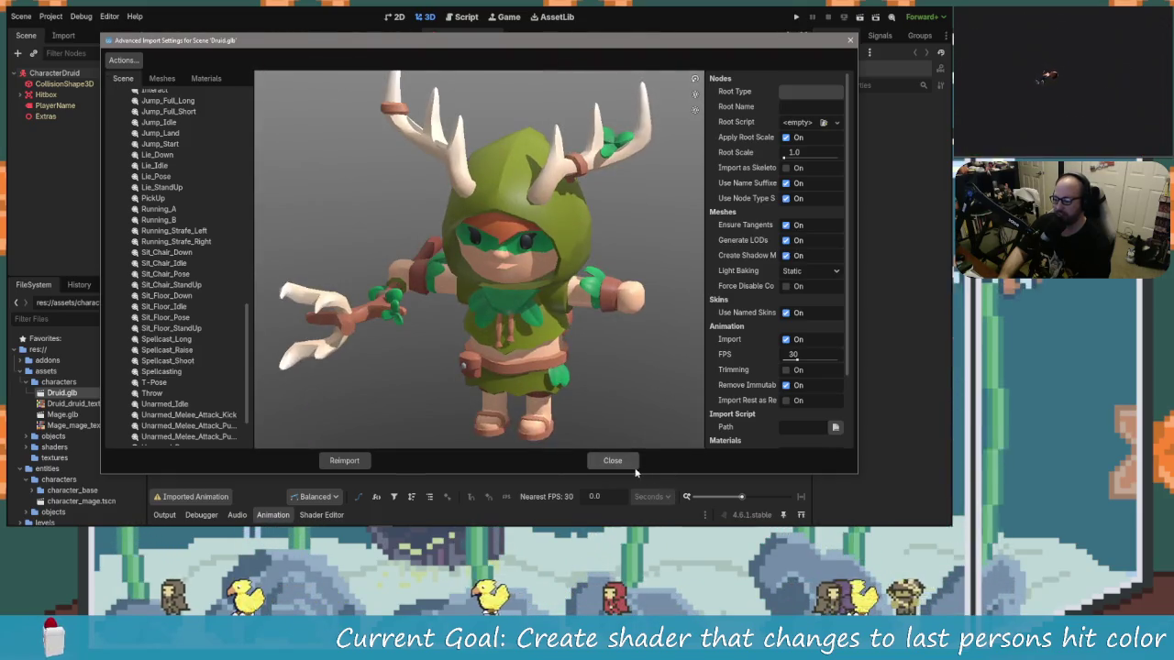
pyautogui.click(633, 465)
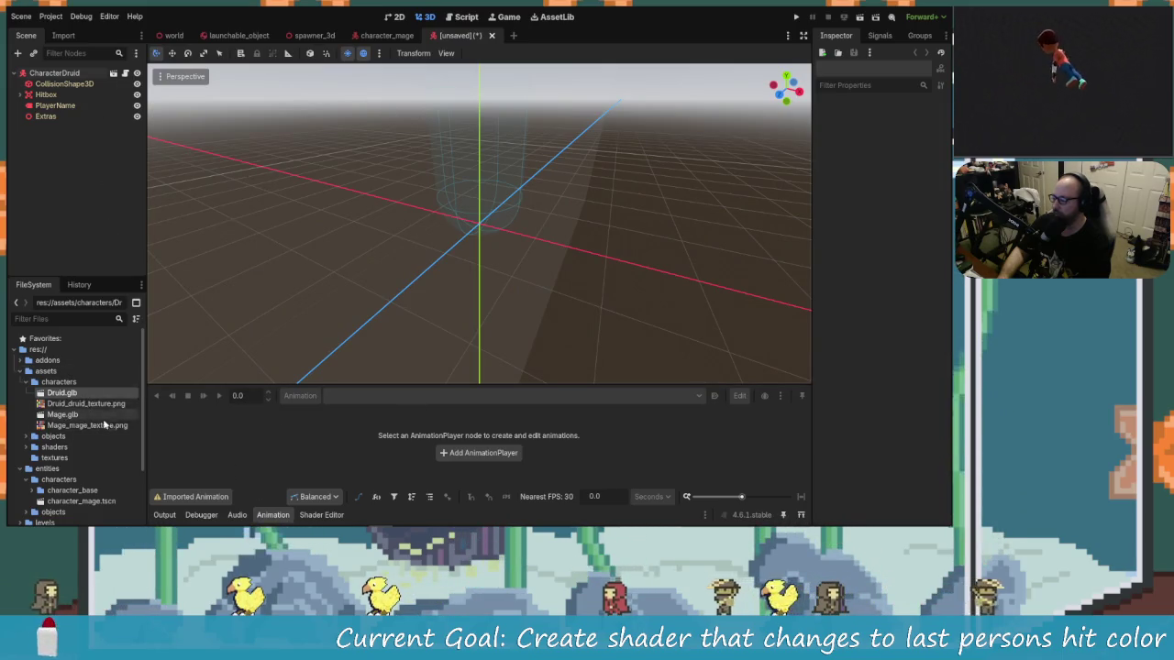
# Create an inherited scene from Druid.glb and select its Rig and AnimationPlayer nodes.
pyautogui.rightClick(69, 393)
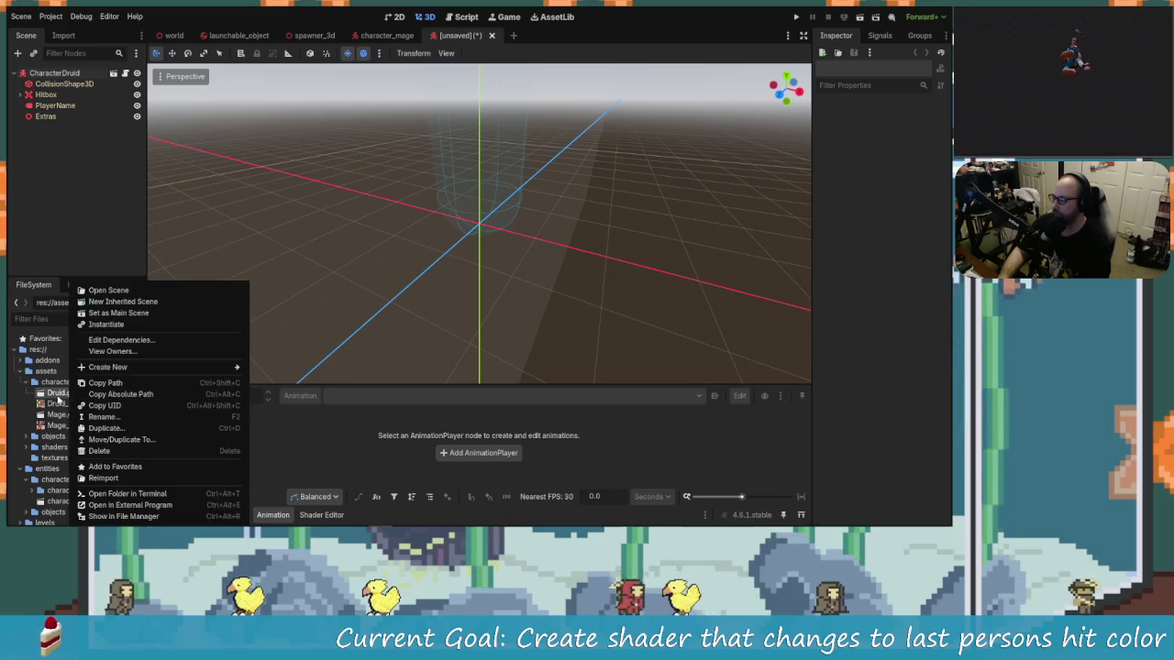
pyautogui.click(110, 302)
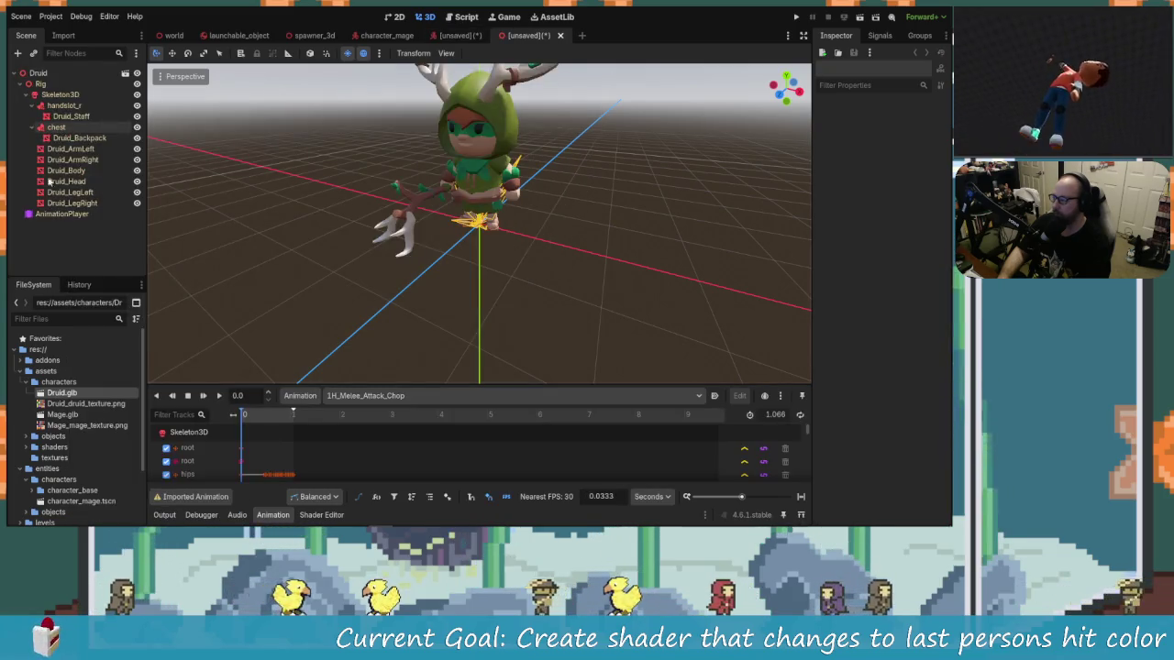
pyautogui.click(22, 83)
pyautogui.click(40, 84)
pyautogui.keyDown('shift'); pyautogui.click(61, 95); pyautogui.keyUp('shift')
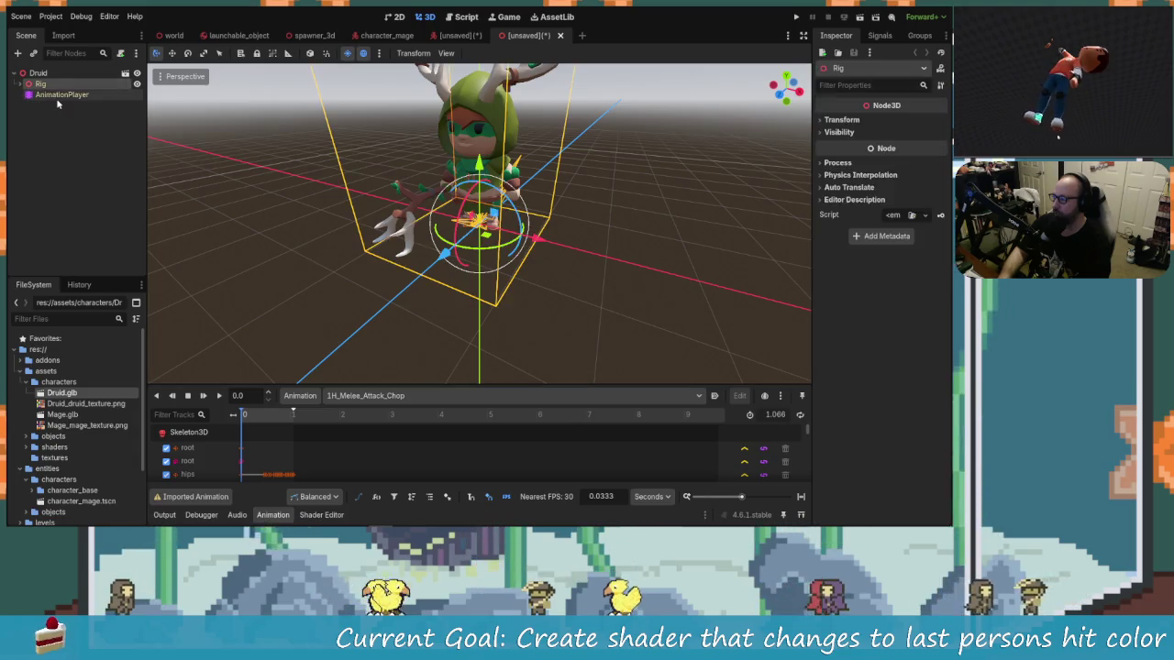
# Paste the Rig and AnimationPlayer under Extras in CharacterDruid and select the pasted AnimationPlayer.
pyautogui.click(472, 37)
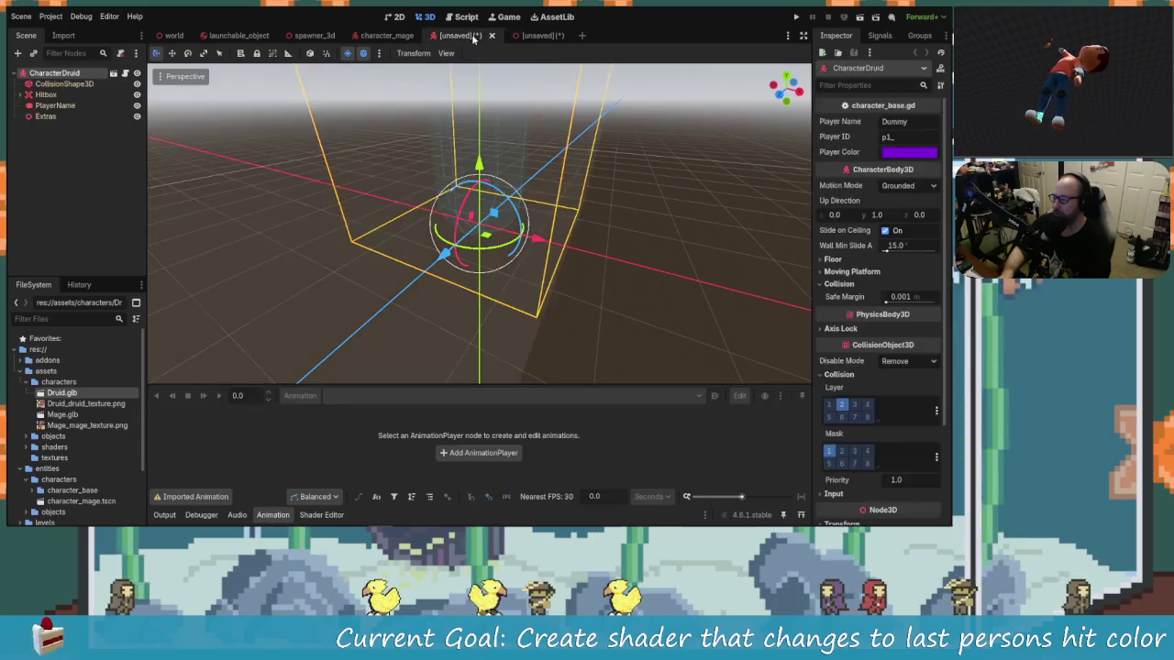
pyautogui.click(44, 116)
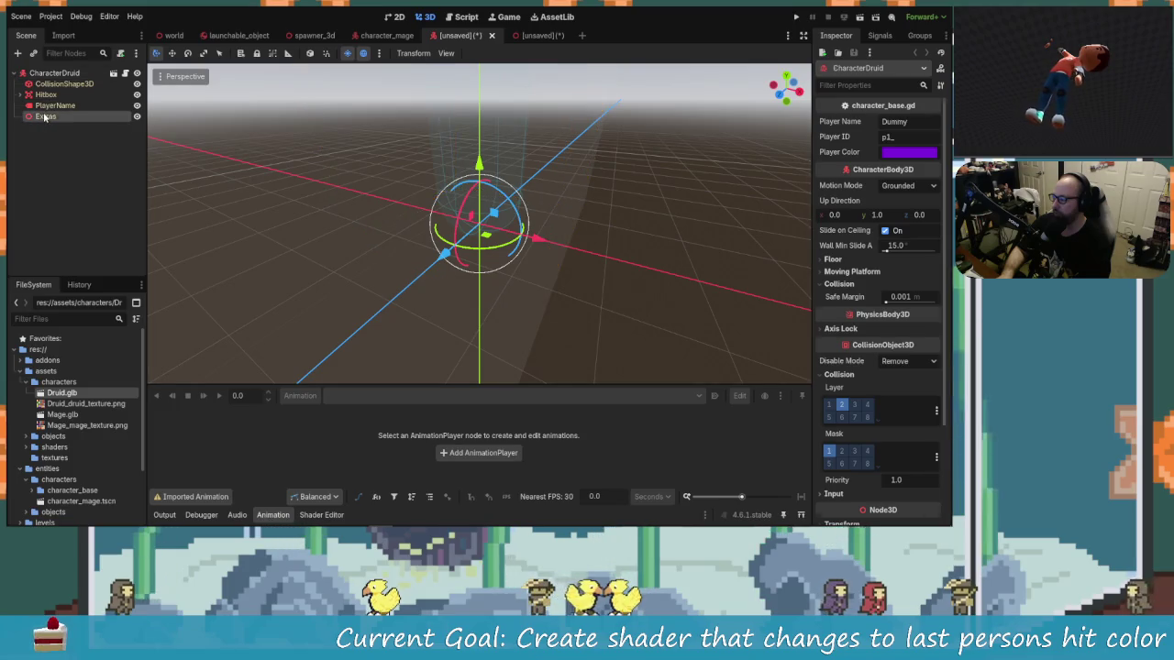
pyautogui.hotkey('ctrl', 'v')
pyautogui.click(35, 126)
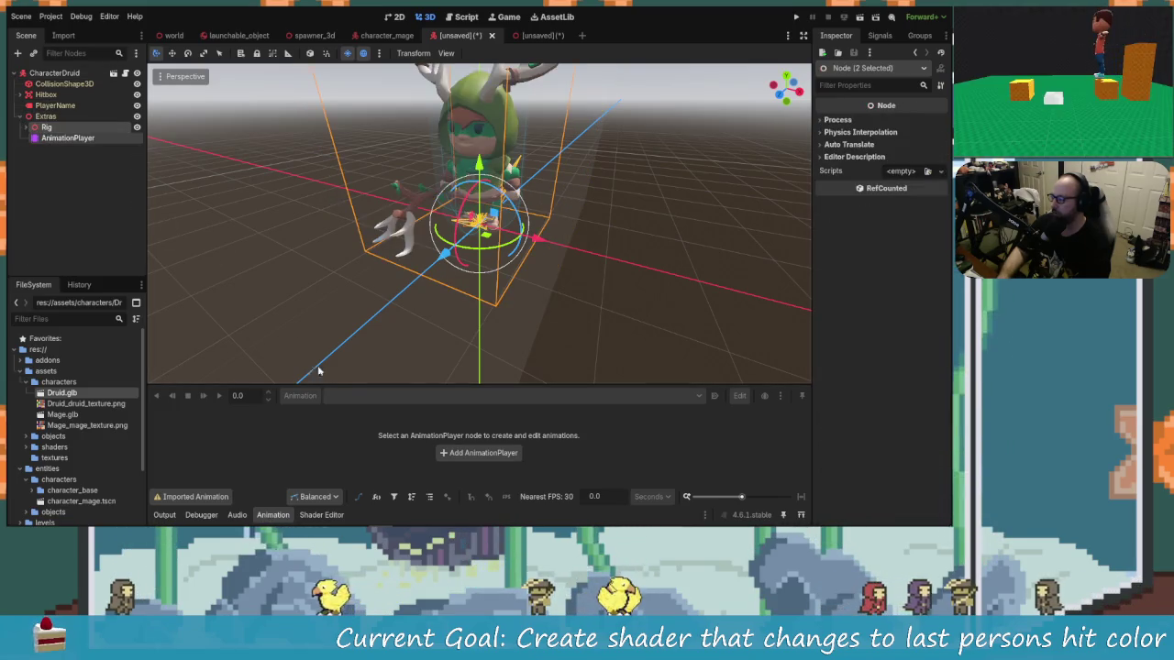
pyautogui.click(67, 137)
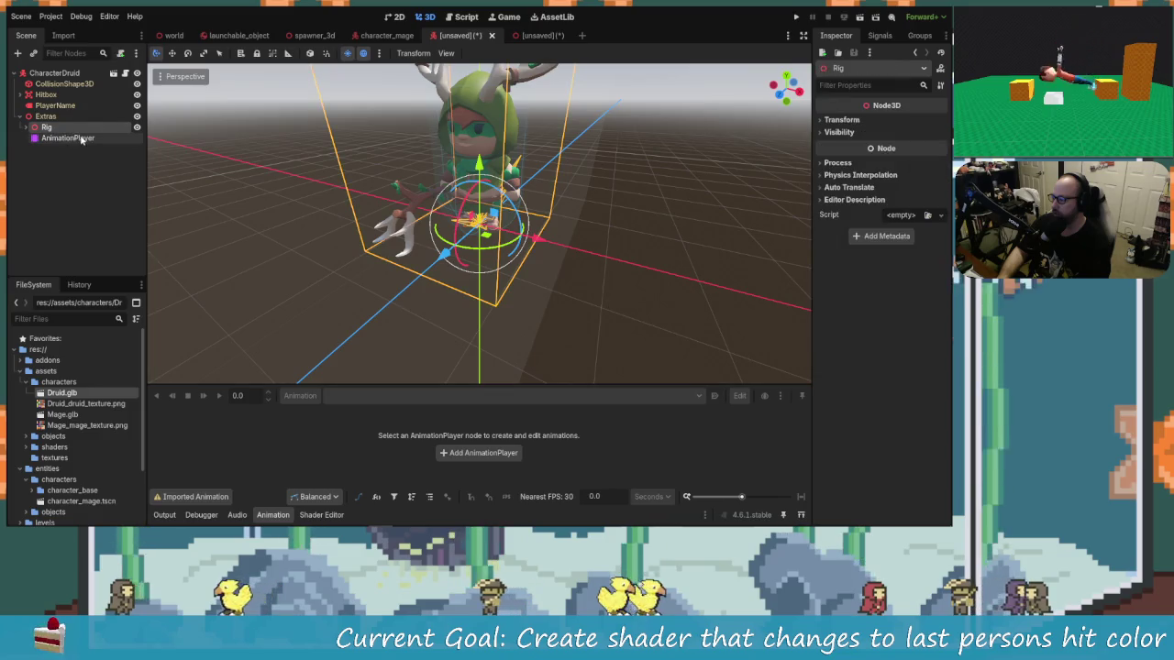
pyautogui.scroll(-2, 374, 445)
pyautogui.scroll(-2, 374, 443)
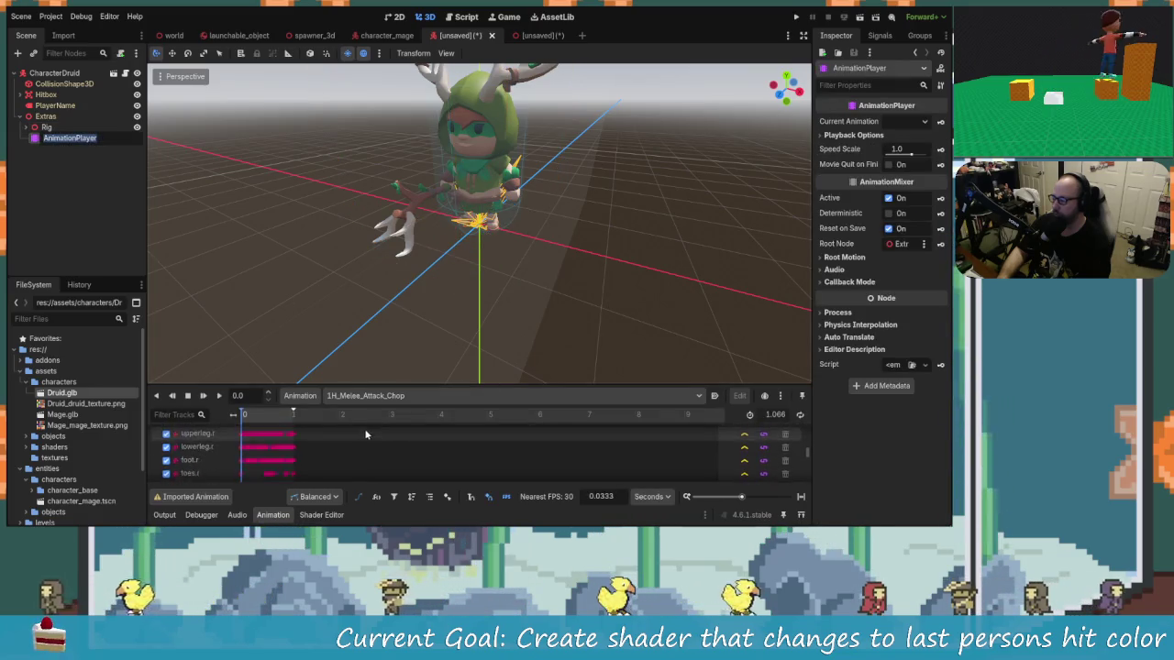
pyautogui.scroll(-2, 361, 428)
pyautogui.press('Return')
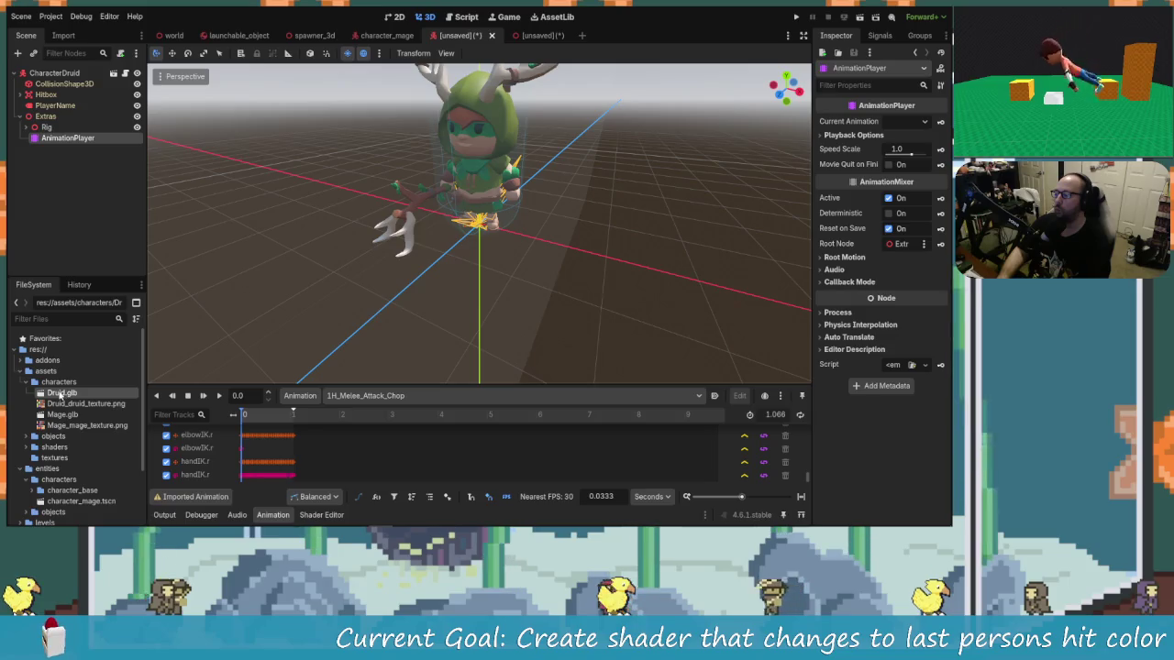
# Glance over Druid.glb's import settings, then choose Animation > Manage Animations for the Druid's AnimationPlayer.
pyautogui.doubleClick(60, 393)
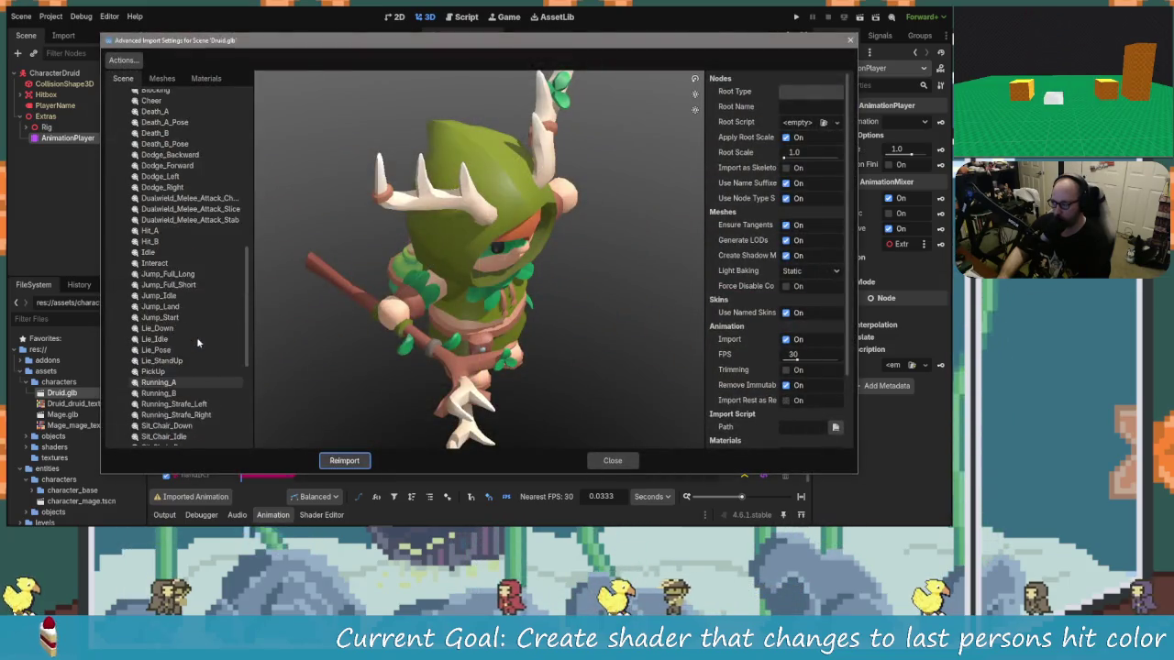
pyautogui.scroll(8, 197, 342)
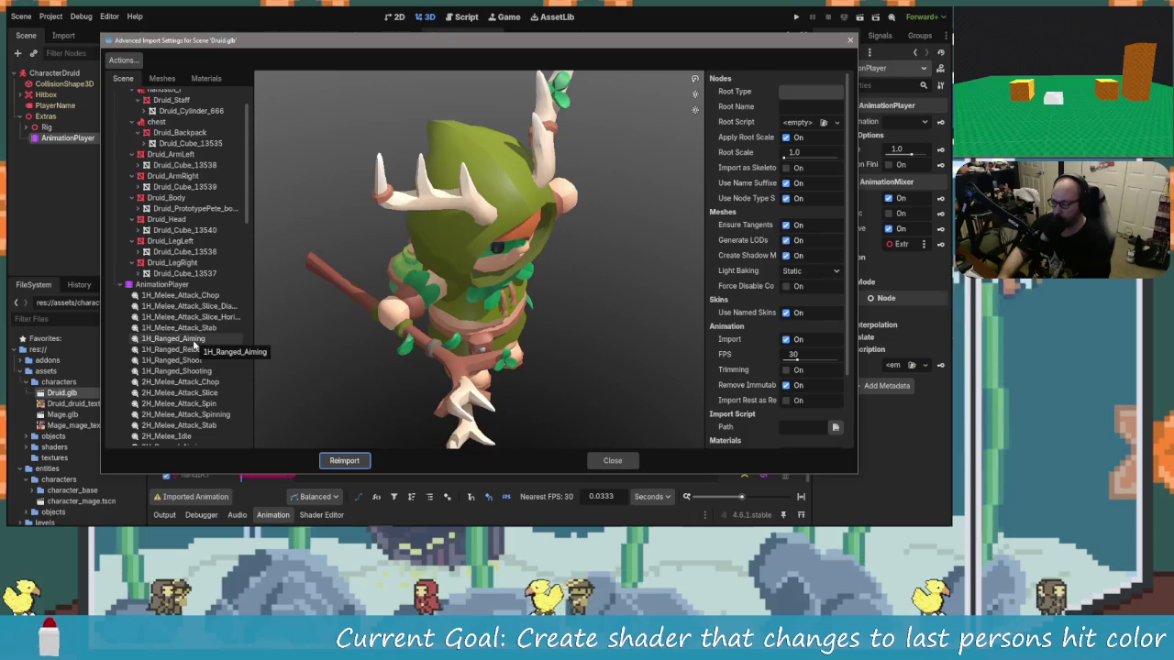
pyautogui.scroll(-6, 197, 339)
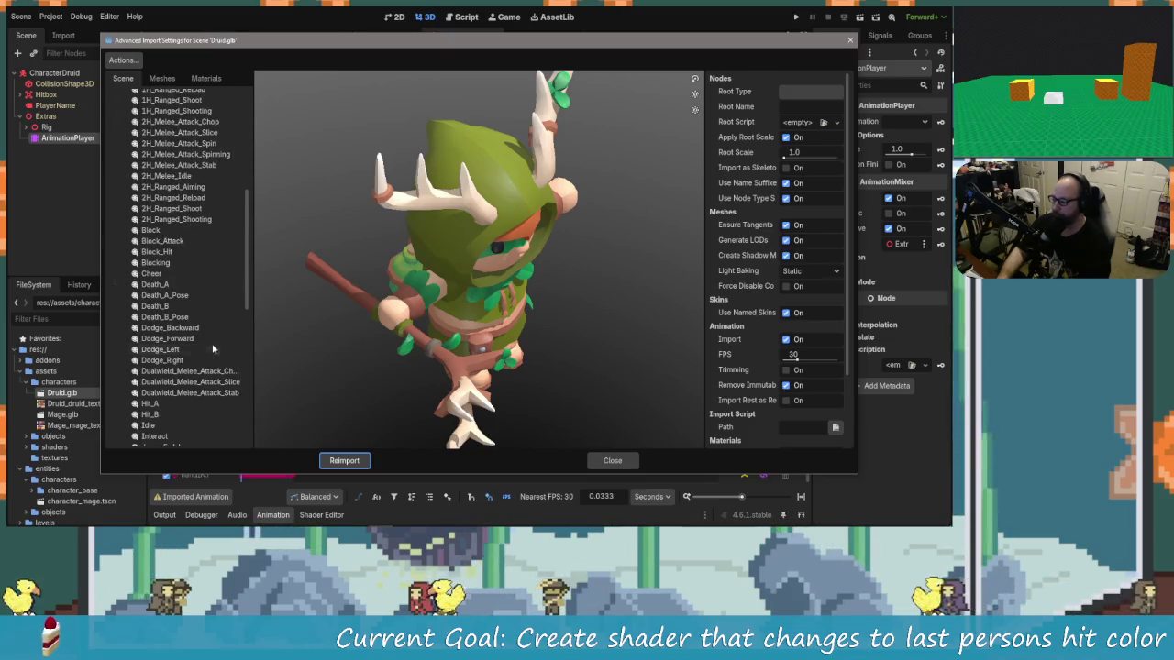
pyautogui.click(611, 461)
pyautogui.click(310, 399)
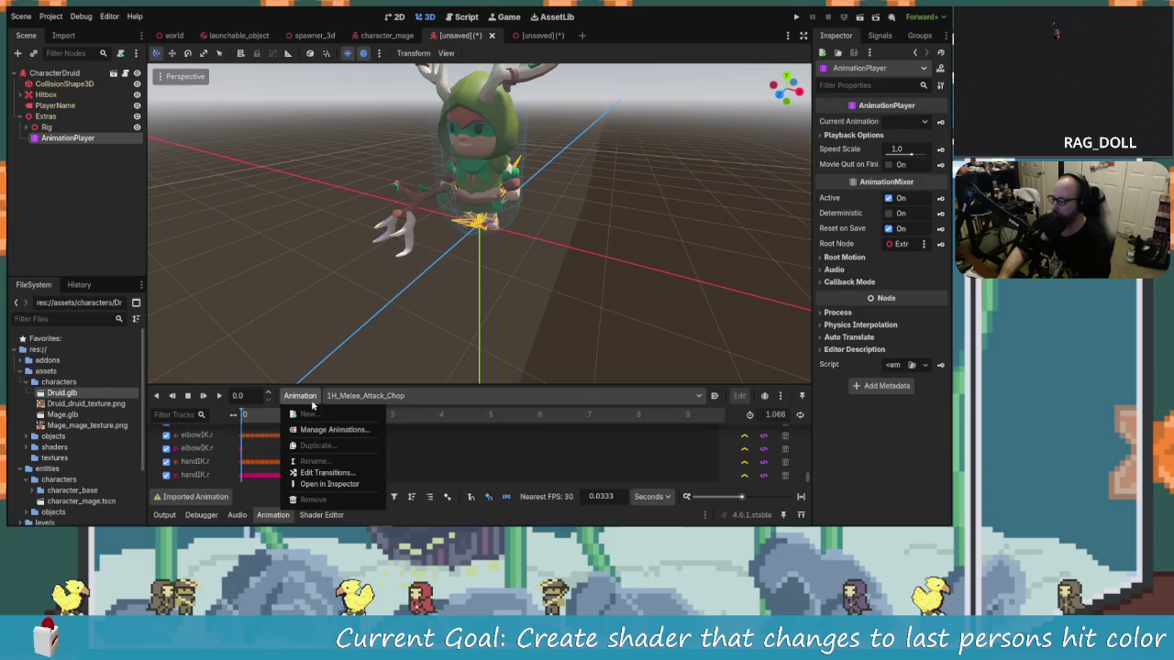
pyautogui.click(334, 429)
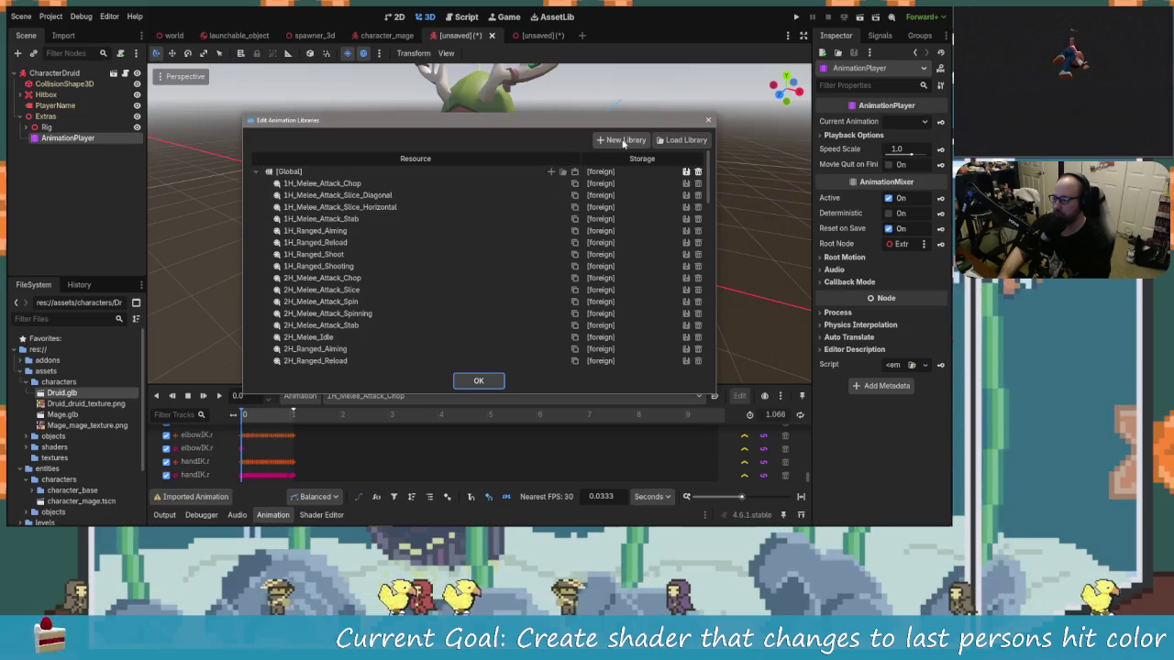
# Browse assets, characters and entities/character_base for a library file, then cancel loading.
pyautogui.click(679, 139)
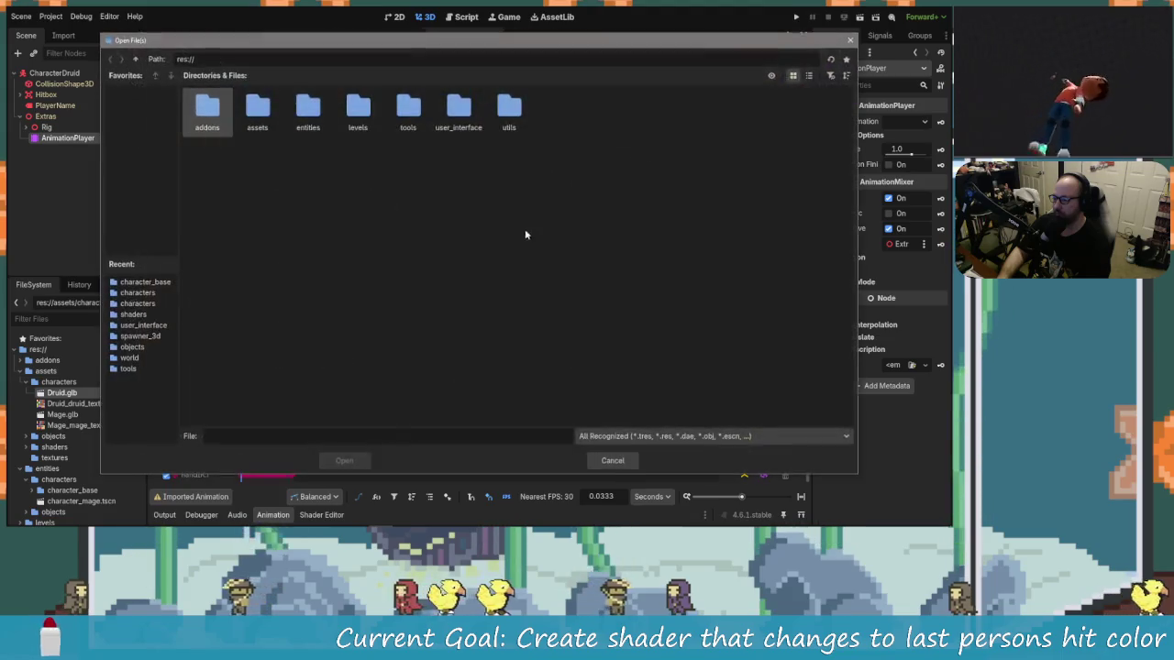
pyautogui.doubleClick(257, 110)
pyautogui.click(110, 60)
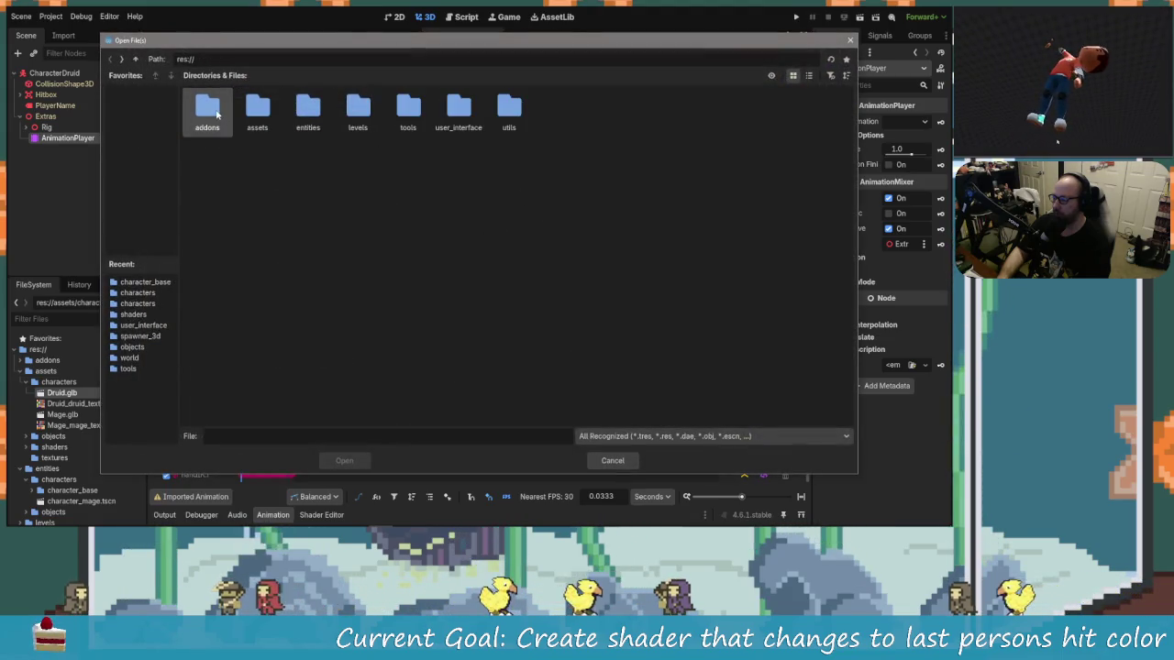
pyautogui.doubleClick(257, 110)
pyautogui.doubleClick(211, 110)
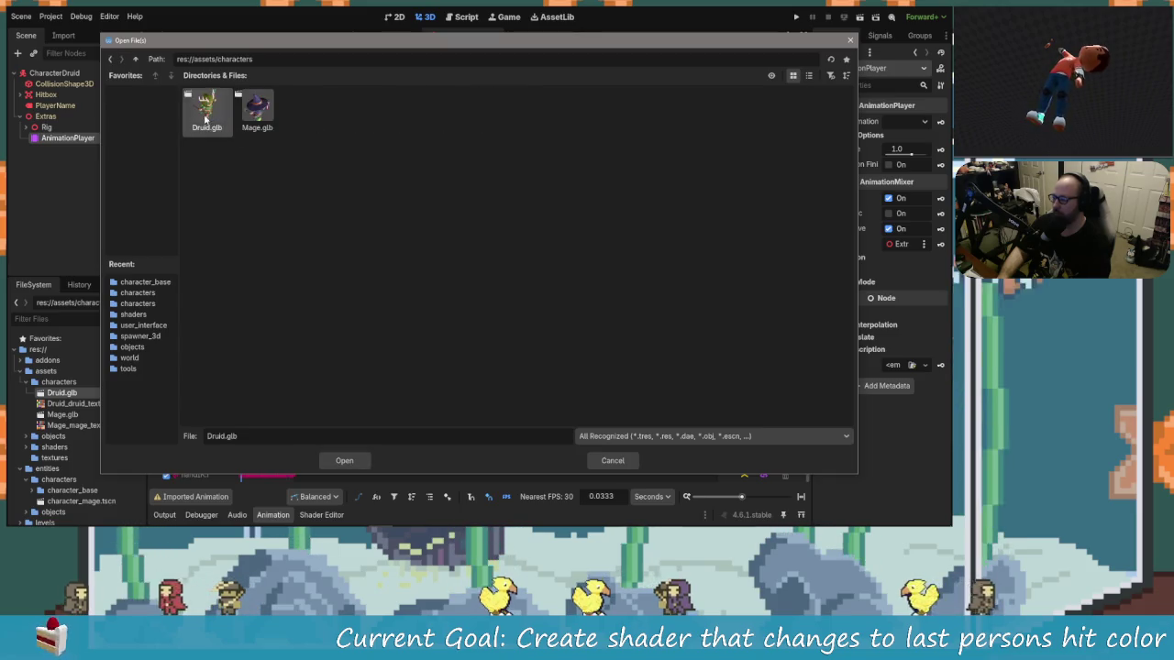
pyautogui.click(112, 61)
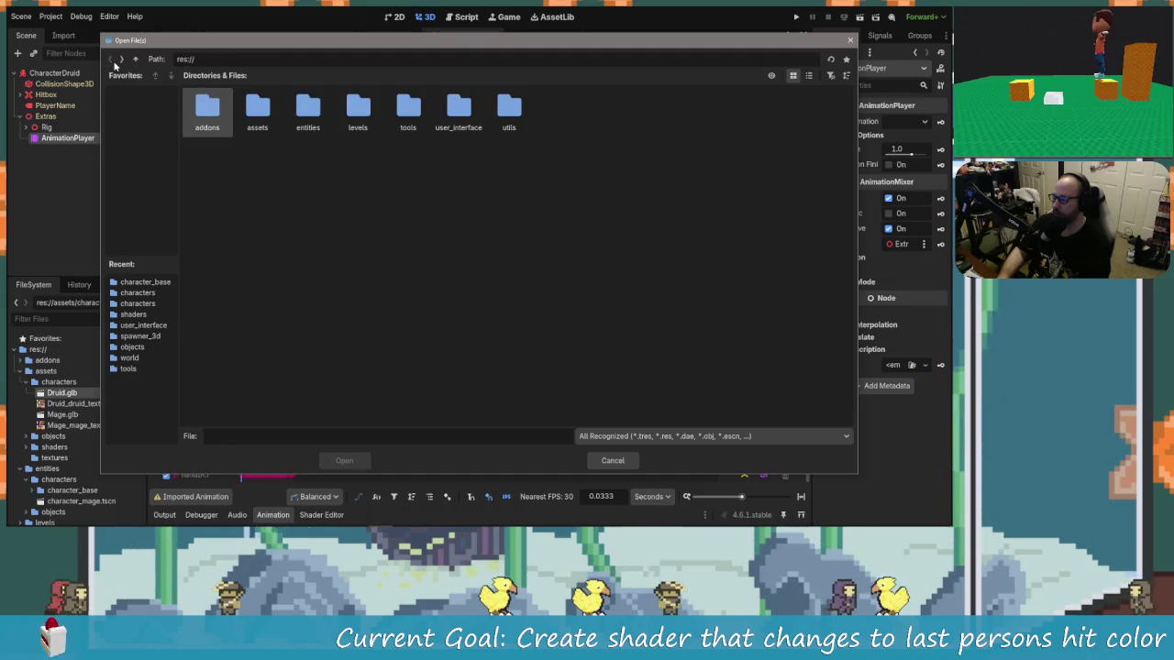
pyautogui.doubleClick(306, 115)
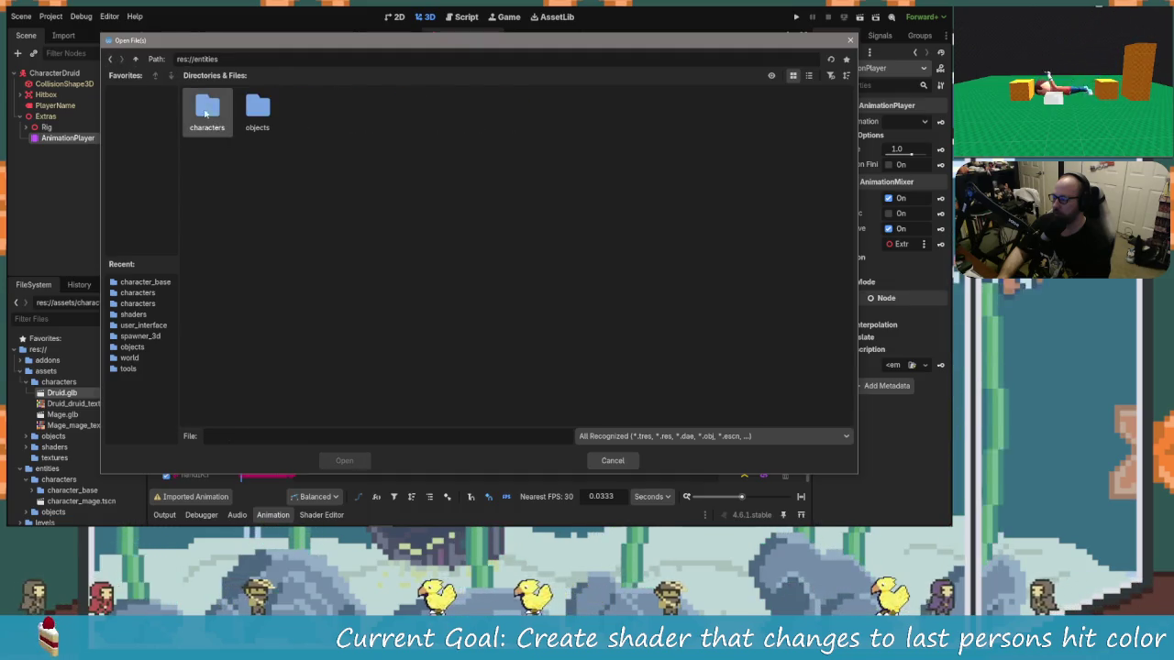
pyautogui.doubleClick(225, 133)
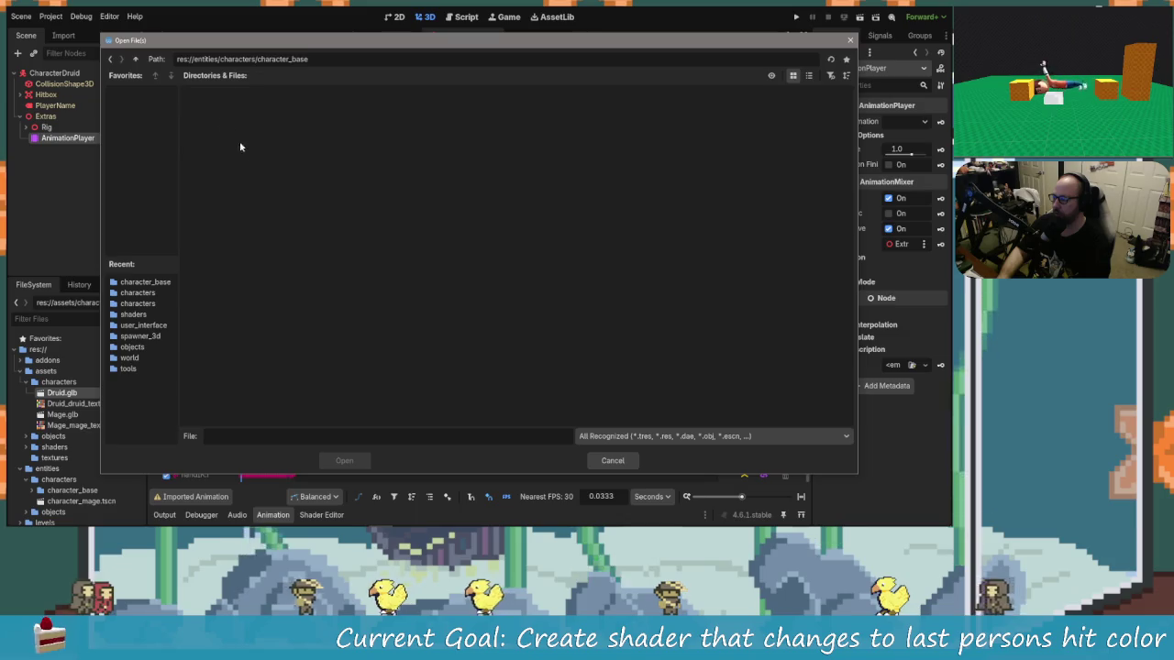
pyautogui.click(614, 460)
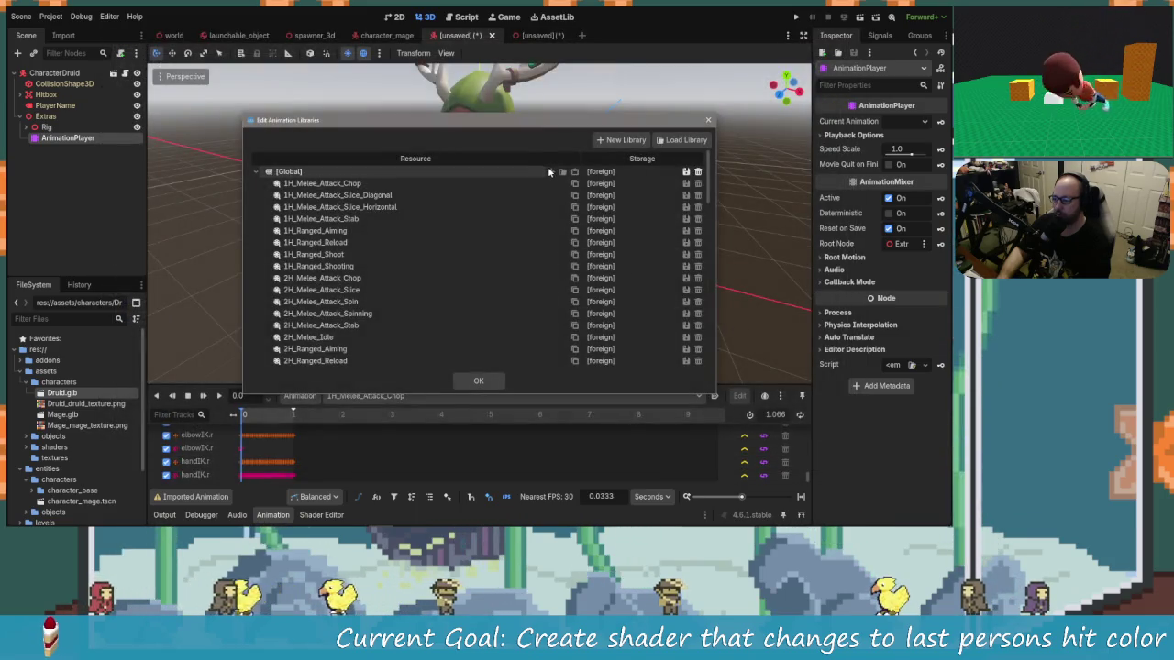
# Start and cancel a new library, select 1H_Ranged_Aiming, and close the library manager.
pyautogui.click(625, 139)
pyautogui.click(521, 275)
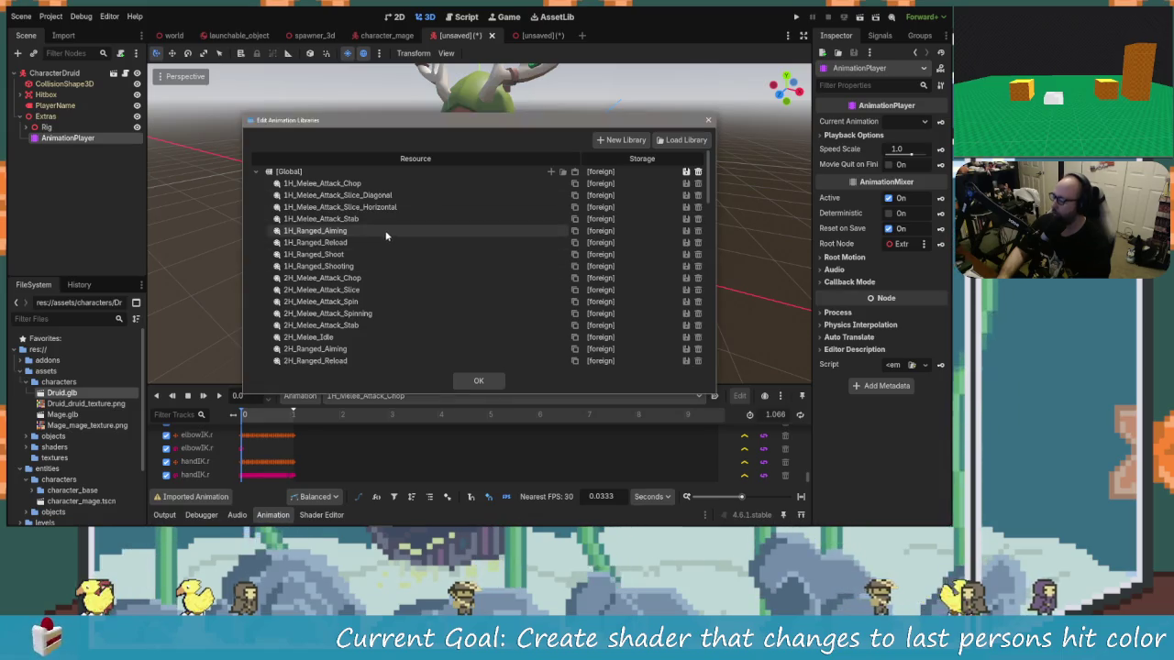
pyautogui.scroll(-2, 385, 236)
pyautogui.scroll(2, 392, 236)
pyautogui.click(366, 230)
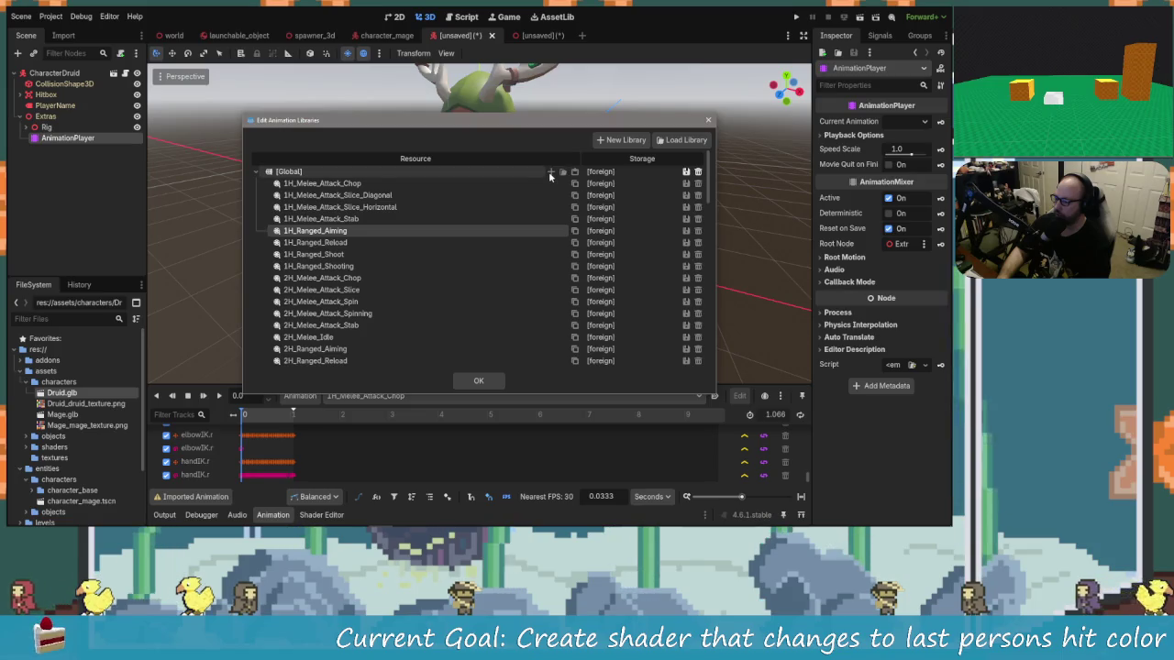
pyautogui.click(478, 381)
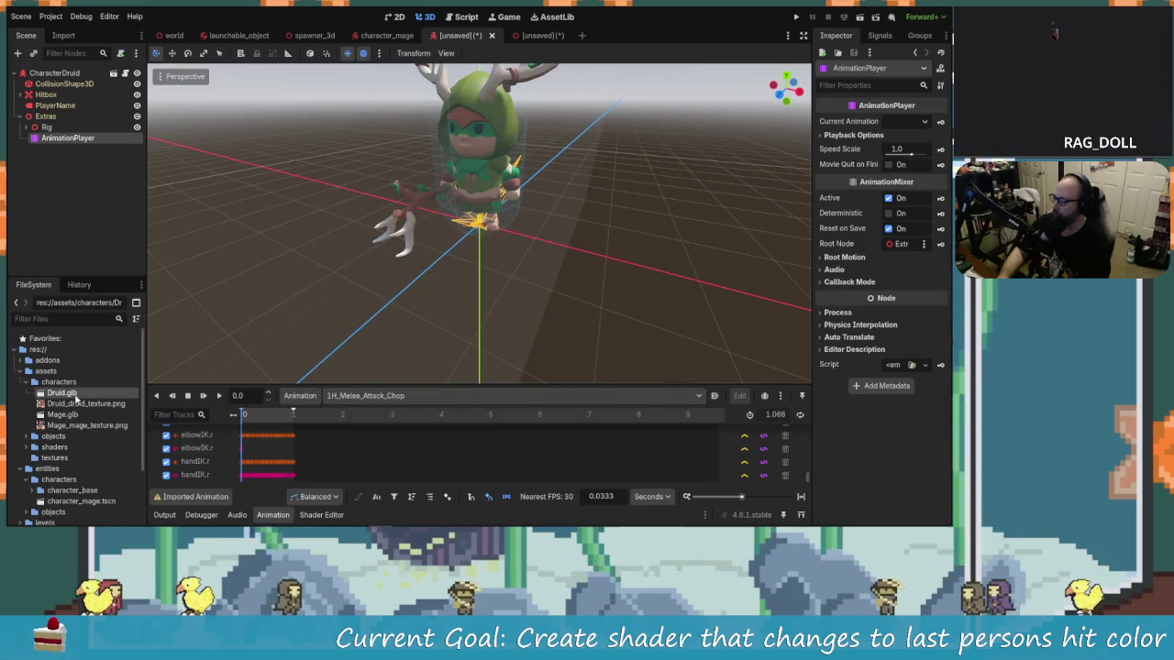
# Preview 1H_Melee_Attack_Slice_Horizontal twice in Druid.glb's import settings, then close them.
pyautogui.doubleClick(77, 395)
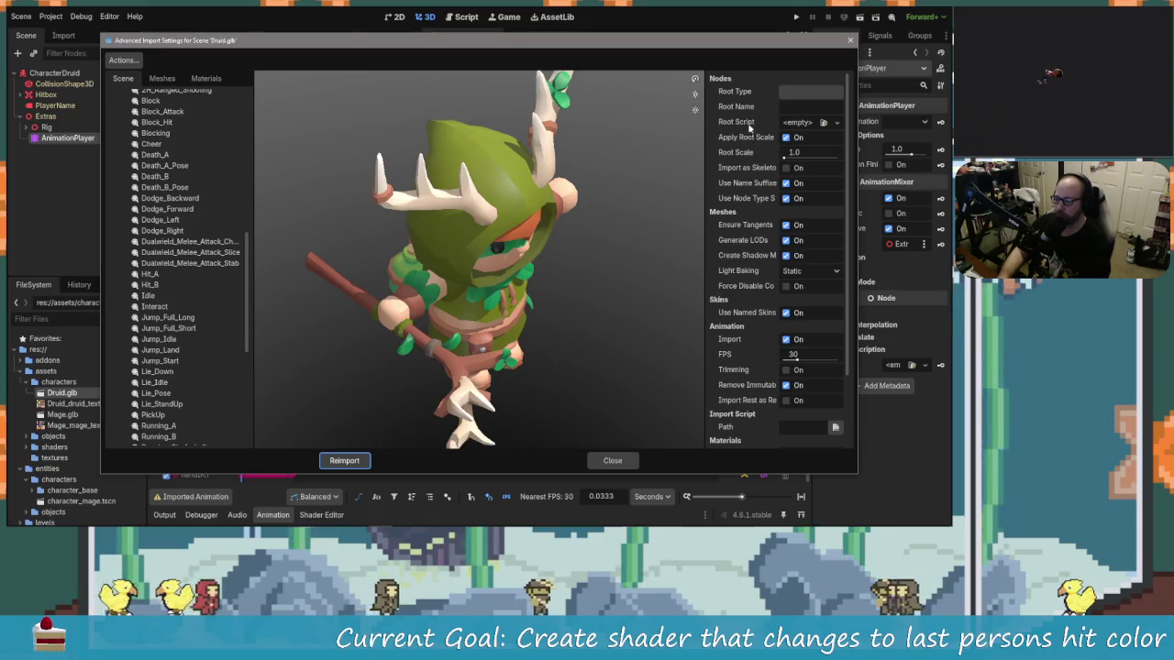
pyautogui.scroll(-3, 725, 385)
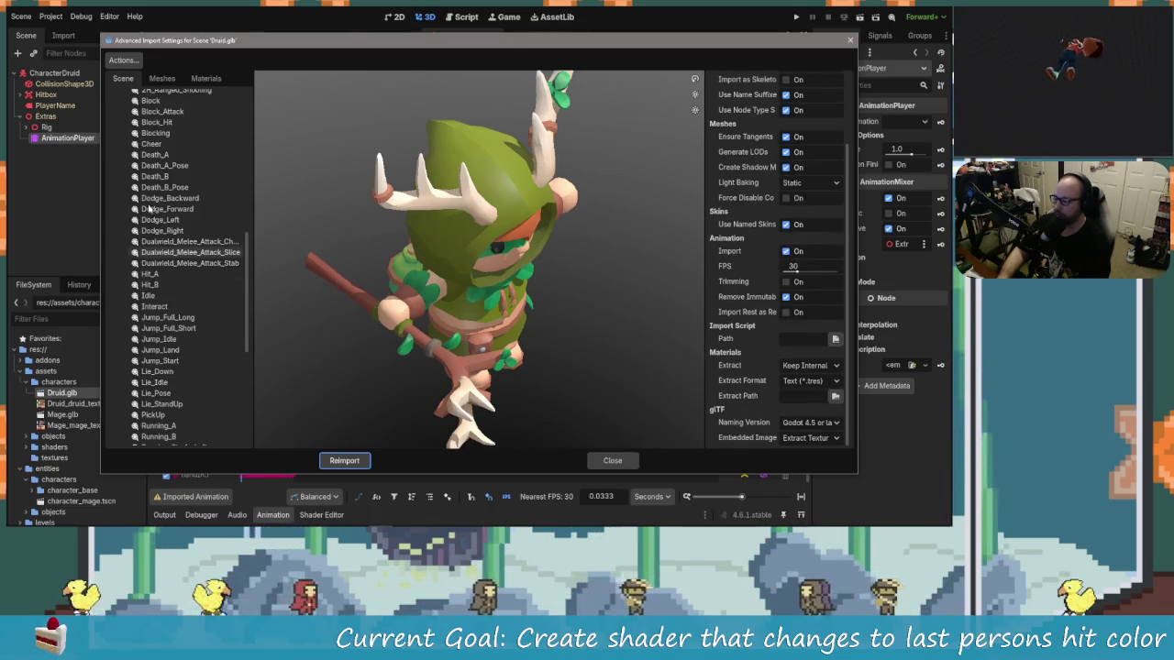
pyautogui.scroll(10, 193, 275)
pyautogui.click(191, 273)
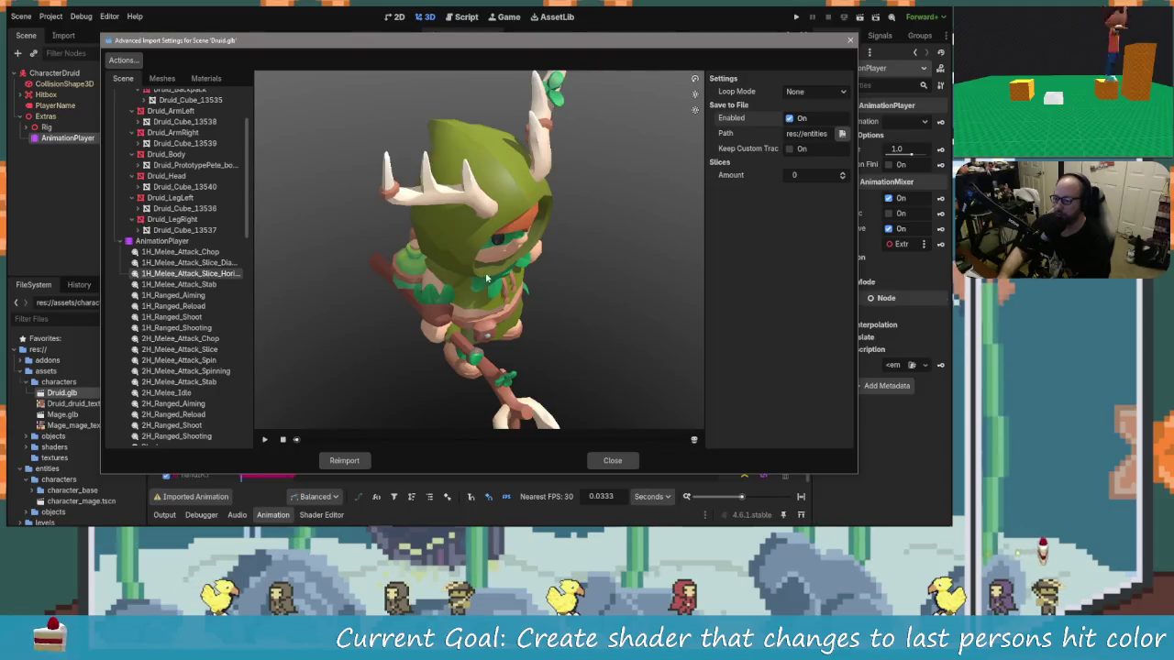
pyautogui.click(265, 440)
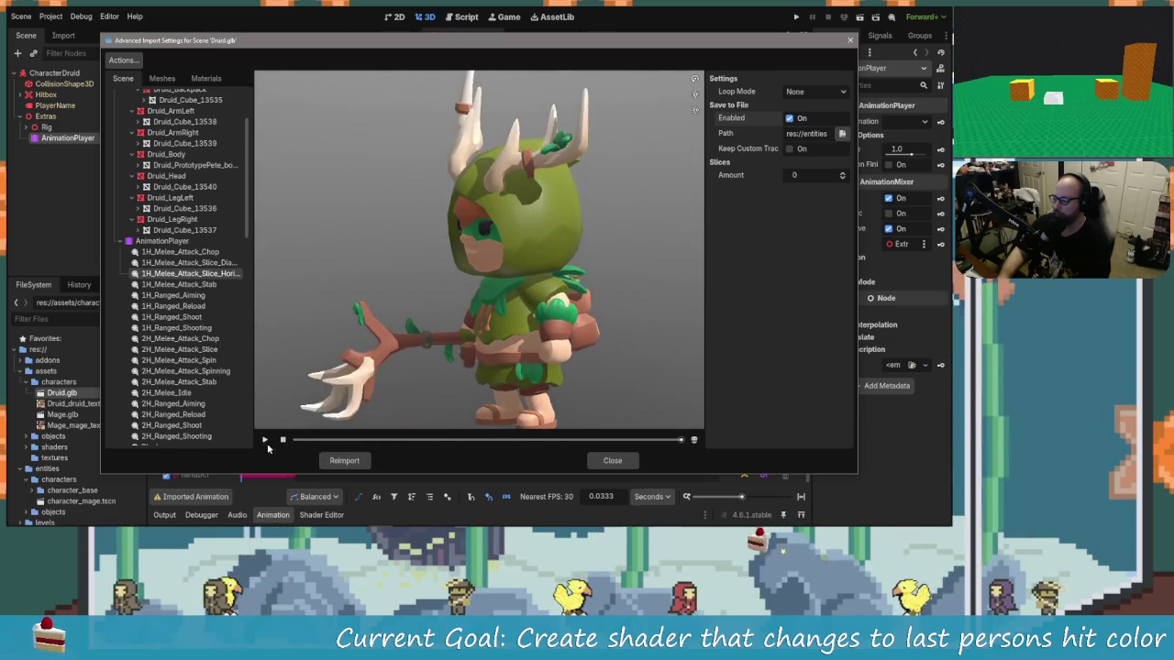
pyautogui.click(266, 441)
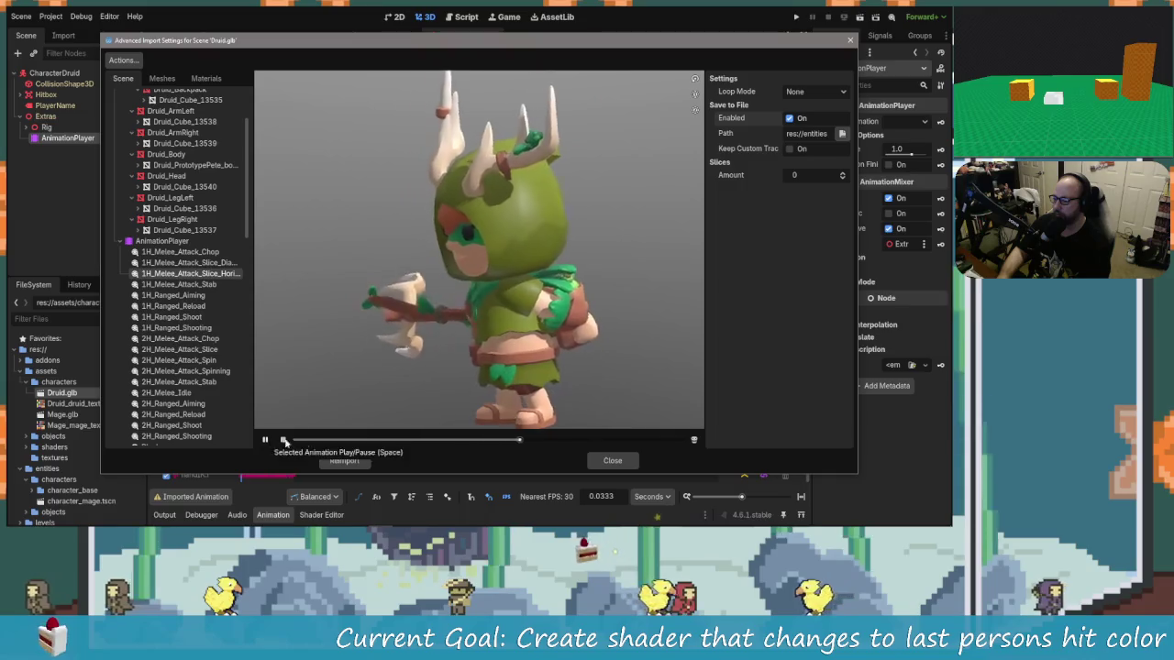
pyautogui.click(607, 461)
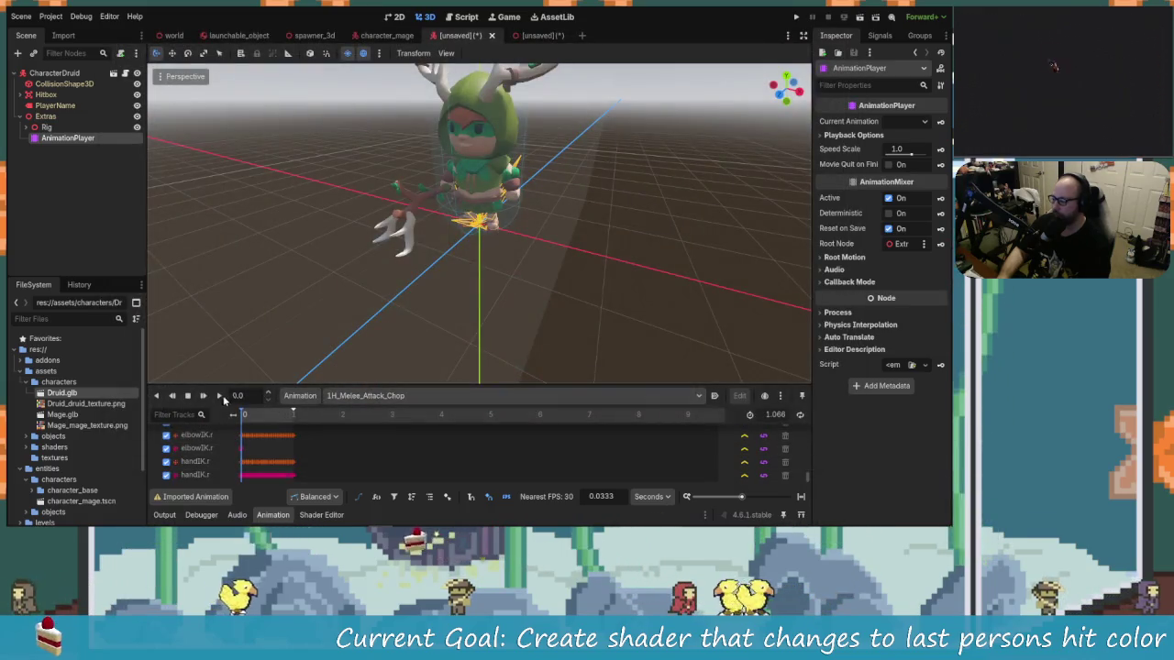
# Load 1H_Melee_Attack_Slice_Horizontal into the scene's AnimationPlayer and play it.
pyautogui.click(220, 396)
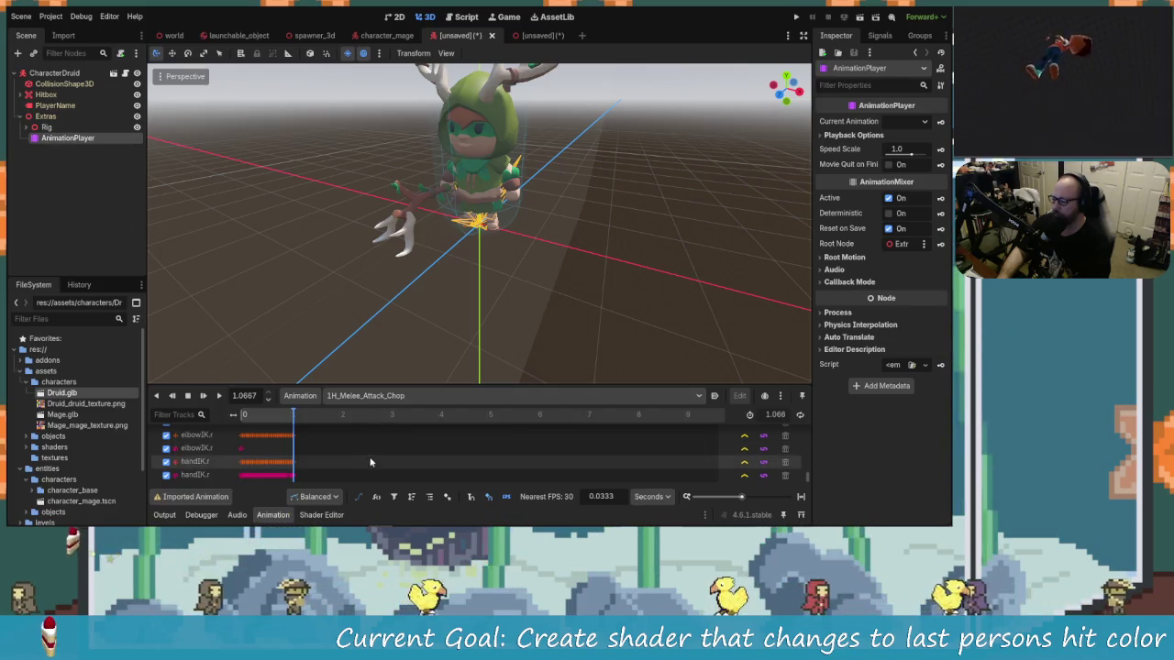
pyautogui.click(394, 396)
pyautogui.click(412, 19)
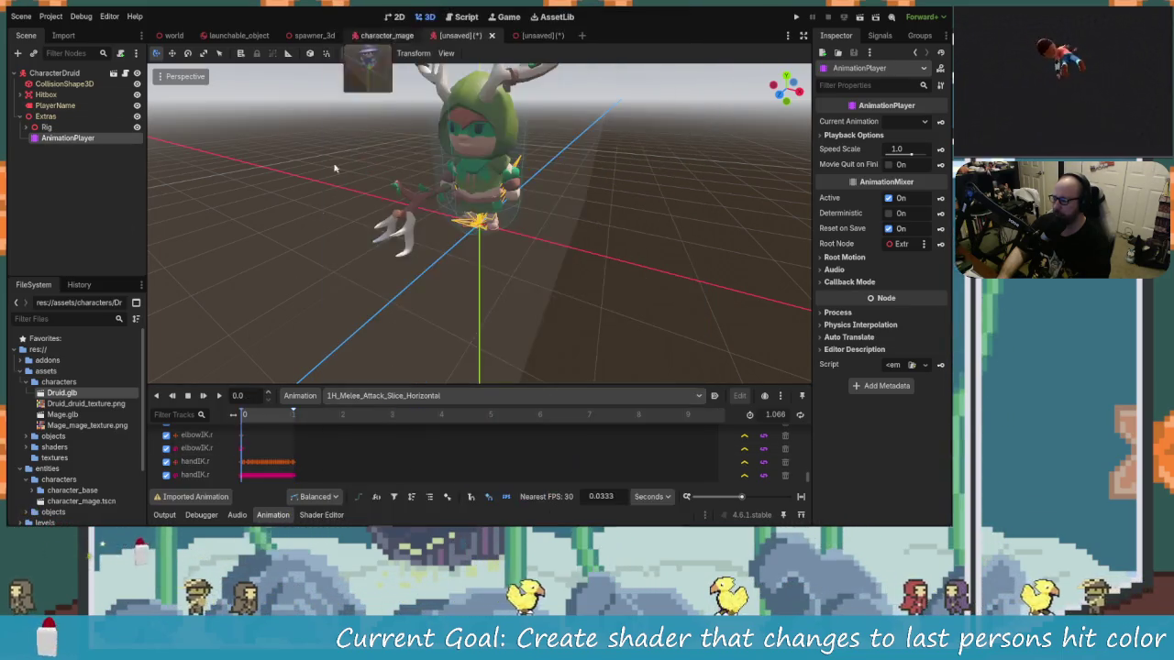
pyautogui.click(221, 396)
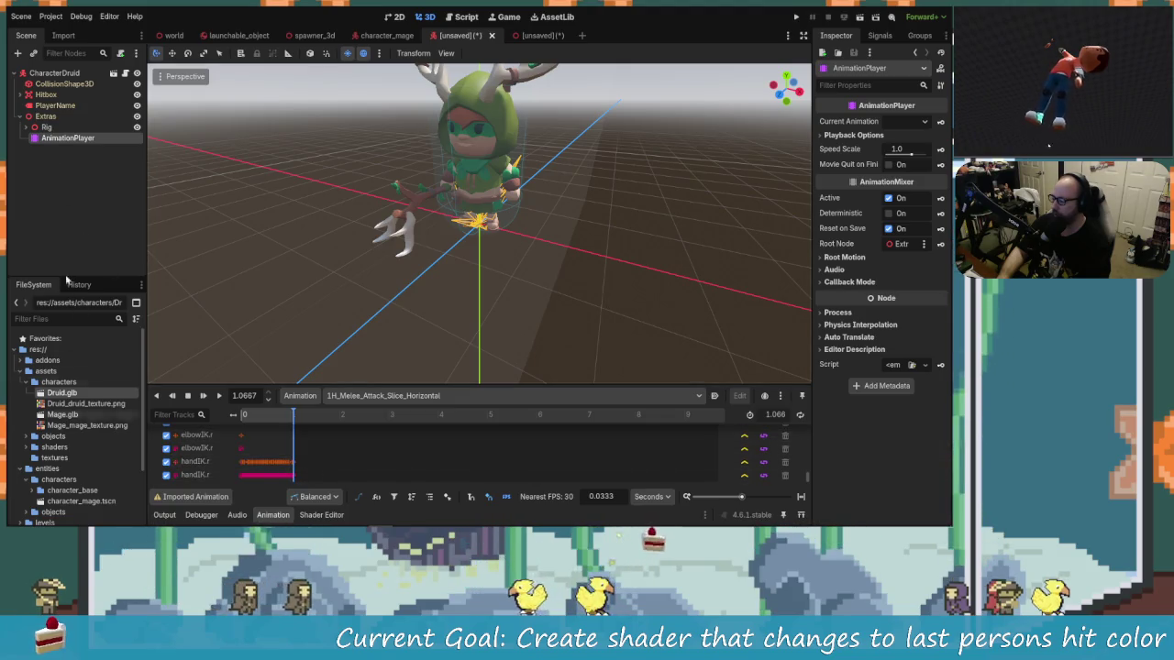
# In Druid.glb's import settings, enable Save to File and Keep Custom Tracks for 1H_Melee_Attack_Slice_Horizontal.
pyautogui.doubleClick(64, 394)
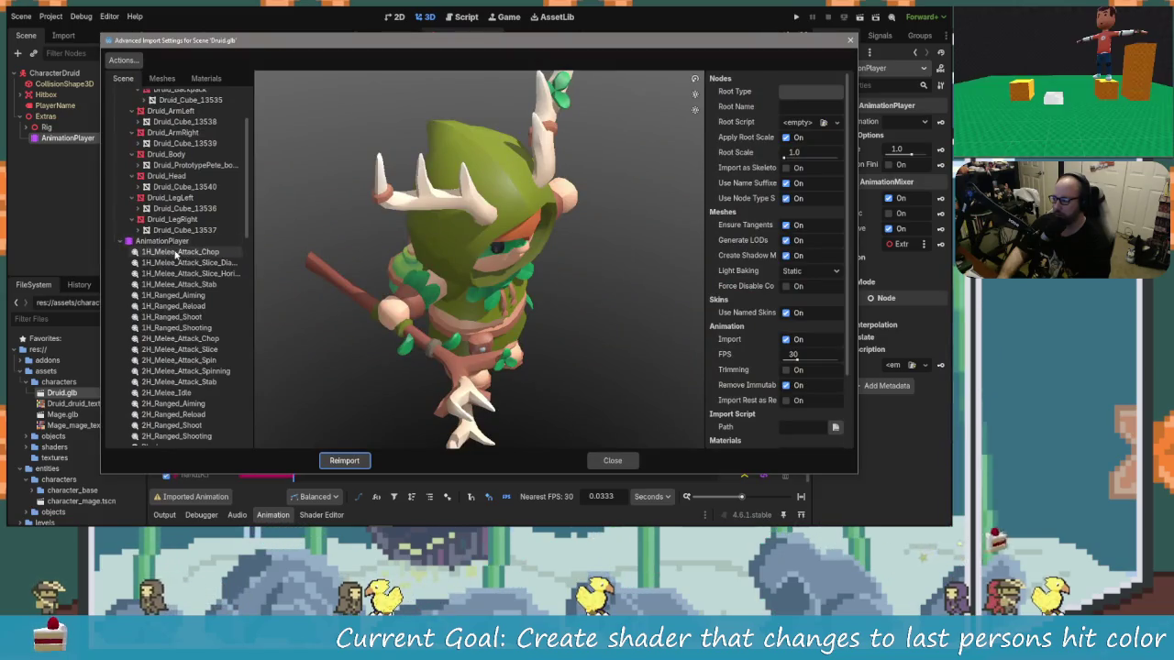
pyautogui.click(188, 274)
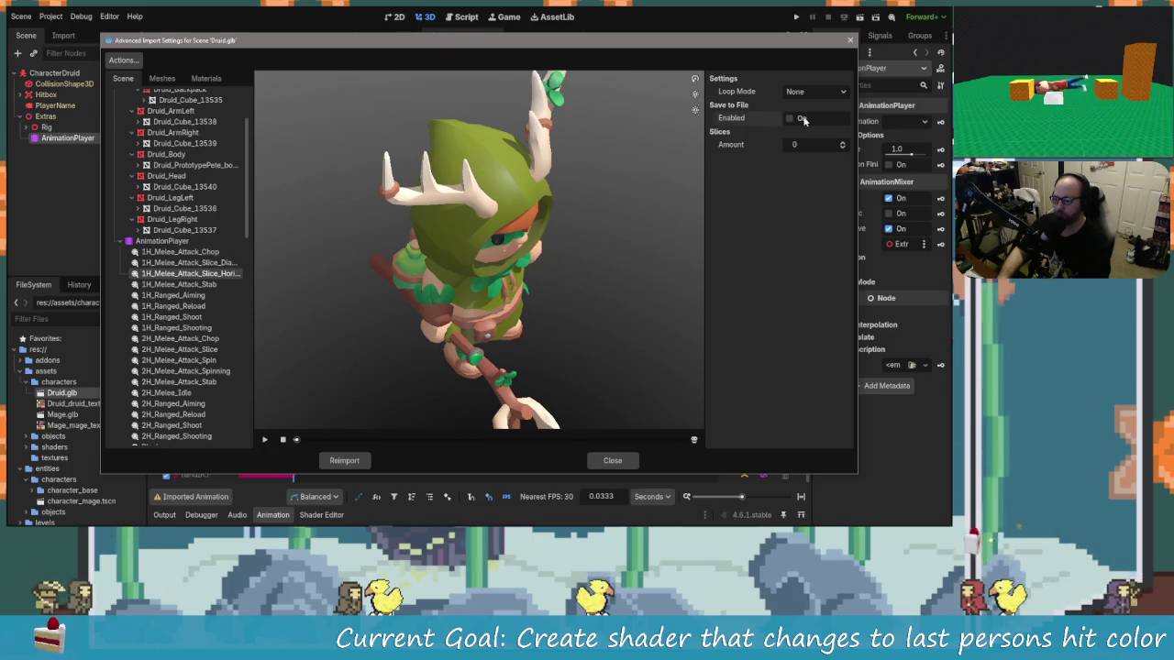
pyautogui.click(789, 119)
pyautogui.click(790, 149)
# Overwrite entities/characters/character_base/attack_animation.anim with the slice animation and reimport Druid.glb.
pyautogui.click(842, 133)
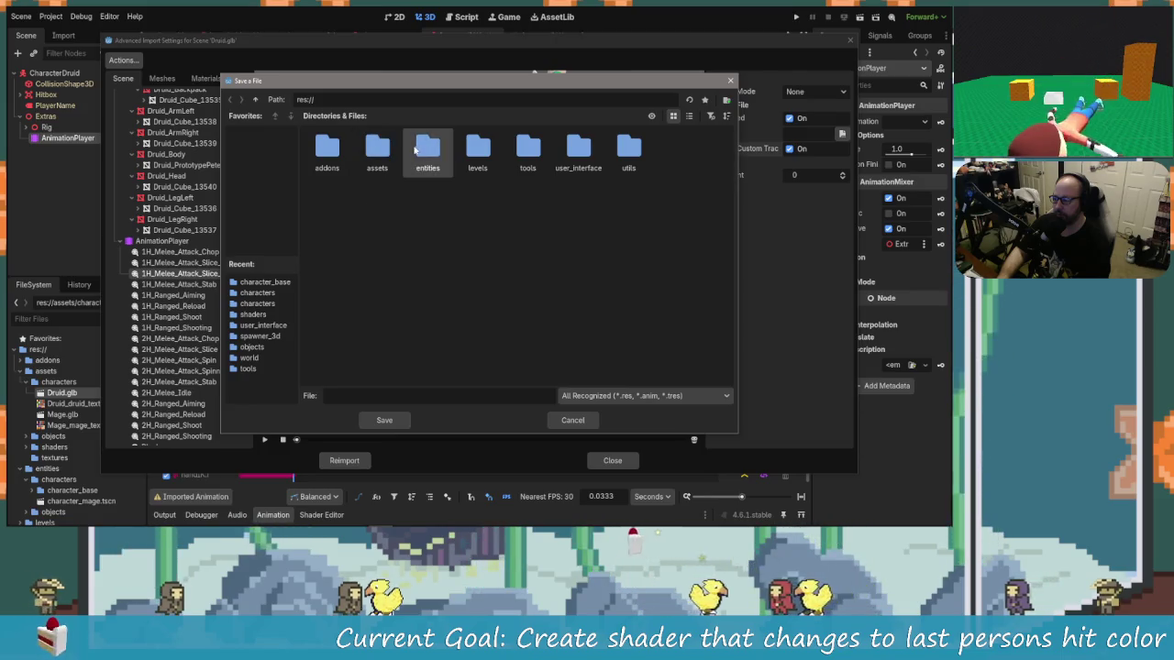
pyautogui.doubleClick(429, 156)
pyautogui.doubleClick(328, 147)
pyautogui.doubleClick(327, 146)
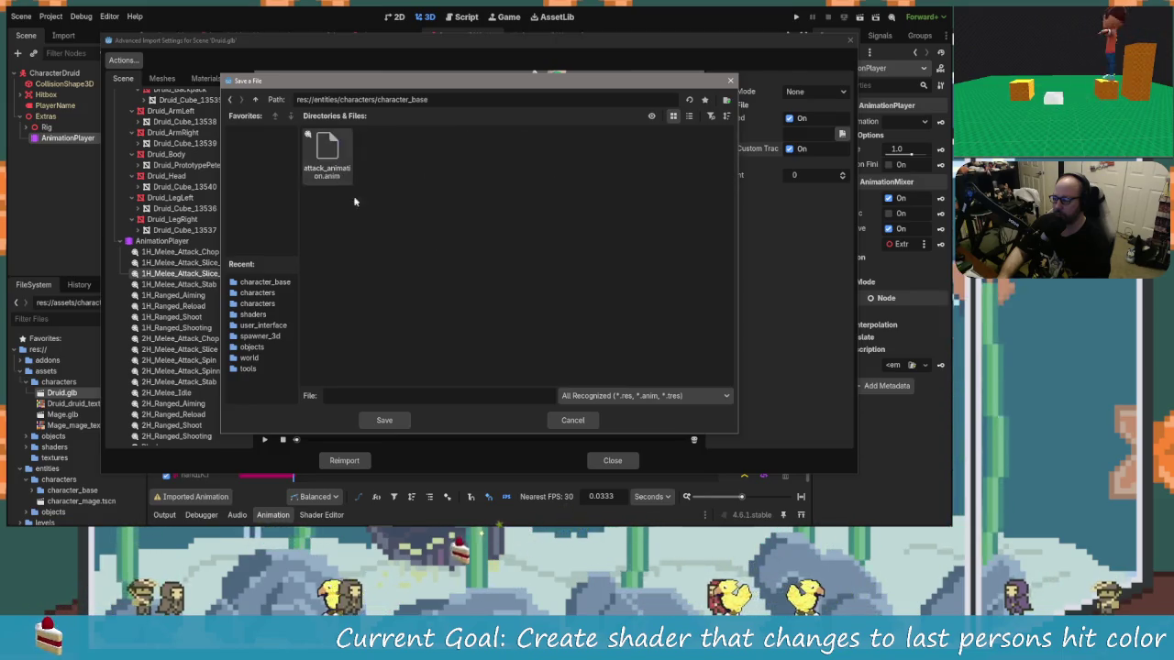
pyautogui.click(329, 156)
pyautogui.click(384, 420)
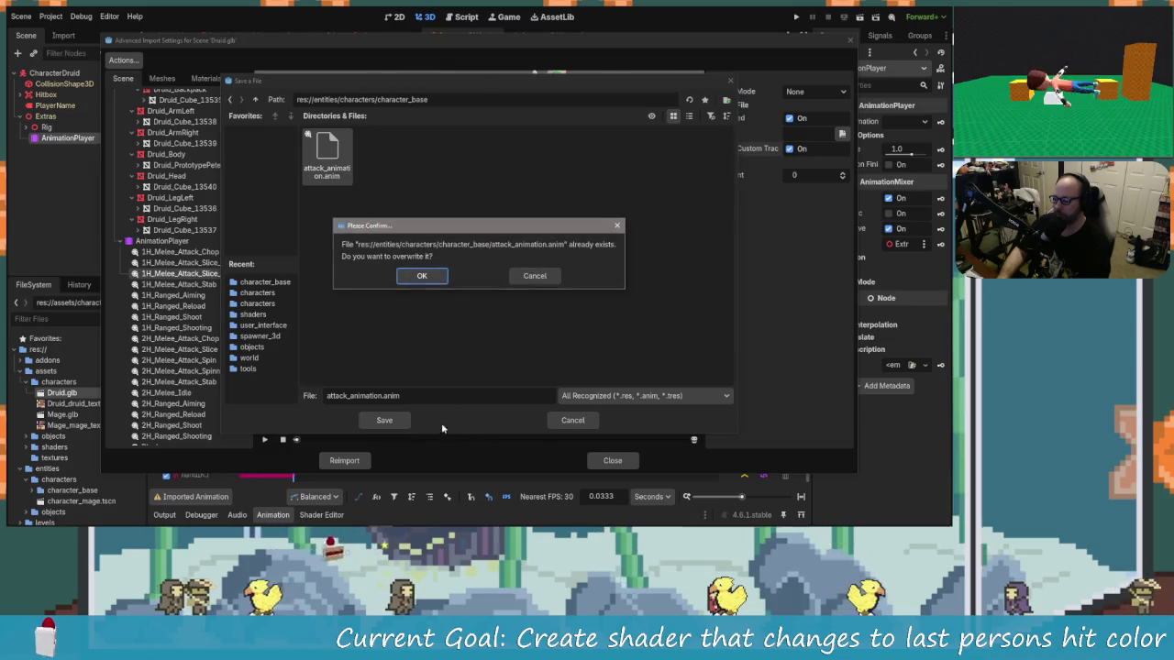
pyautogui.click(417, 273)
pyautogui.click(366, 461)
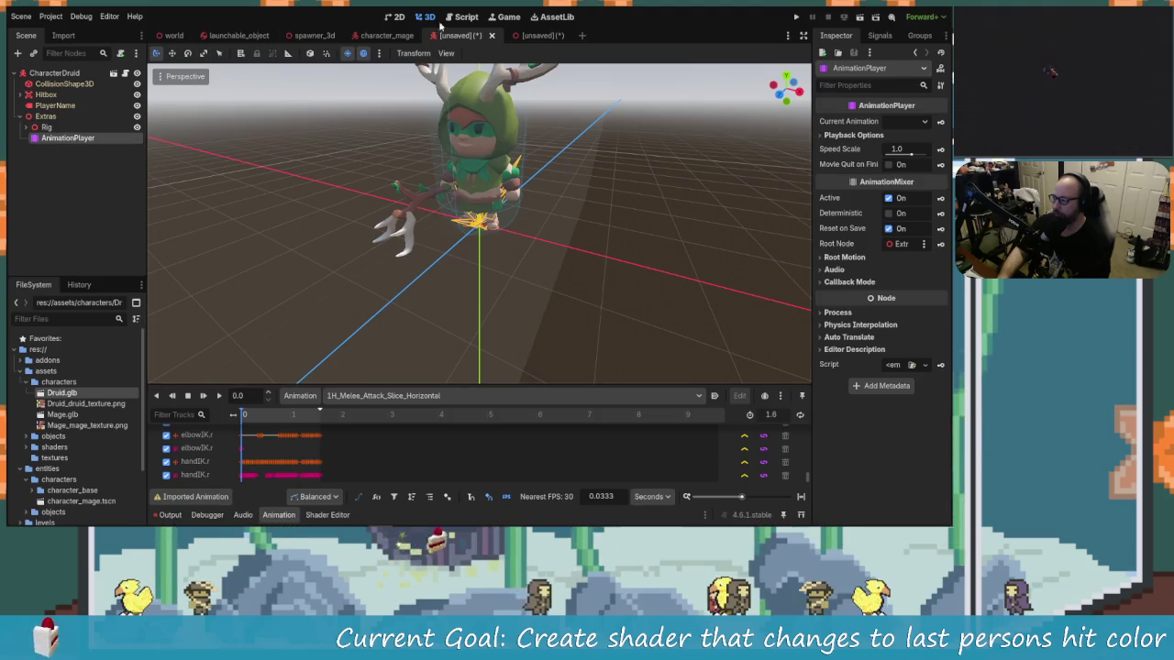
# Load 1H_Melee_Attack_Slice_Horizontal in the character_mage scene's AnimationPlayer.
pyautogui.click(385, 35)
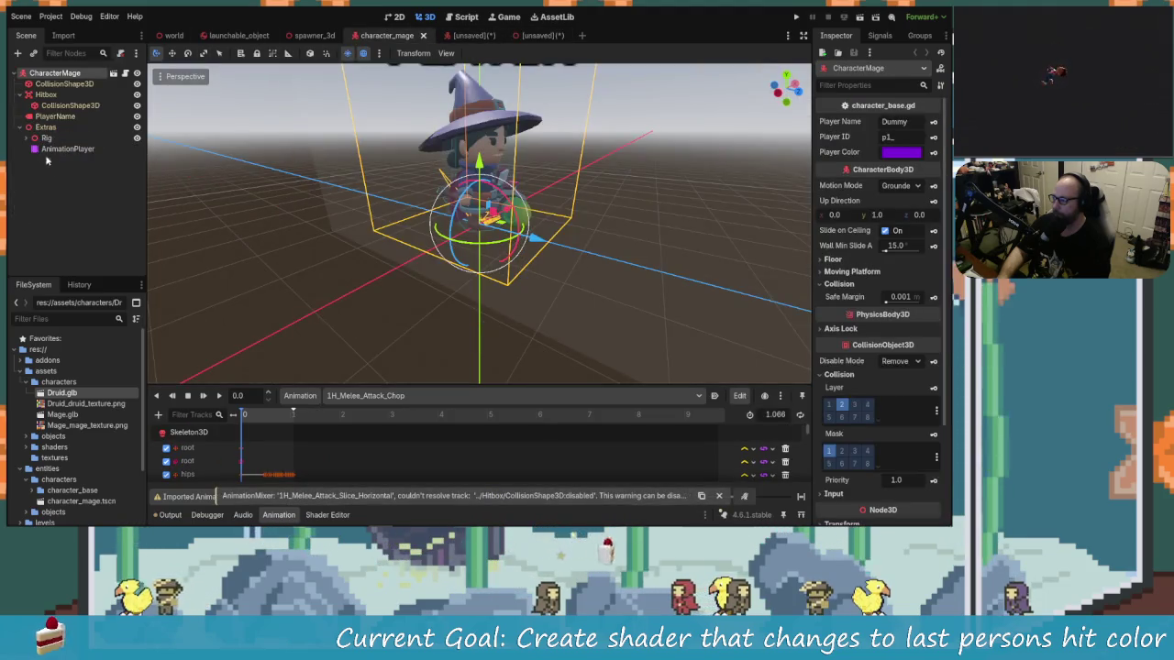
pyautogui.click(55, 150)
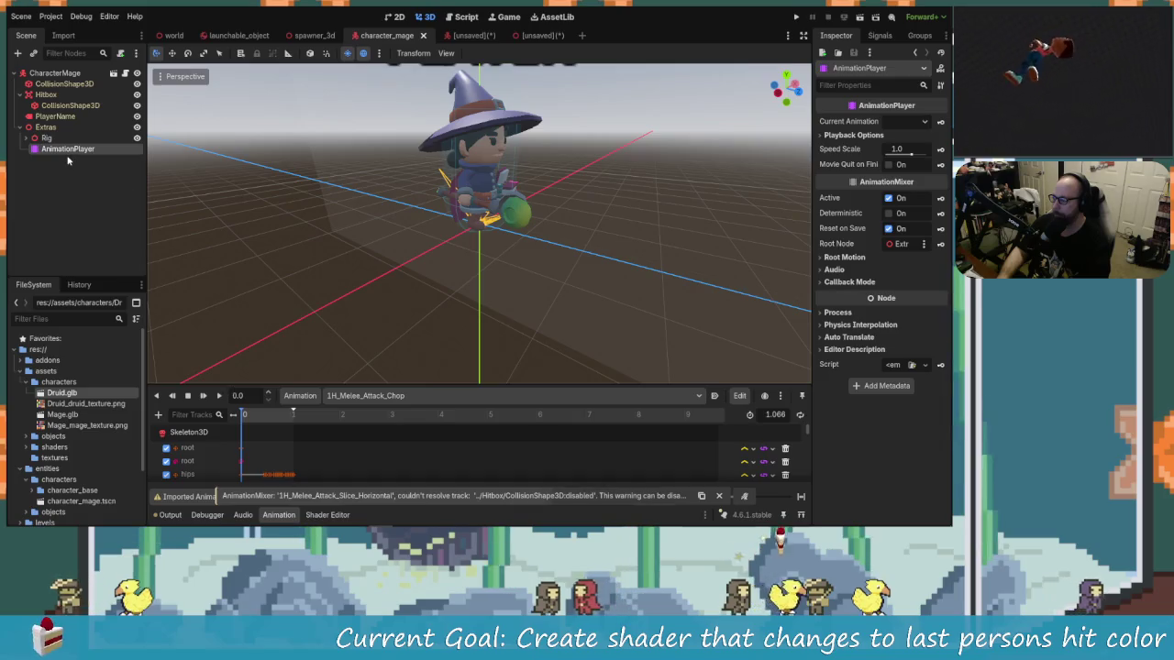
pyautogui.scroll(-2, 346, 429)
pyautogui.click(460, 395)
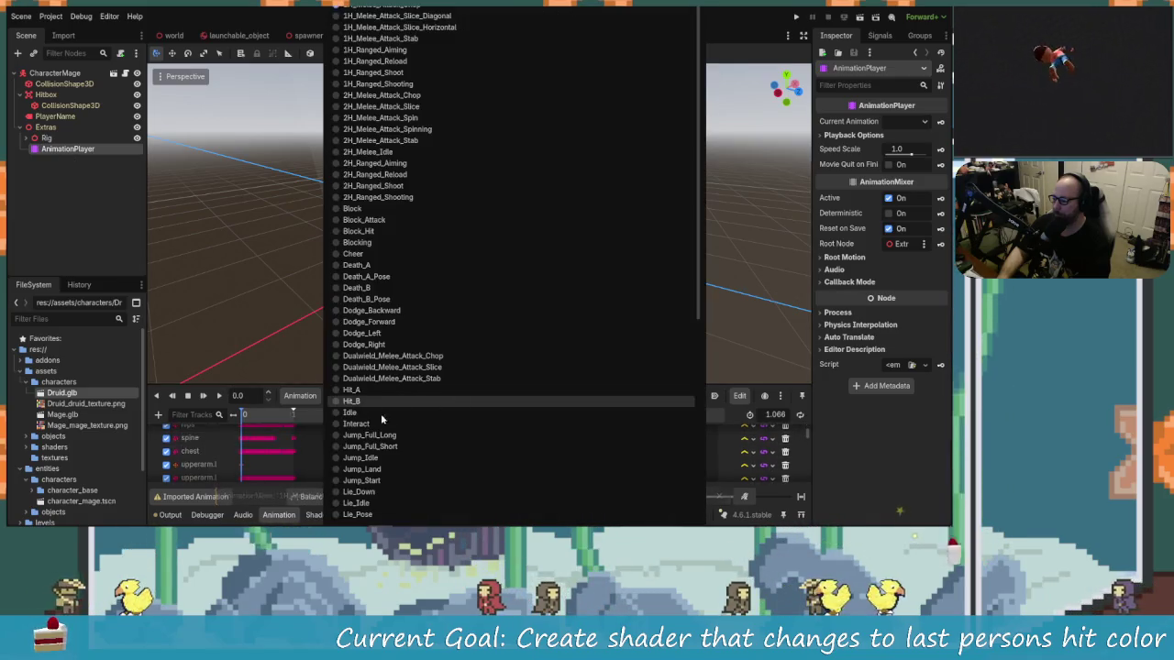
pyautogui.scroll(10, 392, 445)
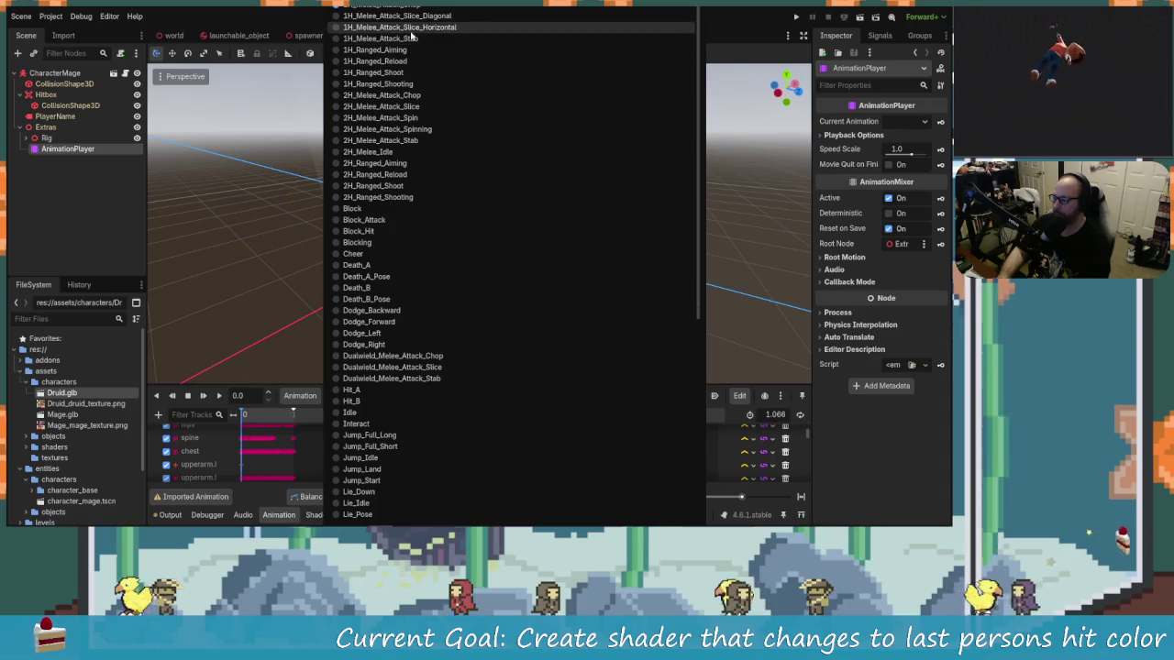
pyautogui.click(390, 32)
pyautogui.scroll(-6, 550, 449)
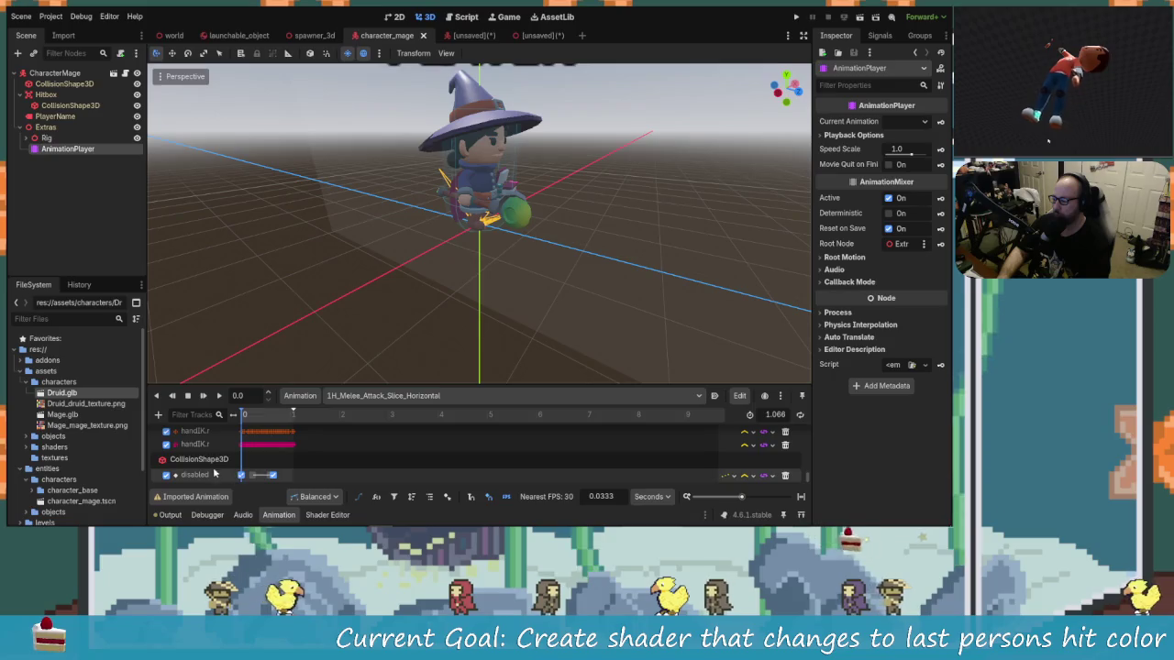
# Inspect the keys on the Hitbox CollisionShape3D disabled track without changes, then return to the Druid scene.
pyautogui.moveTo(305, 453); pyautogui.dragTo(157, 494)
pyautogui.click(197, 460)
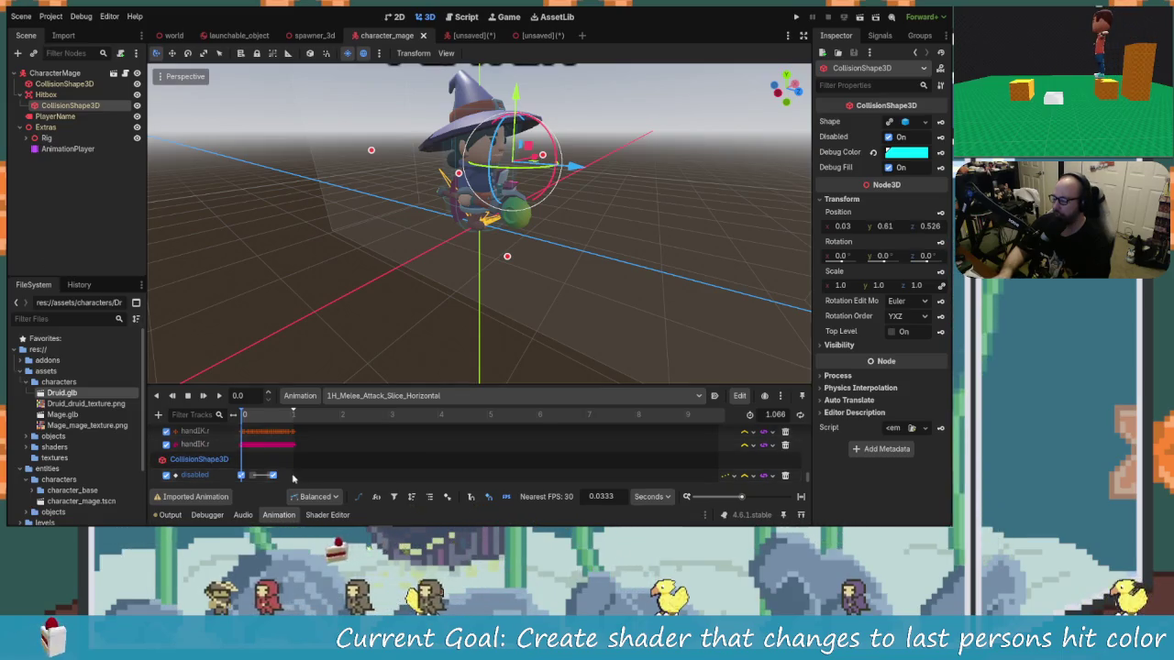
pyautogui.doubleClick(197, 447)
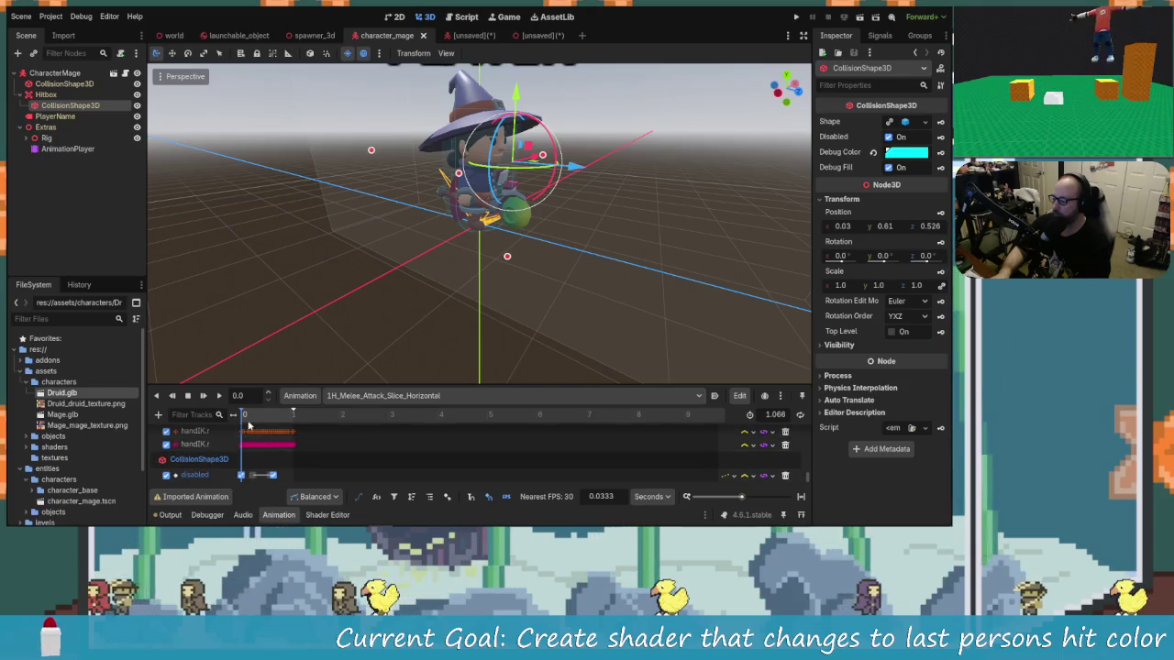
pyautogui.moveTo(294, 476); pyautogui.dragTo(234, 480)
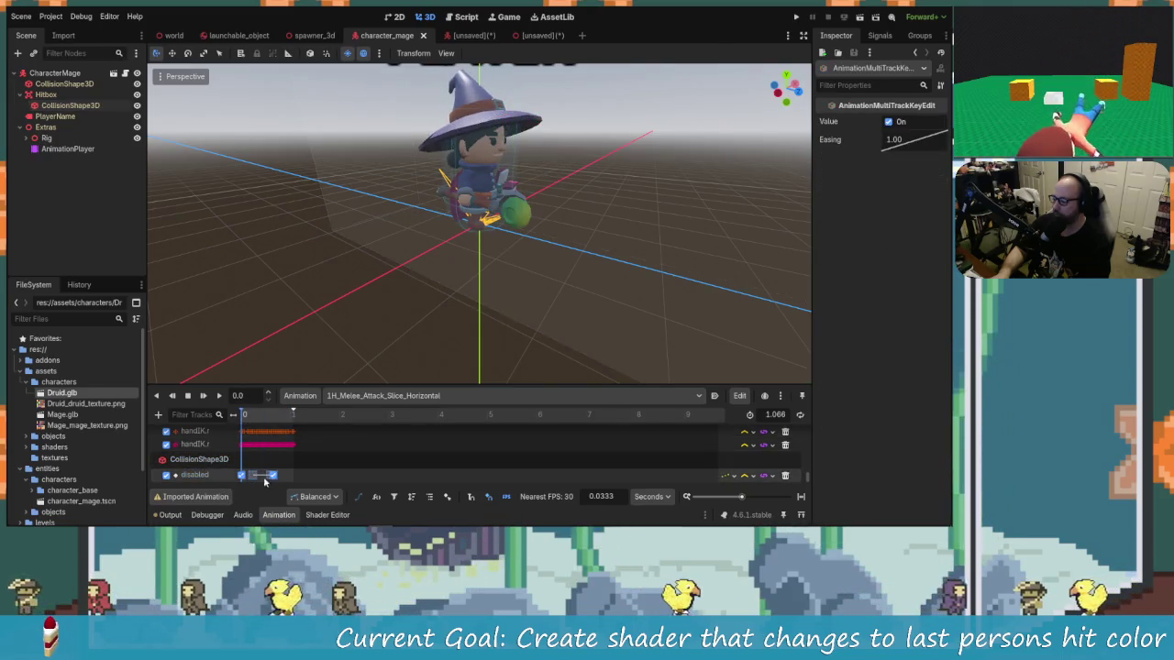
pyautogui.rightClick(273, 476)
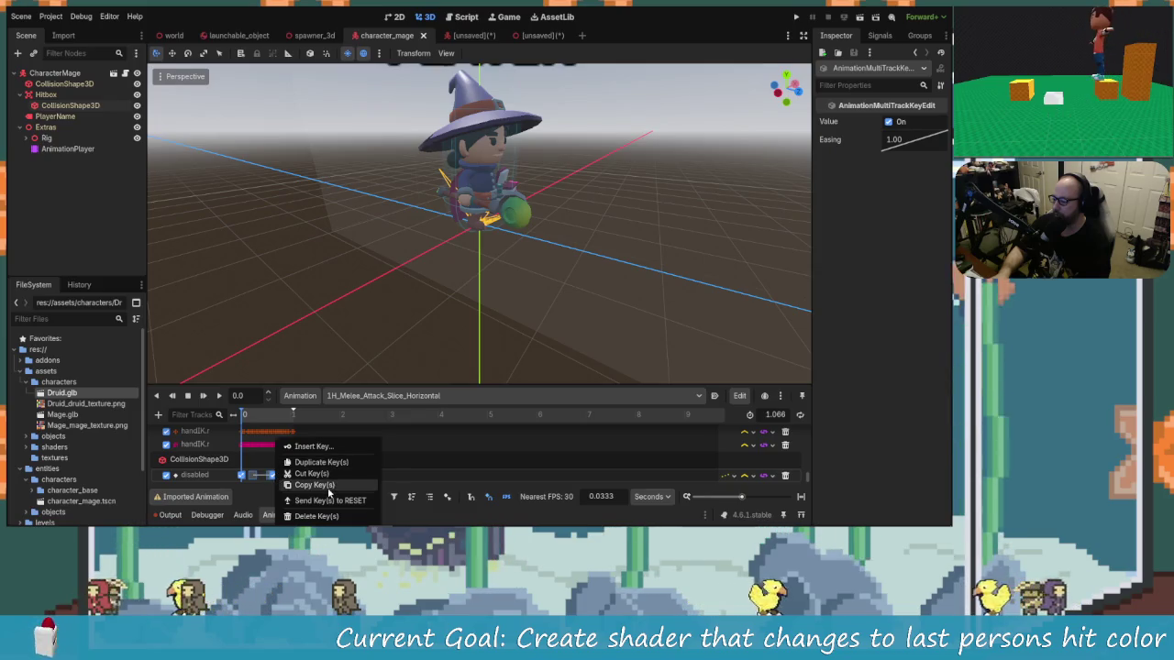
pyautogui.click(314, 485)
pyautogui.click(528, 37)
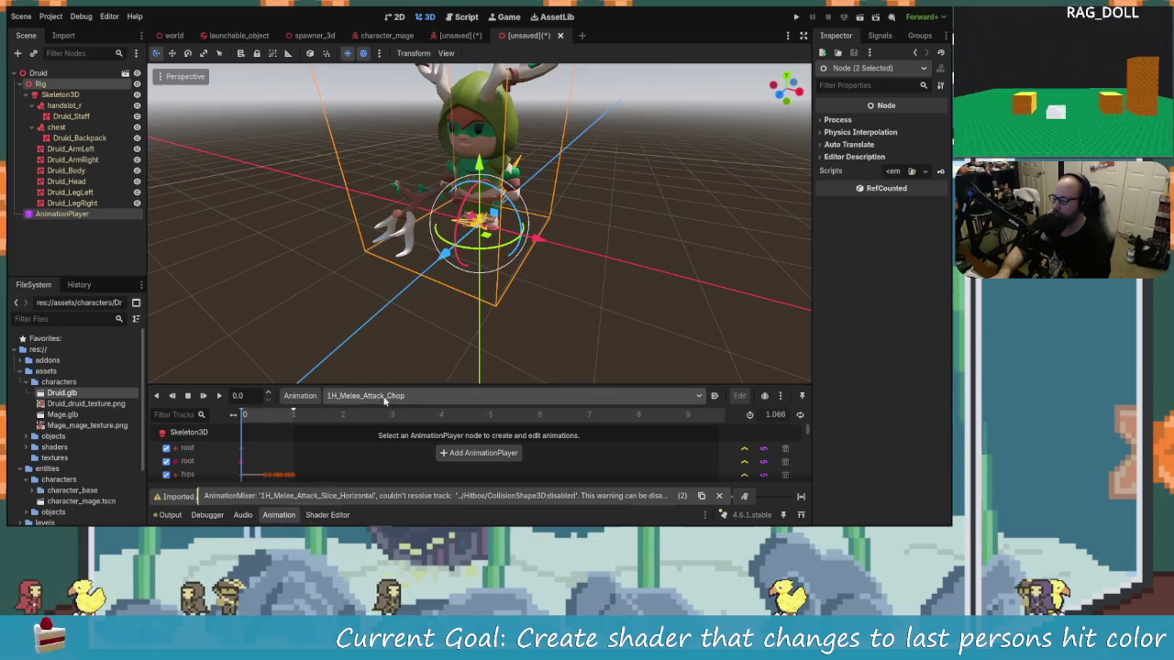
pyautogui.click(463, 34)
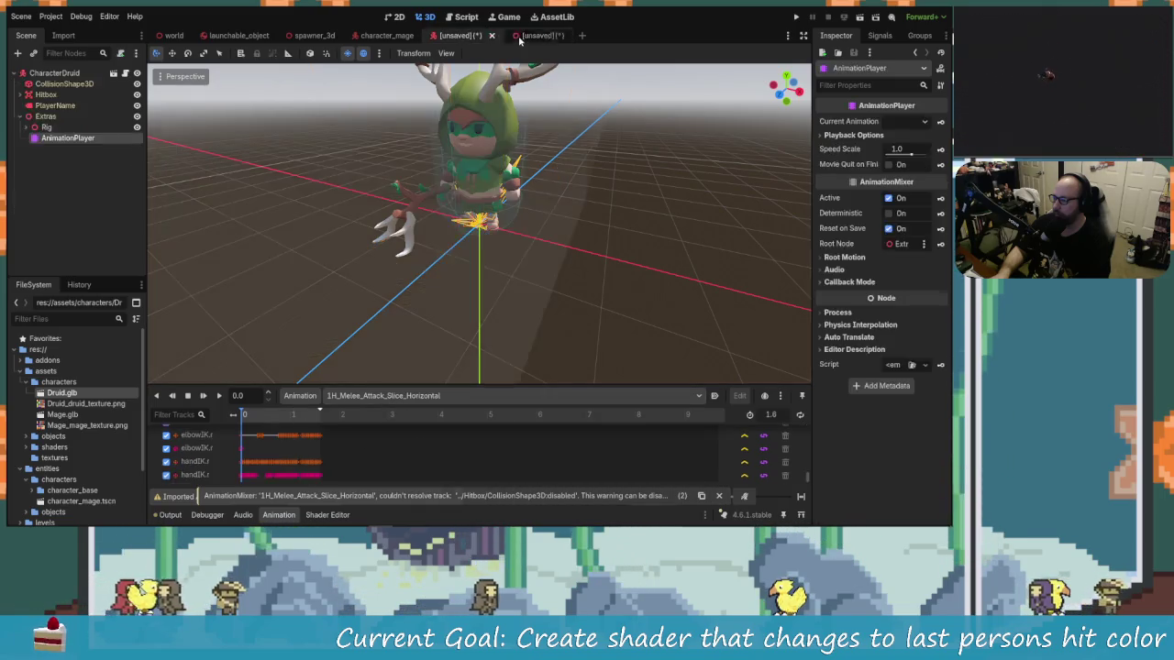
pyautogui.click(553, 36)
pyautogui.click(560, 36)
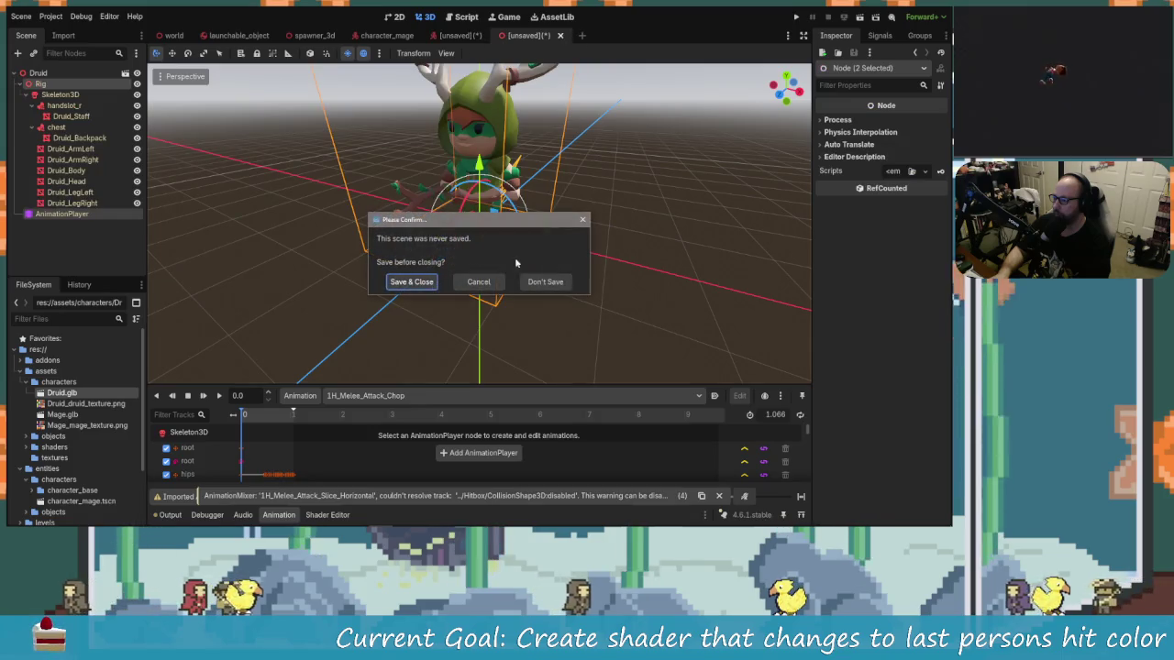
pyautogui.press('Tab')
pyautogui.press('Tab')
pyautogui.press('Return')
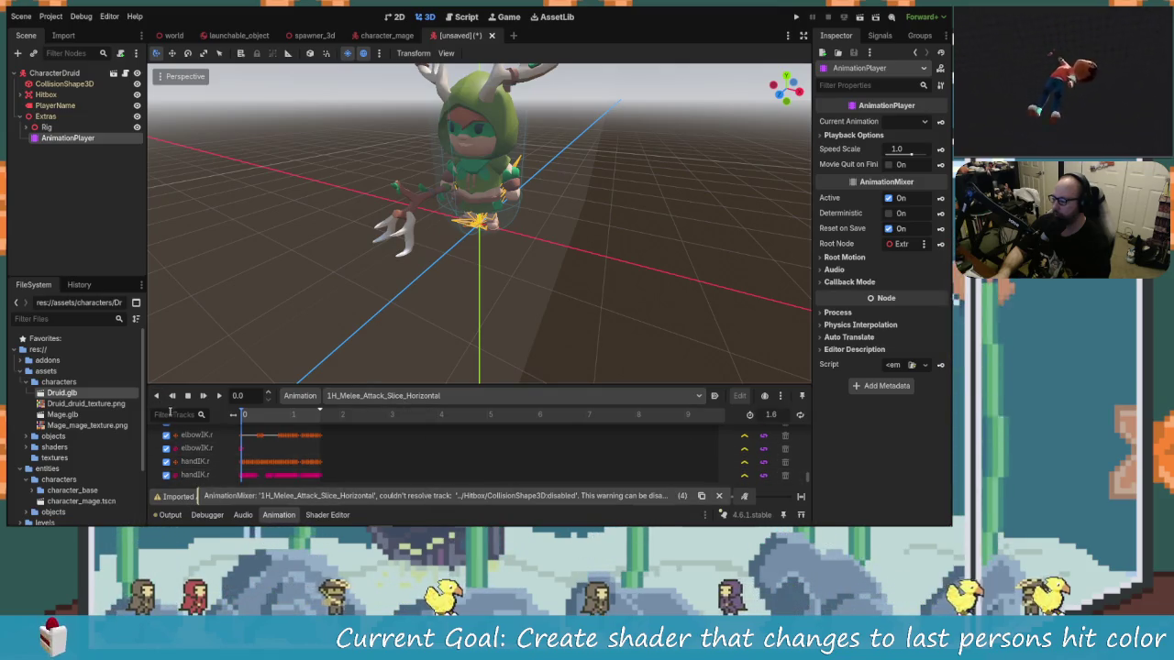
pyautogui.scroll(5, 219, 441)
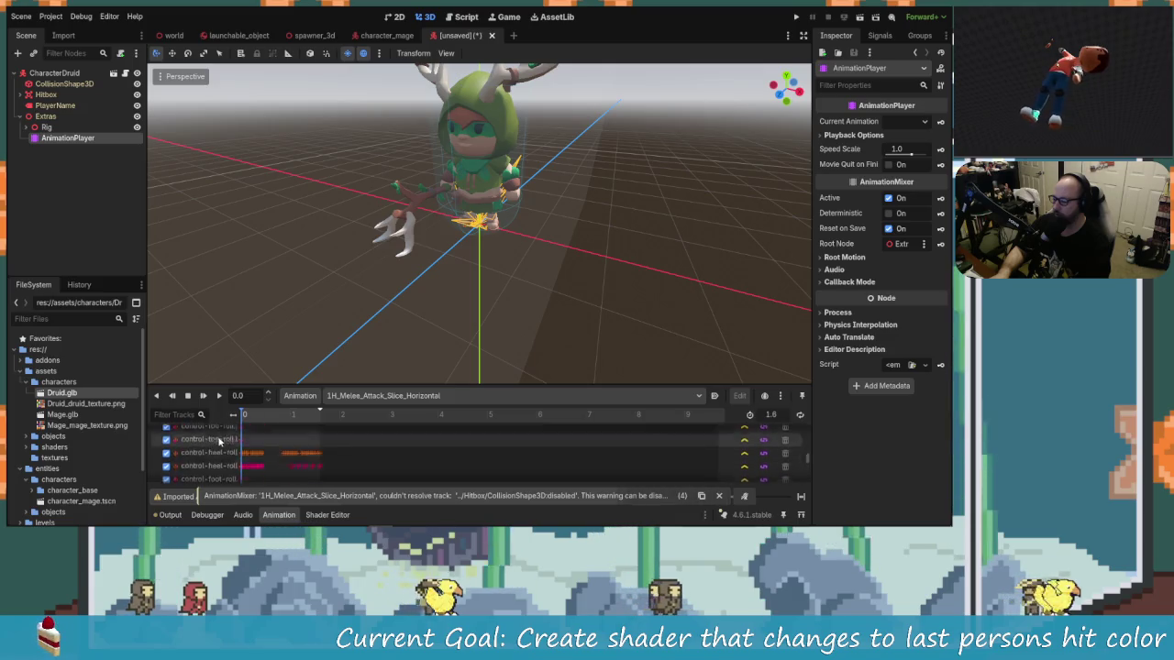
pyautogui.scroll(10, 220, 445)
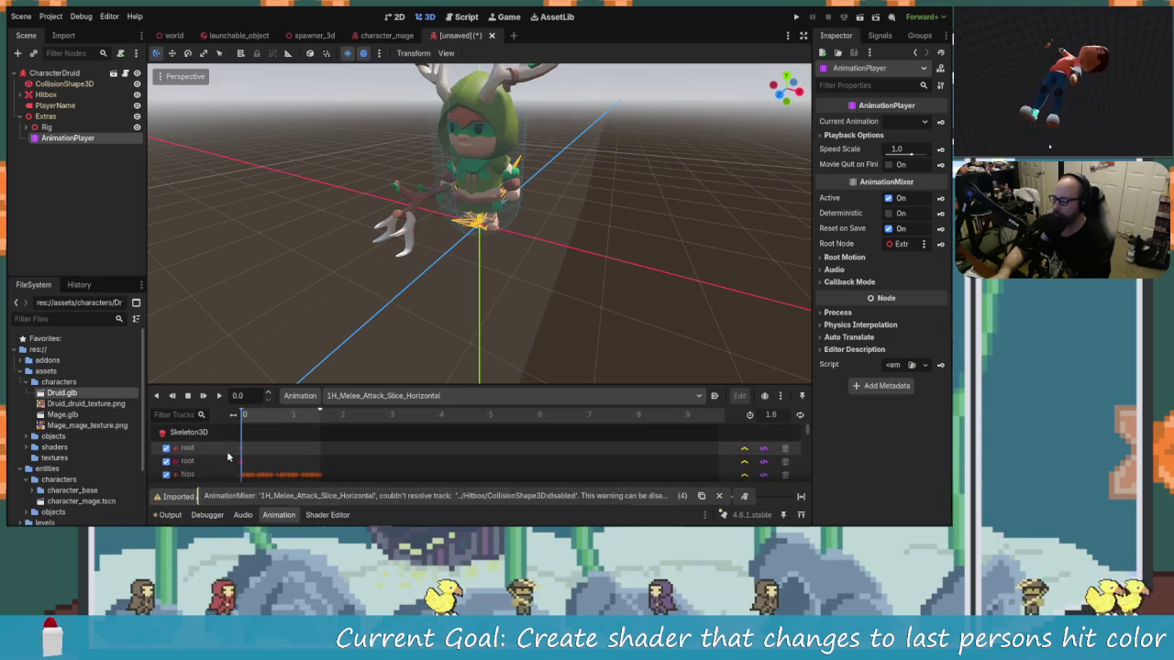
pyautogui.click(76, 168)
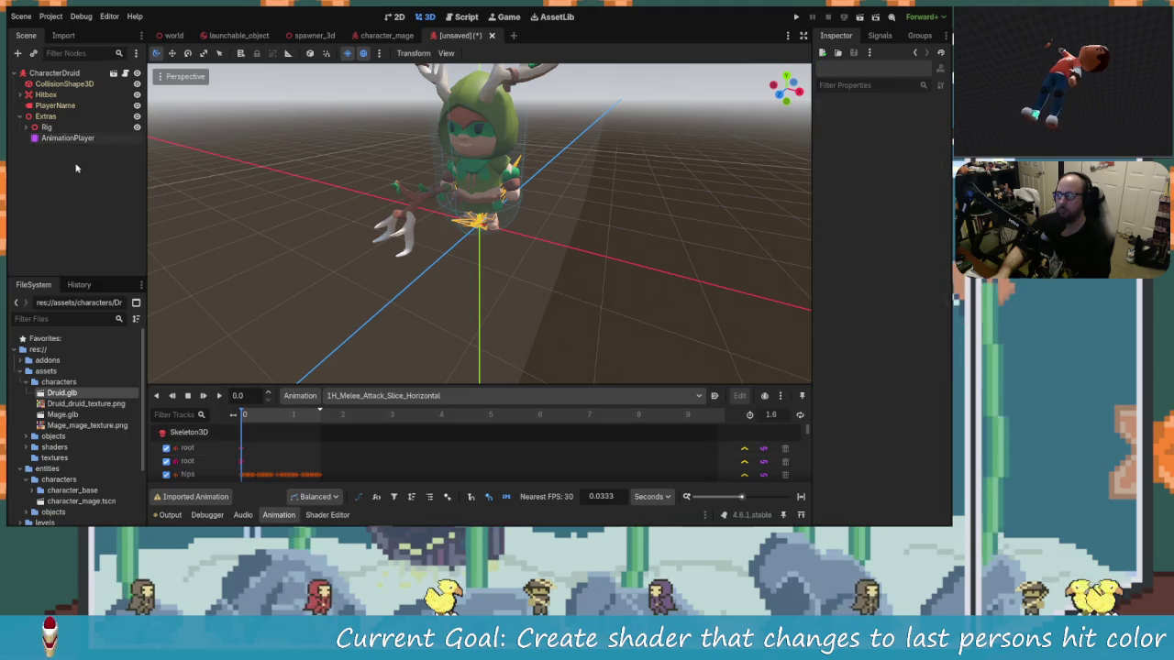
pyautogui.click(68, 137)
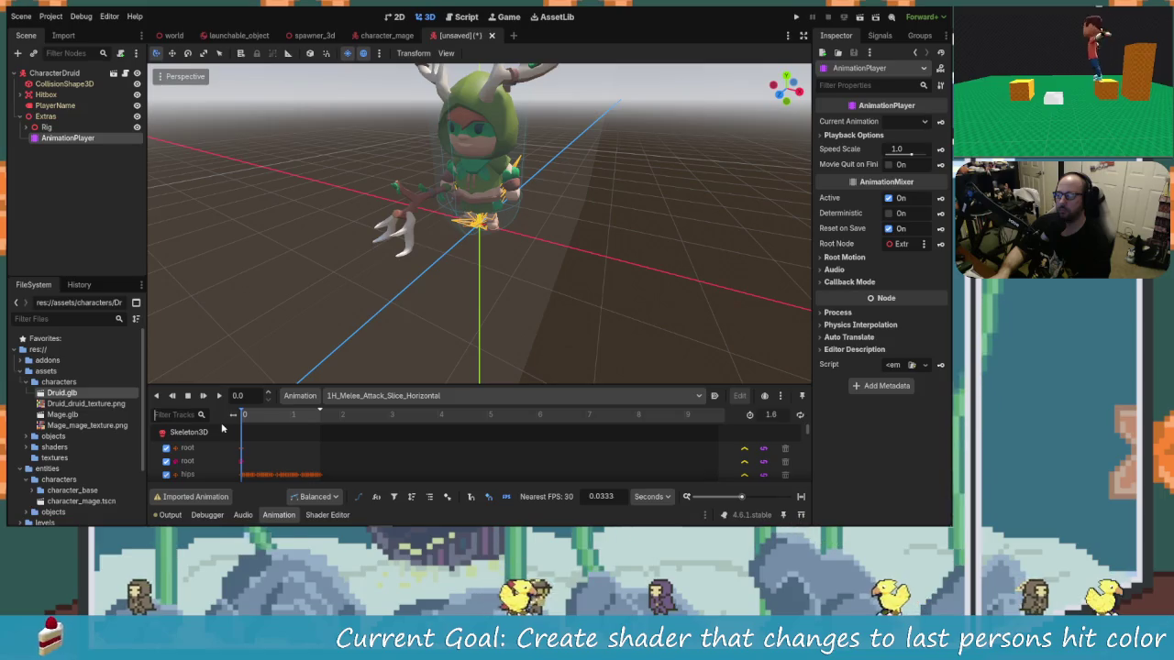
# Browse the Druid's animation libraries to the 1H_Melee_Attack_Slice_Horizontal entry.
pyautogui.click(440, 395)
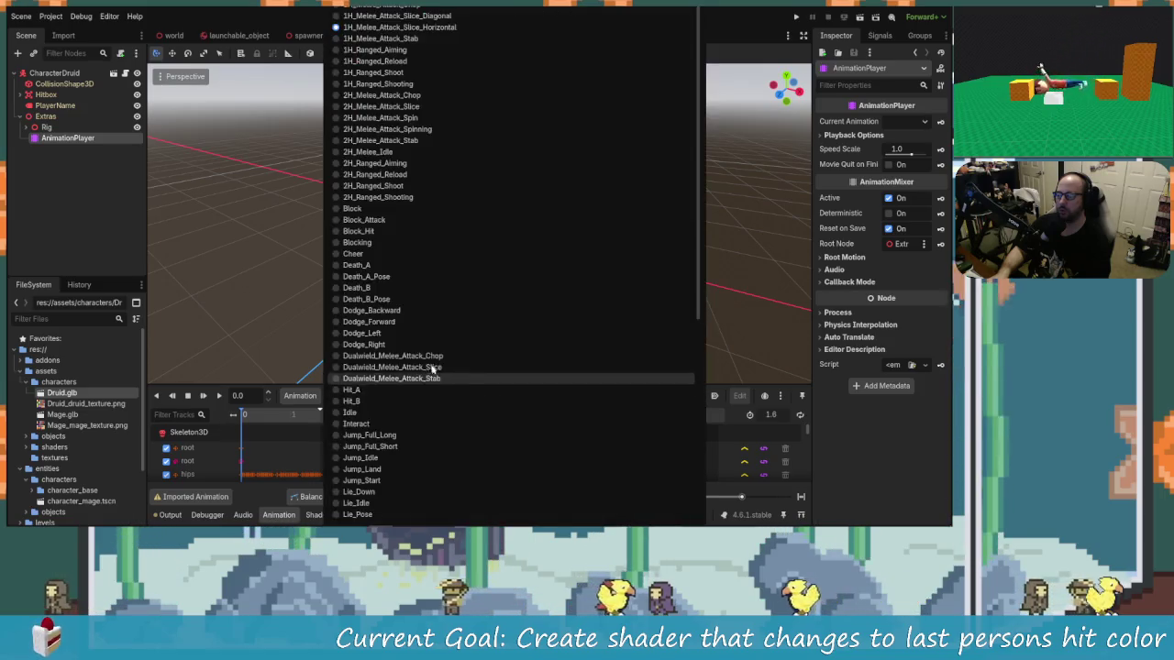
pyautogui.click(310, 396)
pyautogui.click(310, 395)
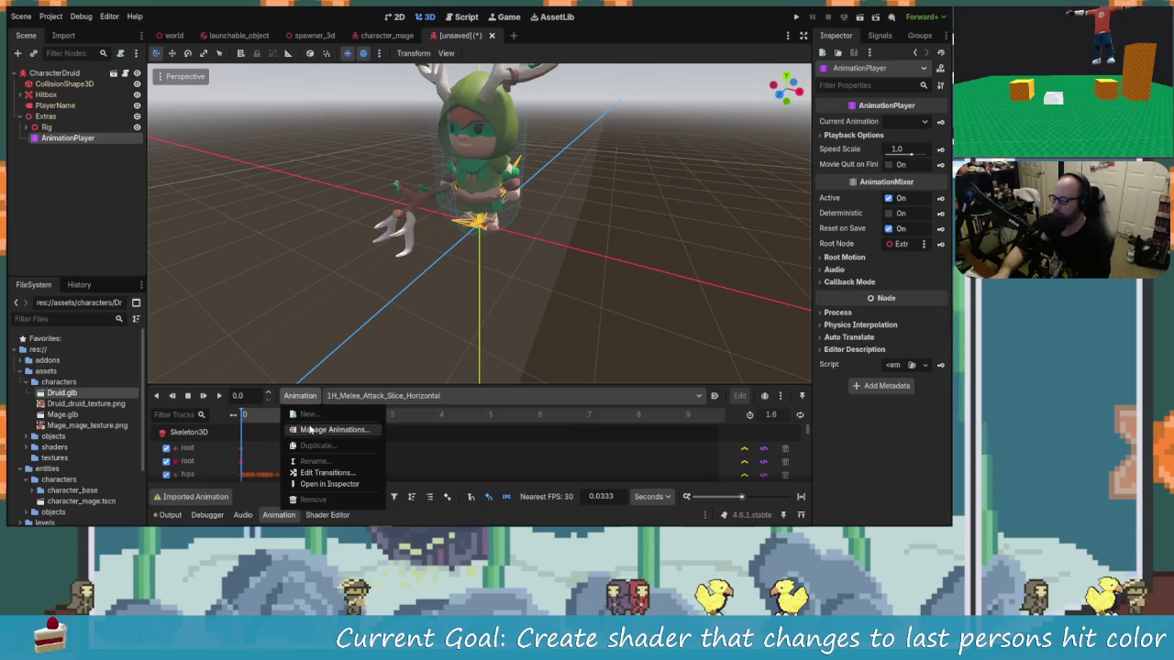
pyautogui.click(316, 429)
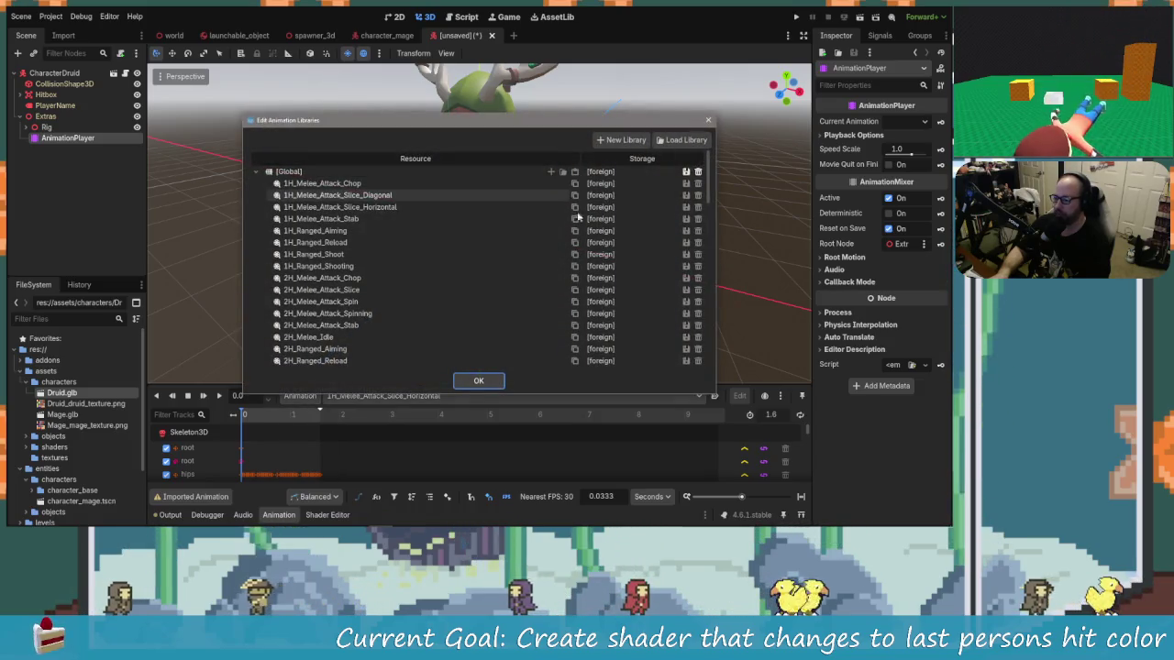
pyautogui.scroll(-5, 566, 275)
pyautogui.scroll(-15, 567, 291)
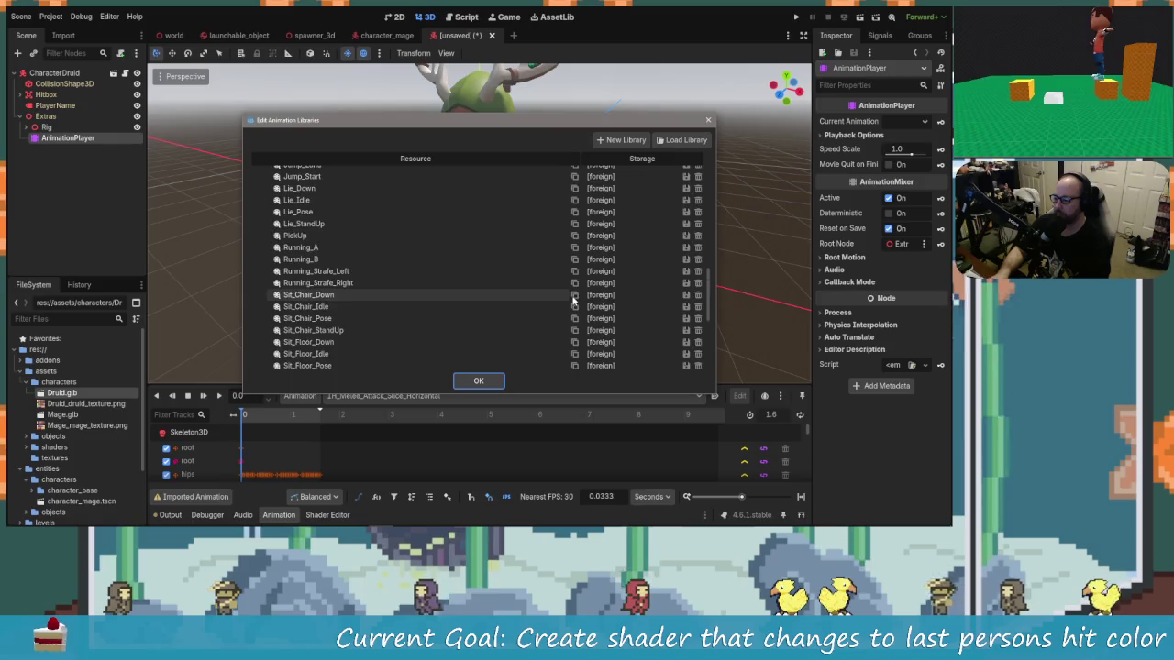
pyautogui.scroll(20, 567, 312)
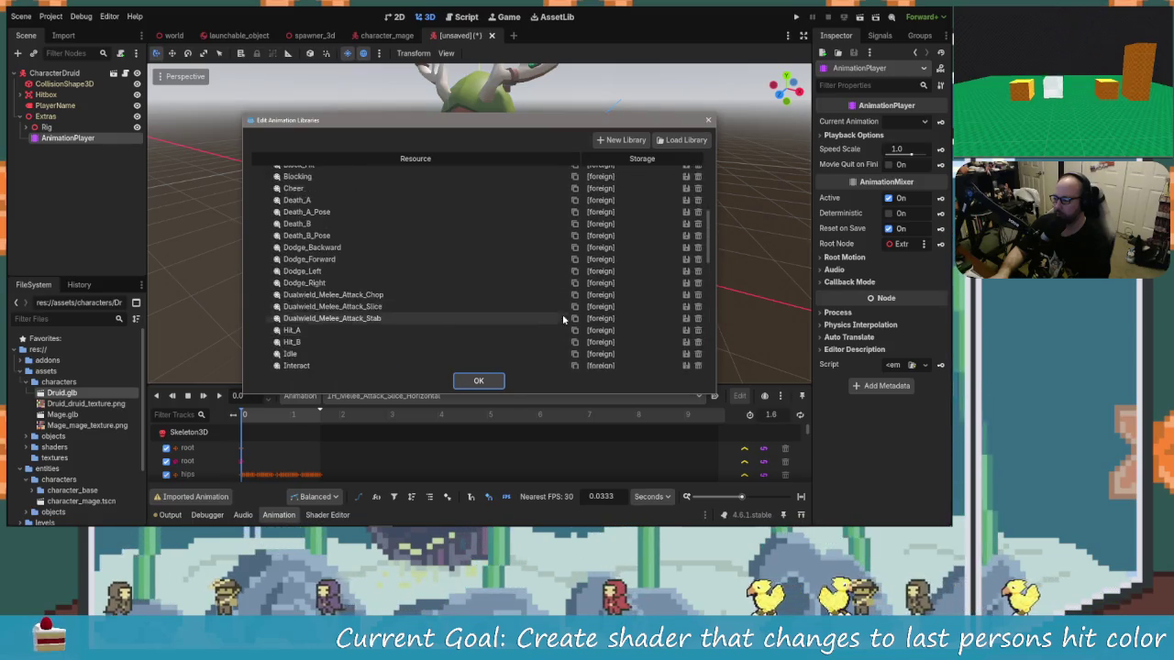
pyautogui.click(584, 209)
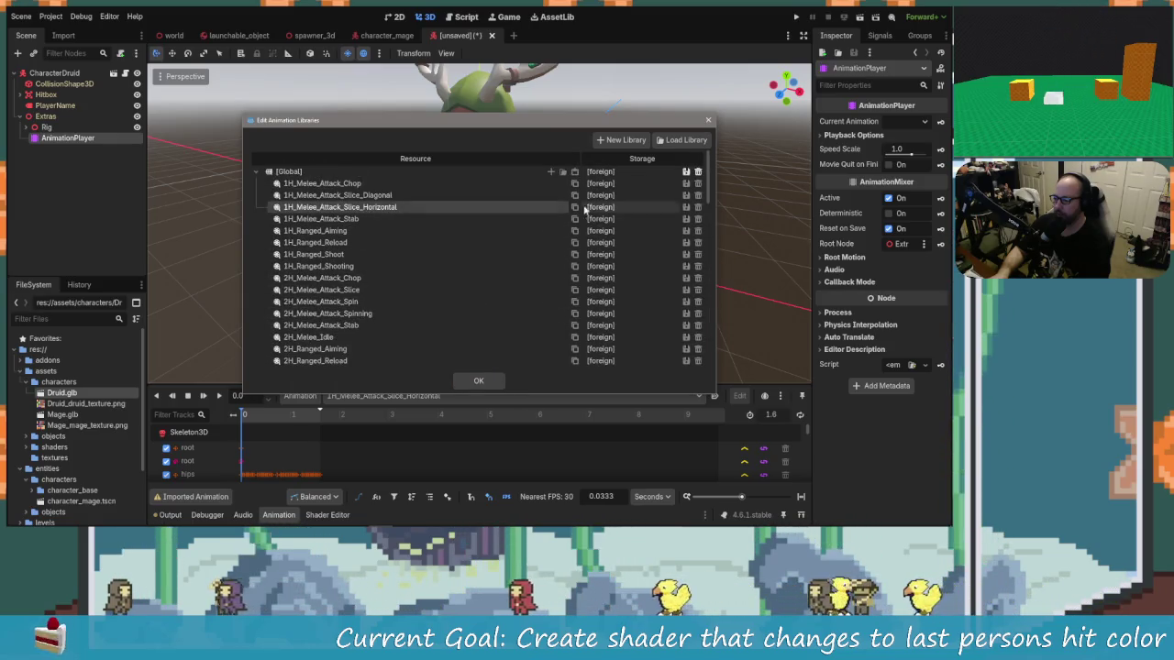
# Cancel loading a library file, leave Global library storage unchanged, and go to character_mage.
pyautogui.click(686, 142)
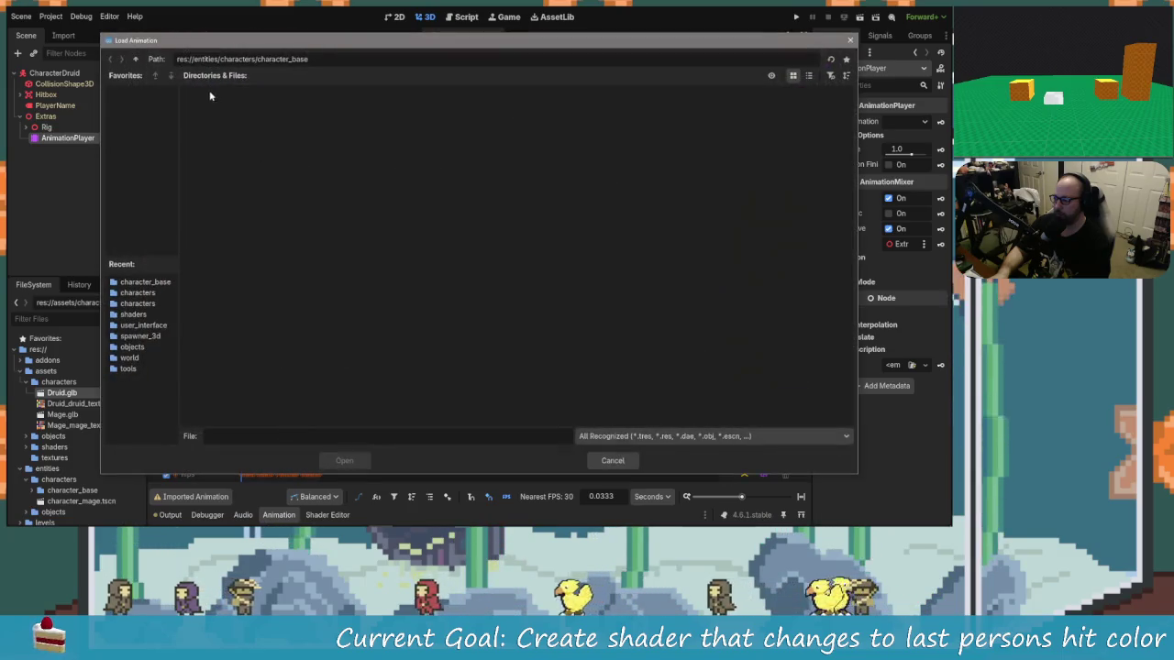
pyautogui.click(134, 60)
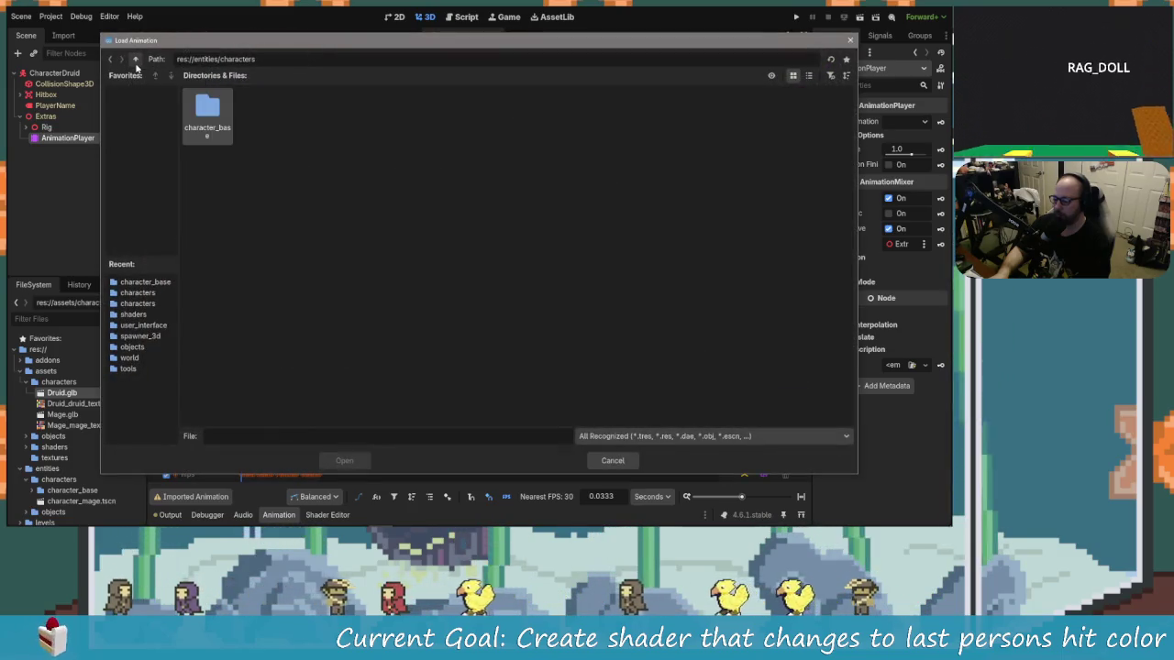
pyautogui.click(598, 458)
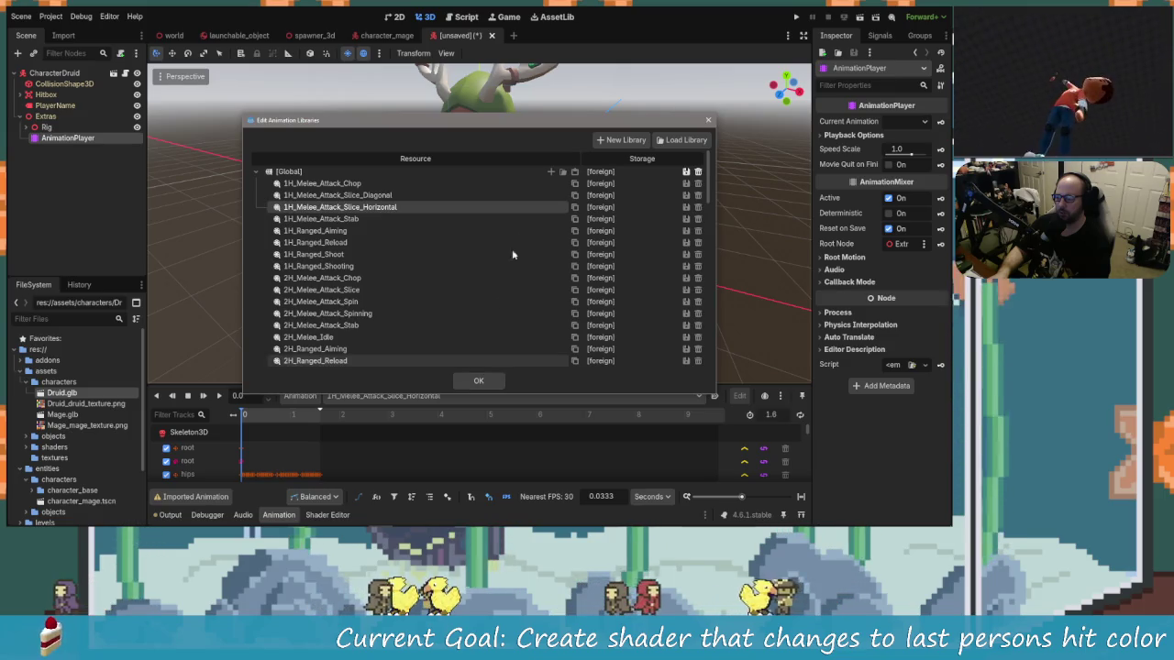
pyautogui.click(688, 171)
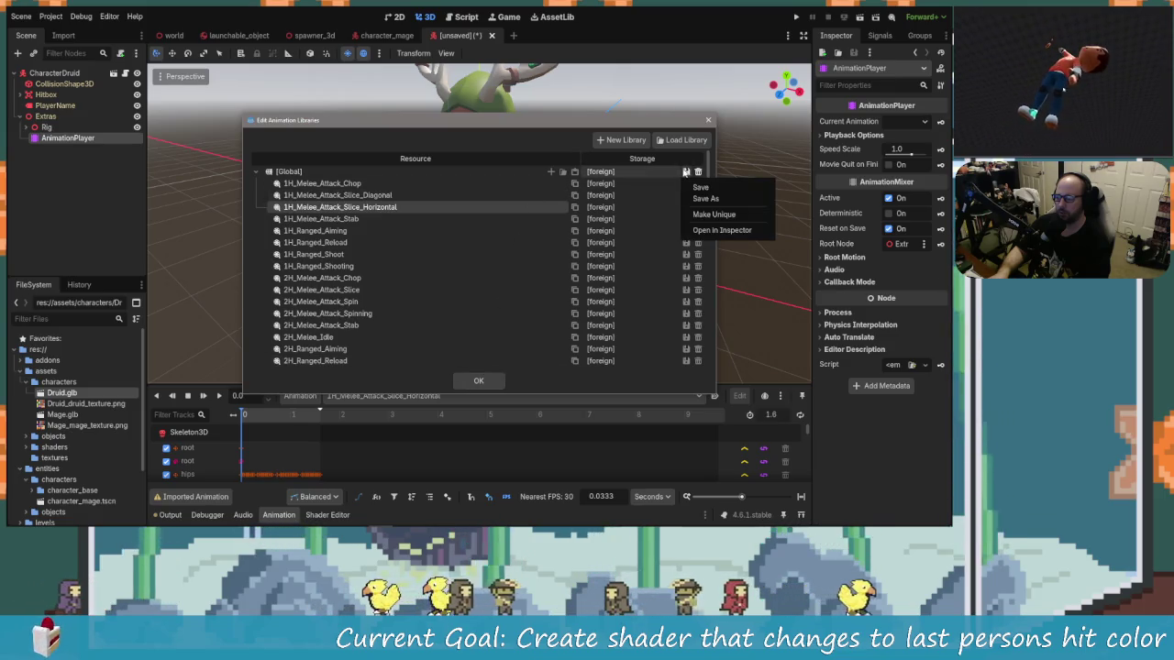
pyautogui.click(626, 174)
pyautogui.click(478, 380)
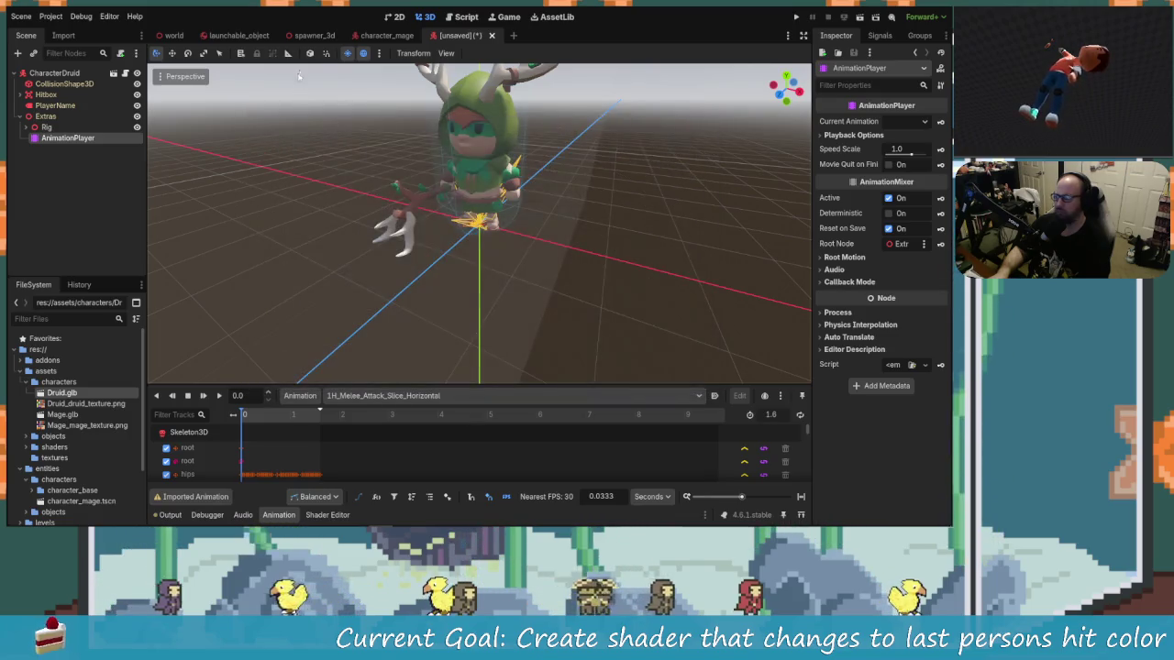
pyautogui.click(386, 35)
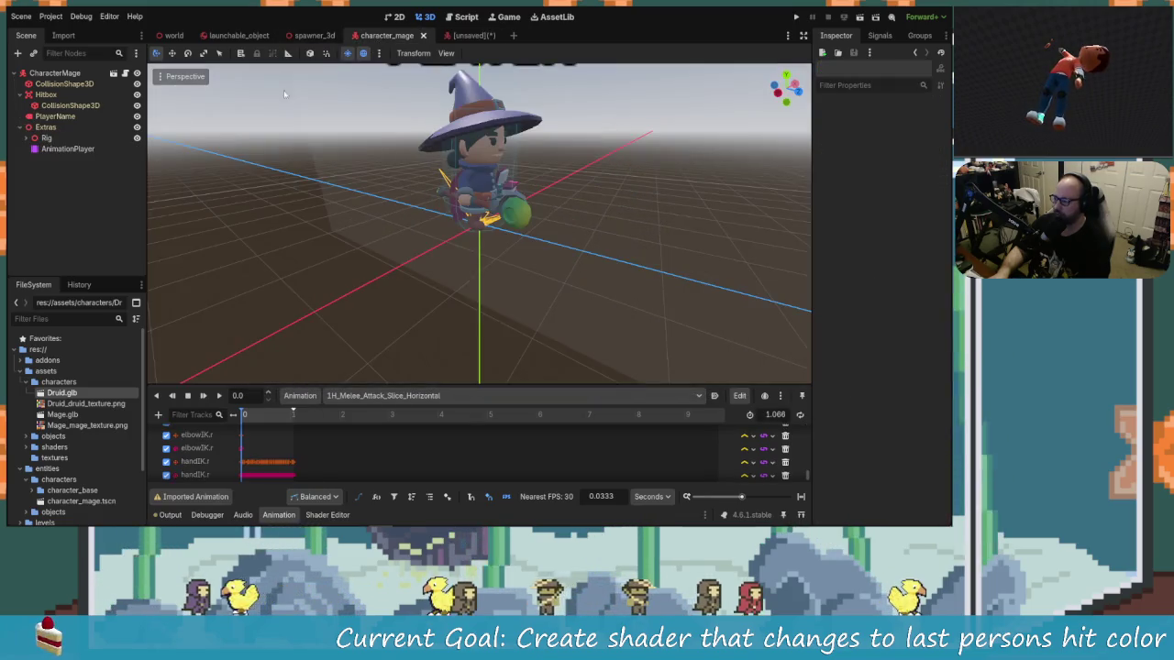
# Check in Manage Animations that the mage's slice animation is stored in attack_animation.anim.
pyautogui.click(64, 148)
pyautogui.click(300, 396)
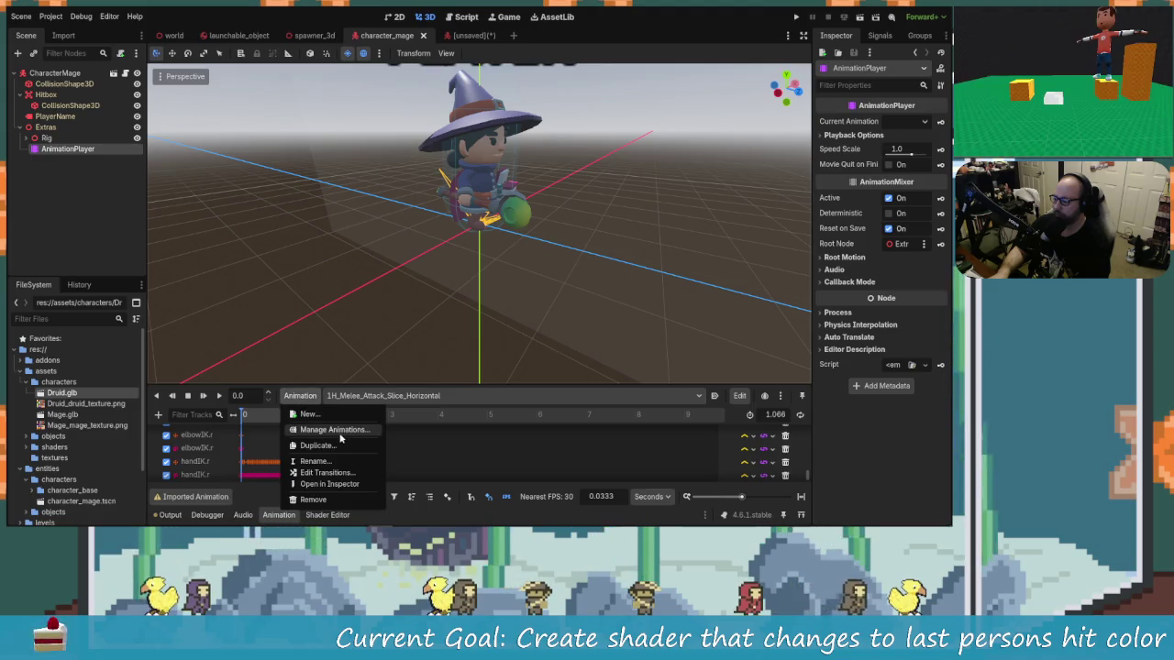
pyautogui.click(335, 430)
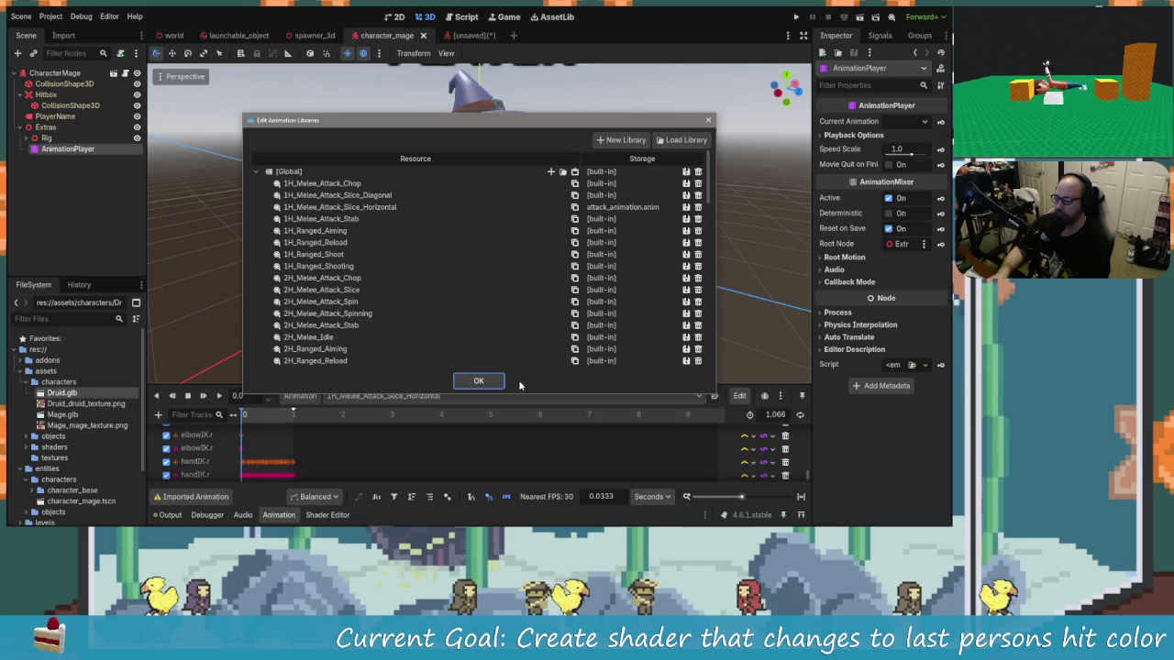
pyautogui.click(708, 120)
pyautogui.click(99, 263)
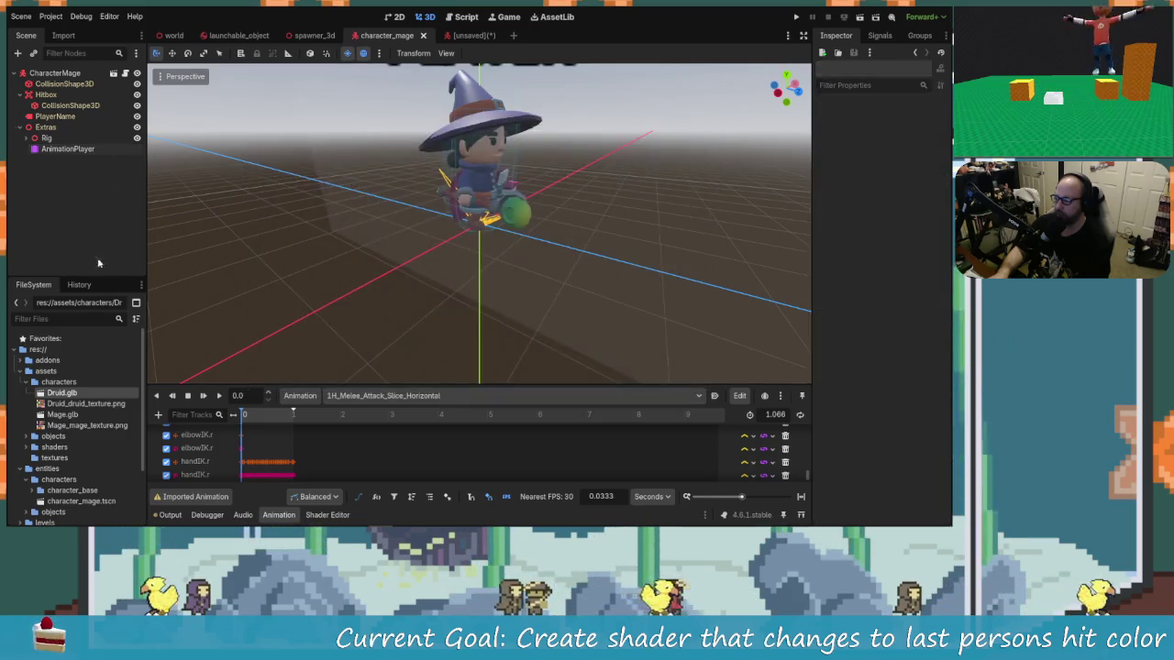
# Return to the unsaved druid scene and bring up its AnimationPlayer's animation options.
pyautogui.click(461, 35)
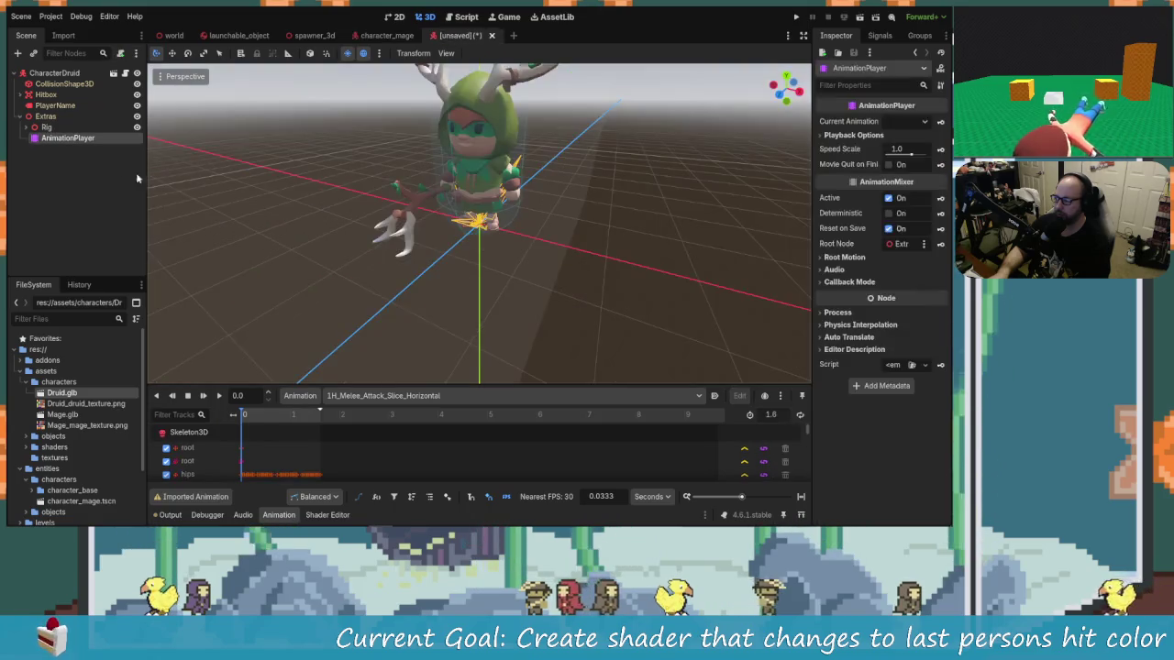
pyautogui.click(64, 138)
pyautogui.click(301, 395)
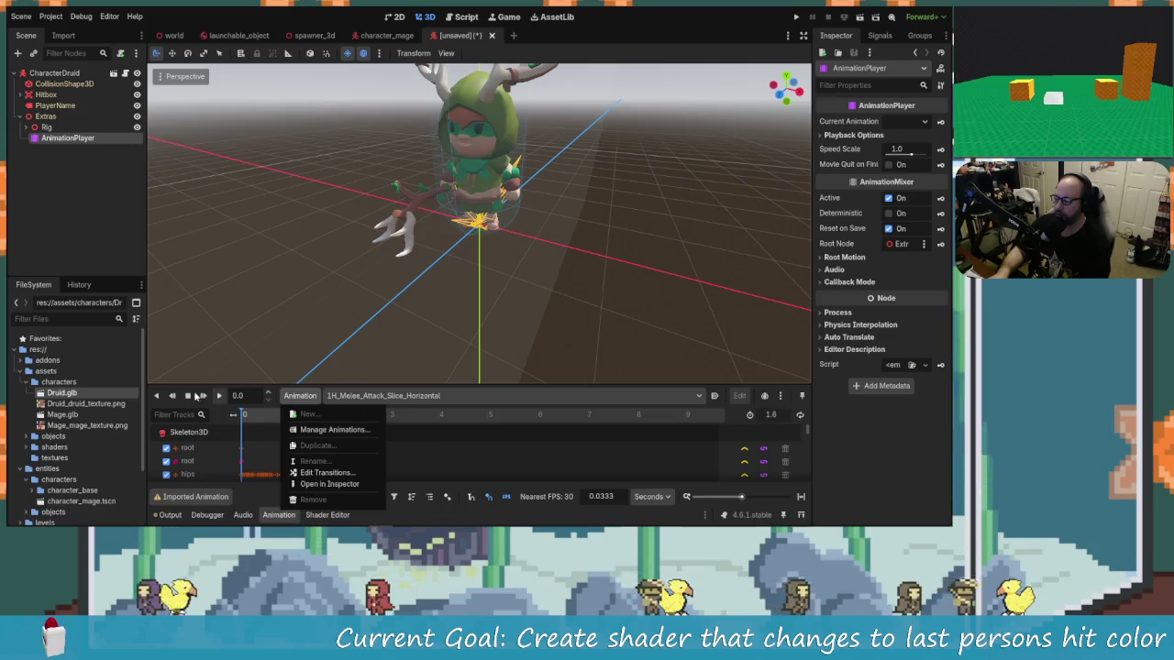
# Show the 1H_Melee_Attack_Slice_Horizontal save-to-file options in Druid.glb's Advanced Import Settings.
pyautogui.click(55, 397)
pyautogui.doubleClick(57, 395)
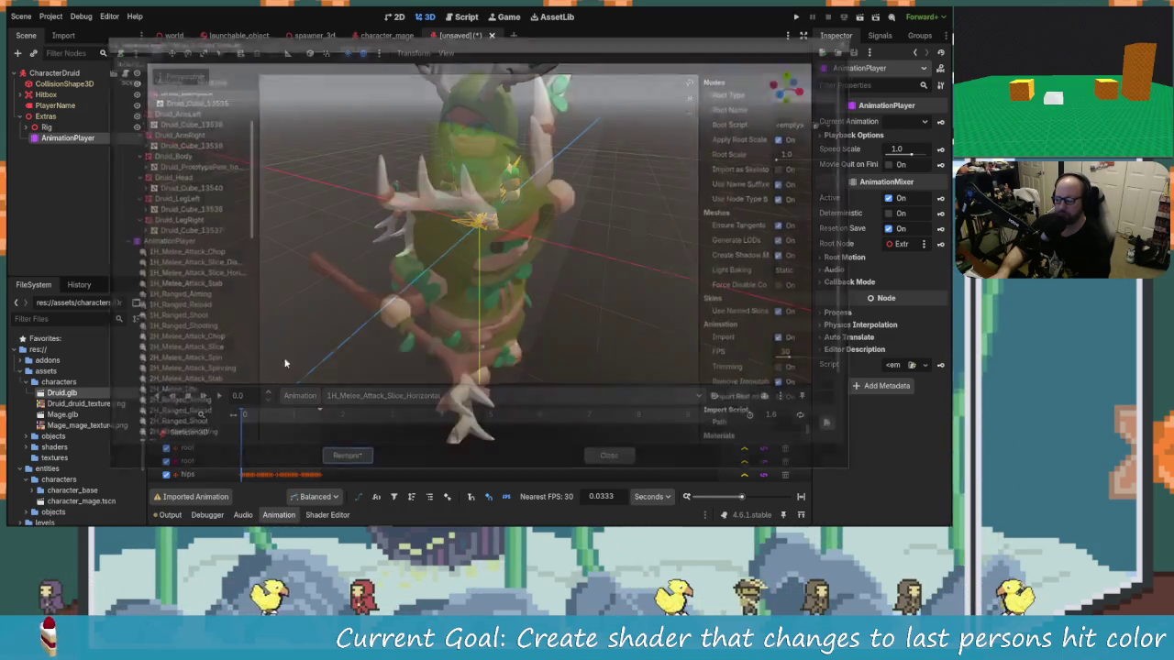
pyautogui.click(186, 242)
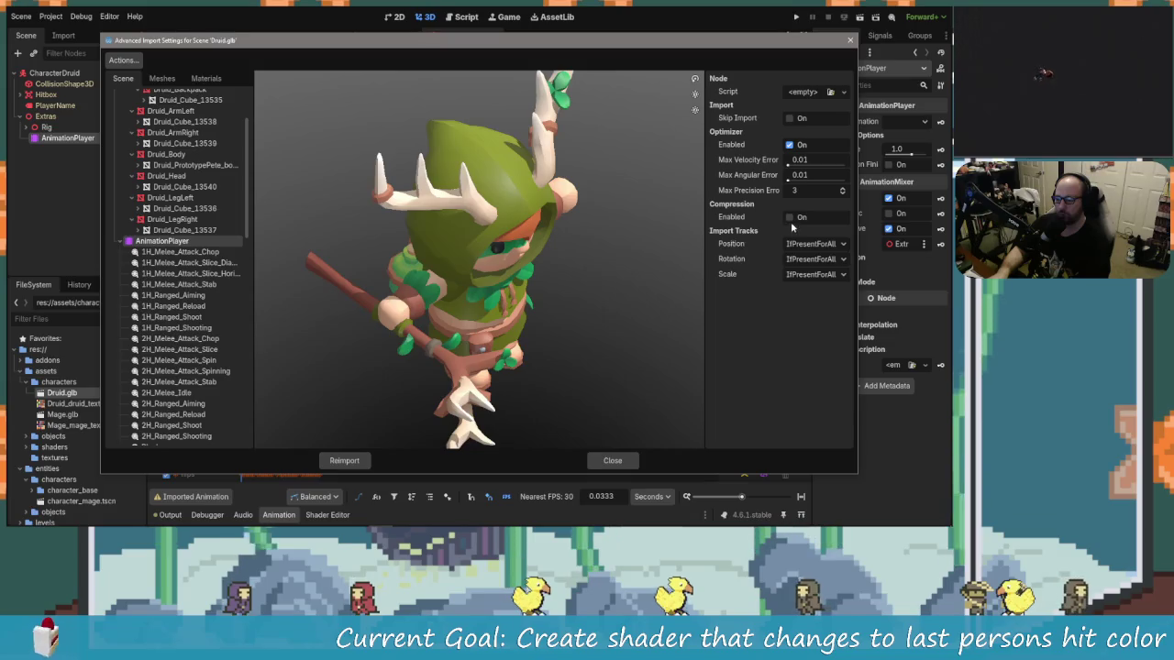
pyautogui.click(190, 273)
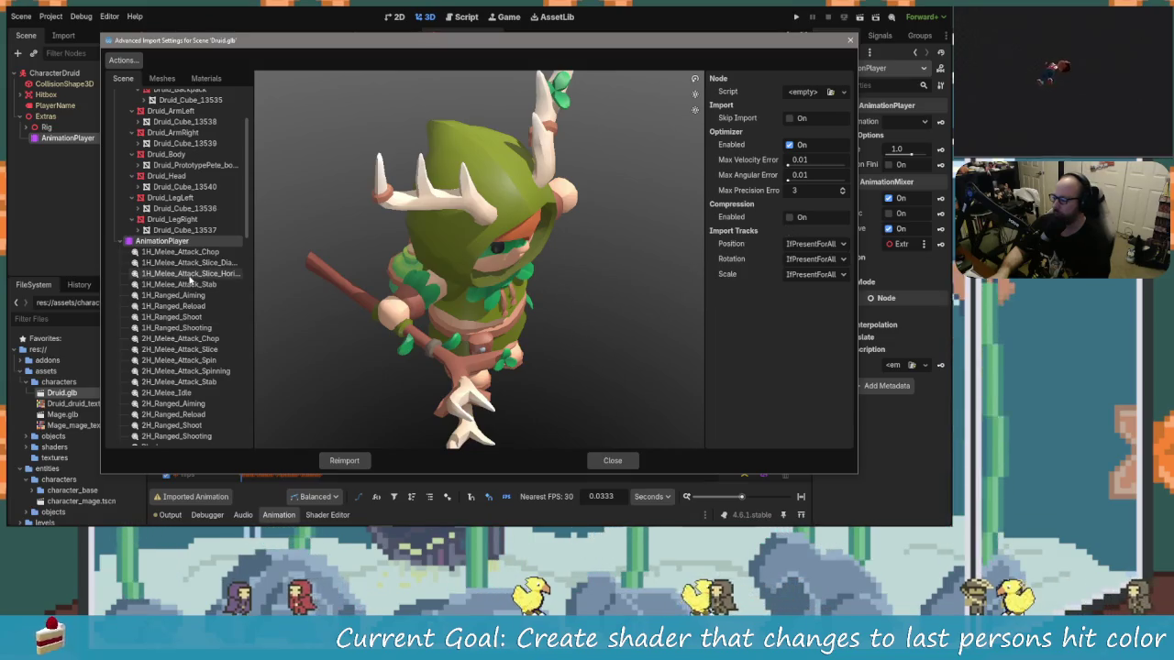
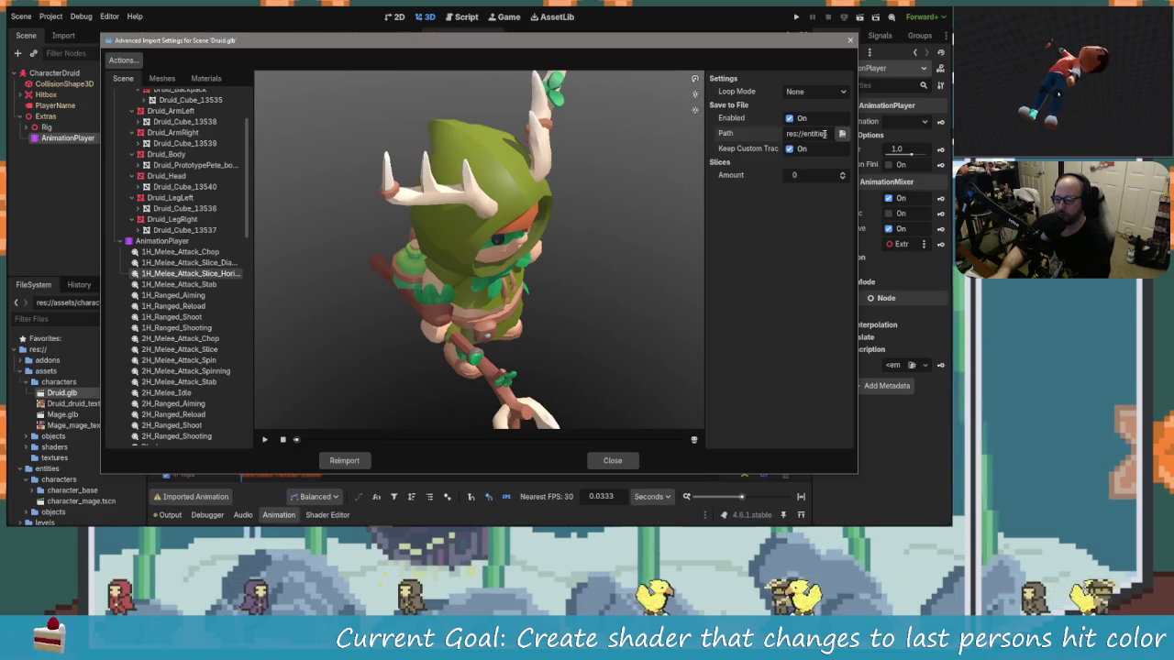
# Confirm the slice animation's .anim save path and reimport Druid.glb with these settings.
pyautogui.tripleClick(823, 134)
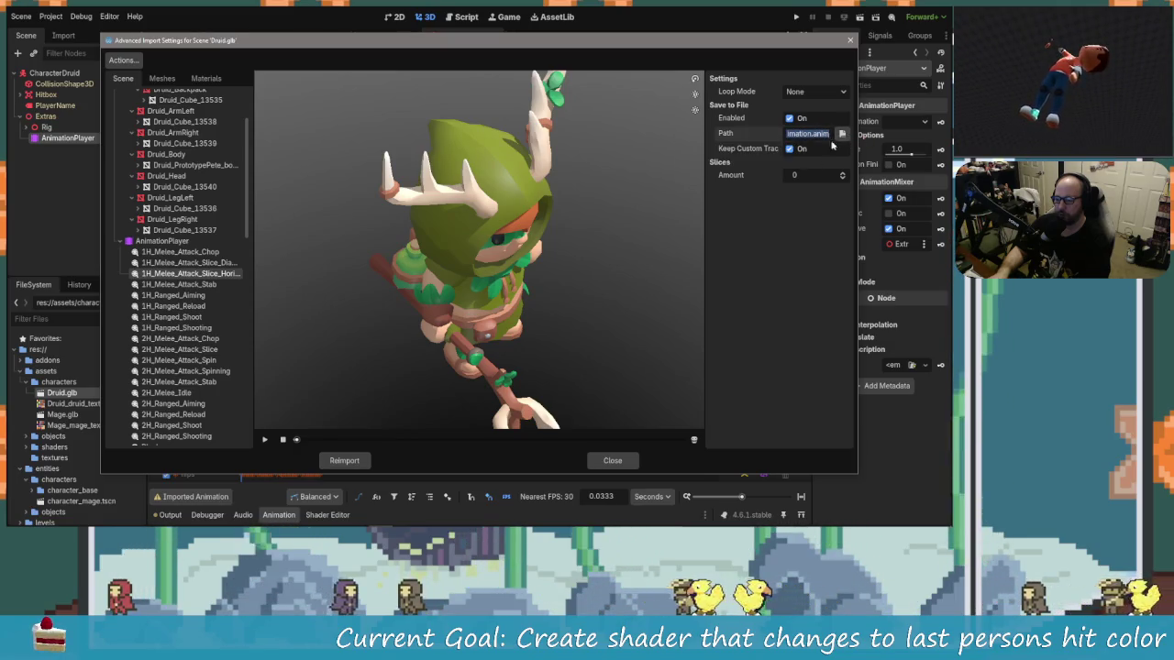
pyautogui.click(802, 134)
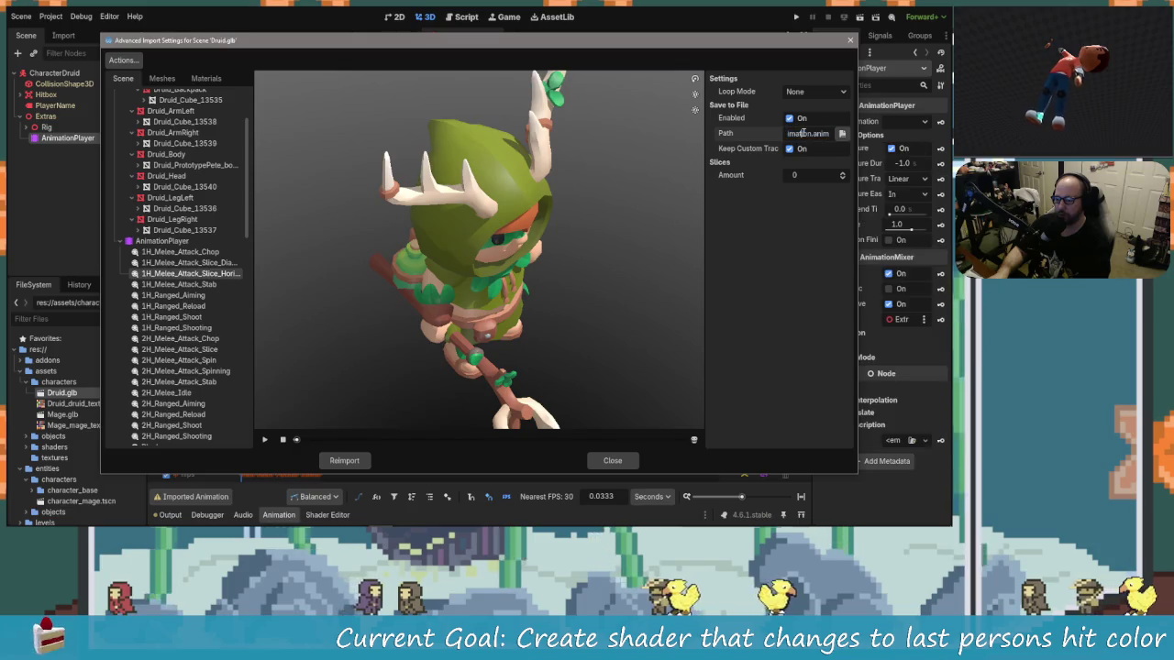
pyautogui.click(362, 466)
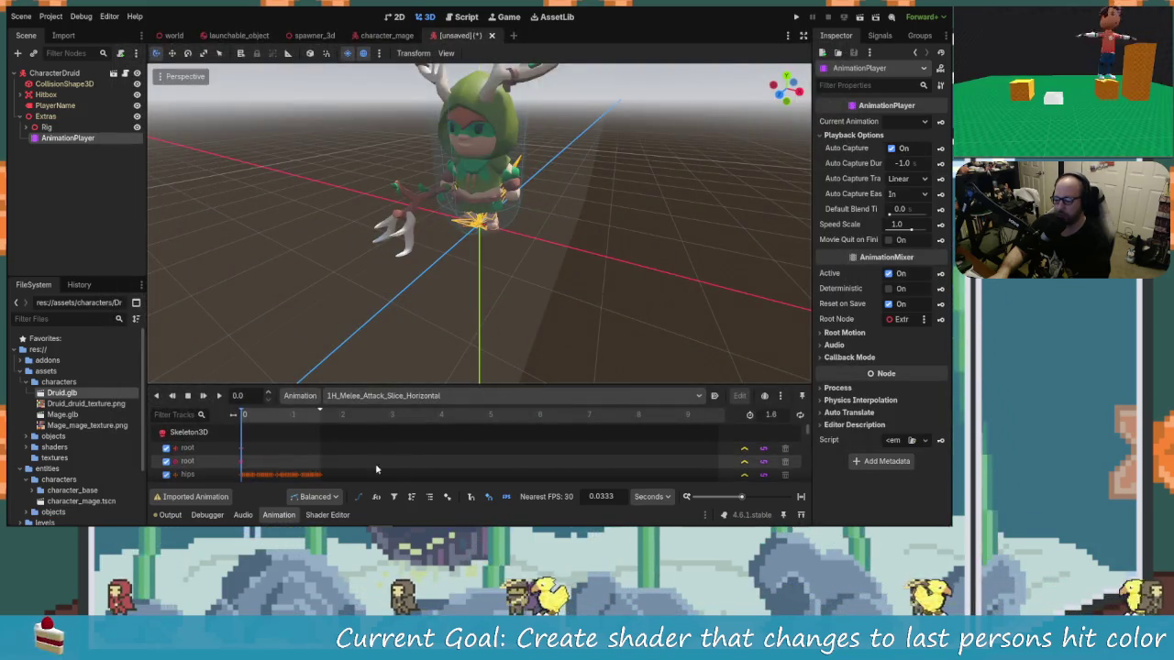
# Create a new inherited scene from Druid.glb and select its AnimationPlayer.
pyautogui.click(101, 263)
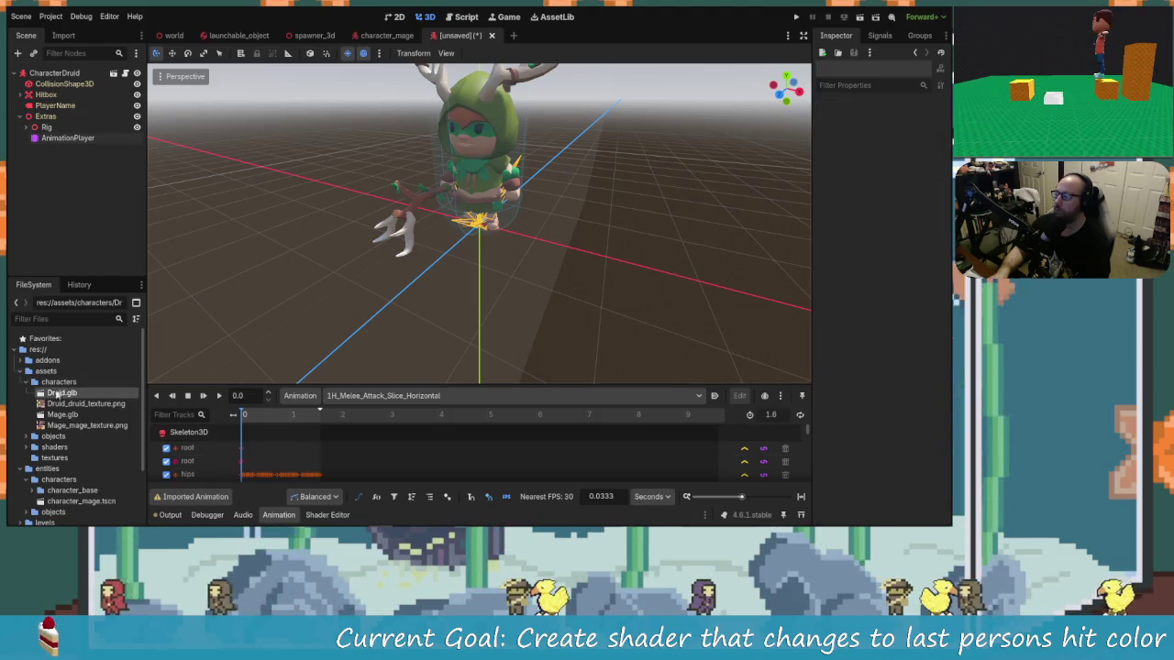
pyautogui.rightClick(55, 394)
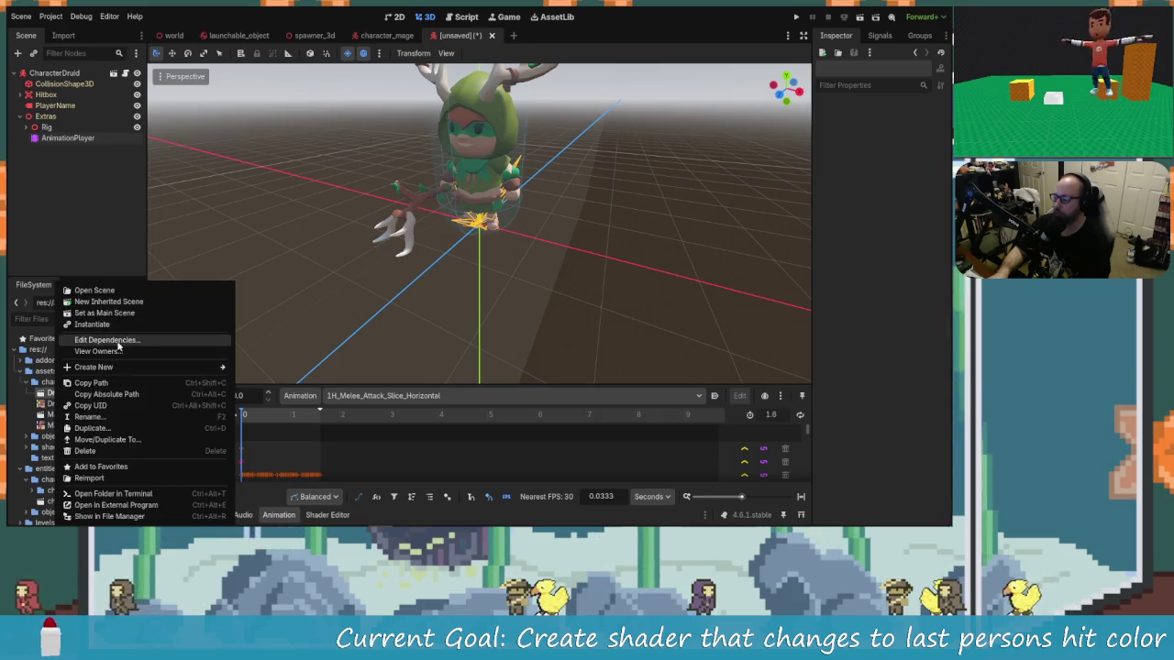
pyautogui.click(108, 302)
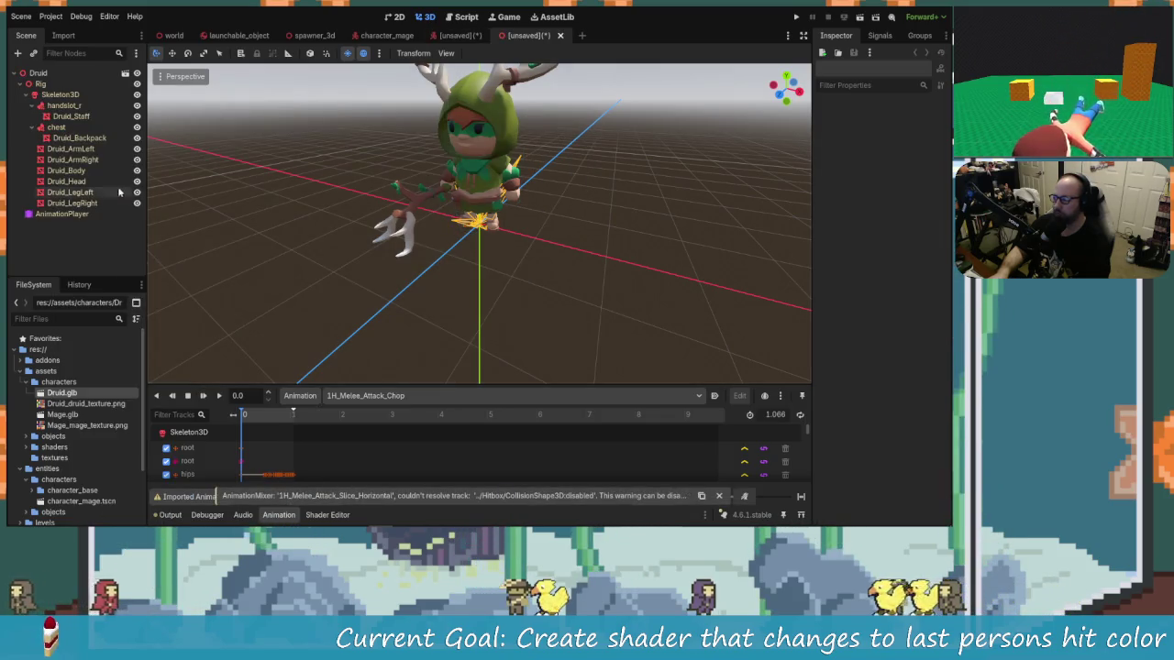
pyautogui.click(64, 213)
pyautogui.click(22, 84)
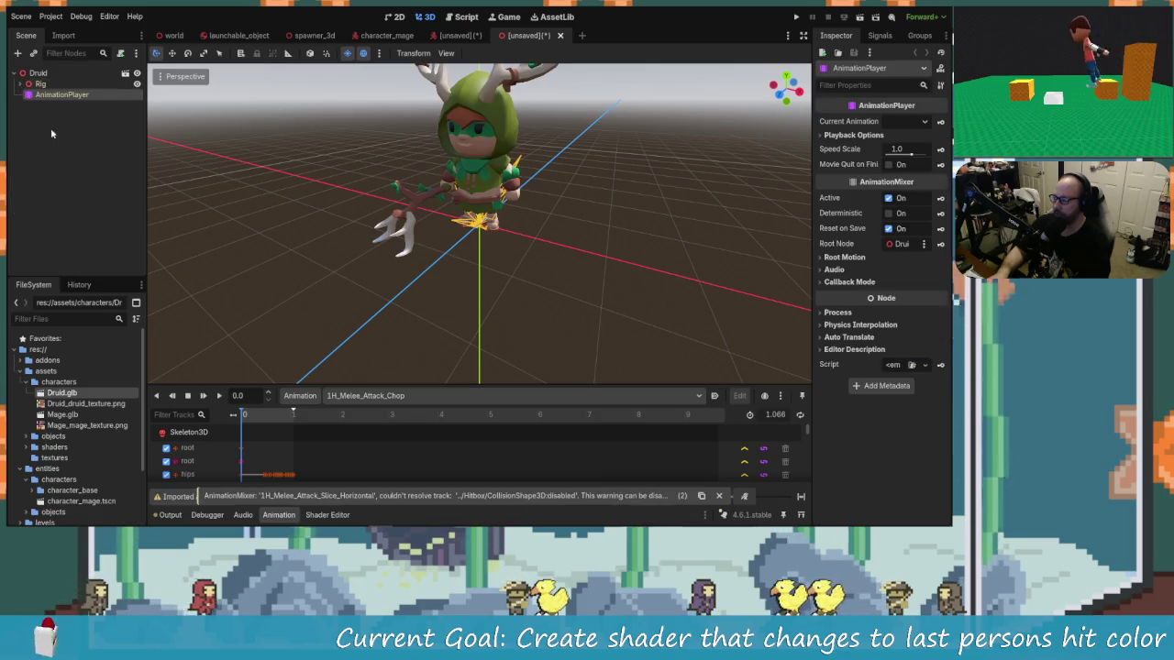
pyautogui.click(62, 98)
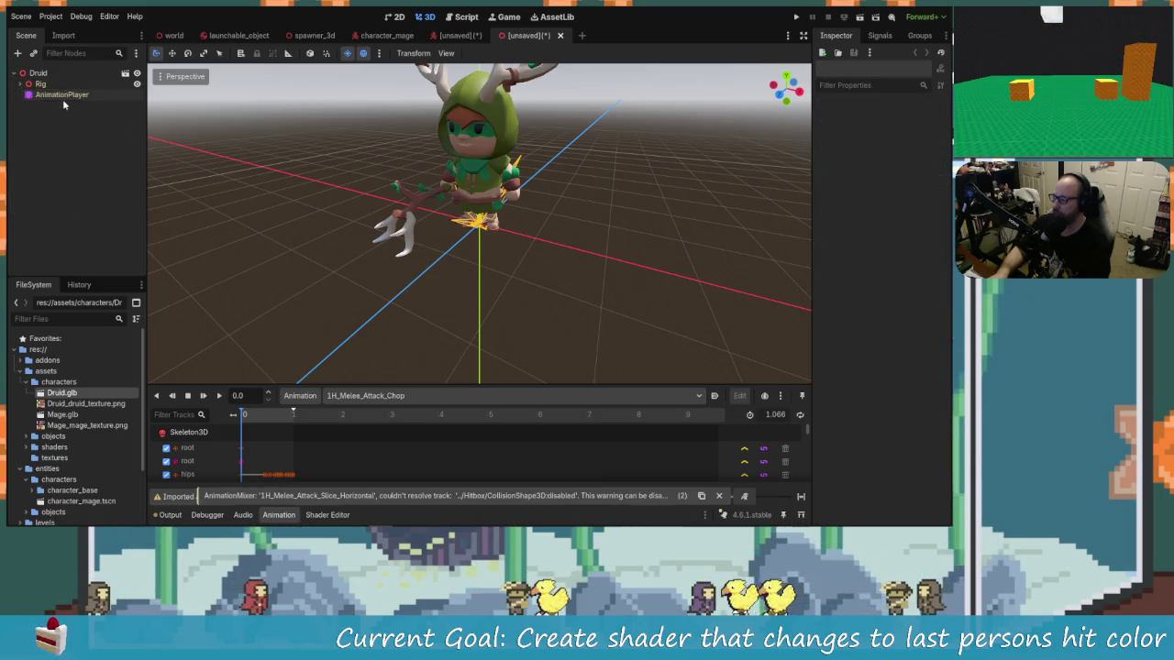
# In CharacterDruid, delete the AnimationPlayer node, then undo the deletion with Ctrl+Z.
pyautogui.click(445, 36)
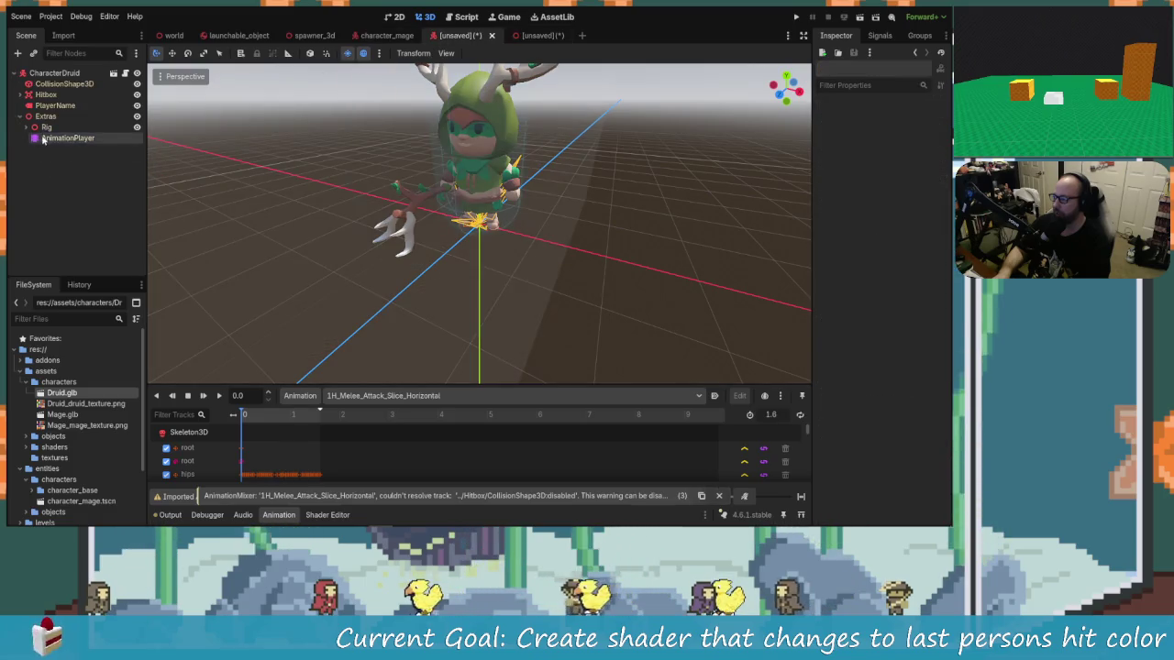
pyautogui.press('Delete')
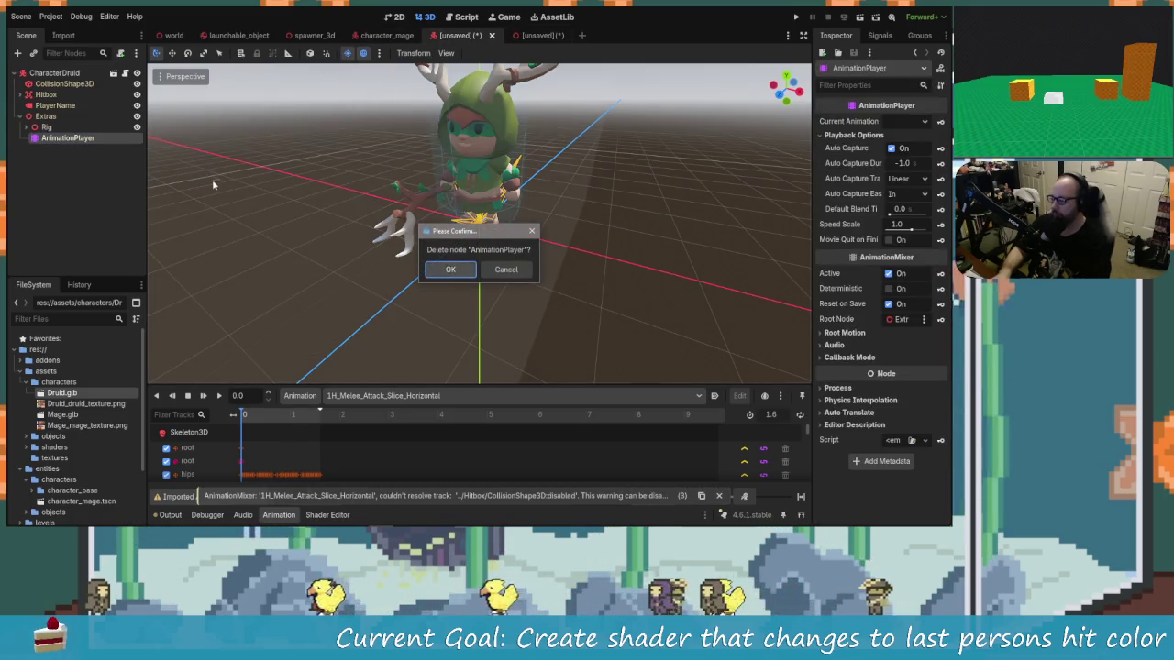
pyautogui.press('Return')
pyautogui.hotkey('ctrl', 'z')
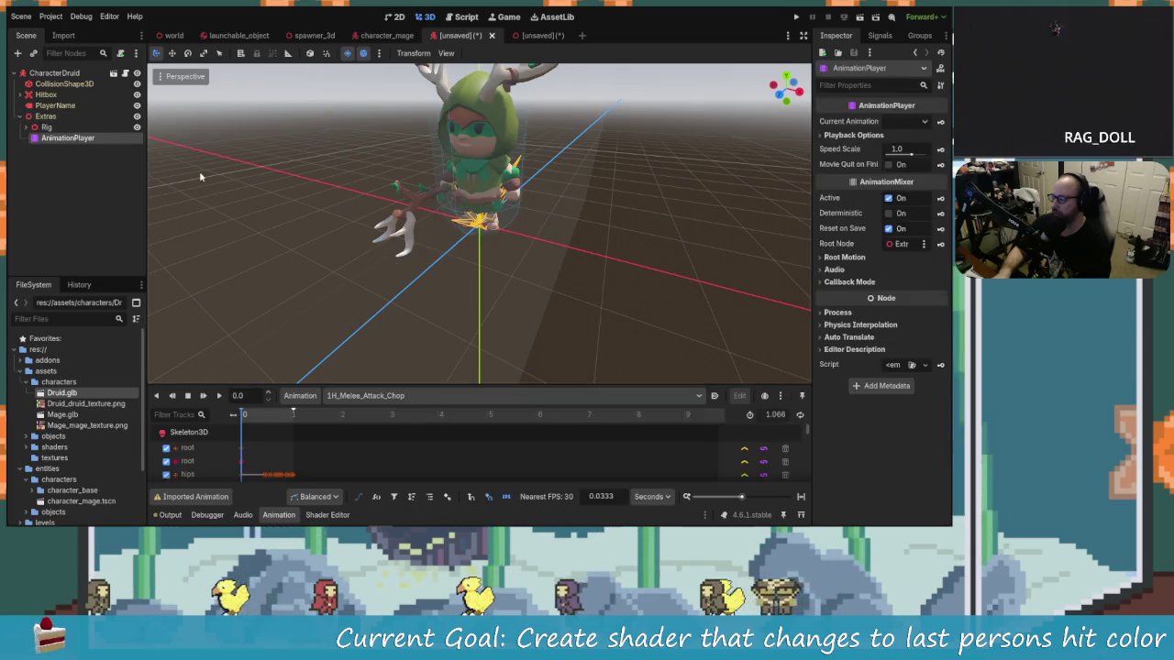
# Open Manage Animations and try saving the Global library, dismissing the can't-save error.
pyautogui.click(328, 396)
pyautogui.click(310, 397)
pyautogui.click(310, 397)
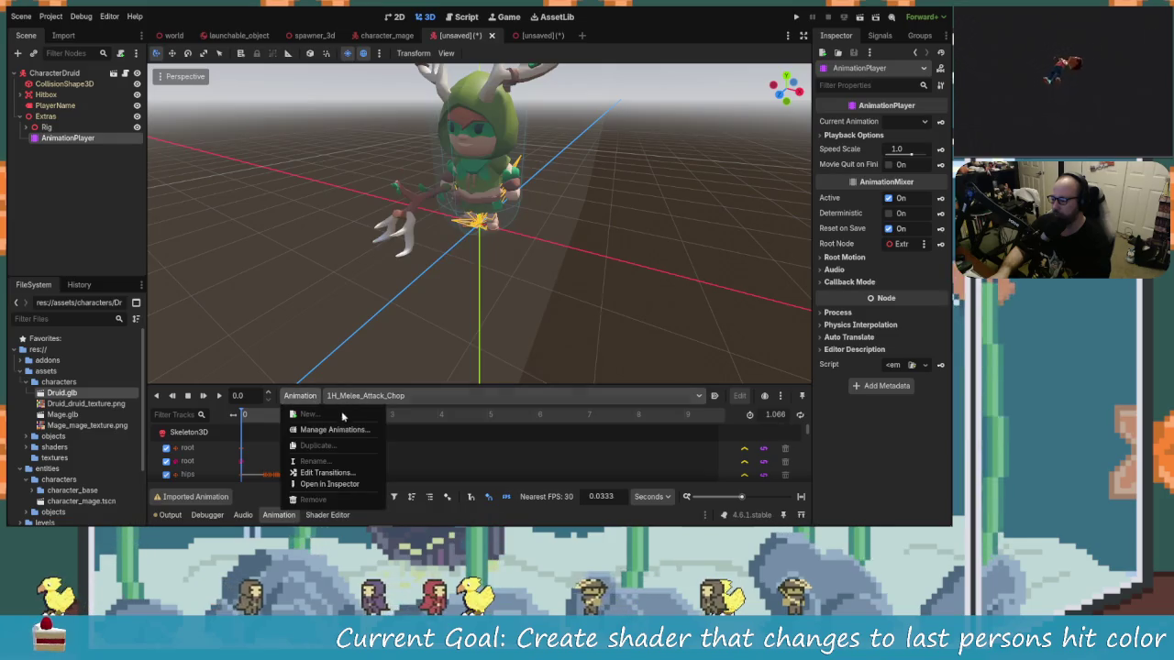
pyautogui.click(335, 432)
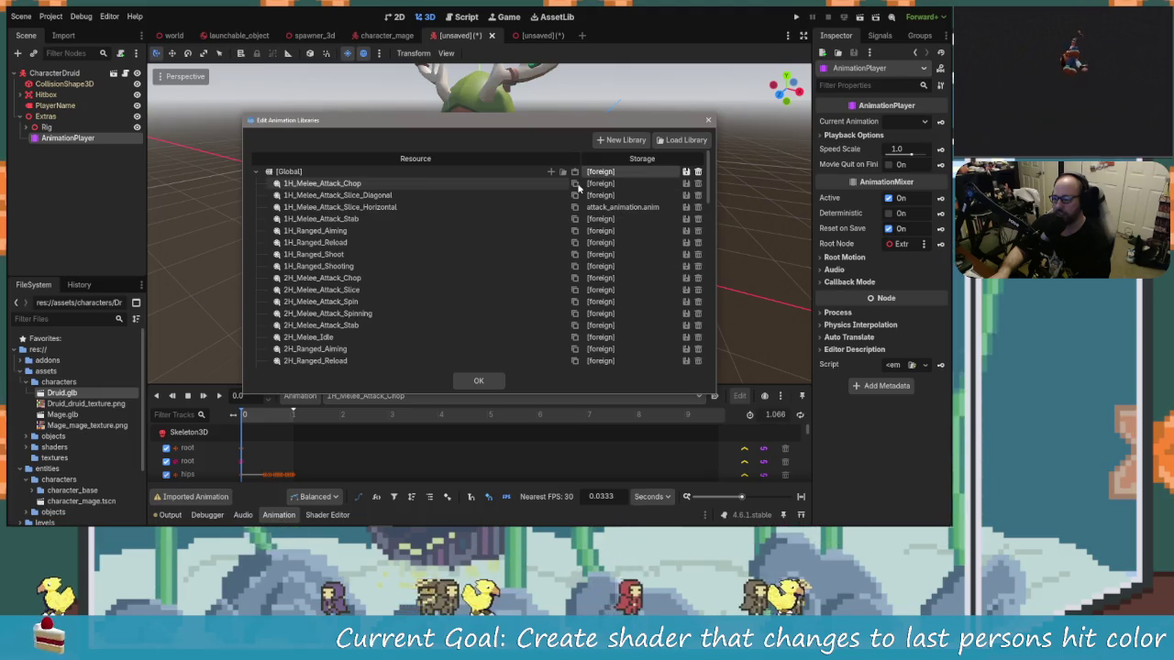
pyautogui.click(688, 173)
pyautogui.click(702, 187)
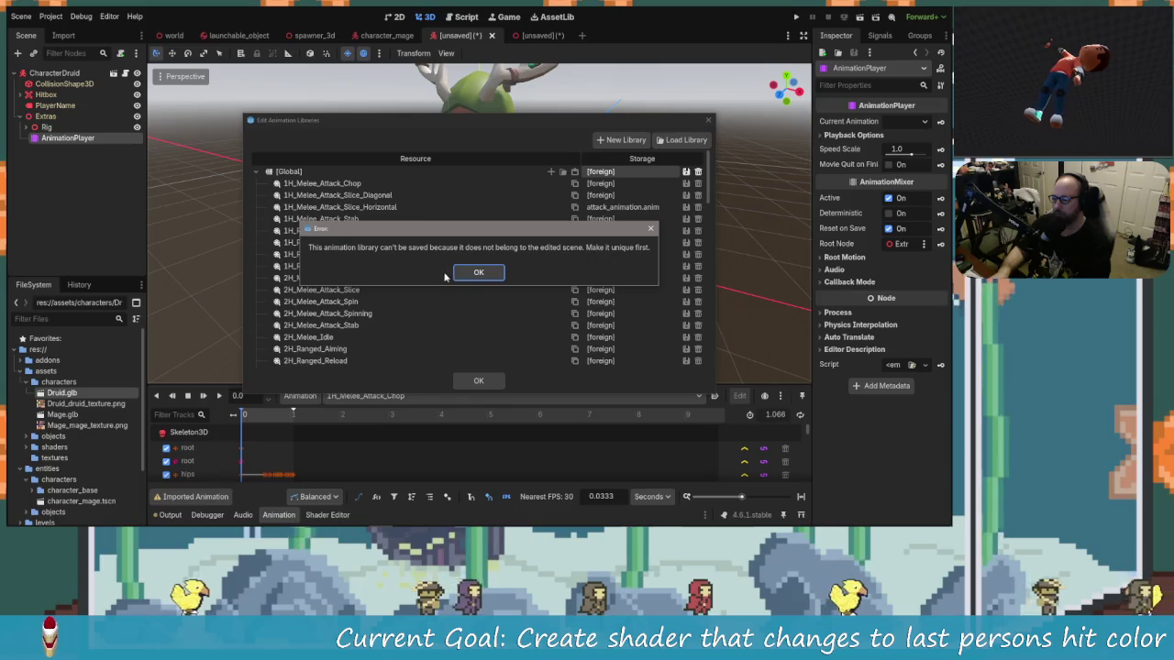
pyautogui.click(478, 272)
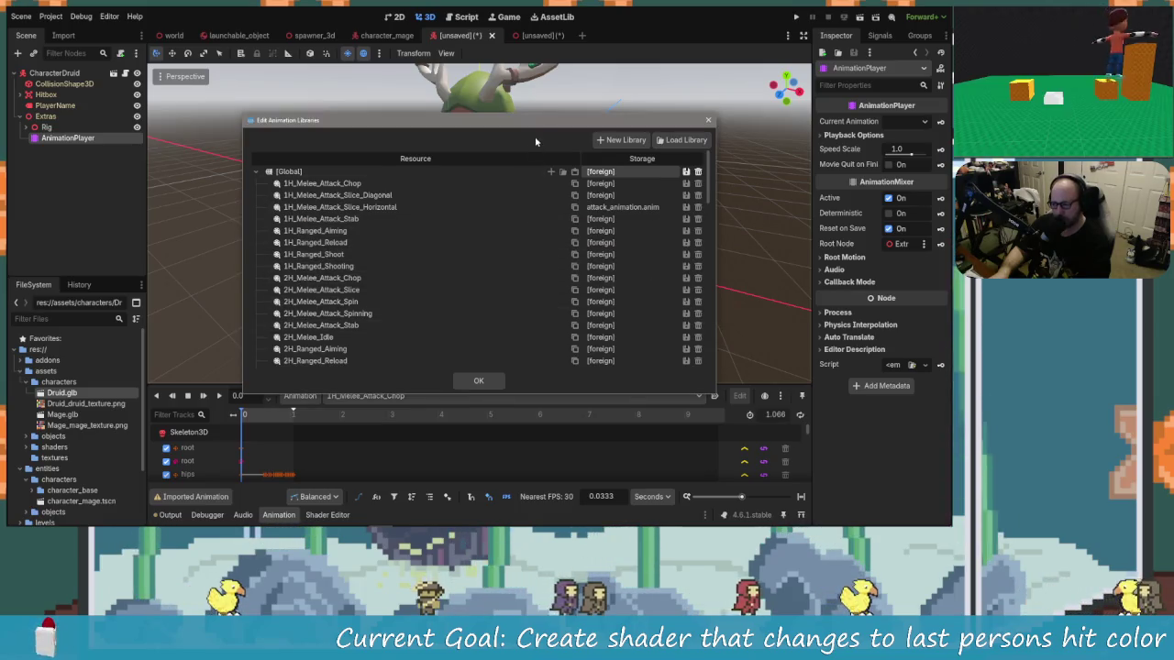
# Make the Global animation library unique, review its animations, and close the manager.
pyautogui.click(686, 172)
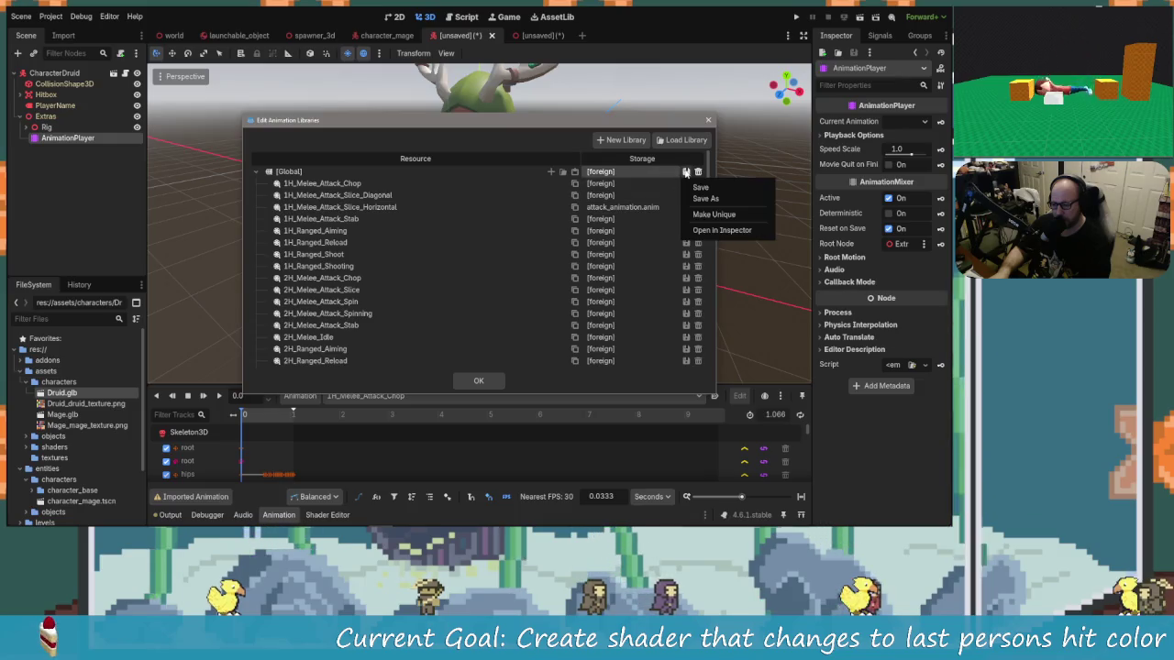
pyautogui.click(713, 230)
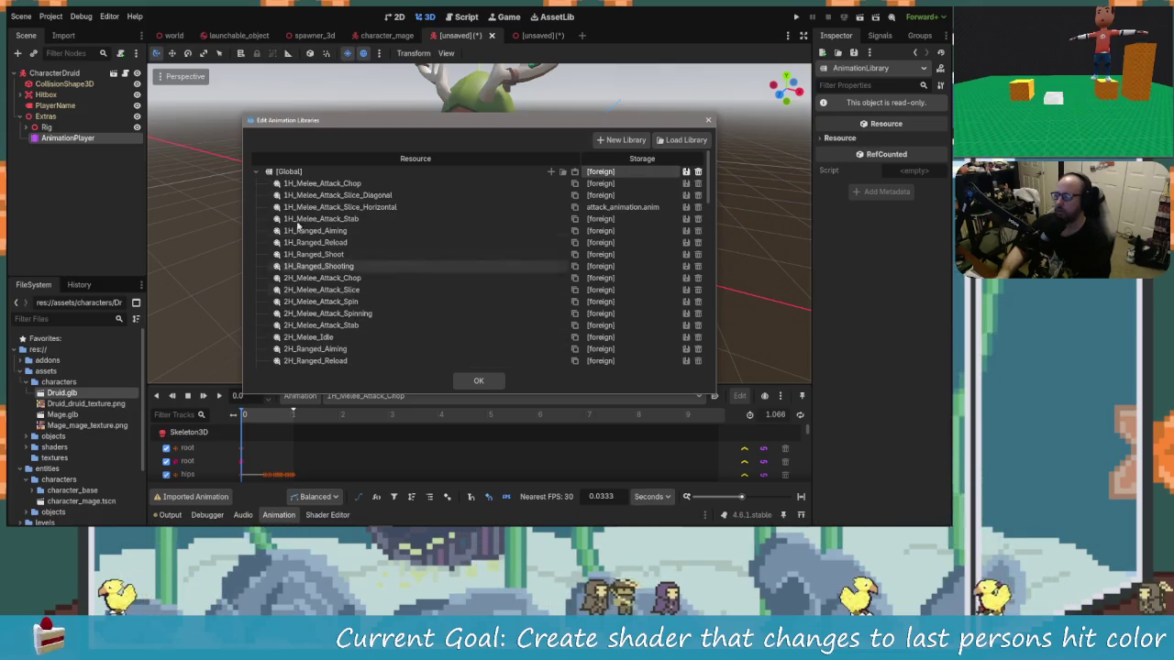
pyautogui.doubleClick(395, 171)
pyautogui.press('Escape')
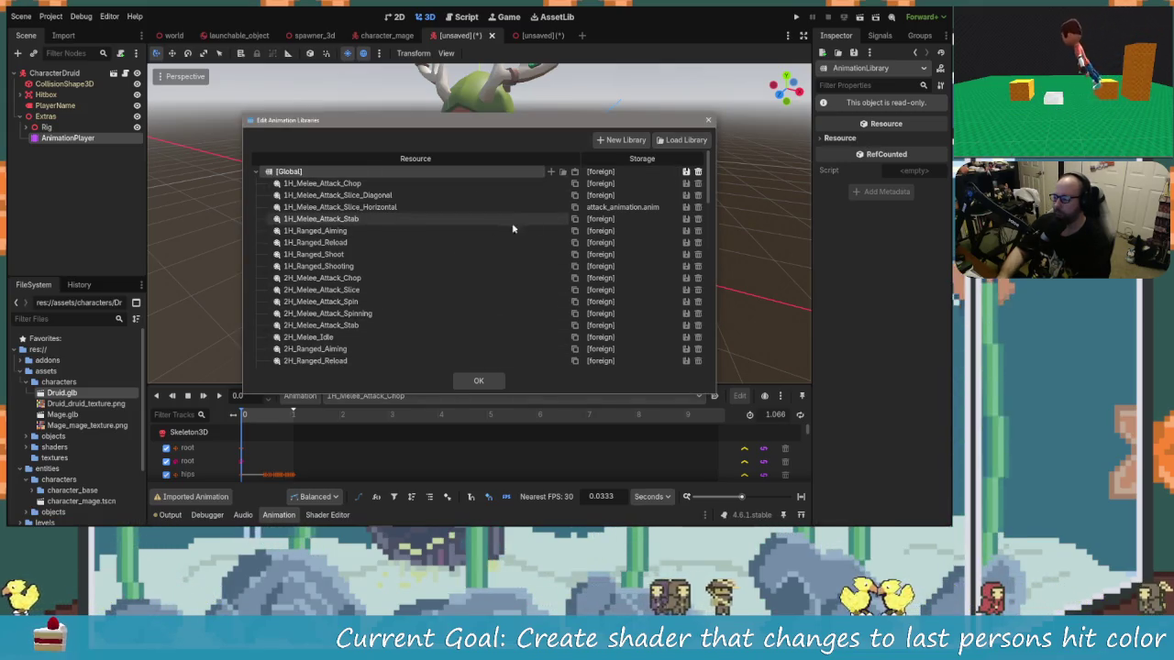
pyautogui.click(686, 172)
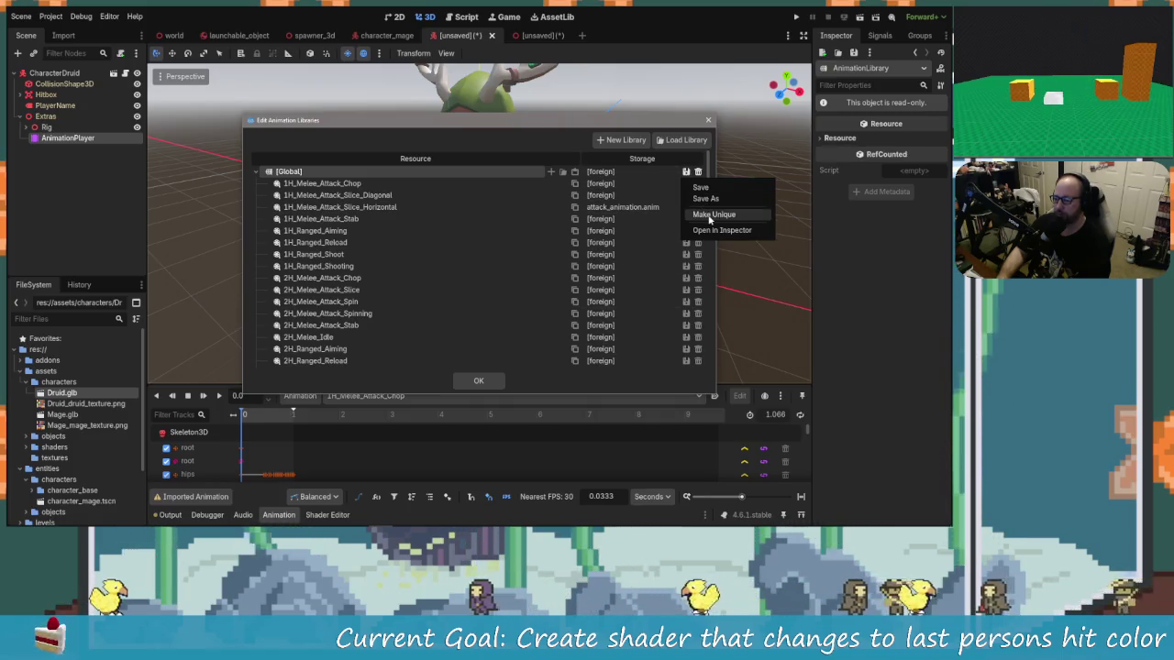
pyautogui.click(712, 215)
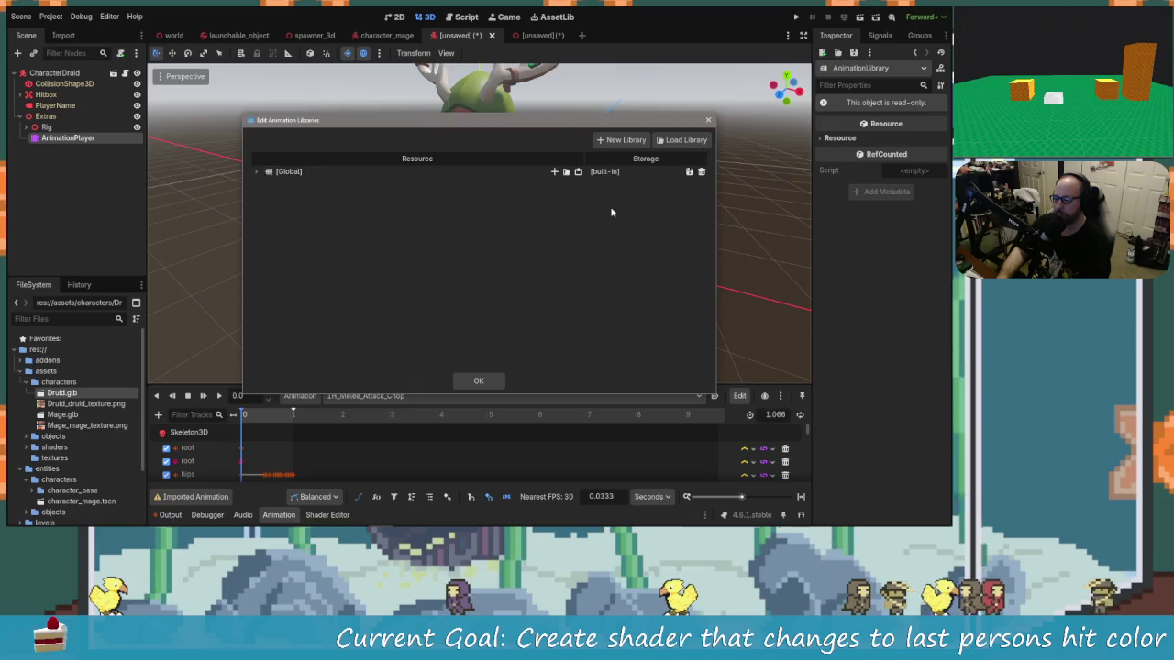
pyautogui.click(257, 172)
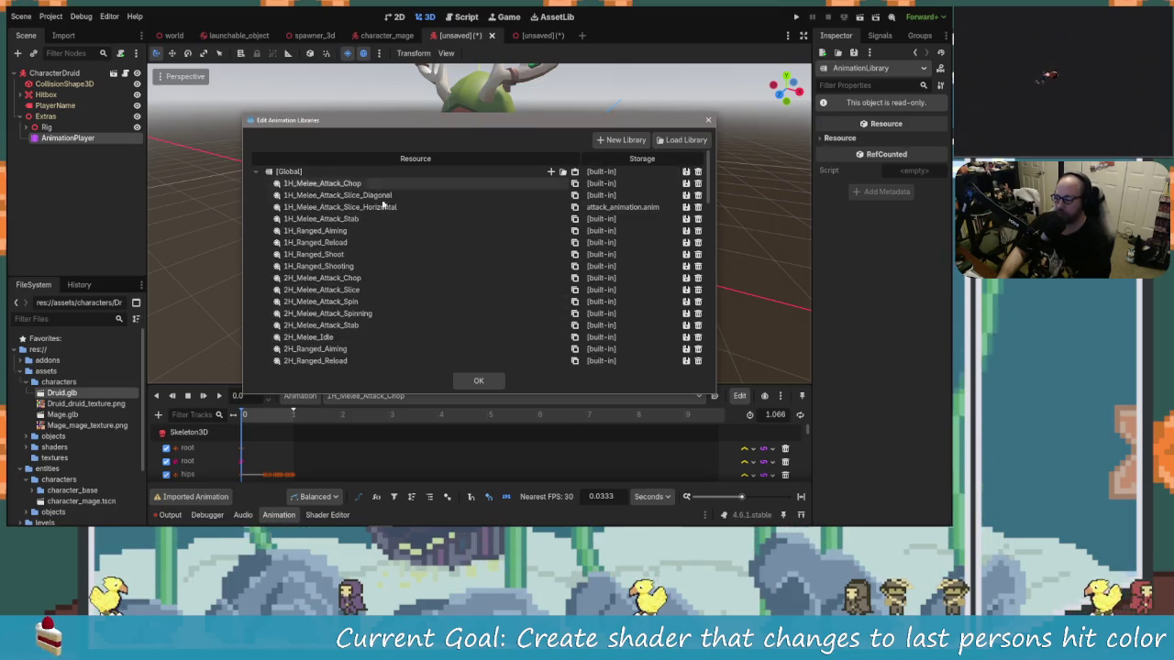
pyautogui.scroll(-3, 425, 330)
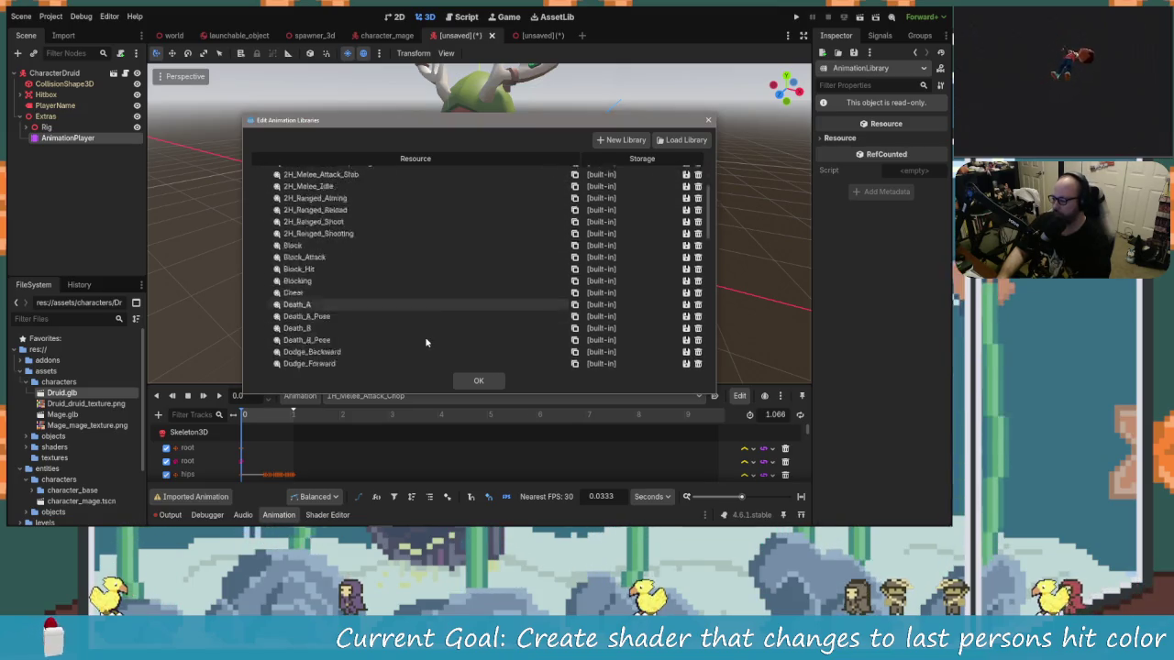
pyautogui.scroll(3, 428, 330)
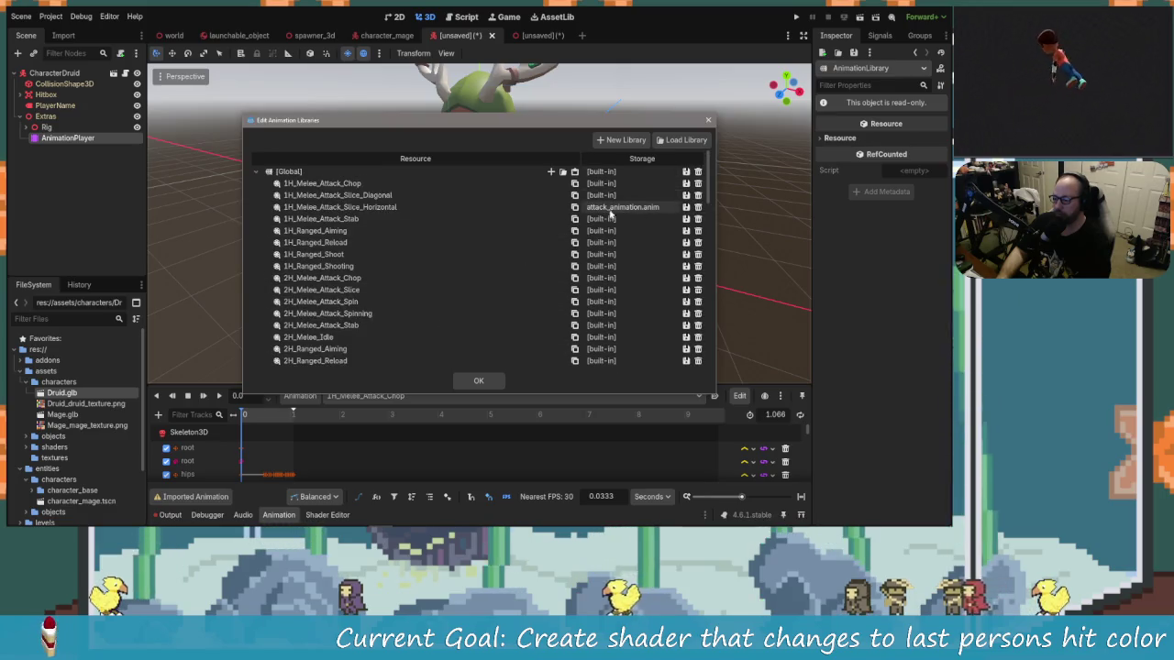
pyautogui.click(466, 384)
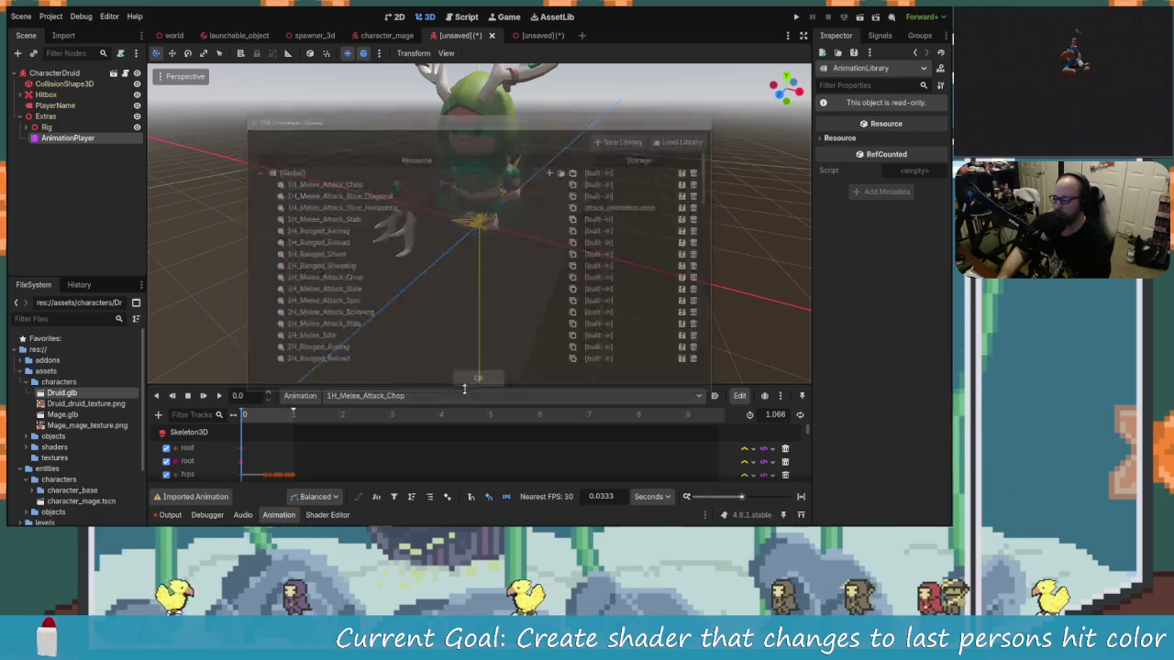
# Select 1H_Melee_Attack_Slice_Horizontal and play it several times from the start.
pyautogui.click(358, 396)
pyautogui.click(445, 27)
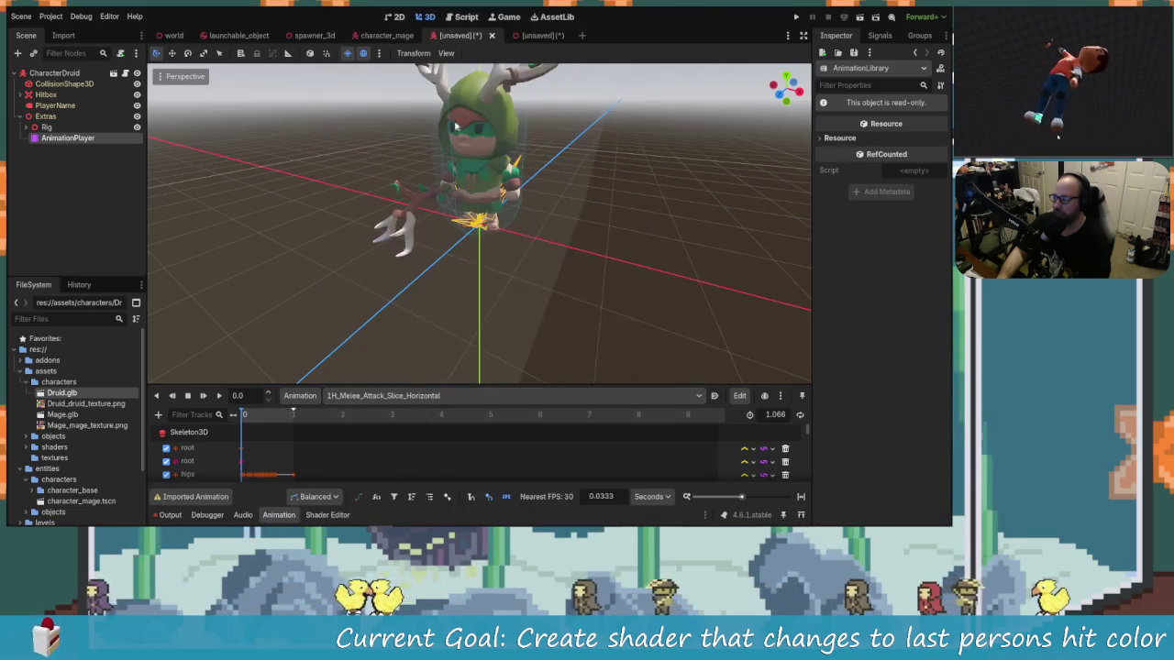
pyautogui.click(216, 395)
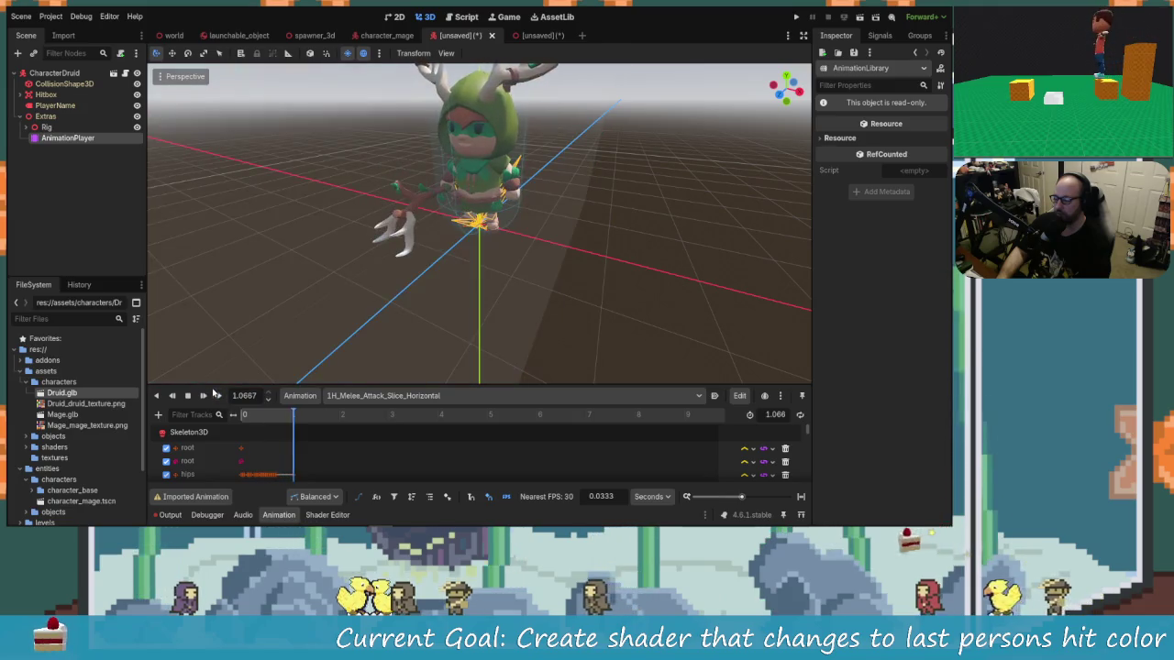
pyautogui.scroll(-5, 313, 456)
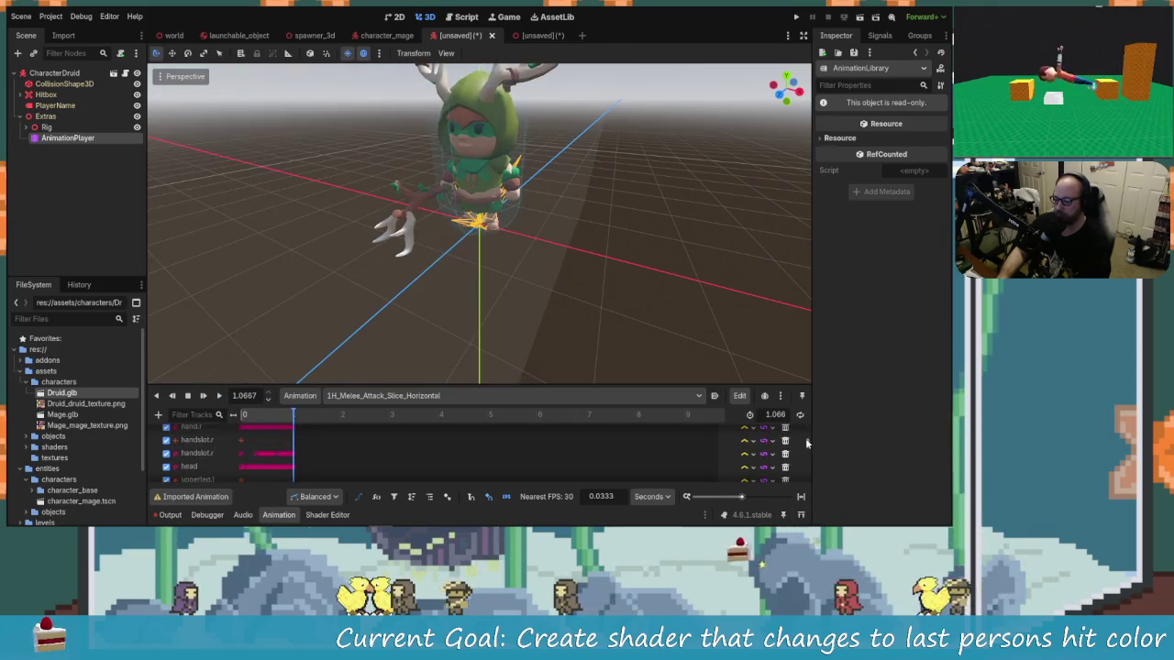
pyautogui.moveTo(808, 478); pyautogui.dragTo(811, 492)
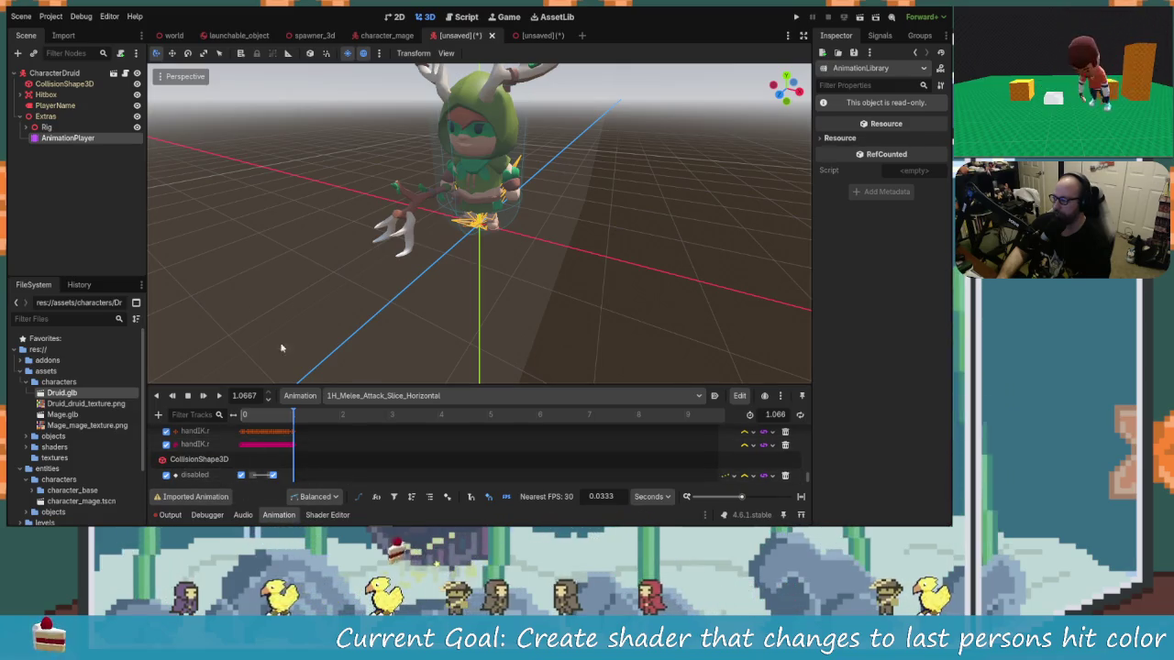
pyautogui.click(218, 397)
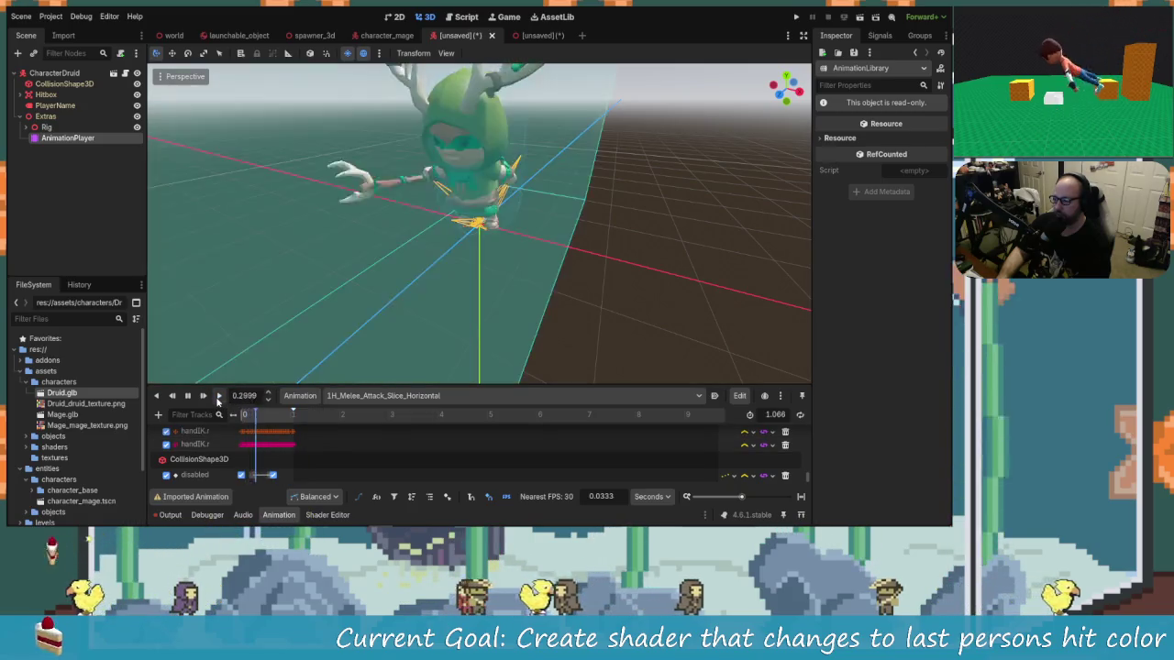
pyautogui.scroll(-2, 284, 211)
pyautogui.scroll(-6, 283, 211)
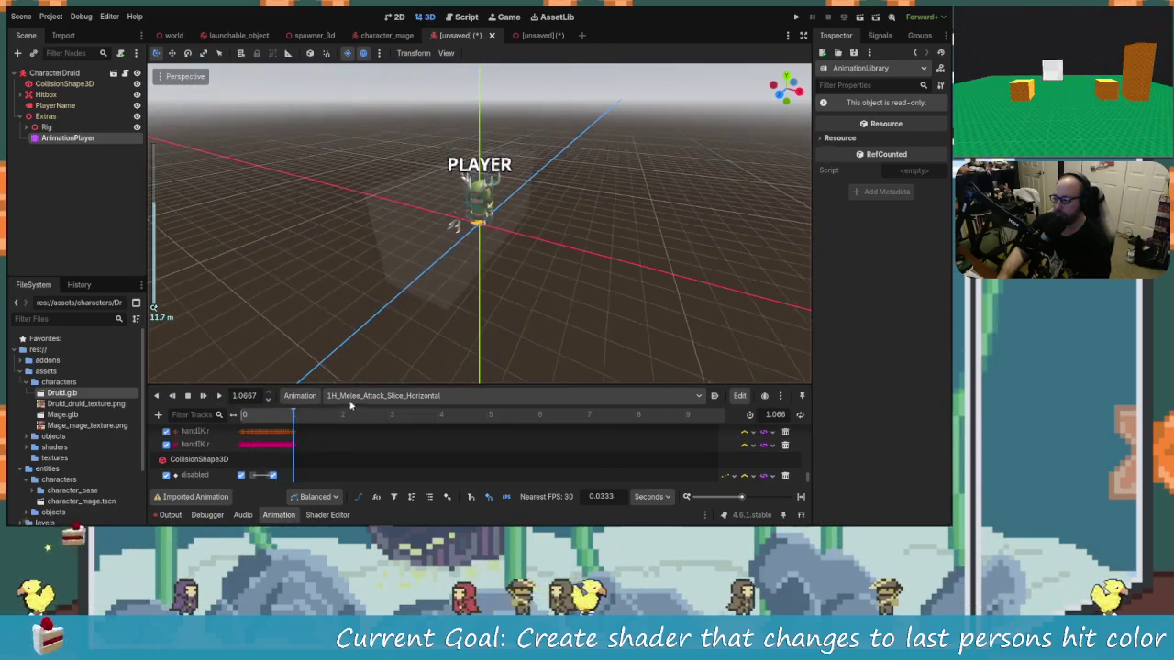
pyautogui.click(220, 397)
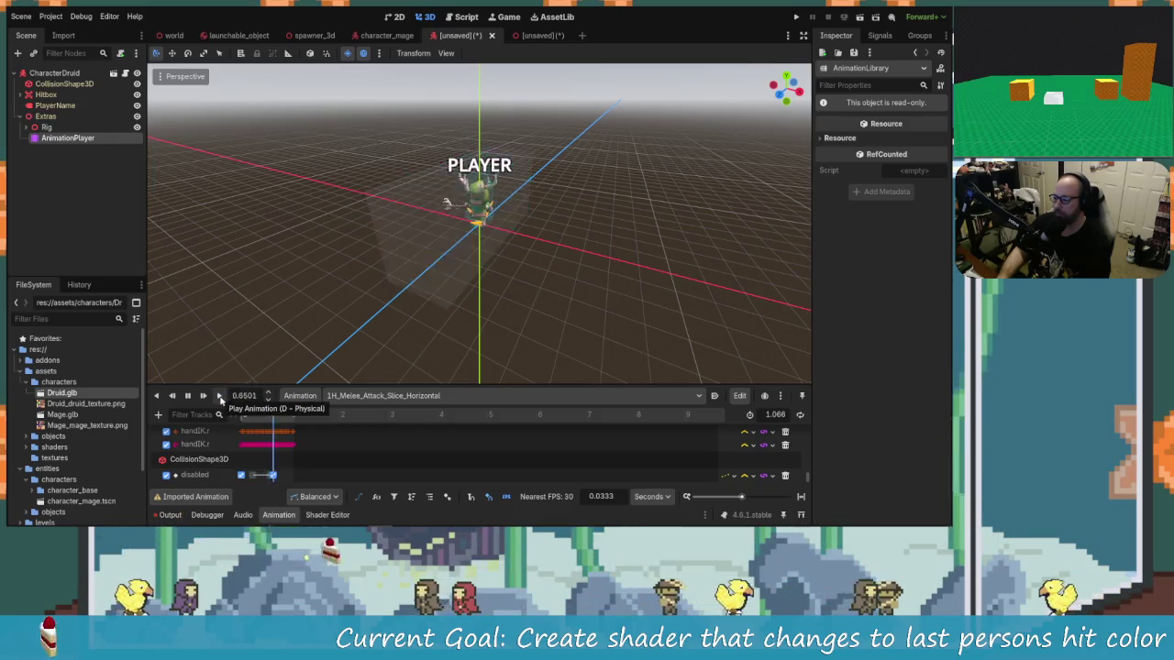
# Close the second unsaved Druid scene, choosing Don't Save.
pyautogui.click(543, 35)
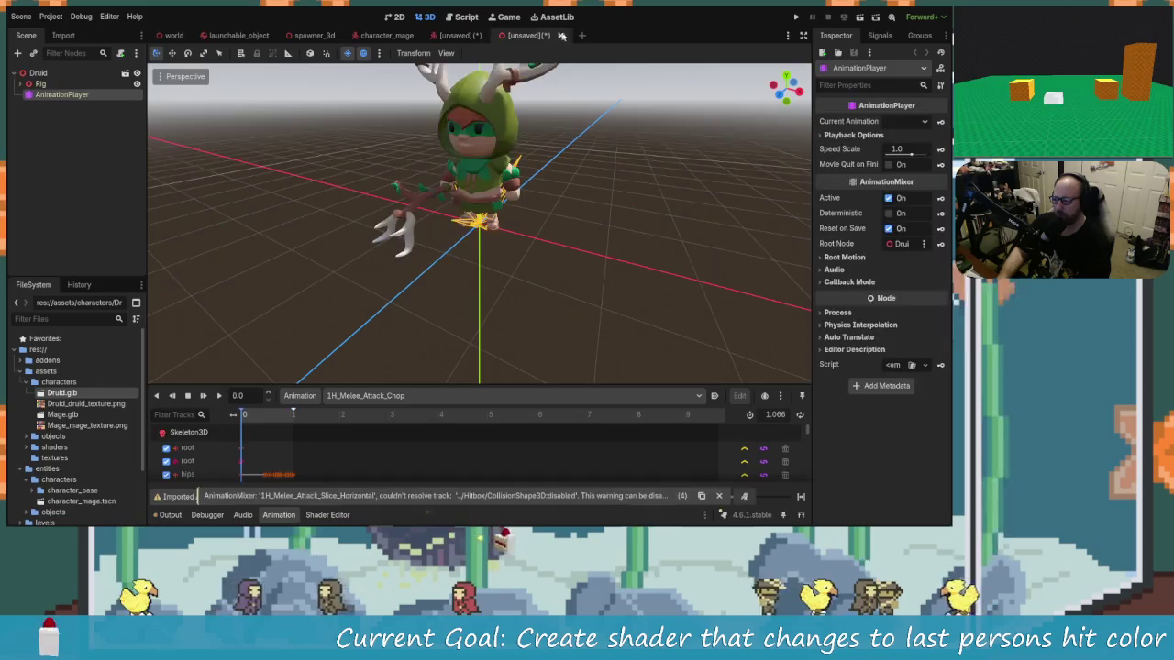
pyautogui.click(573, 35)
pyautogui.click(543, 281)
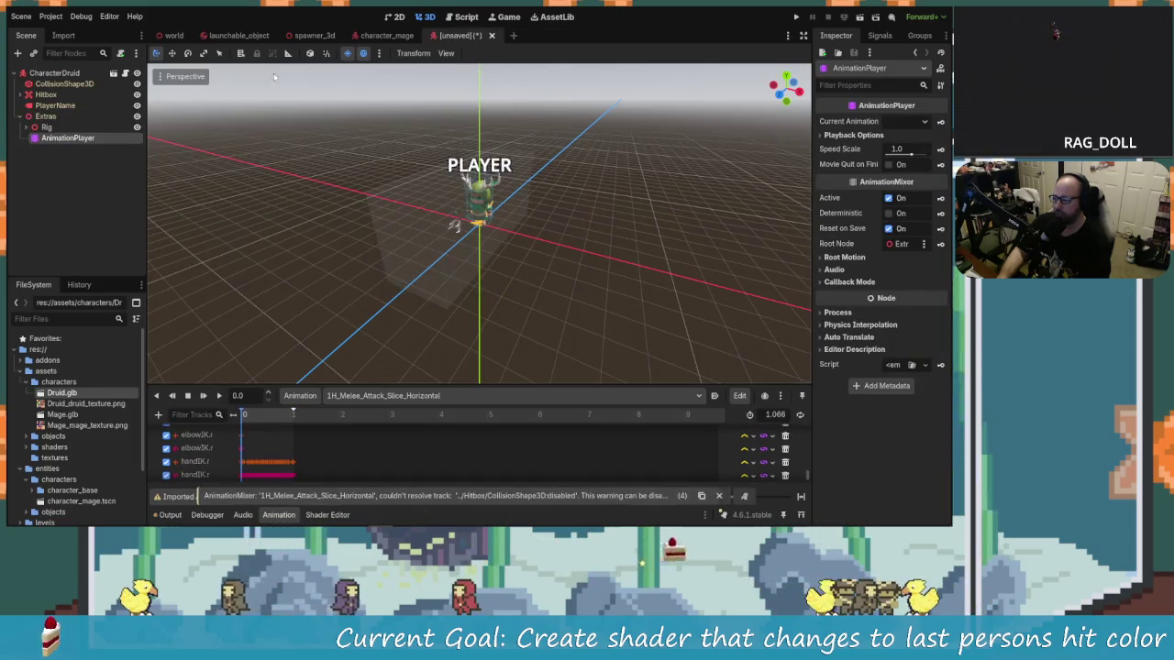
# Save the druid scene as character_druid.tscn in entities/characters, then return to the world scene.
pyautogui.hotkey('ctrl', 's')
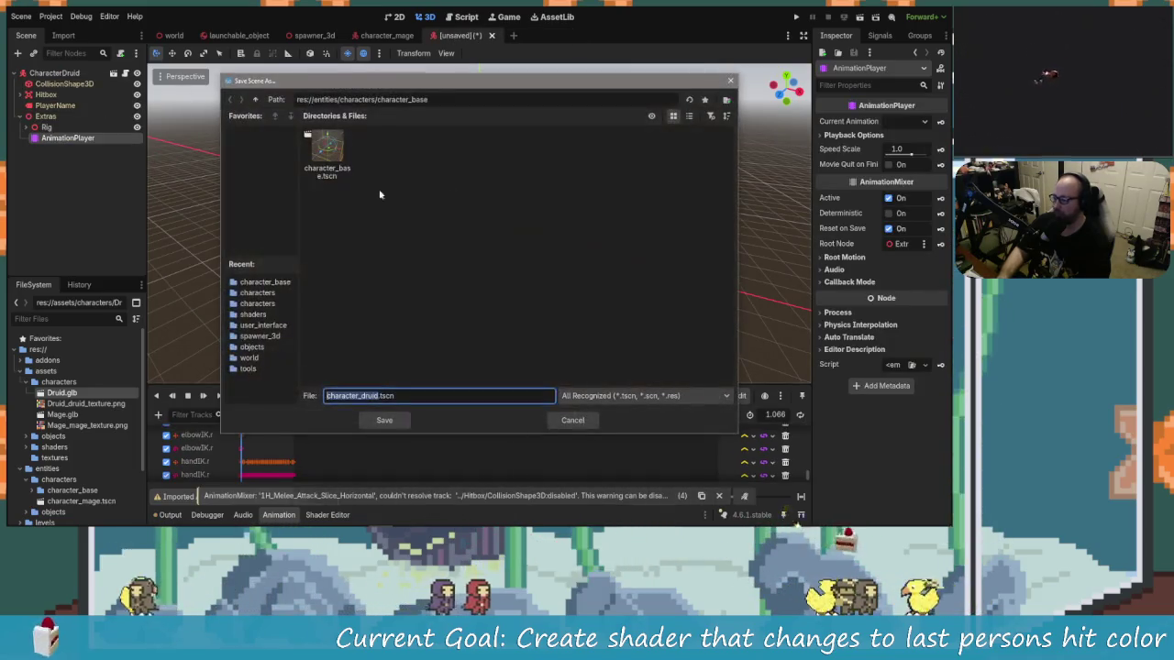
pyautogui.click(255, 99)
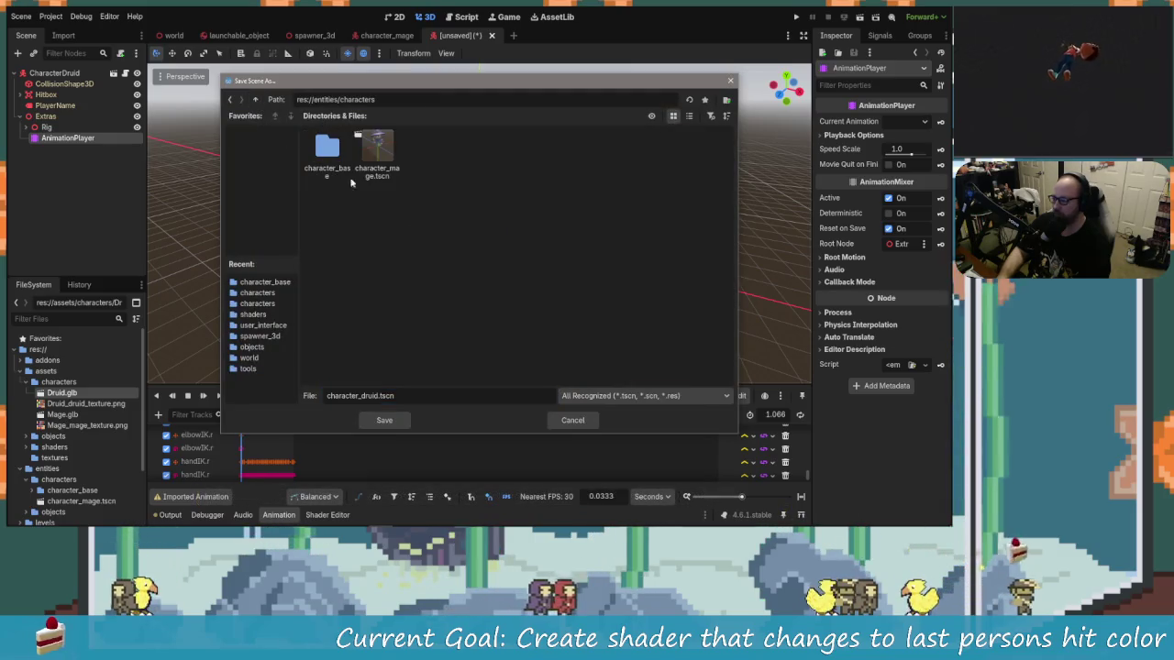
pyautogui.click(377, 152)
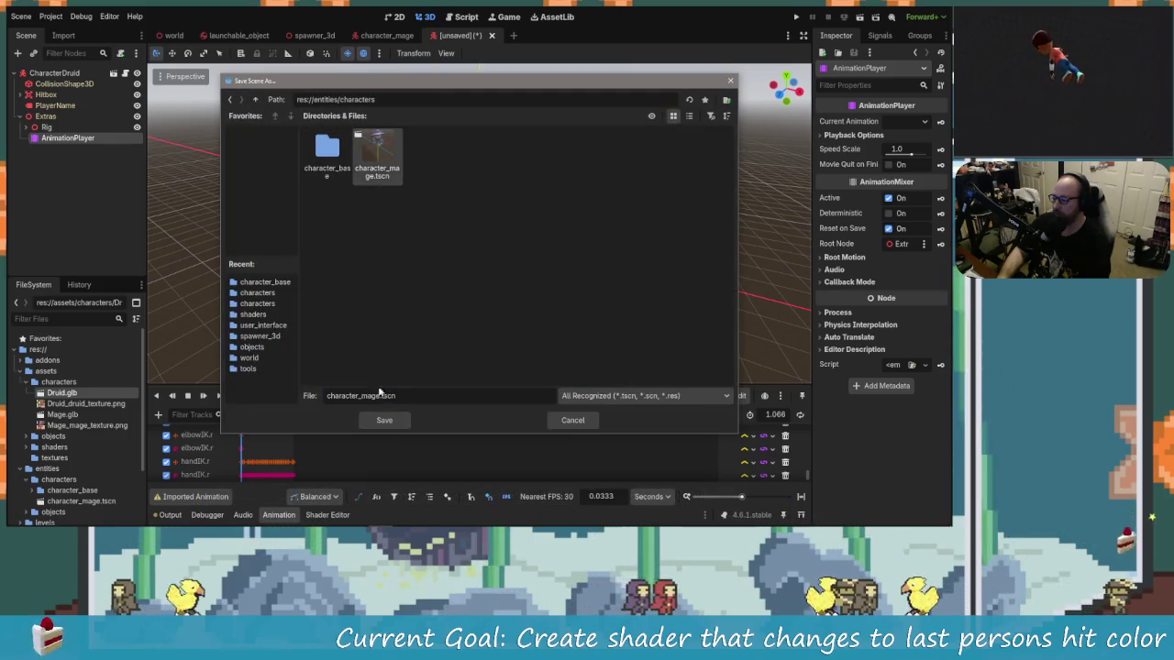
pyautogui.press('BackSpace')
pyautogui.press('BackSpace')
pyautogui.press('BackSpace')
pyautogui.write('druid')
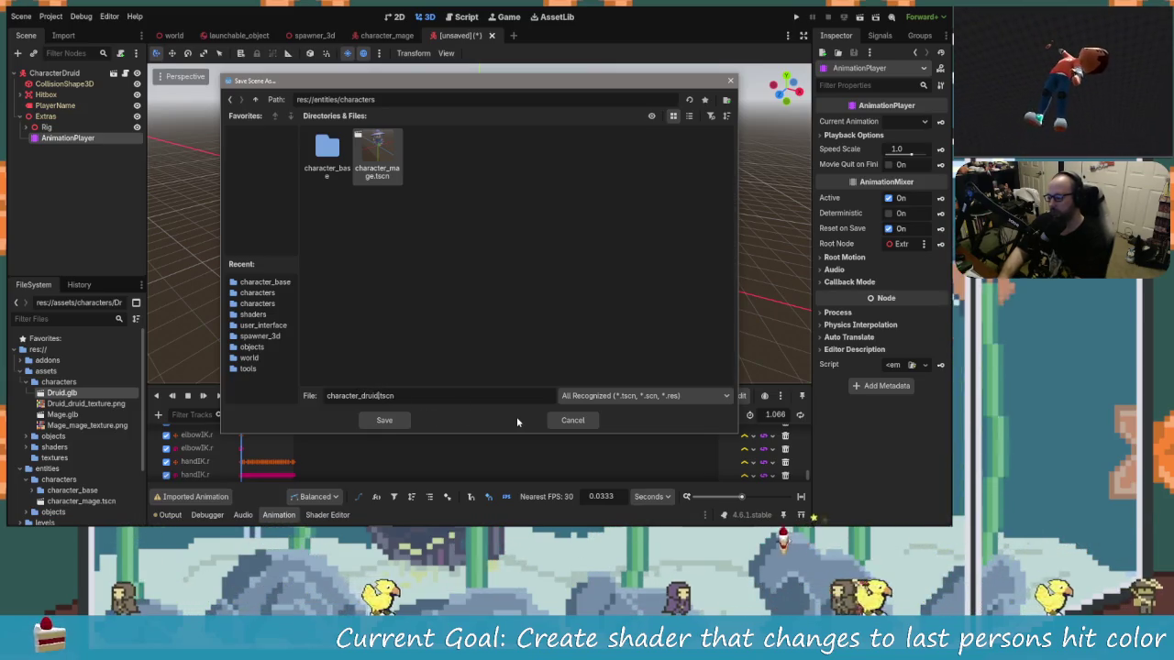
pyautogui.press('Return')
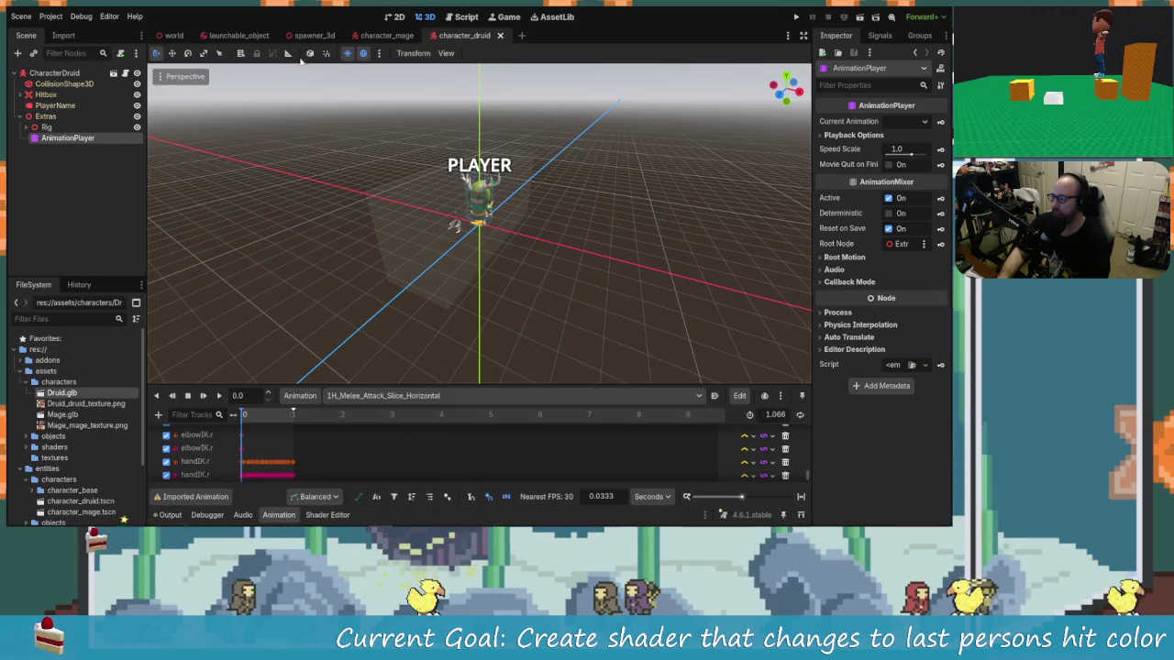
pyautogui.click(172, 35)
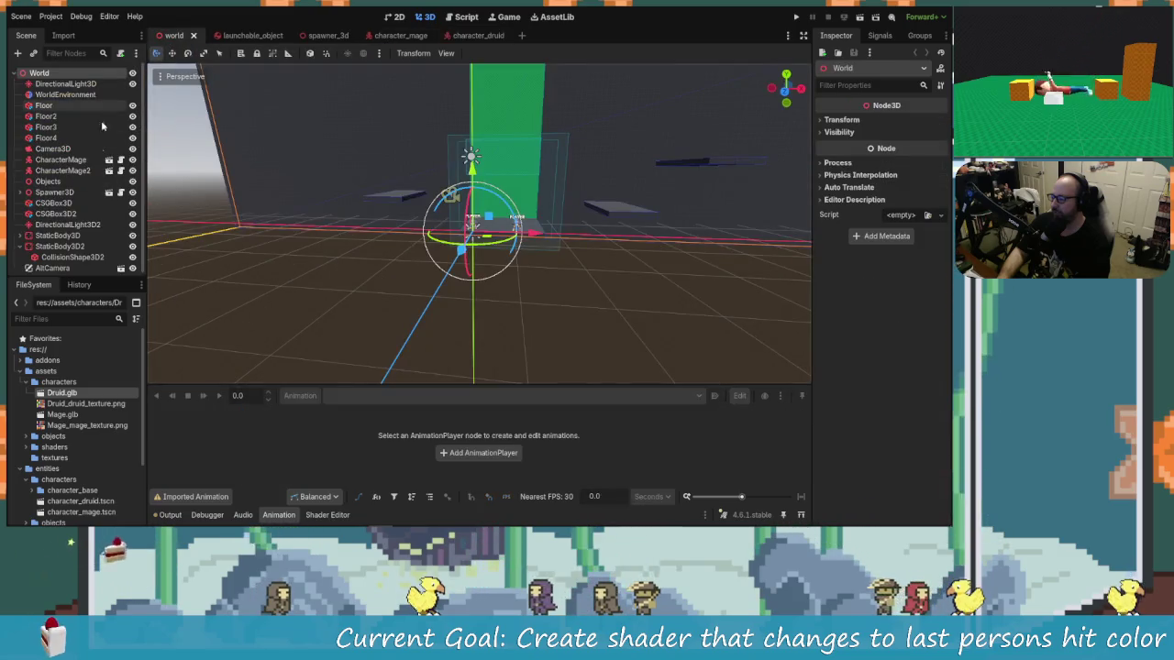
pyautogui.click(83, 171)
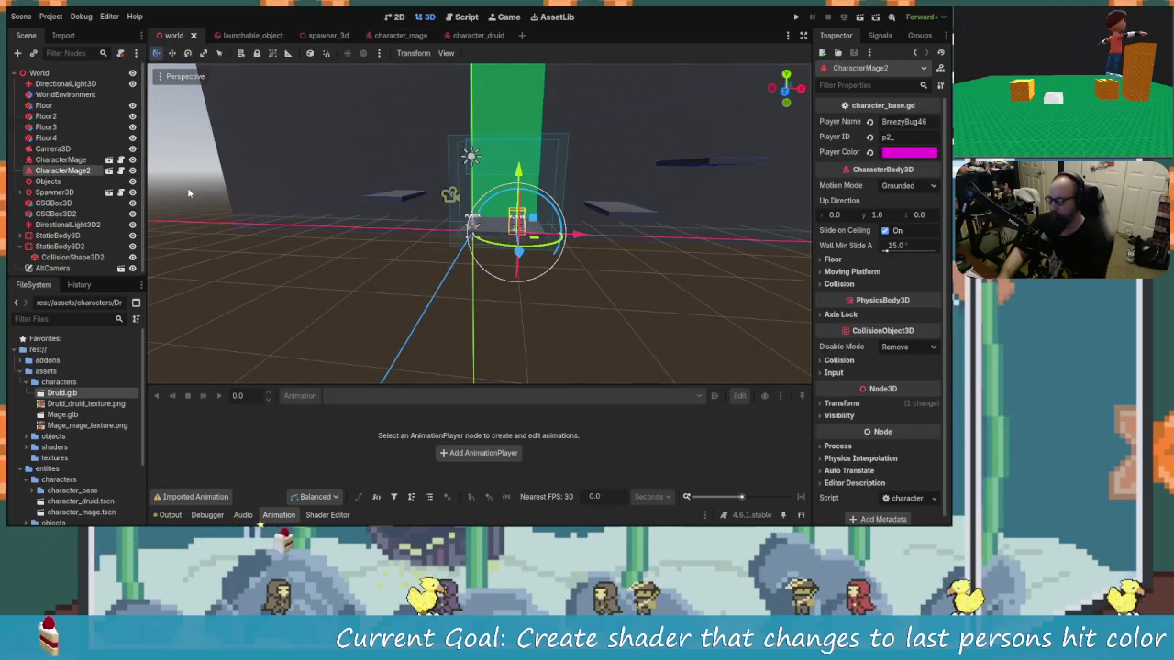
# Delete CharacterMage2 and instance character_druid.tscn under the World root node.
pyautogui.press('Delete')
pyautogui.click(450, 268)
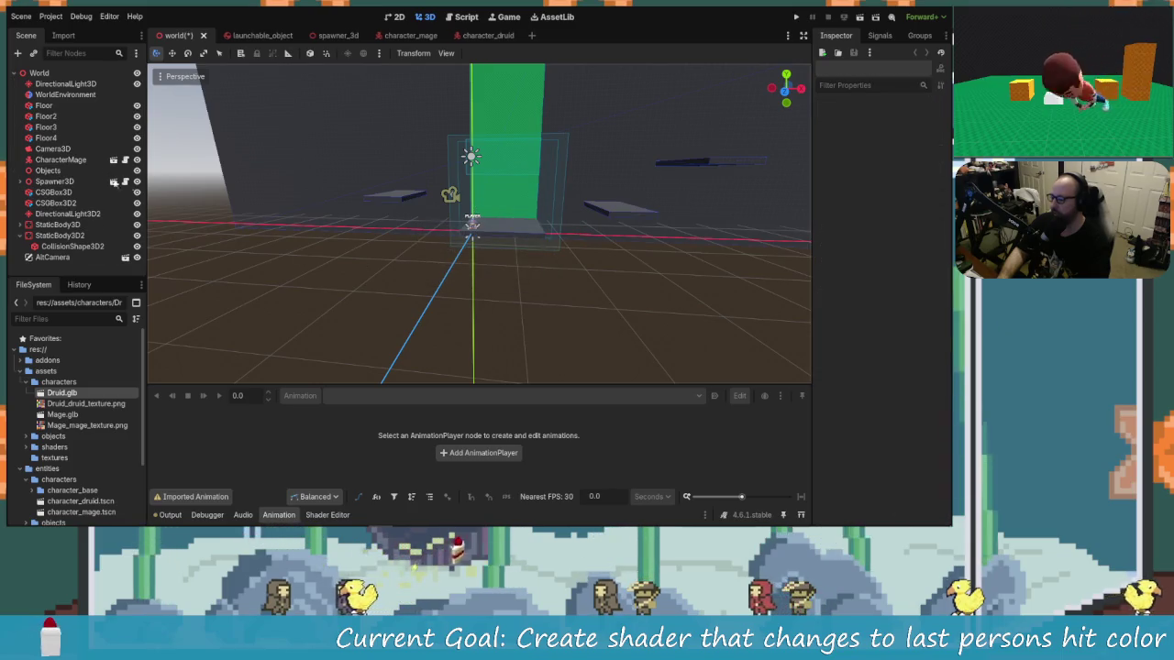
pyautogui.click(41, 74)
pyautogui.click(19, 54)
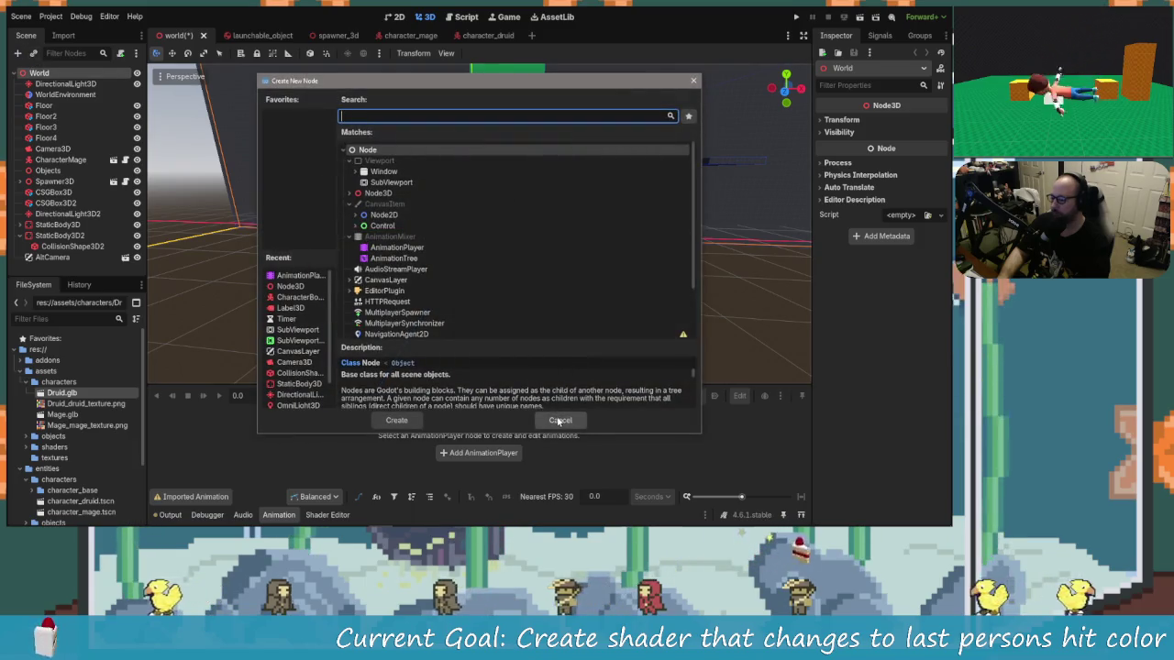
pyautogui.press('Escape')
pyautogui.hotkey('ctrl', 'shift', 'o')
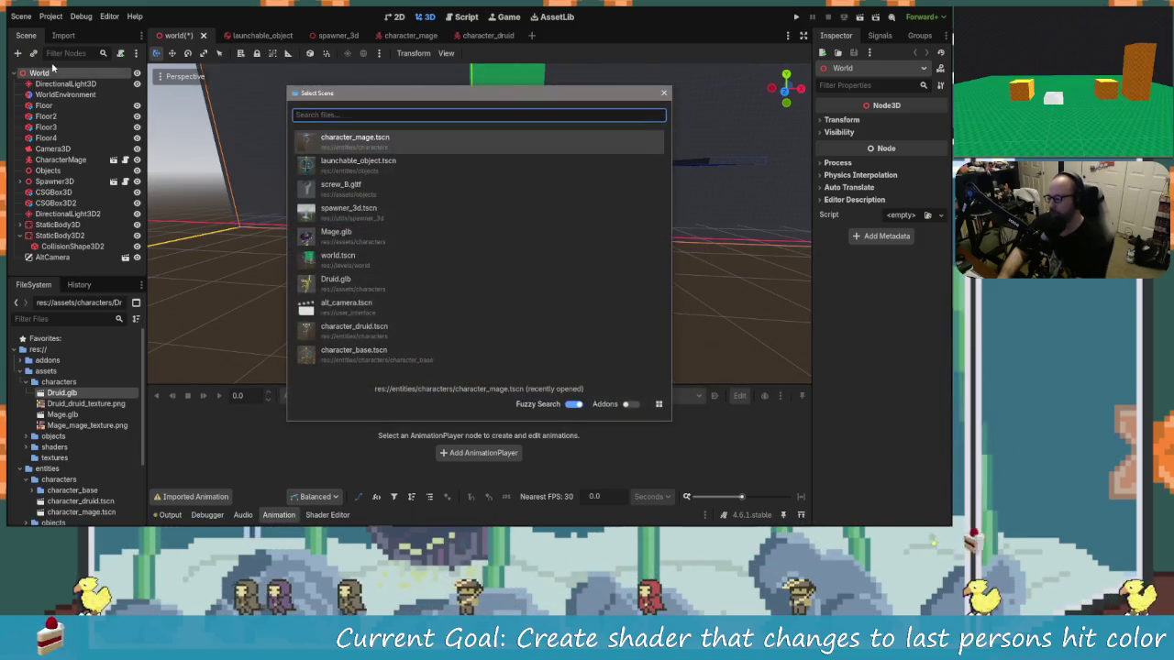
pyautogui.write('dru')
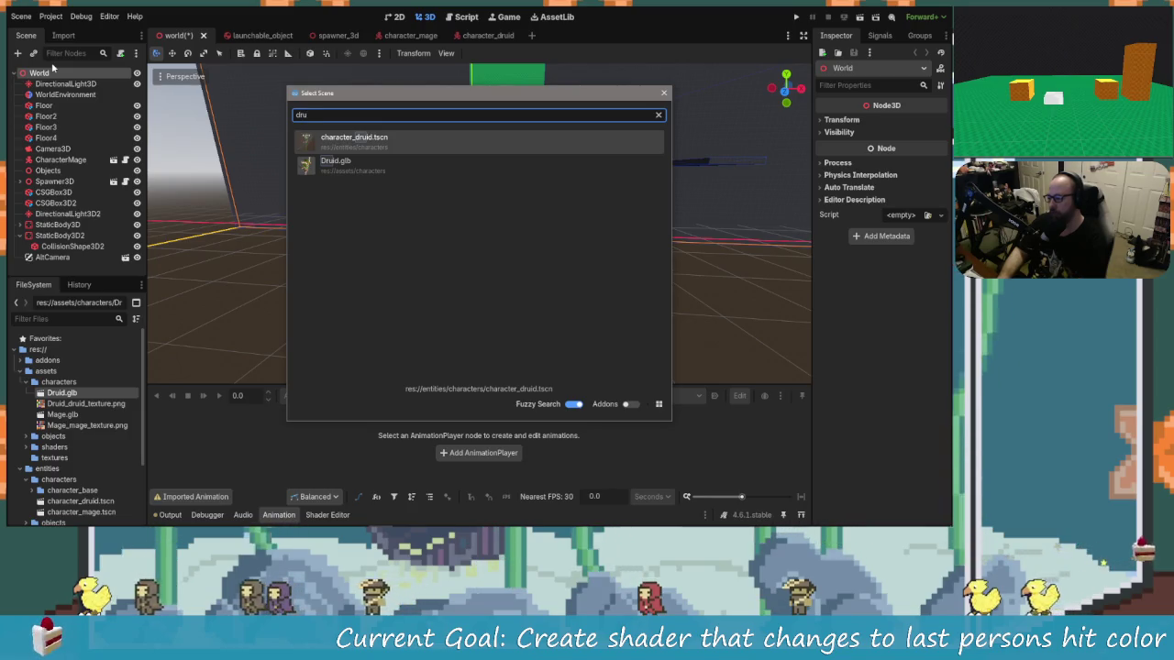
pyautogui.press('Escape')
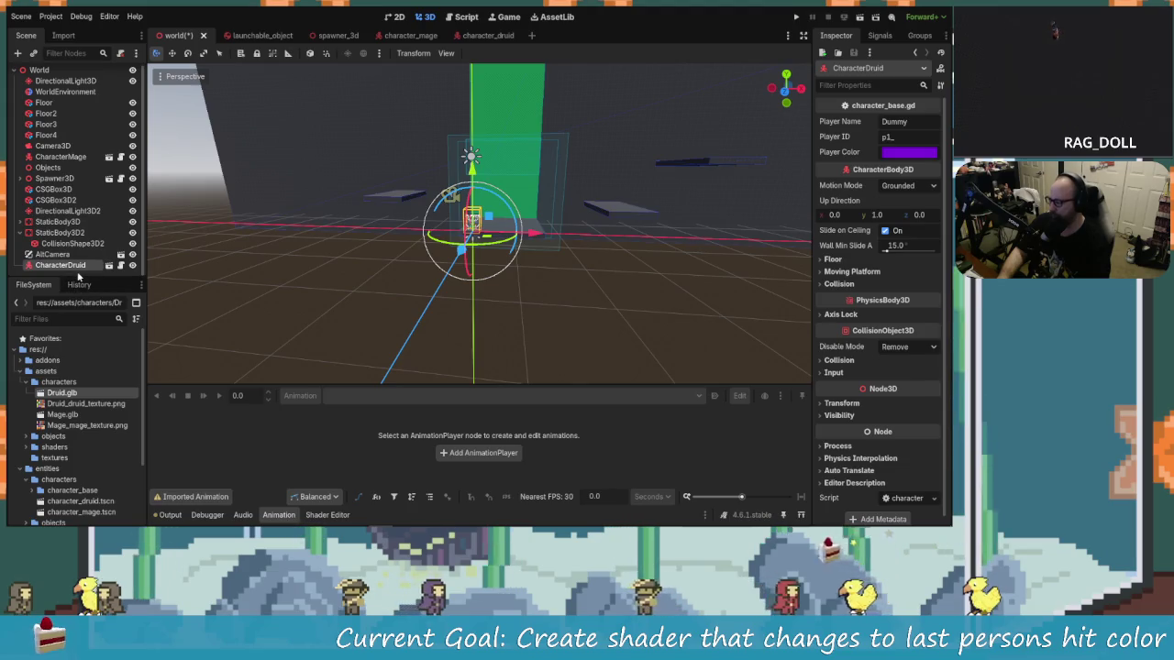
# Move CharacterDruid below CharacterMage and fill in its Player Name and Player ID p2_.
pyautogui.click(79, 274)
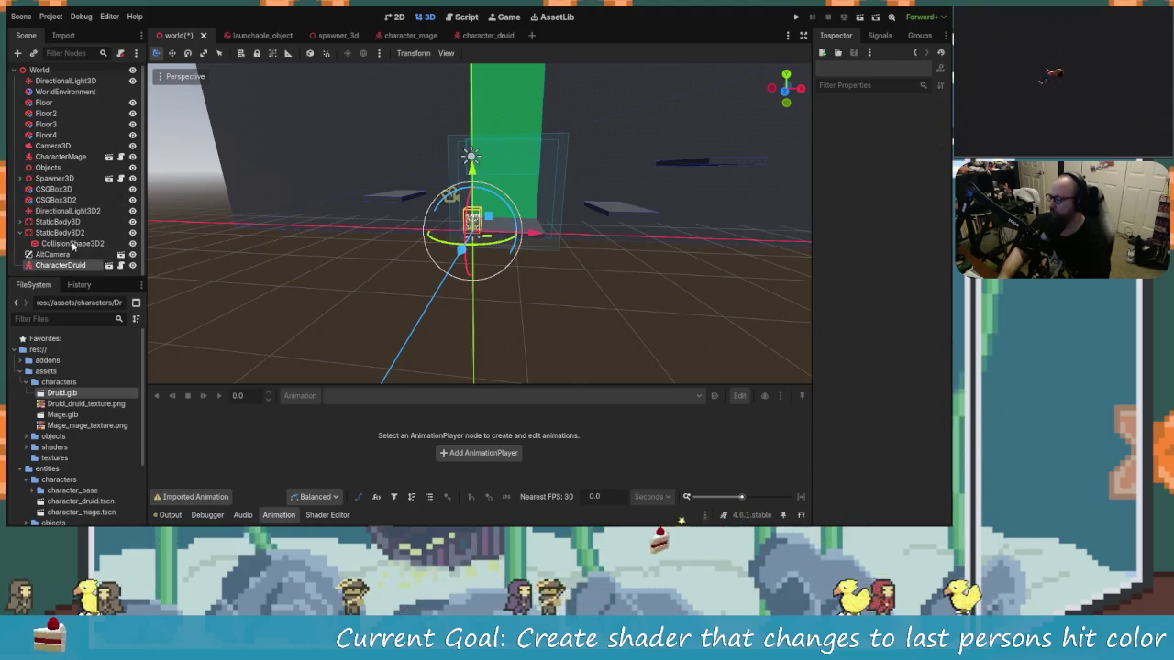
pyautogui.moveTo(74, 169); pyautogui.dragTo(71, 172)
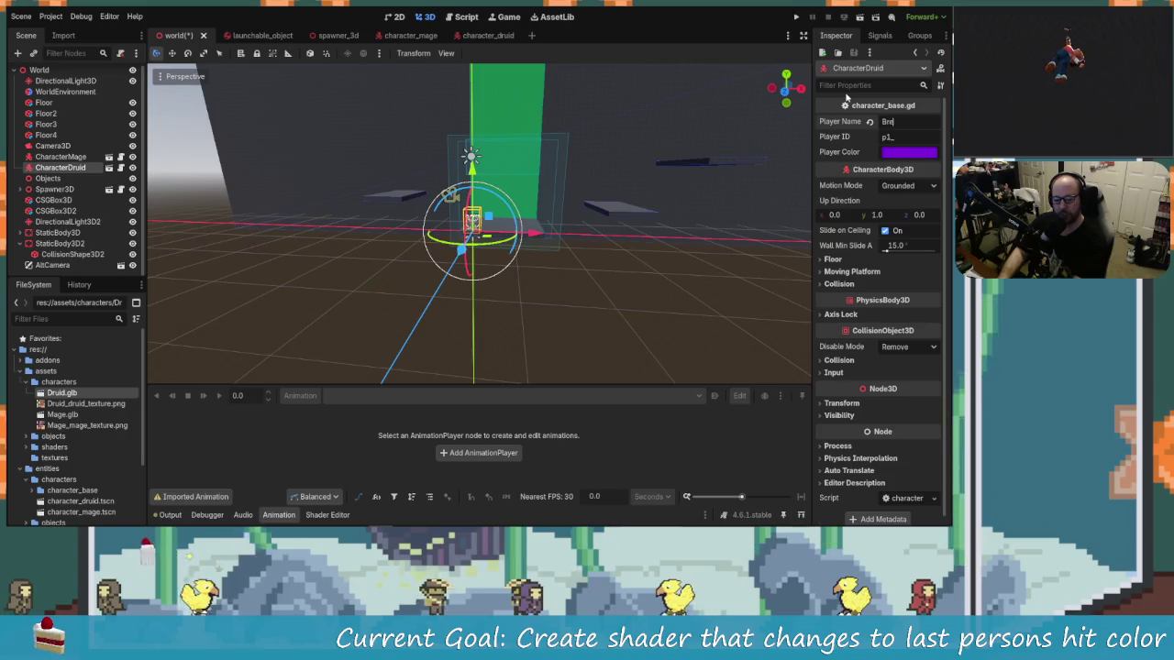
pyautogui.write('zz')
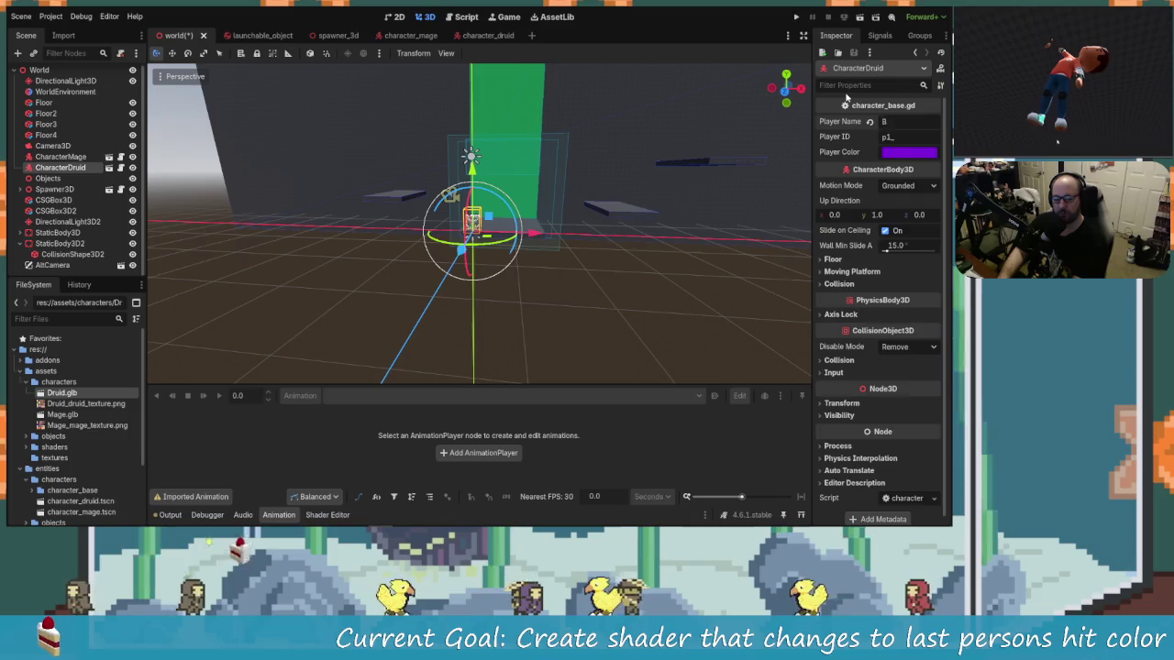
pyautogui.write('reez')
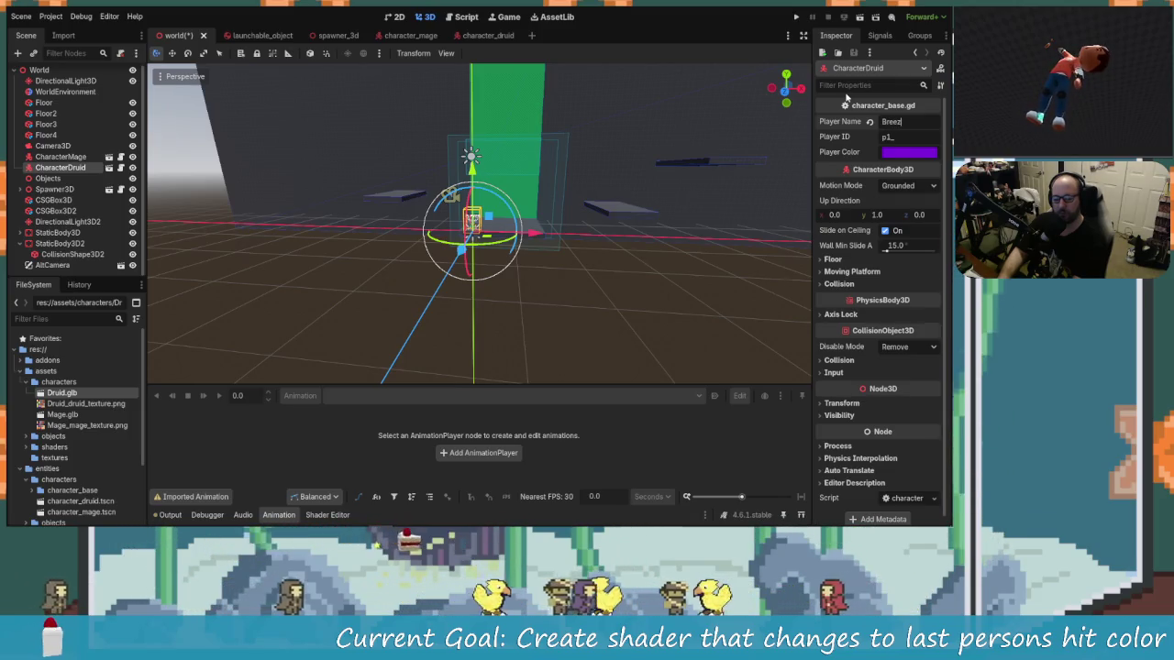
pyautogui.write('uy')
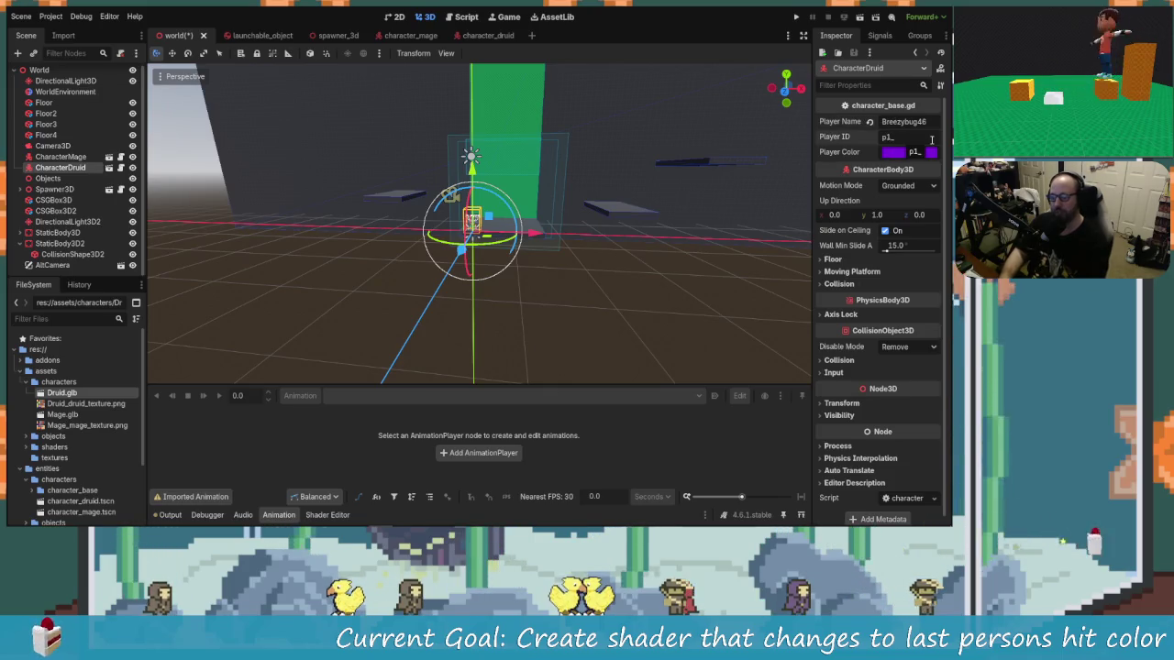
pyautogui.write('1')
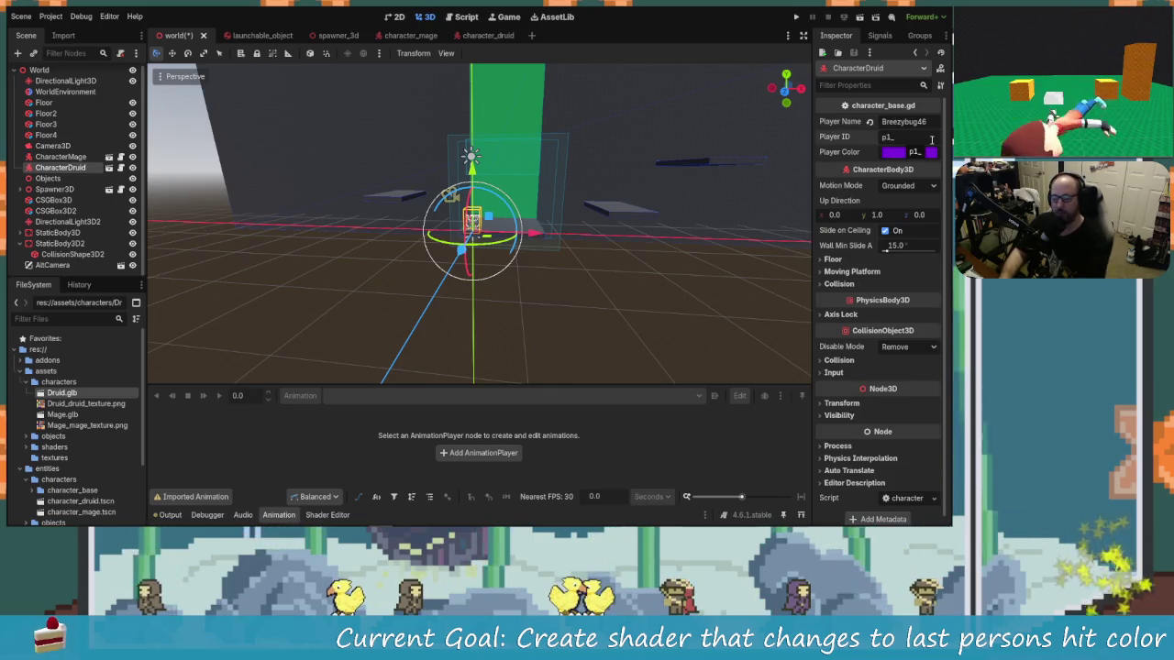
pyautogui.write('3')
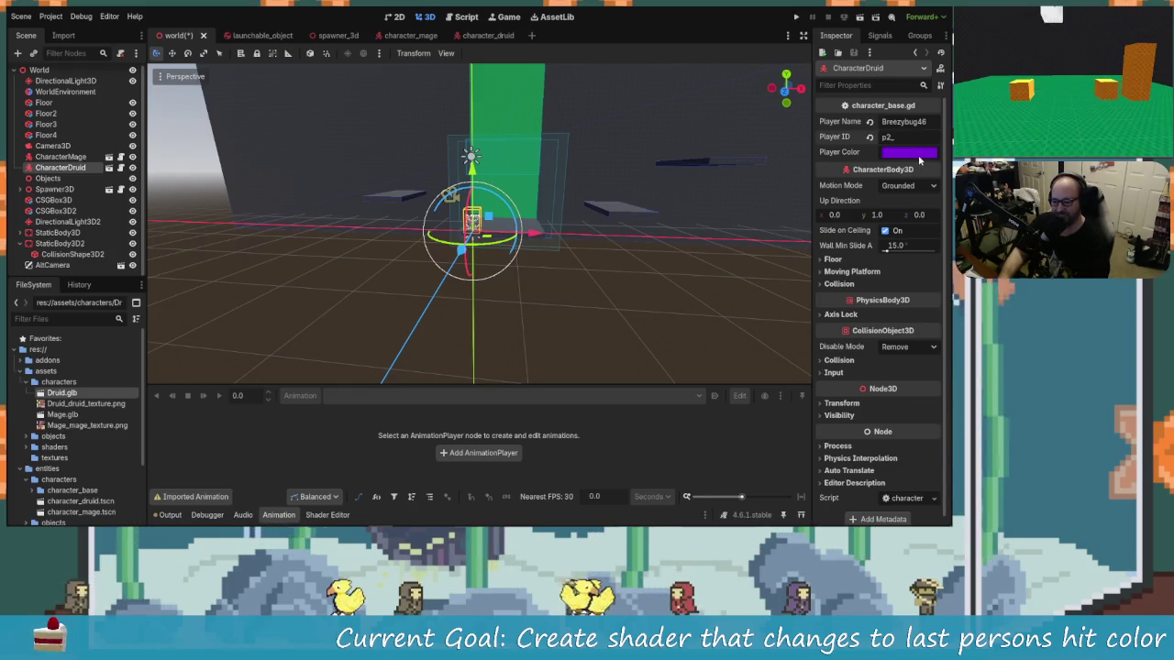
# Change CharacterDruid's Player Color from purple to green (21db00).
pyautogui.click(917, 153)
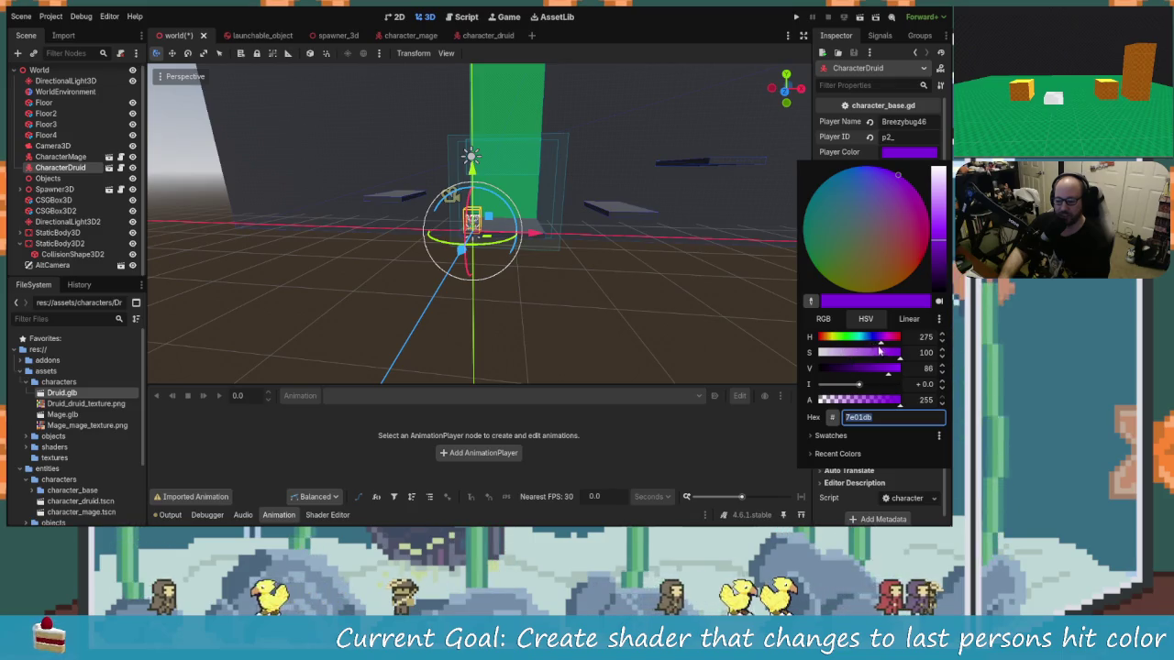
pyautogui.moveTo(867, 340); pyautogui.dragTo(845, 340)
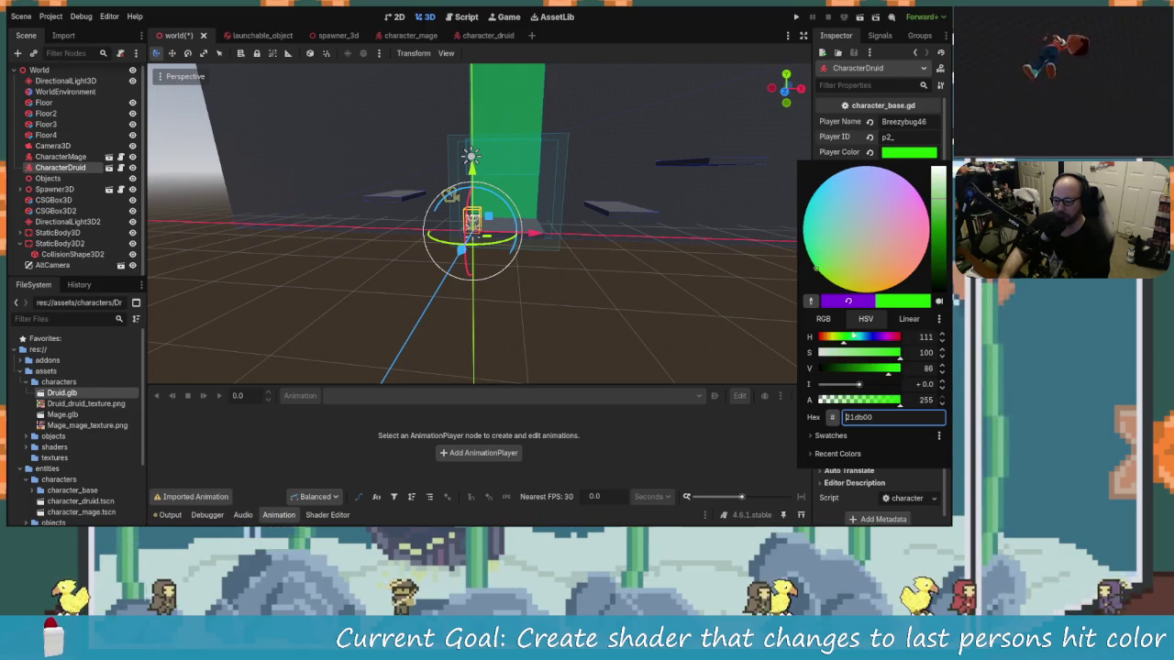
pyautogui.click(896, 159)
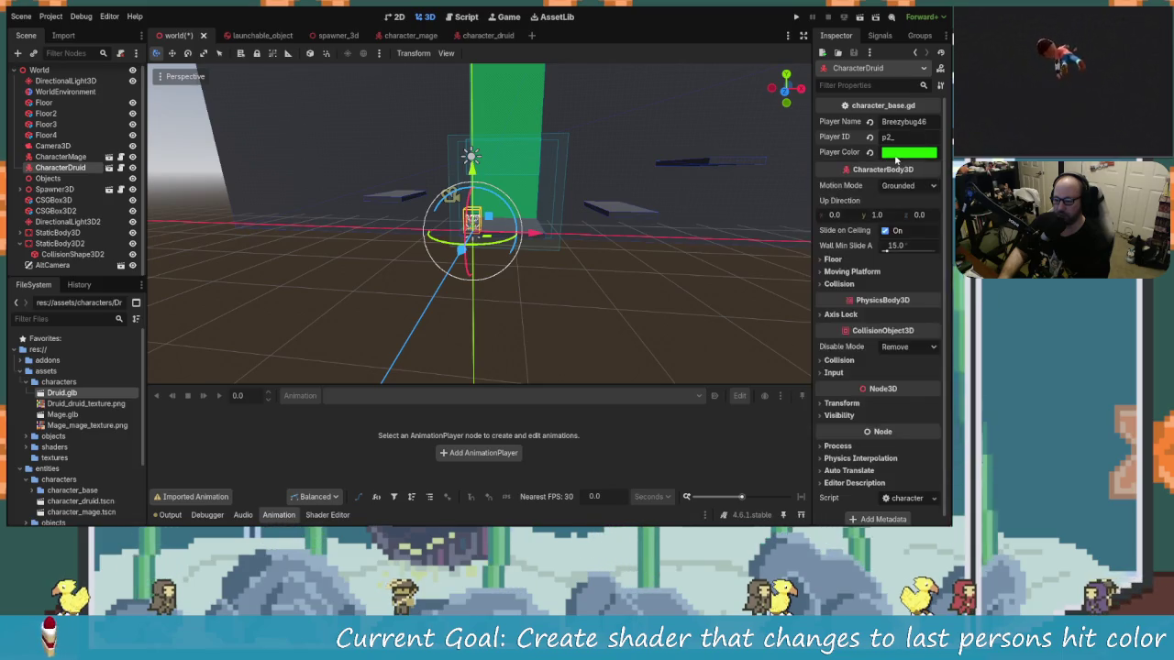
# Shift CharacterDruid right along X and try darker greys on the CSGBox3D wall's albedo.
pyautogui.scroll(2, 550, 239)
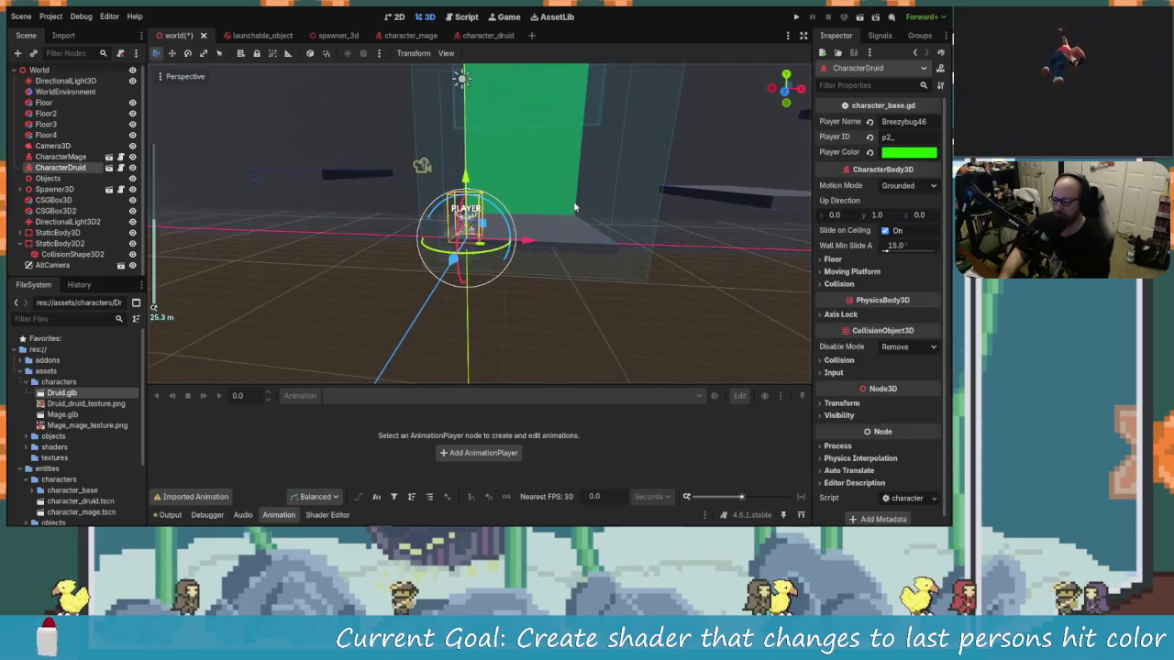
pyautogui.moveTo(530, 241); pyautogui.dragTo(636, 245)
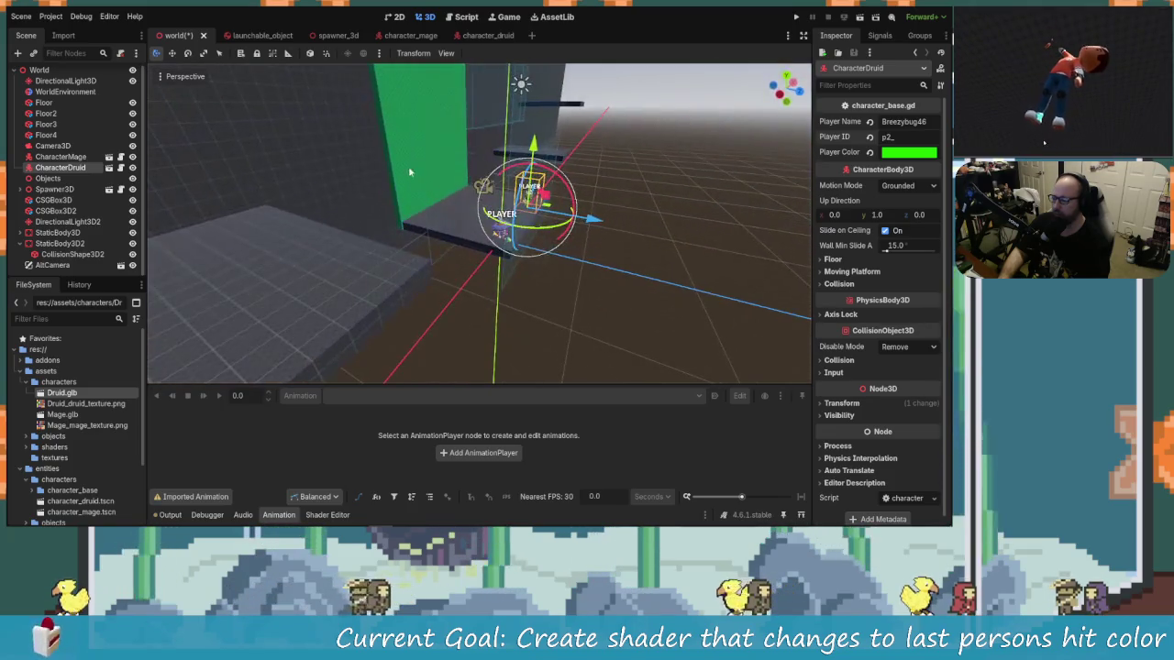
pyautogui.click(450, 188)
pyautogui.moveTo(449, 188); pyautogui.dragTo(444, 199)
pyautogui.scroll(-3, 889, 437)
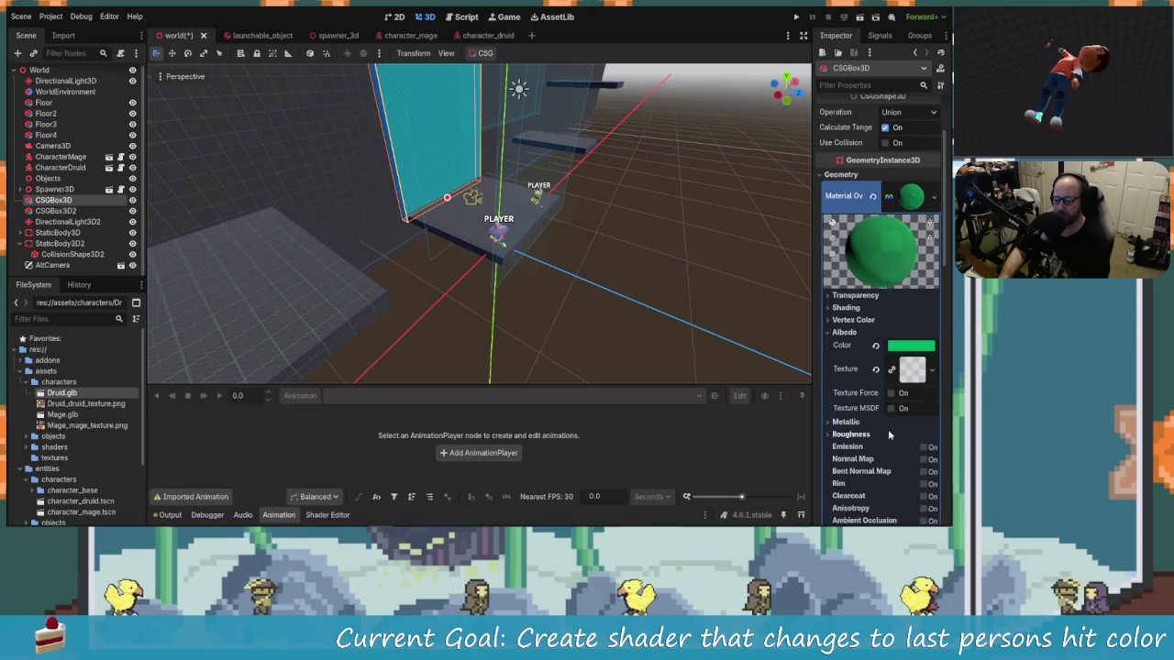
pyautogui.click(908, 350)
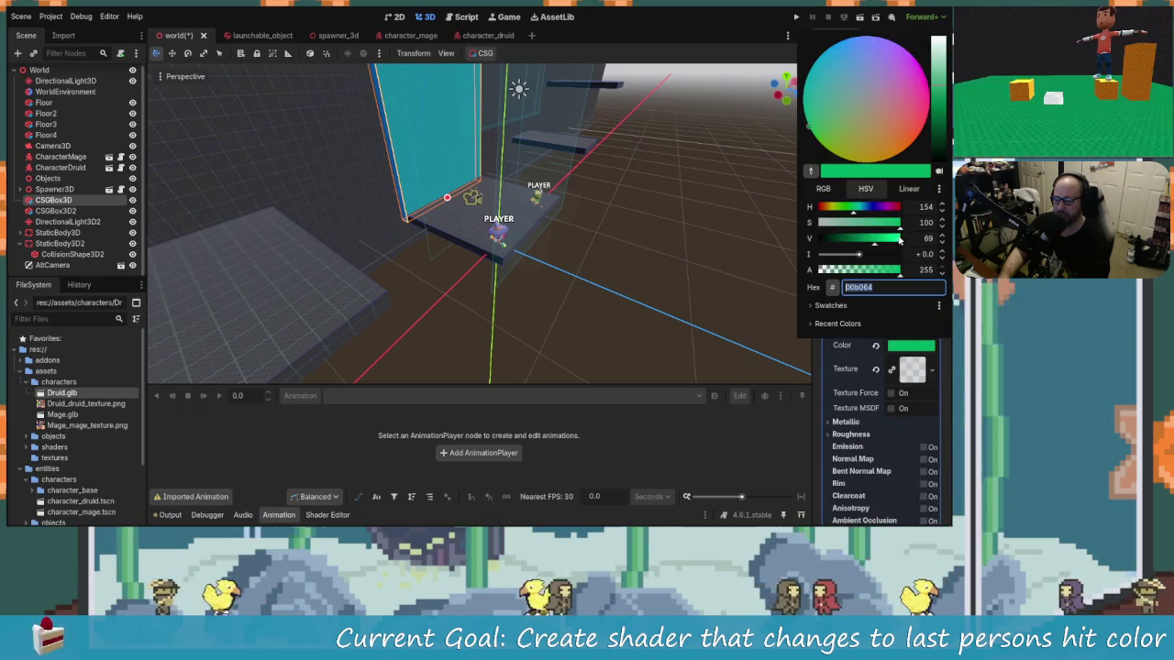
pyautogui.moveTo(894, 236)
pyautogui.mouseDown()
pyautogui.moveTo(829, 241)
pyautogui.moveTo(838, 249)
pyautogui.mouseUp()
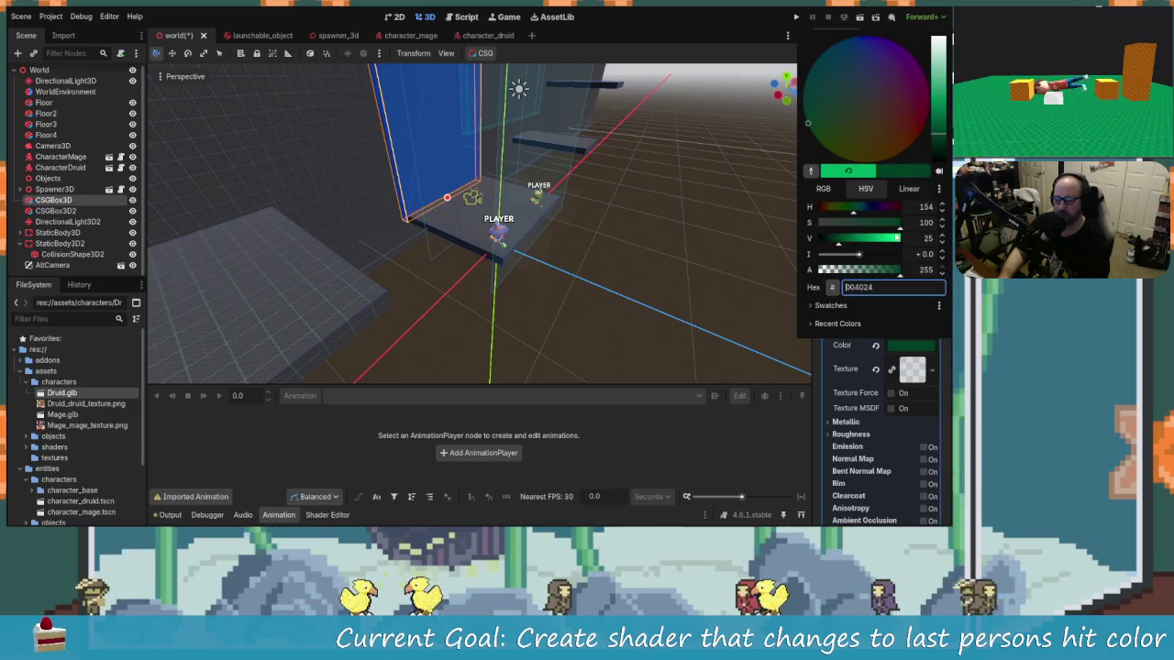
pyautogui.moveTo(942, 135); pyautogui.dragTo(942, 151)
pyautogui.moveTo(824, 239)
pyautogui.mouseDown()
pyautogui.moveTo(885, 240)
pyautogui.moveTo(825, 243)
pyautogui.moveTo(853, 243)
pyautogui.moveTo(832, 249)
pyautogui.mouseUp()
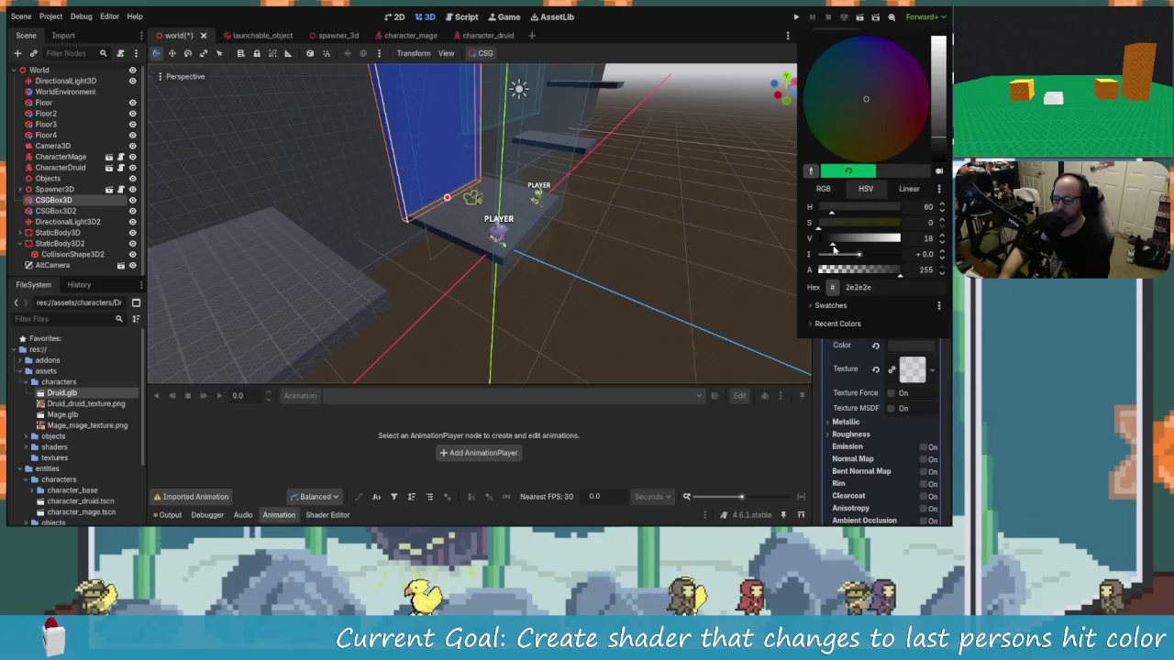
pyautogui.click(695, 242)
# Lighten the tall CSG box's albedo grey from 303030 to 6b6b6b.
pyautogui.click(641, 216)
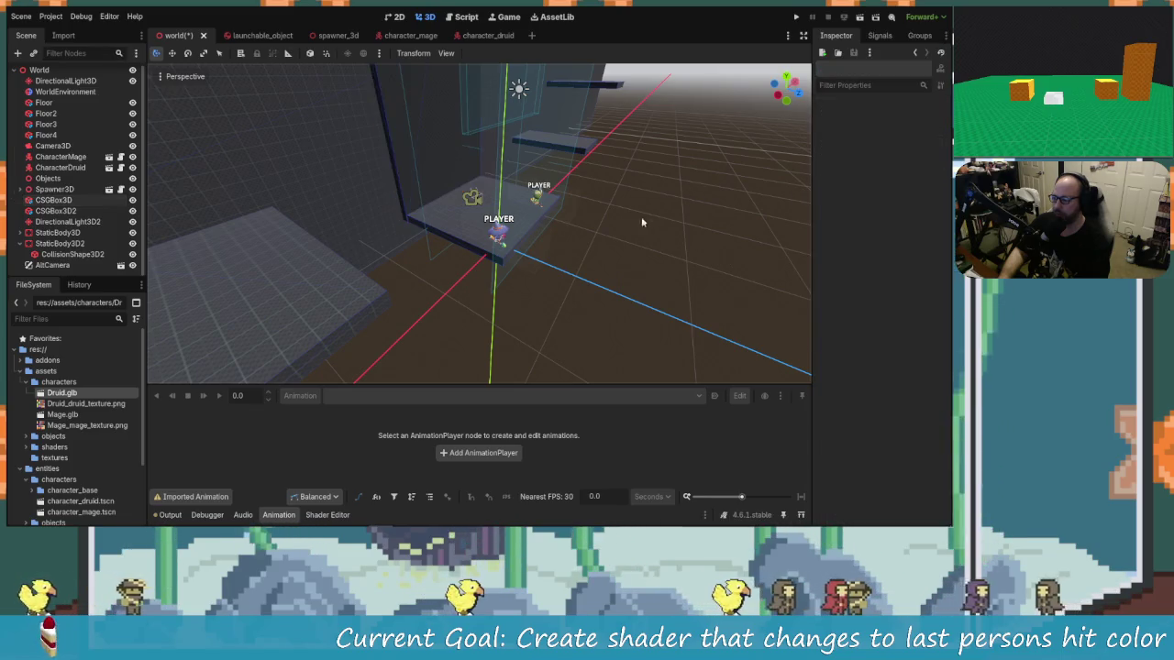
pyautogui.moveTo(679, 285)
pyautogui.mouseDown()
pyautogui.moveTo(542, 184)
pyautogui.moveTo(632, 184)
pyautogui.moveTo(550, 211)
pyautogui.mouseUp()
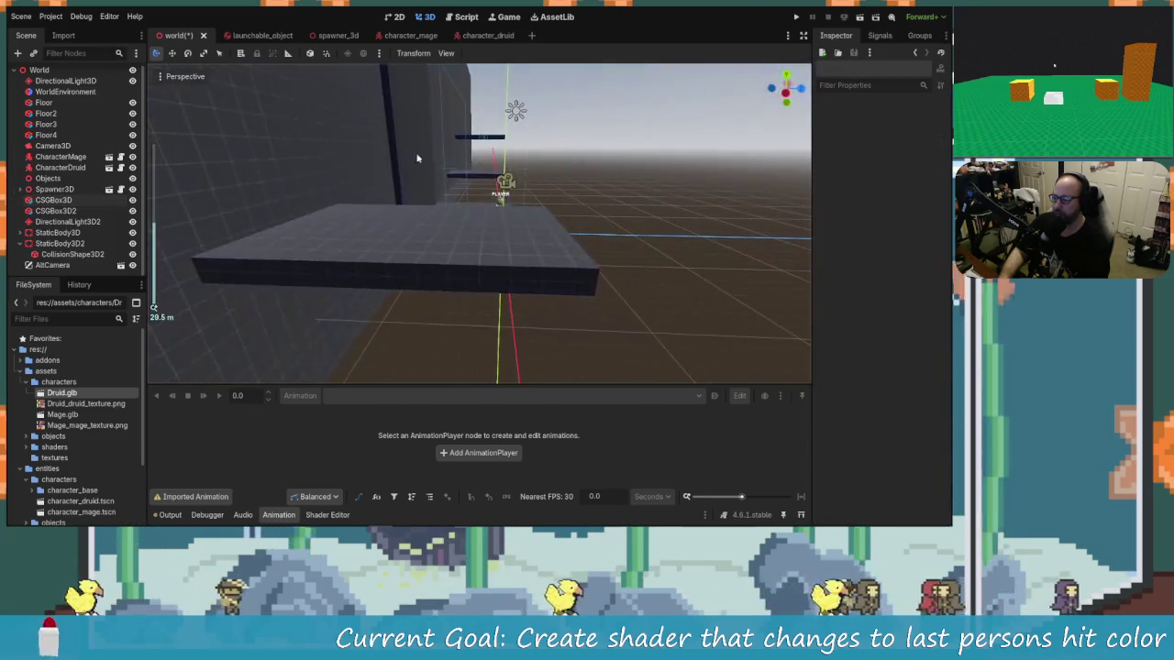
pyautogui.click(534, 209)
pyautogui.scroll(-2, 534, 209)
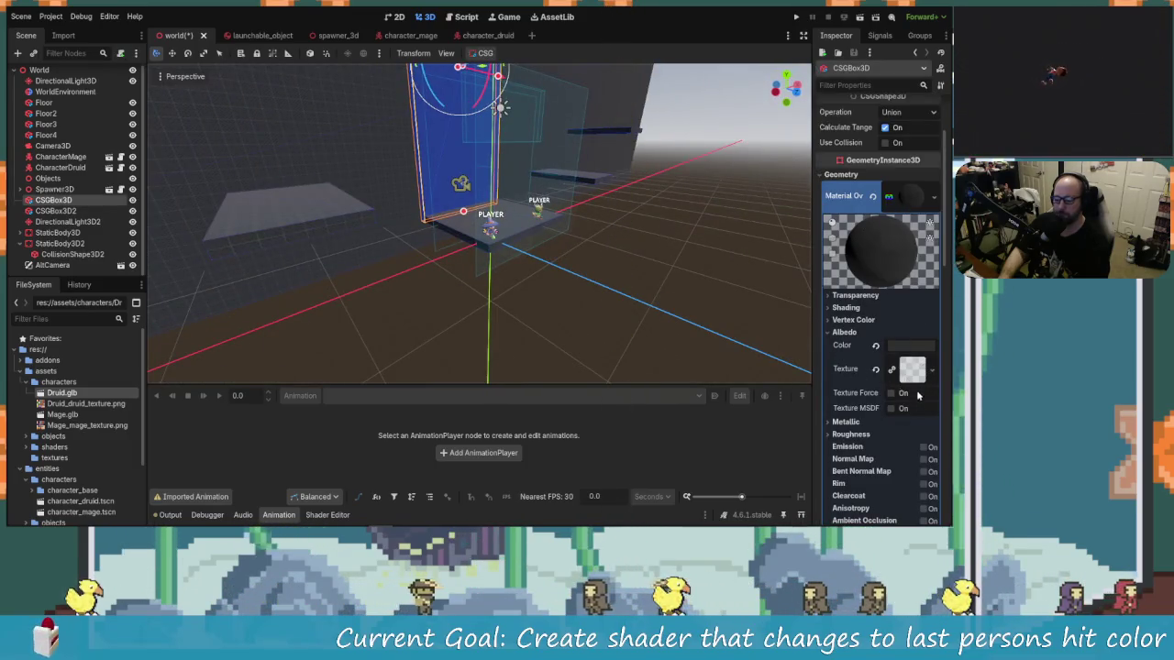
pyautogui.click(912, 346)
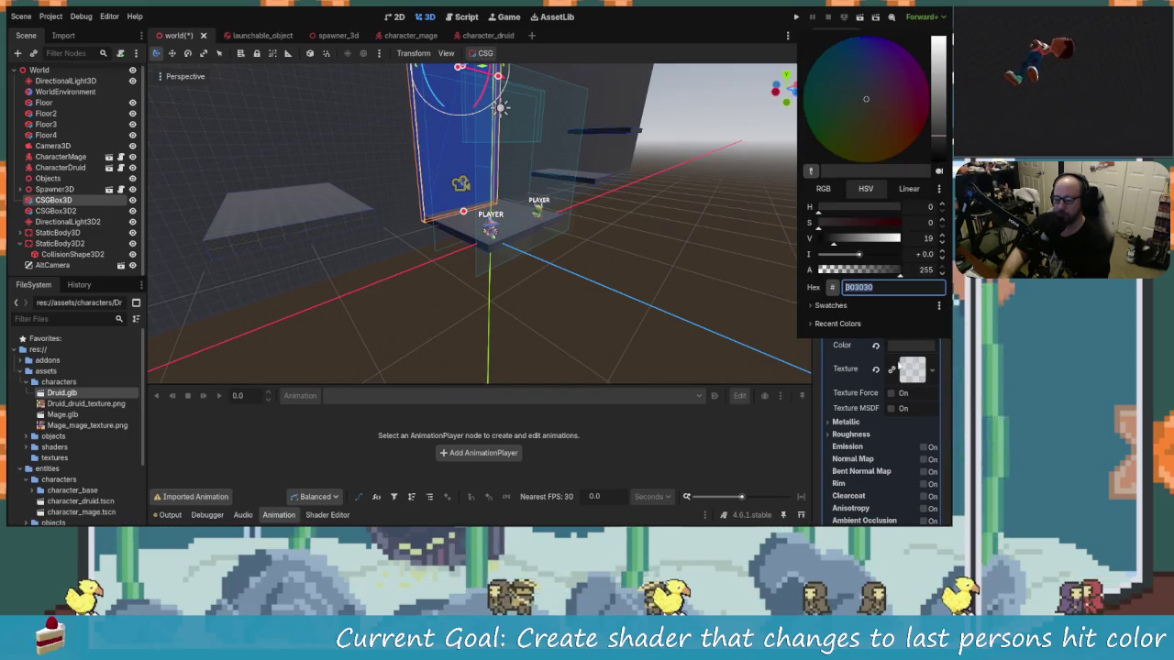
pyautogui.moveTo(834, 245); pyautogui.dragTo(853, 245)
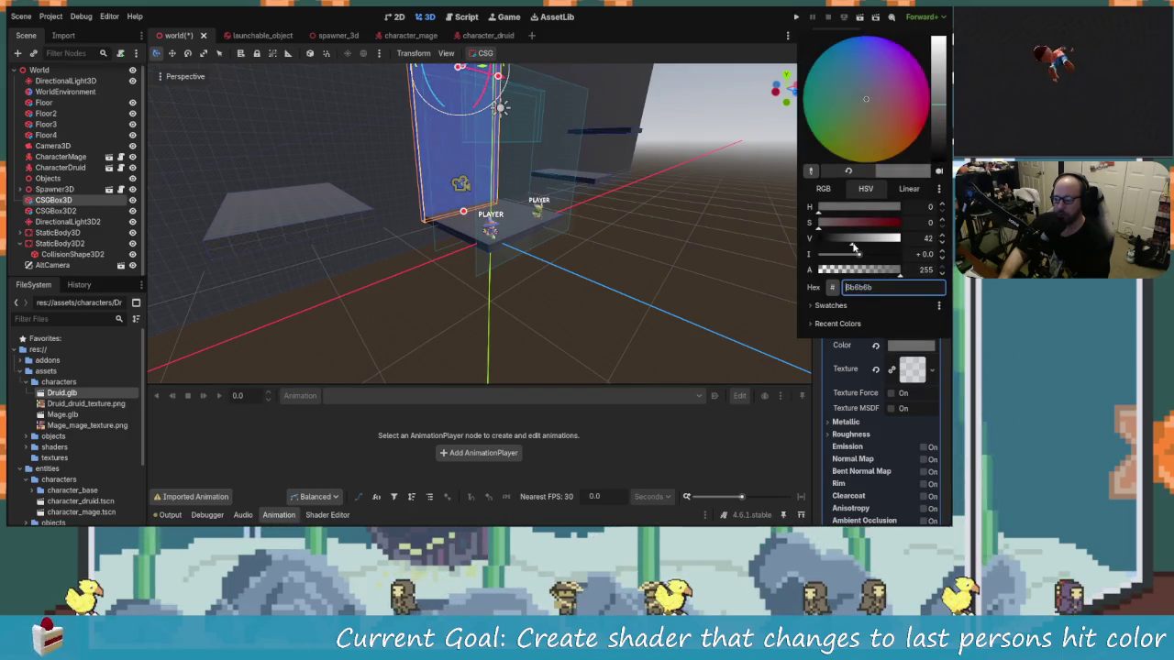
pyautogui.click(668, 244)
# Reset the wall's albedo colour to default white and check its 1024x1024 texture.
pyautogui.click(669, 244)
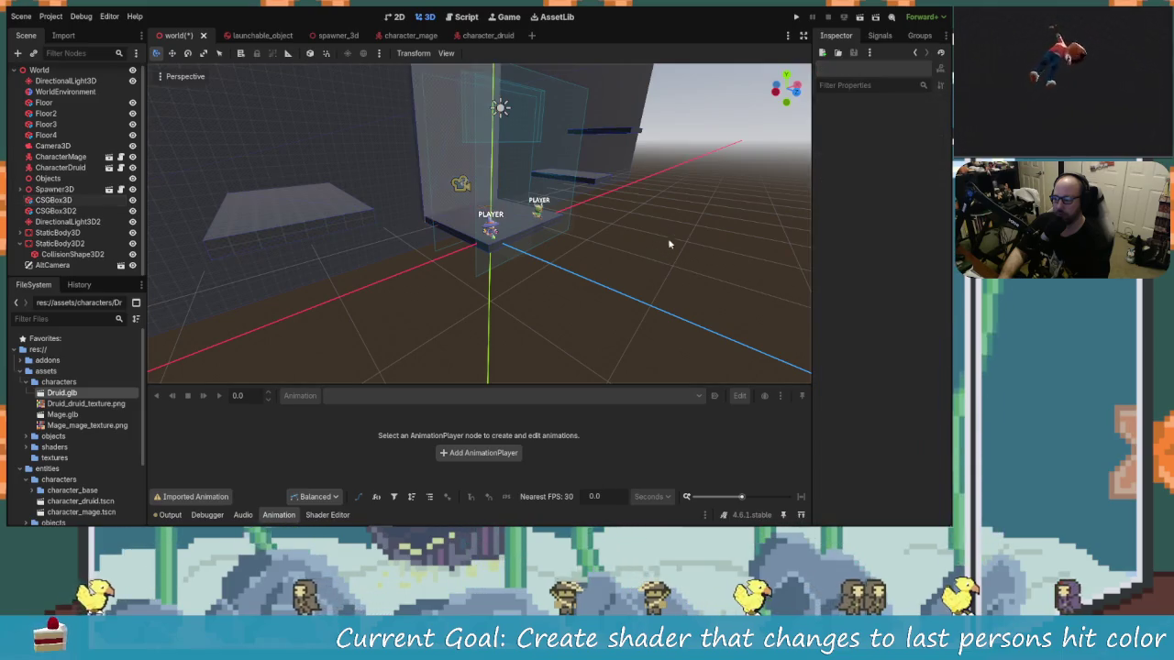
pyautogui.moveTo(582, 248)
pyautogui.mouseDown()
pyautogui.moveTo(516, 297)
pyautogui.moveTo(675, 256)
pyautogui.moveTo(413, 151)
pyautogui.mouseUp()
pyautogui.click(413, 152)
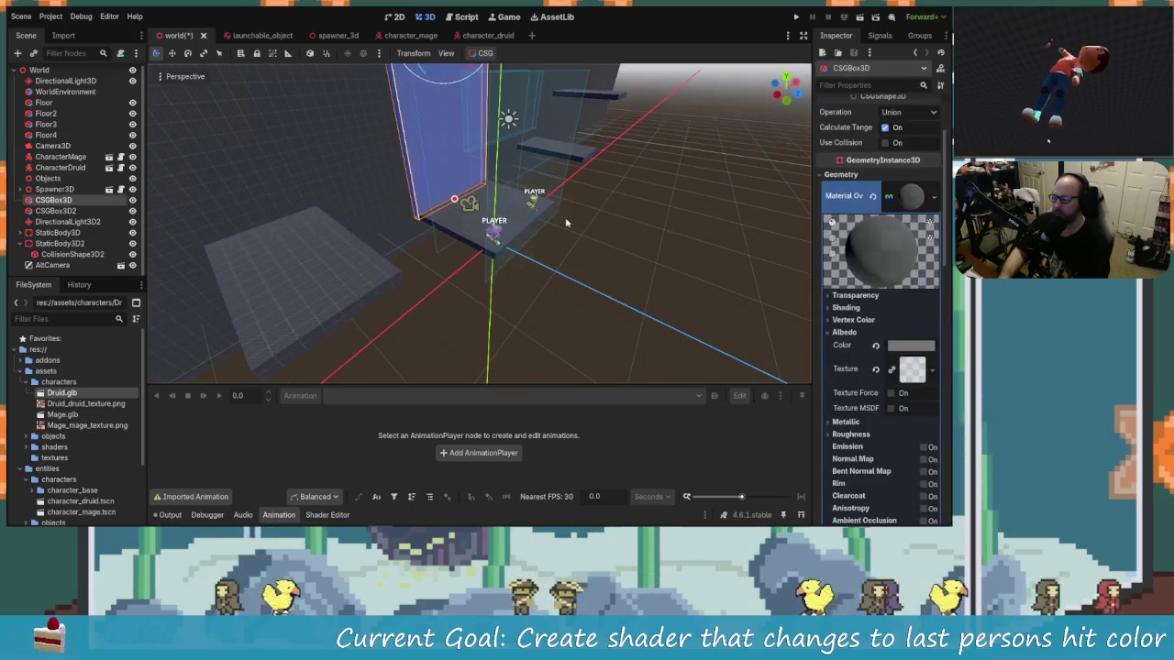
pyautogui.click(668, 292)
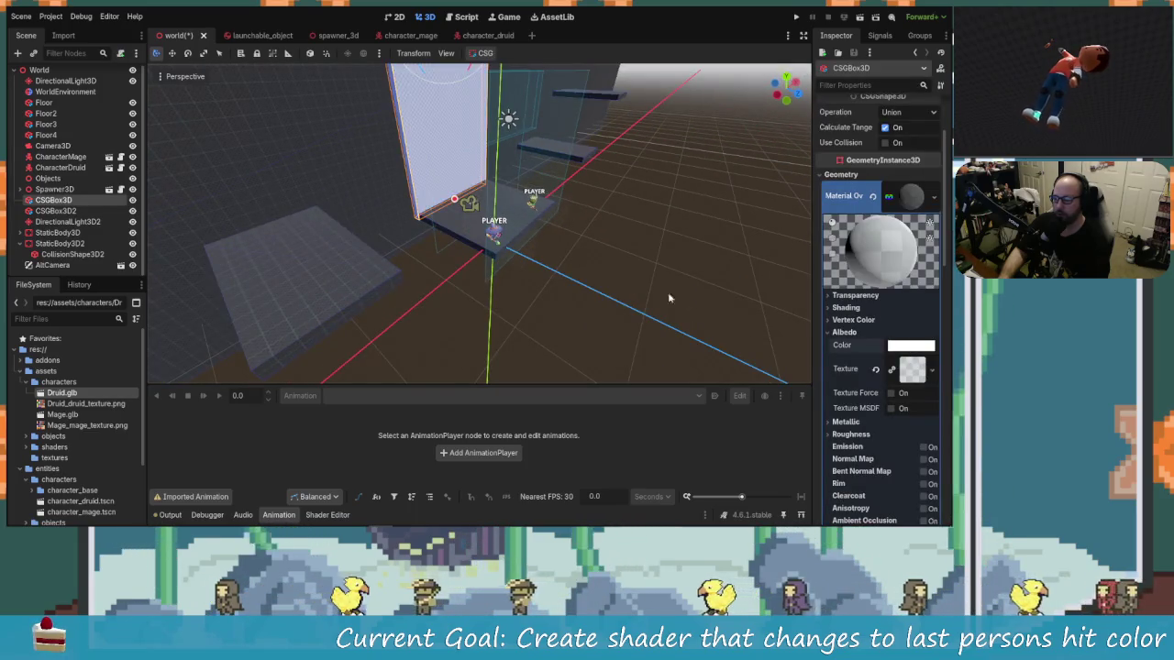
pyautogui.moveTo(695, 267)
pyautogui.mouseDown()
pyautogui.moveTo(505, 230)
pyautogui.moveTo(694, 254)
pyautogui.moveTo(454, 202)
pyautogui.mouseUp()
pyautogui.click(455, 202)
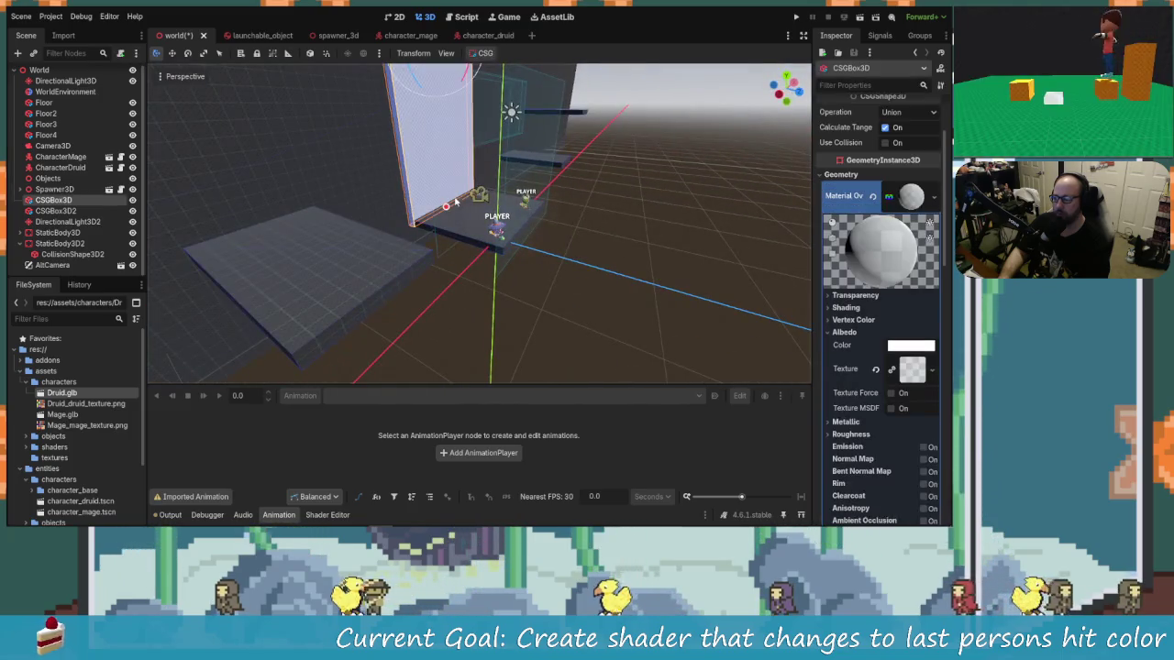
pyautogui.click(919, 376)
pyautogui.click(719, 338)
pyautogui.moveTo(696, 263)
pyautogui.mouseDown()
pyautogui.moveTo(587, 238)
pyautogui.moveTo(660, 290)
pyautogui.moveTo(606, 247)
pyautogui.mouseUp()
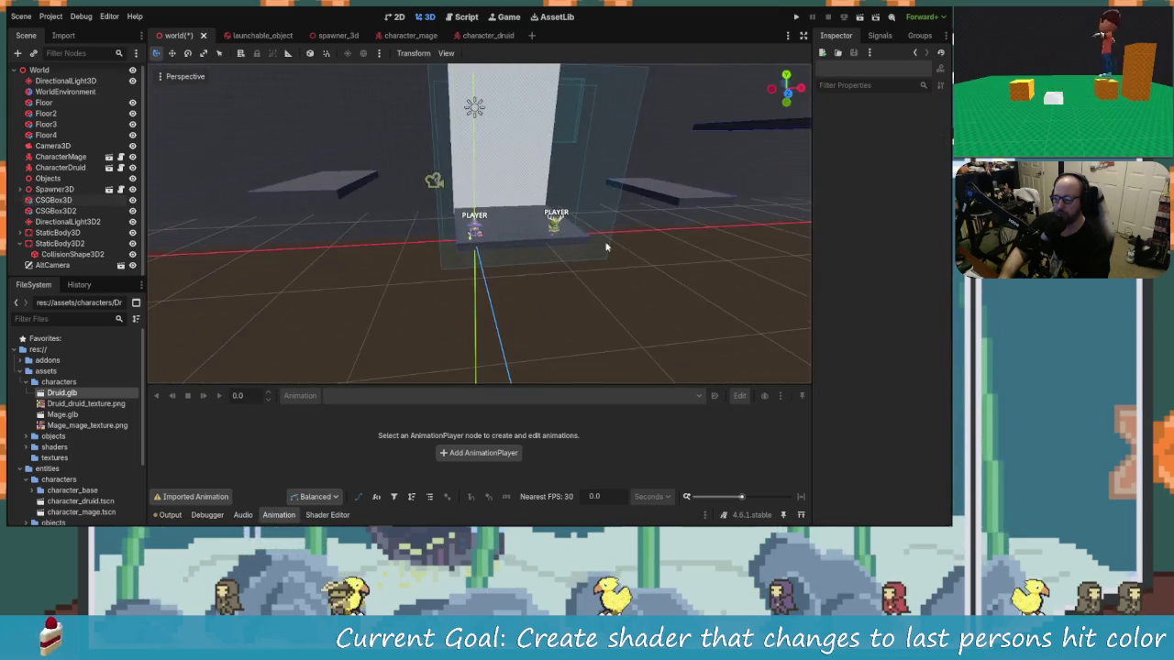
# Run the project, restart it, and maximise the game window.
pyautogui.click(796, 19)
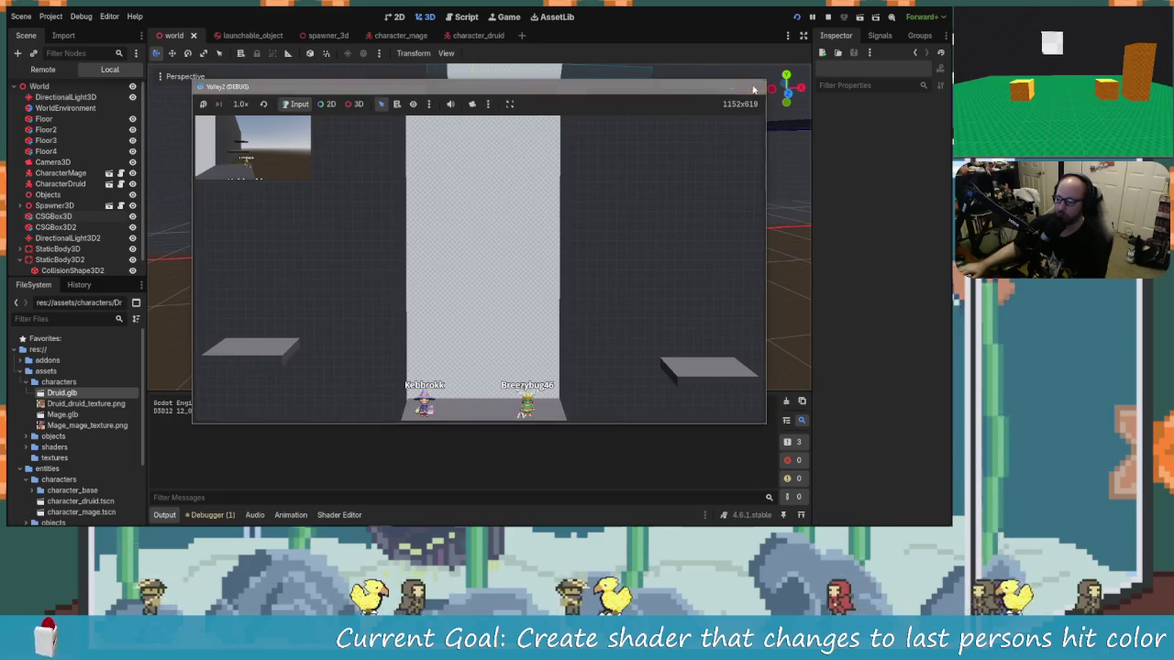
pyautogui.click(747, 87)
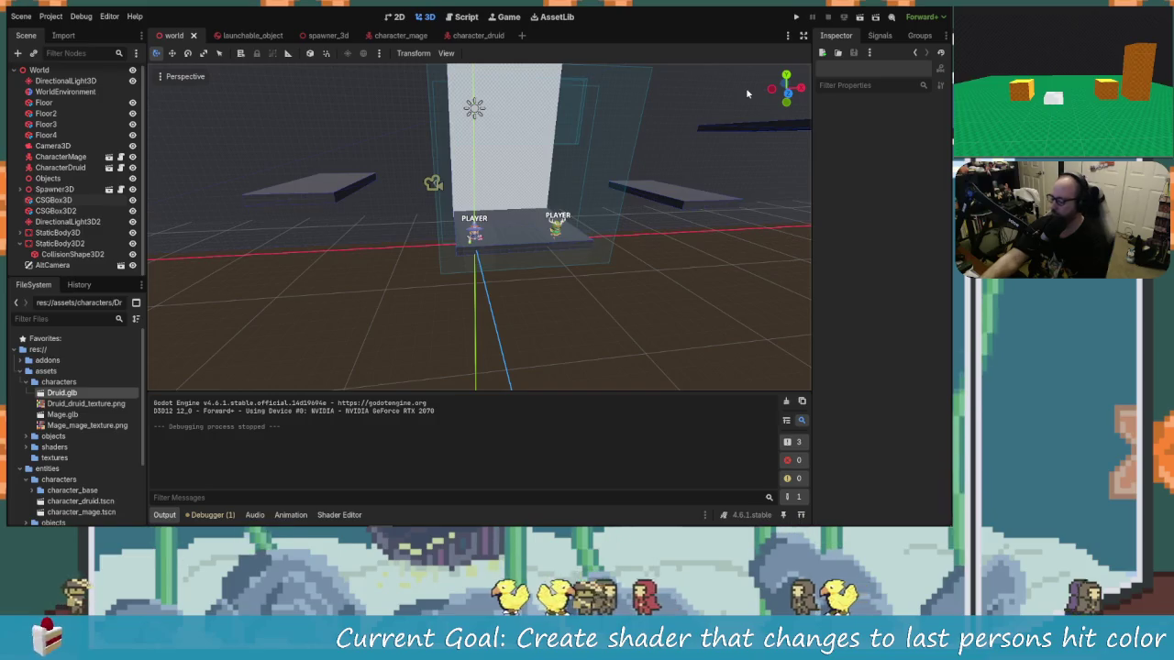
pyautogui.click(796, 17)
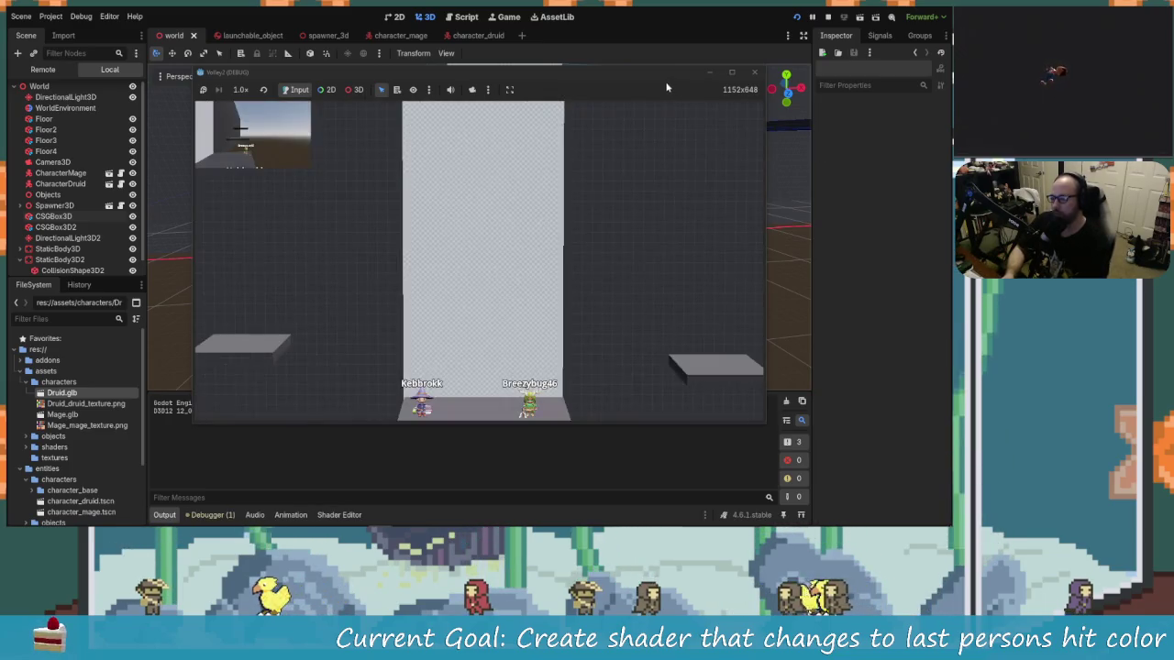
pyautogui.click(731, 71)
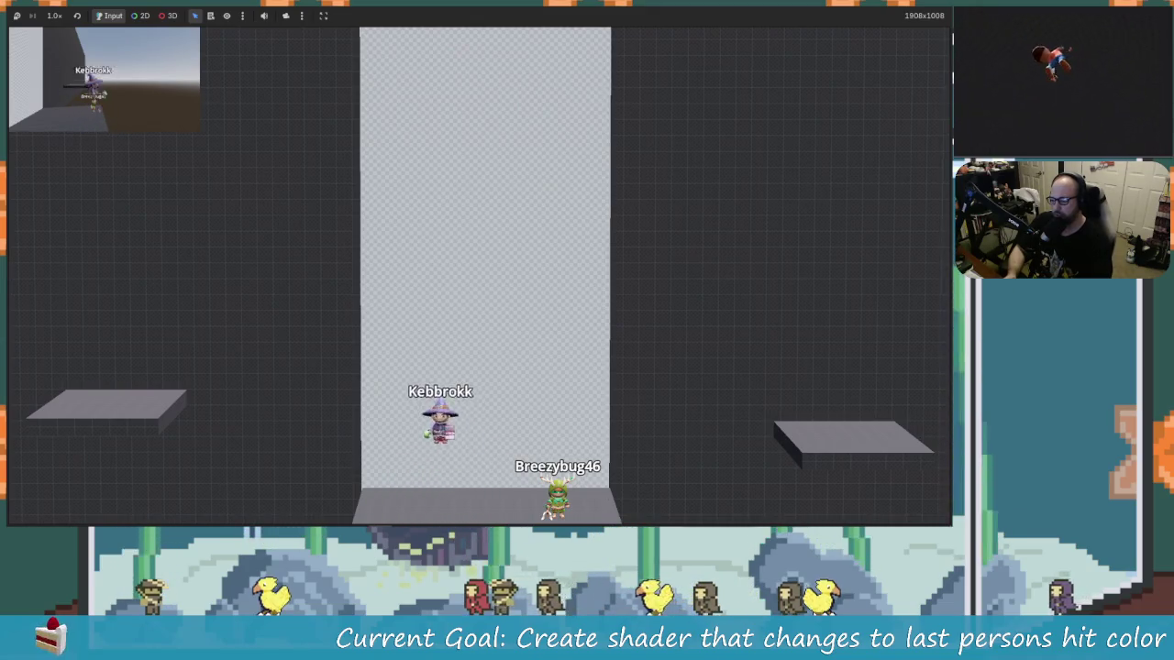
# Move and jump the wizard around the platforms, throwing tools near the druid.
pyautogui.press('a')
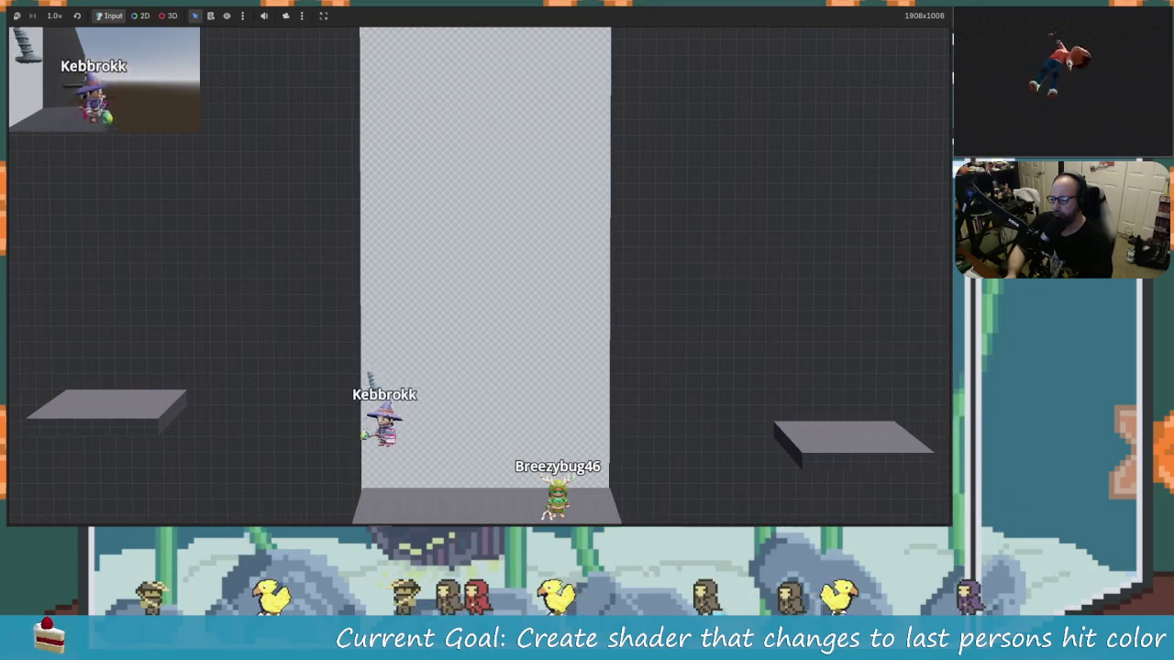
pyautogui.press('a')
pyautogui.press('space')
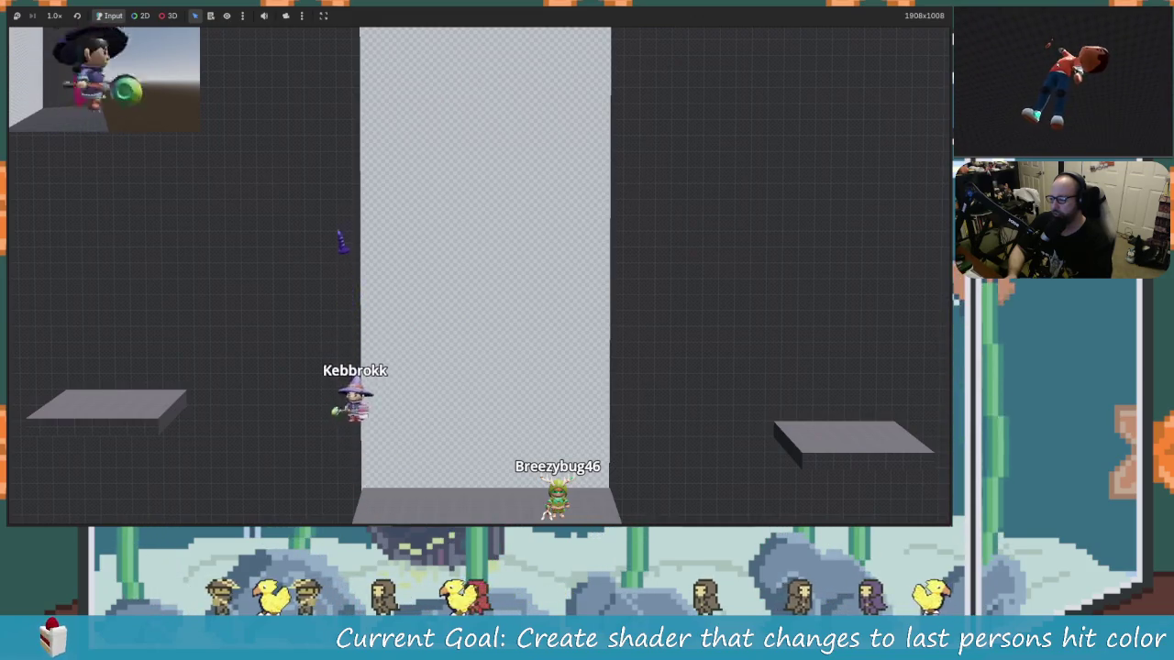
pyautogui.press('a')
pyautogui.press('space')
pyautogui.press('d')
pyautogui.press('space')
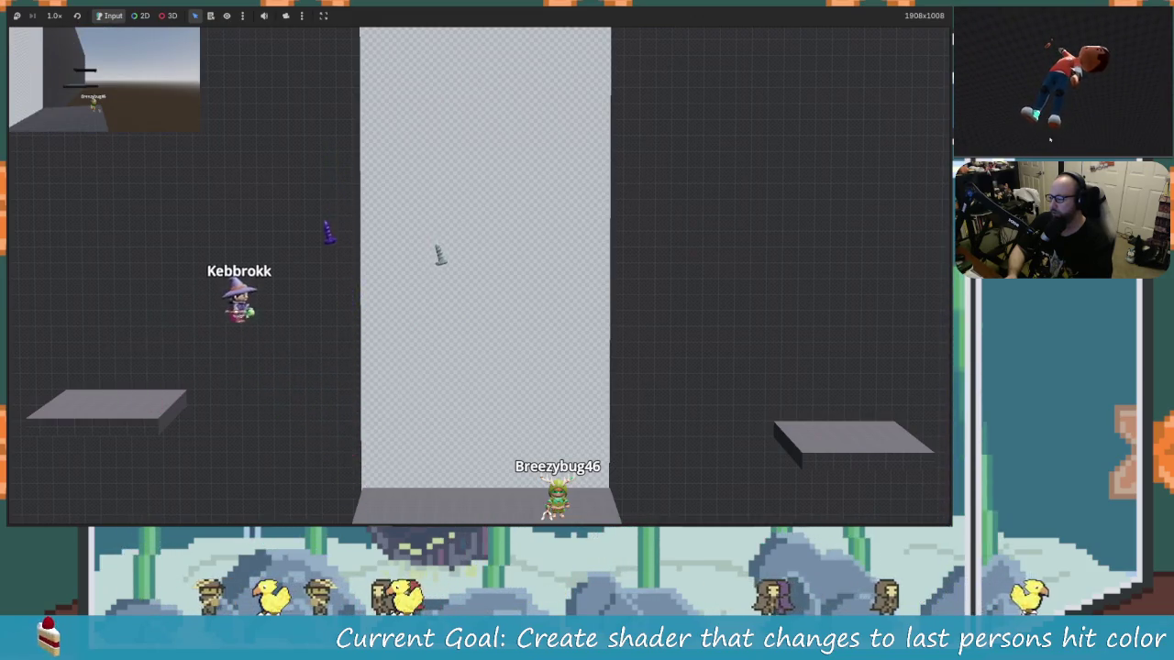
pyautogui.press('d')
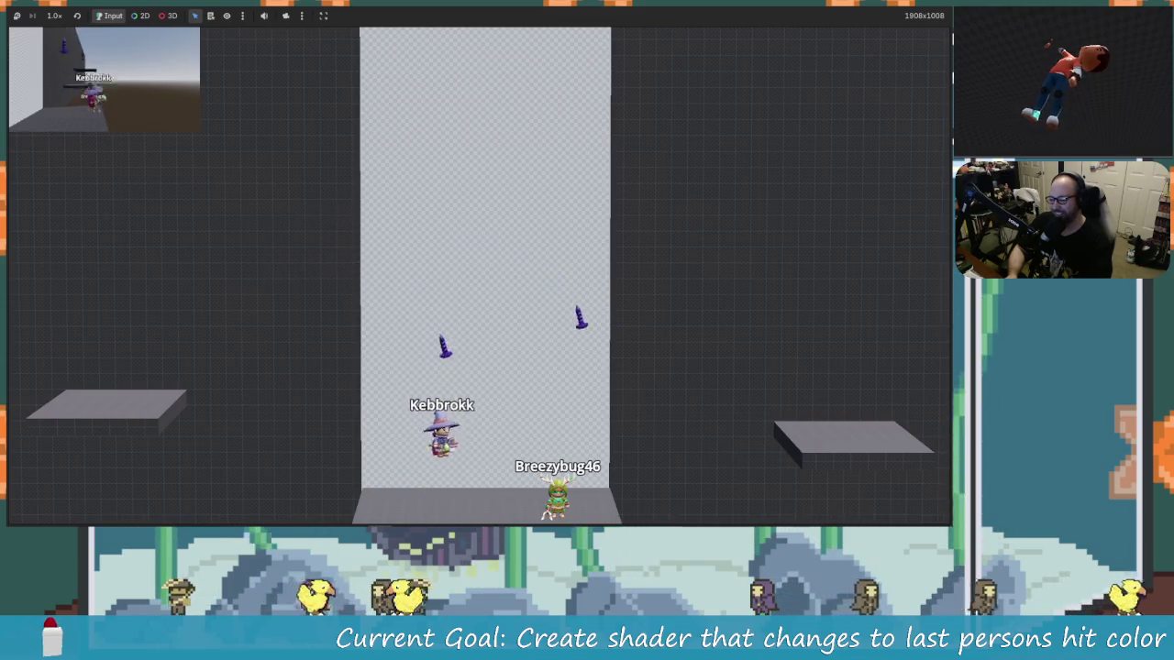
pyautogui.press('d')
pyautogui.press('space')
pyautogui.press('a')
pyautogui.press('space')
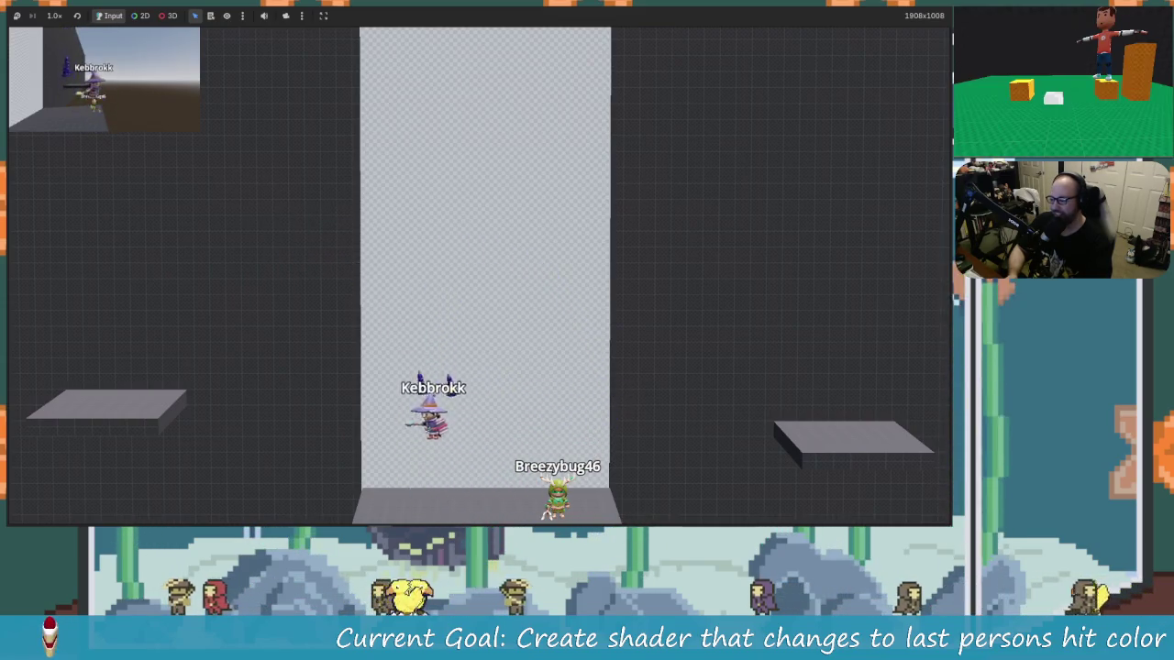
pyautogui.press('a')
pyautogui.press('space')
pyautogui.press('d')
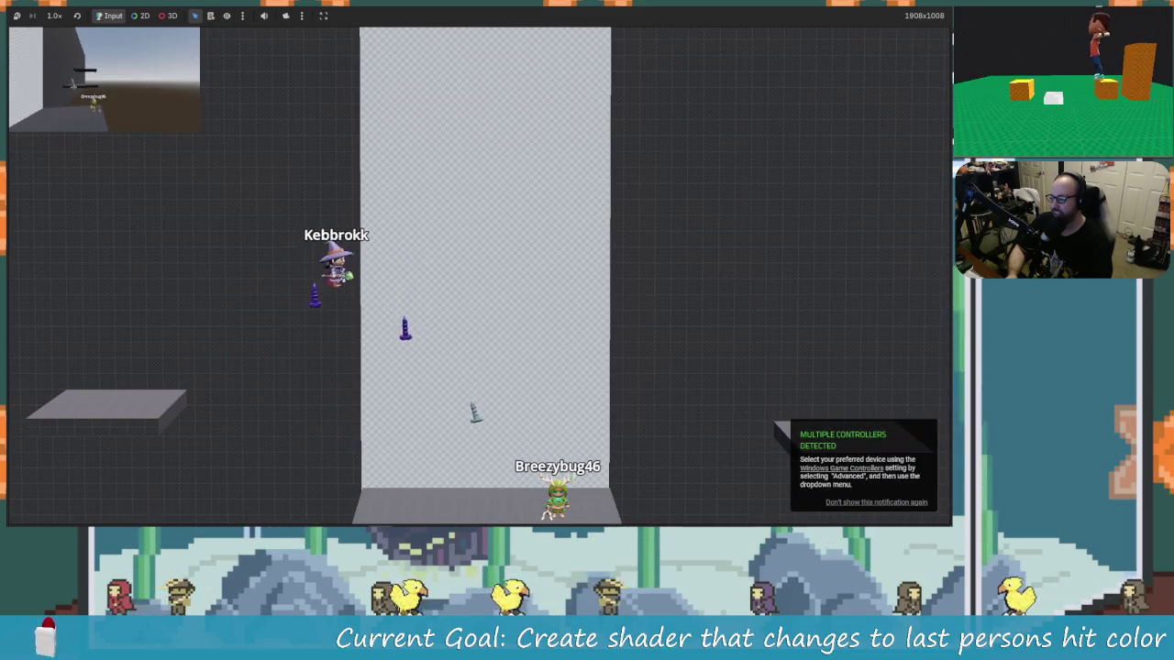
pyautogui.press('d')
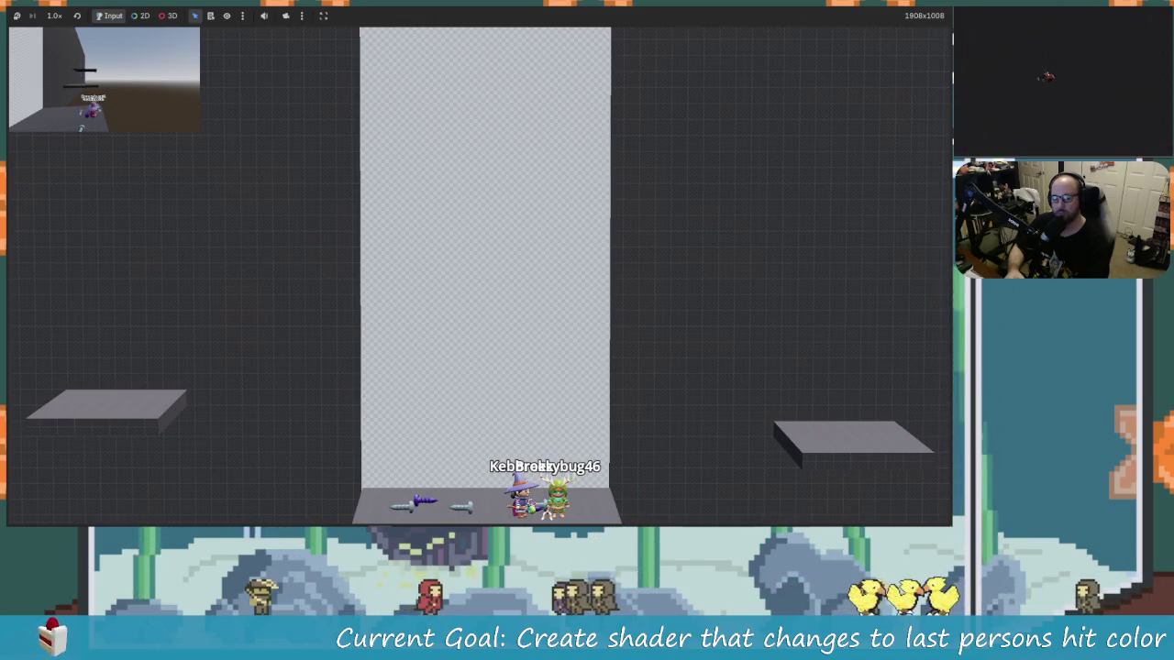
# Stop the running game with F8 and launch the project again.
pyautogui.press('F8')
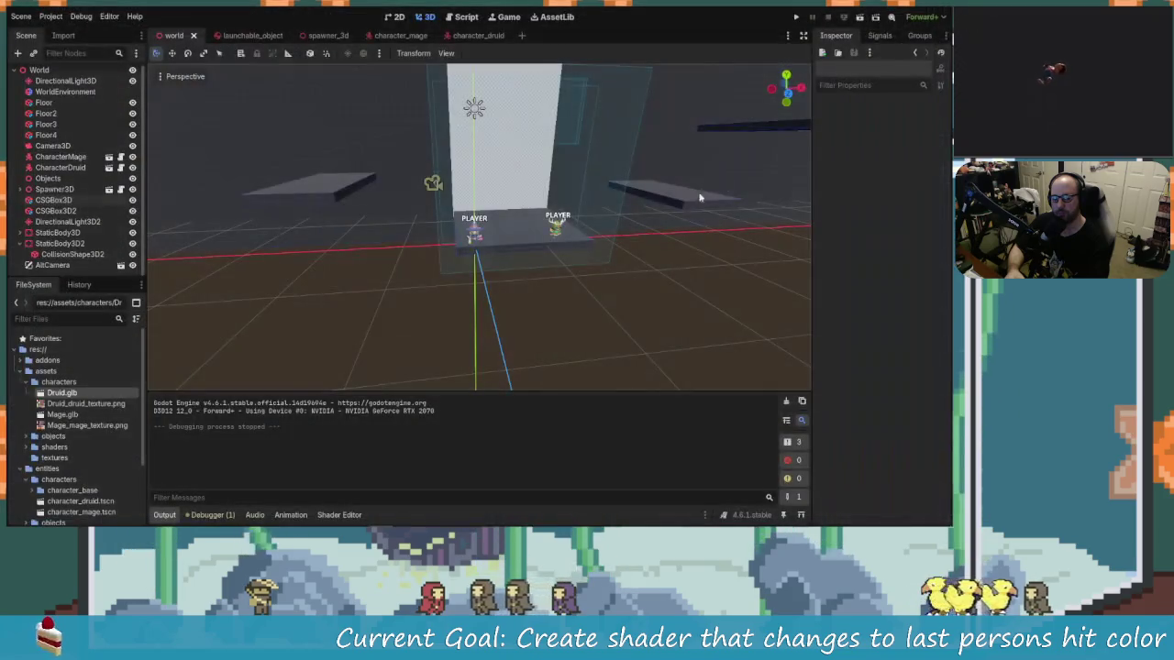
pyautogui.click(796, 18)
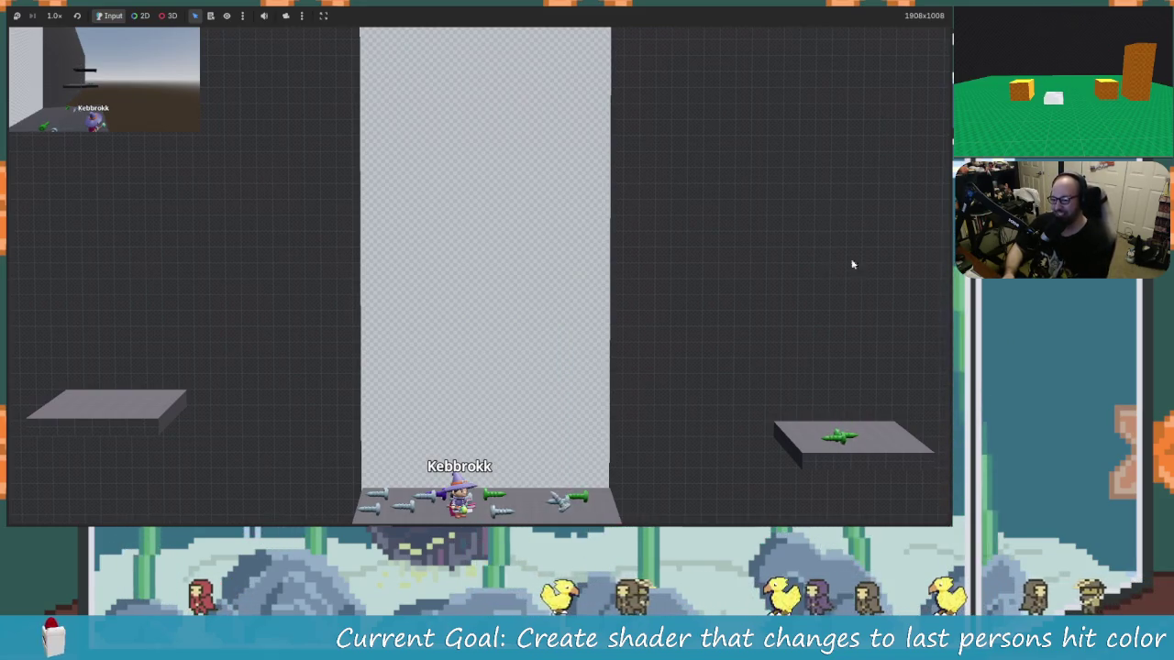
# Stop the running game with F8 and return to the world scene.
pyautogui.press('F8')
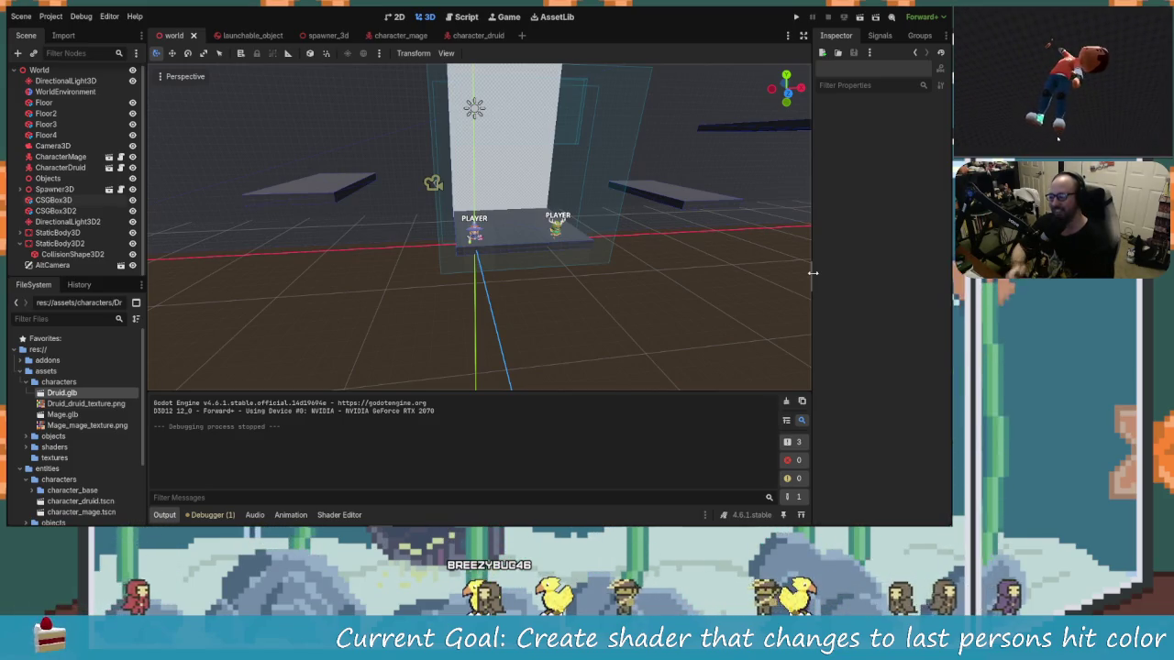
# Set CharacterDruid's Player Color to pink (ff84d3), save the world scene and run it.
pyautogui.click(73, 168)
pyautogui.click(898, 151)
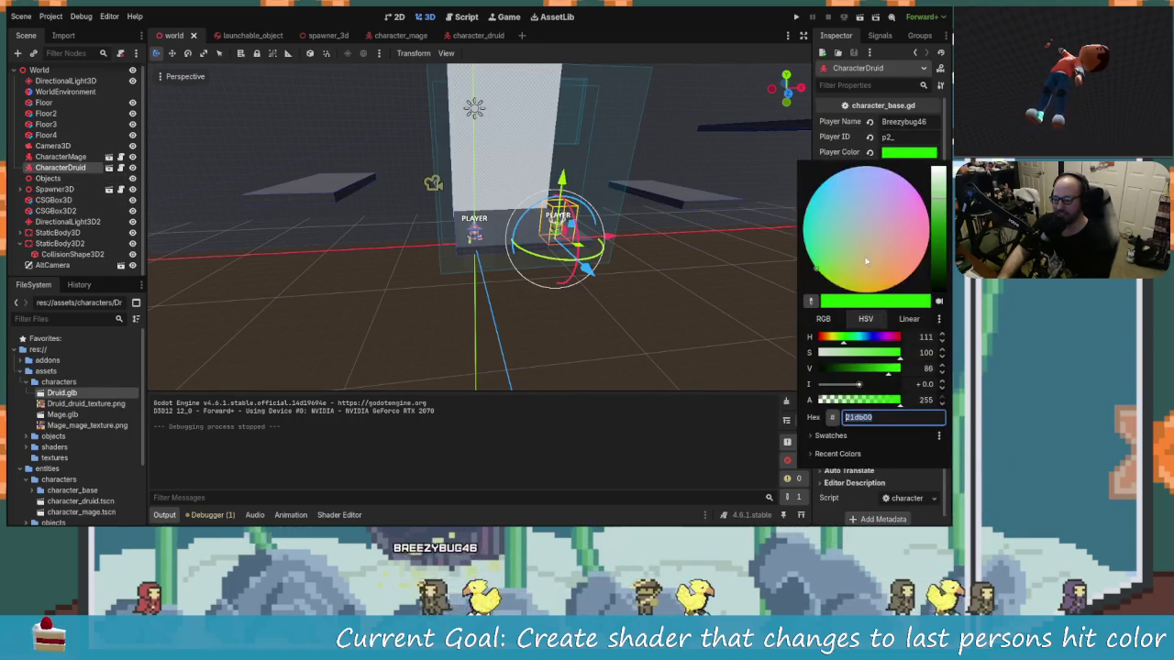
pyautogui.click(894, 218)
pyautogui.moveTo(928, 215); pyautogui.dragTo(928, 215)
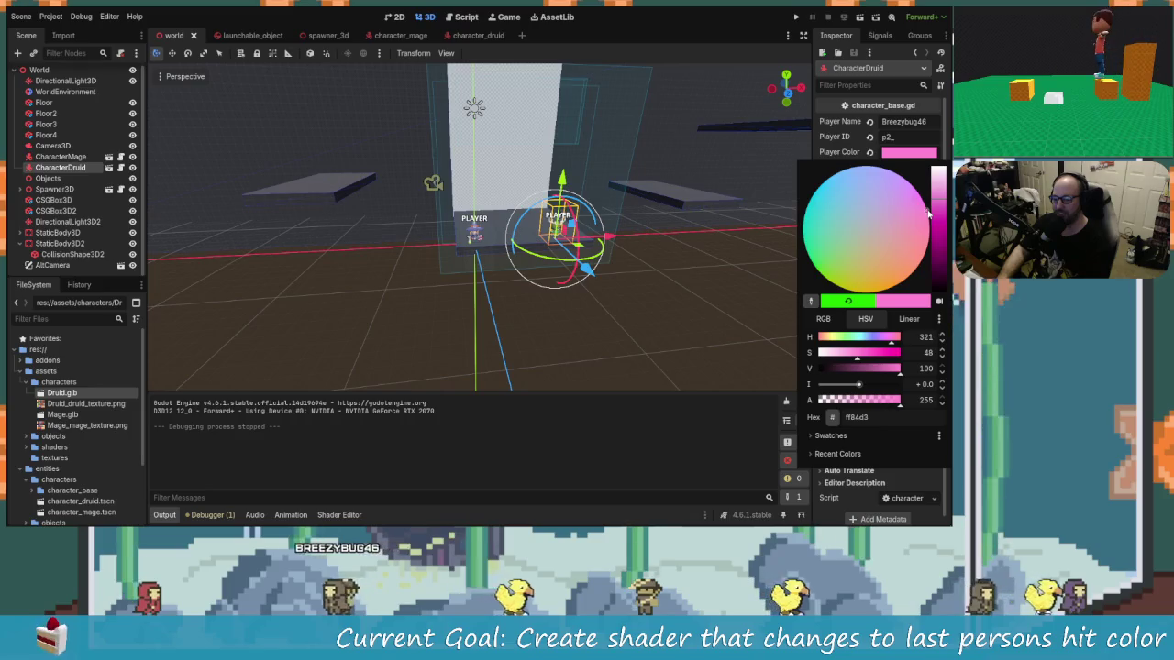
pyautogui.click(804, 29)
pyautogui.hotkey('ctrl', 's')
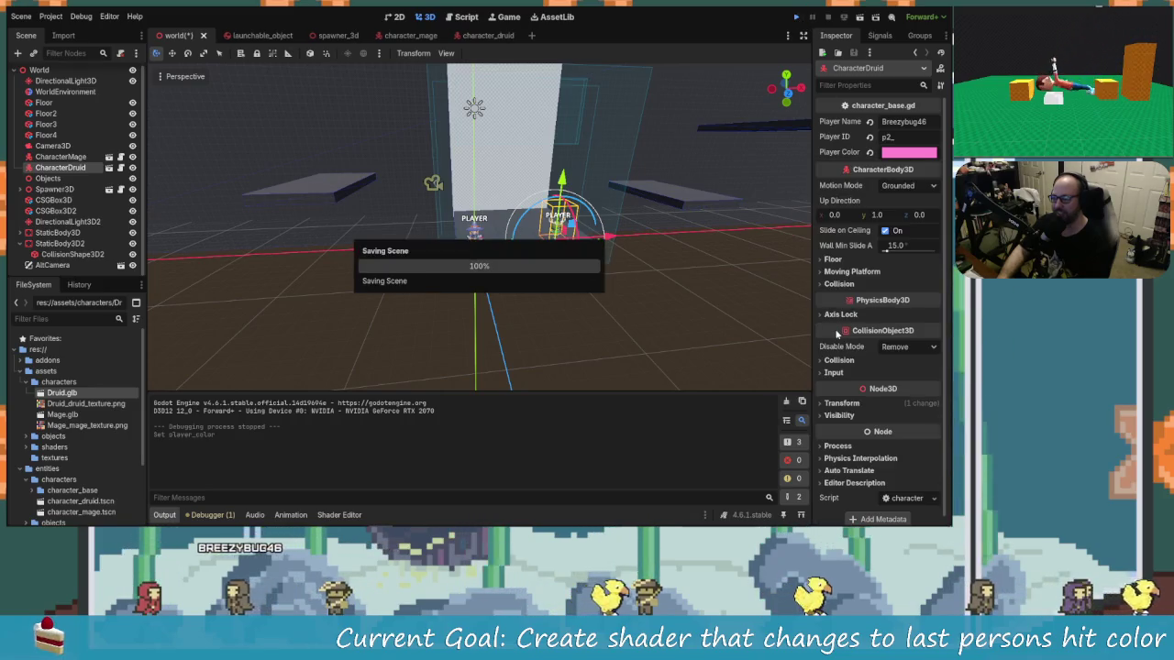
pyautogui.press('F5')
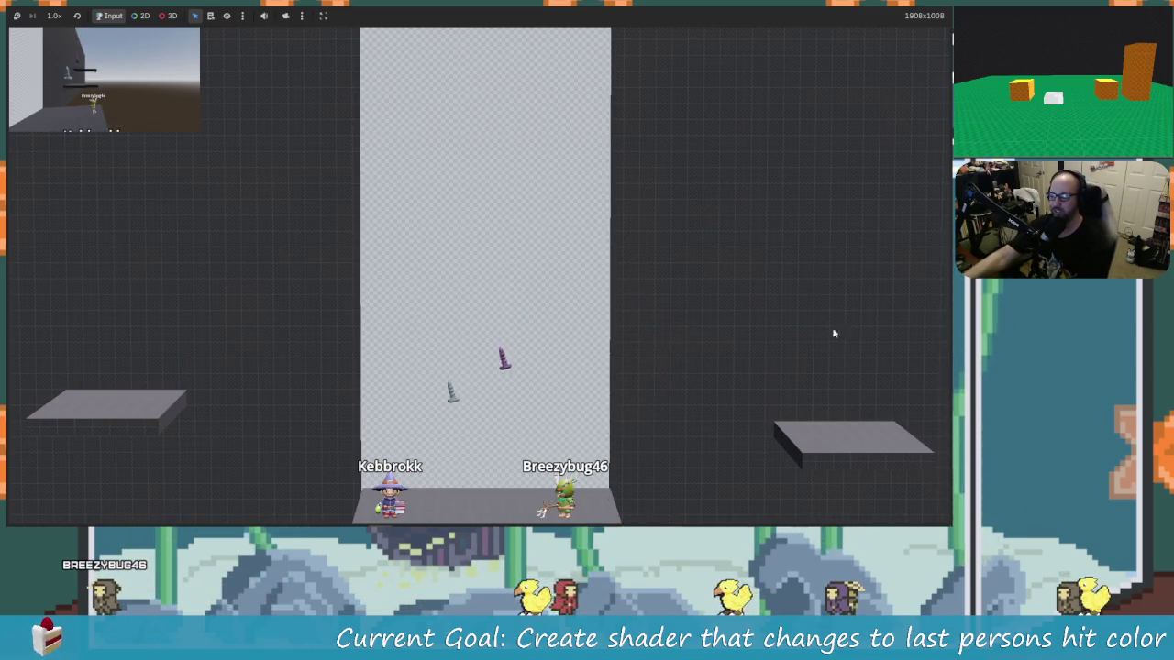
# Stop the game and boost the druid's pink to overbright Color(7.179, 3.888, 8.027).
pyautogui.press('F8')
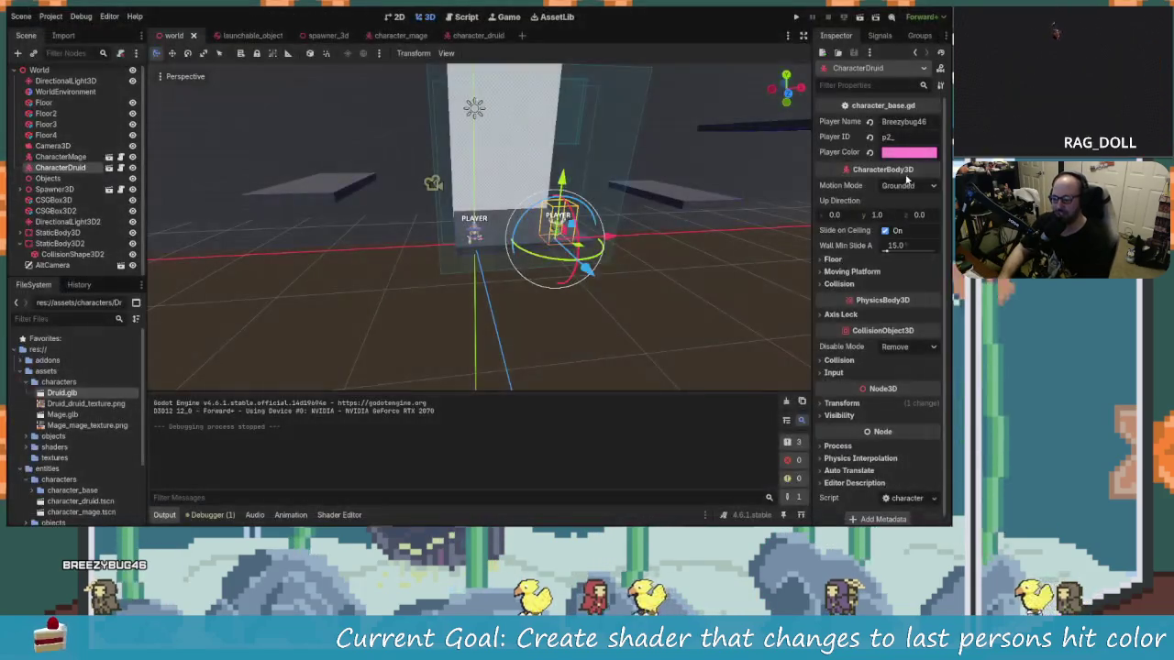
pyautogui.click(916, 155)
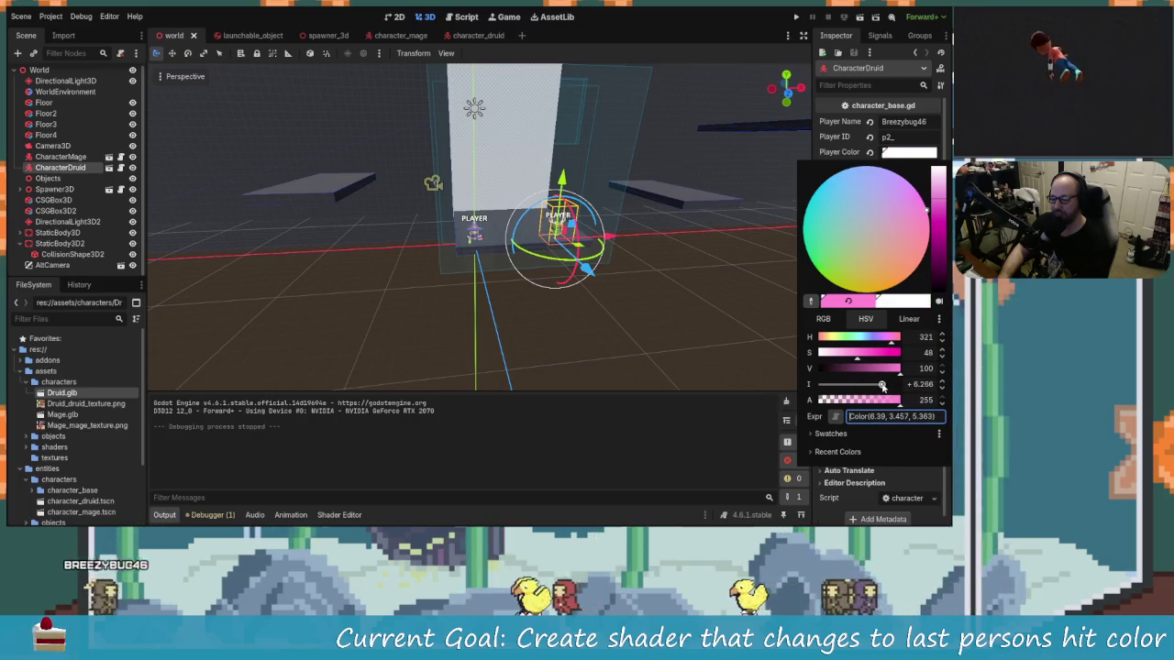
pyautogui.click(802, 25)
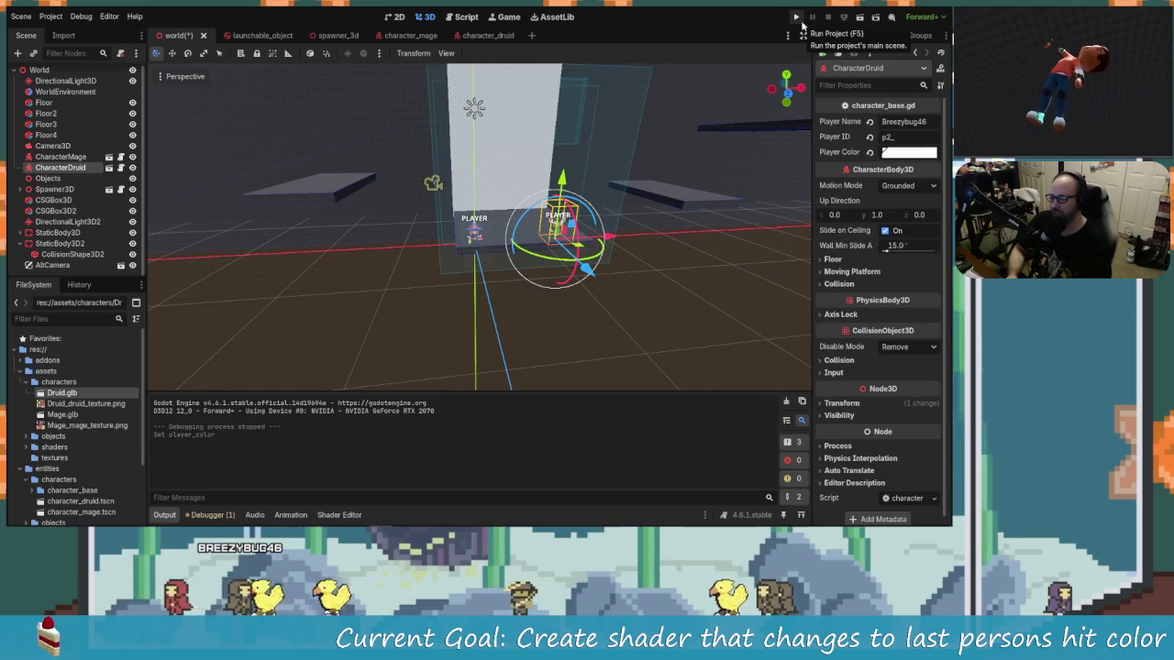
# Run the project and fire glowing projectiles with both the druid and mage.
pyautogui.click(803, 25)
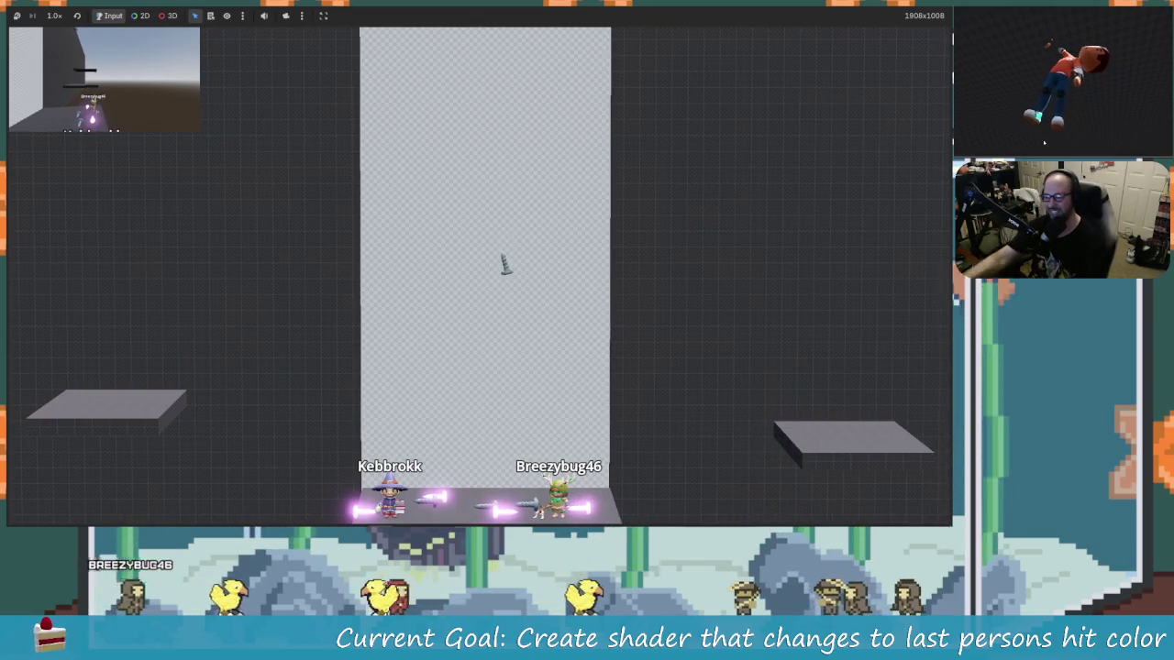
# Stop the game, lower the druid's colour intensity to 1.467, and select CharacterMage.
pyautogui.press('F8')
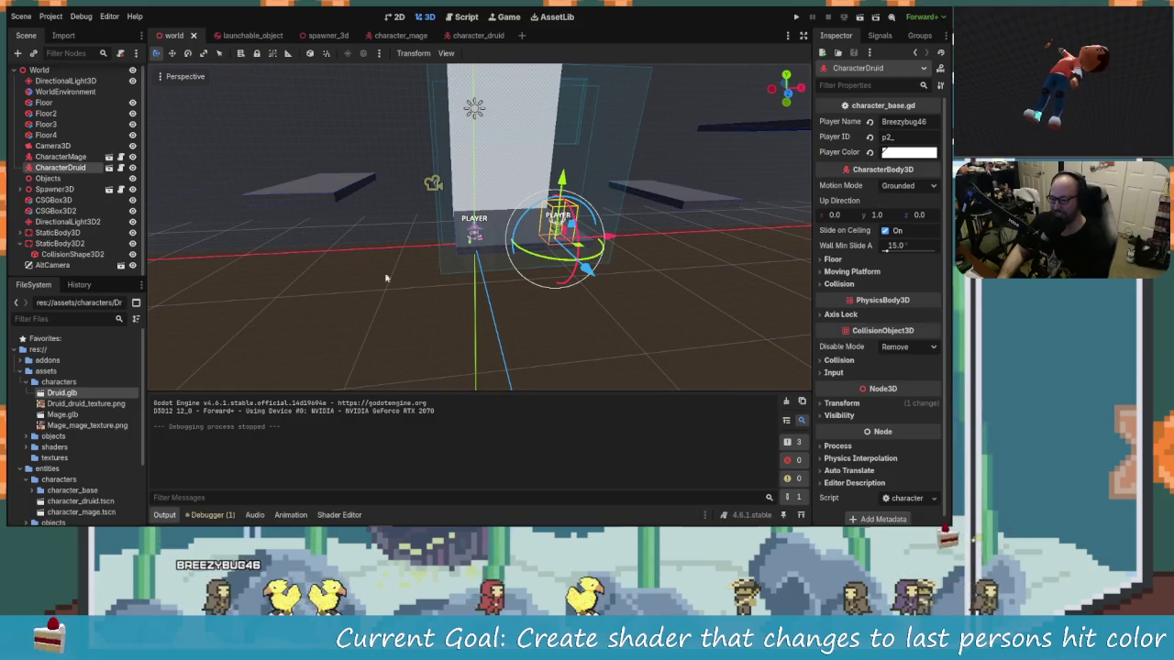
pyautogui.click(912, 157)
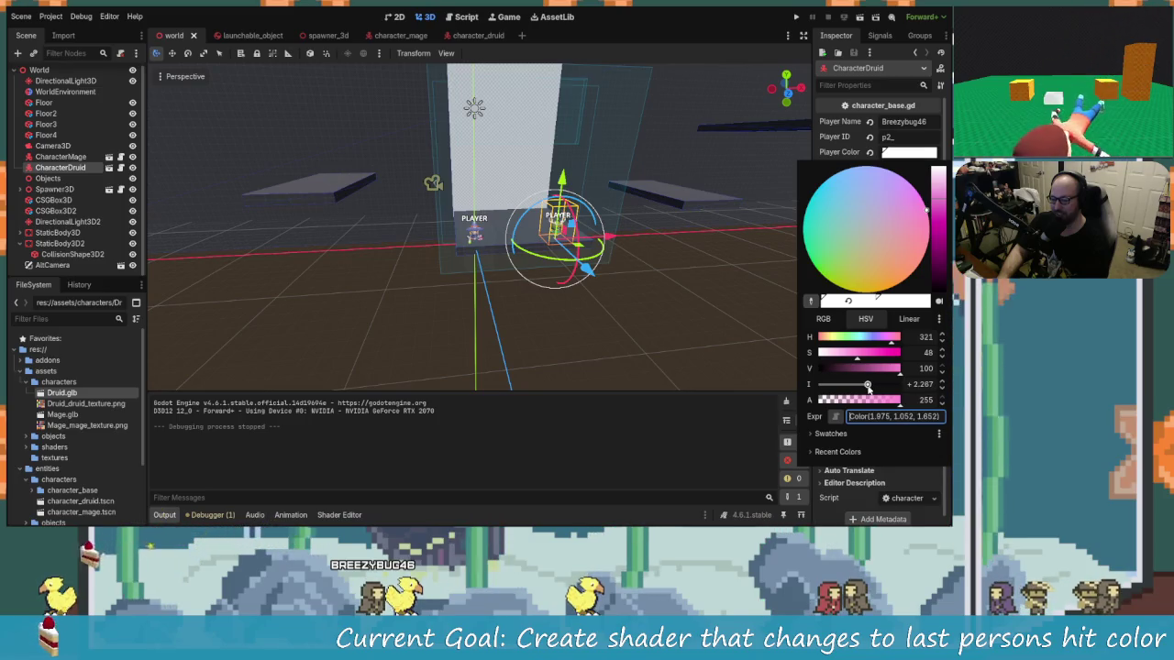
pyautogui.moveTo(873, 385); pyautogui.dragTo(865, 388)
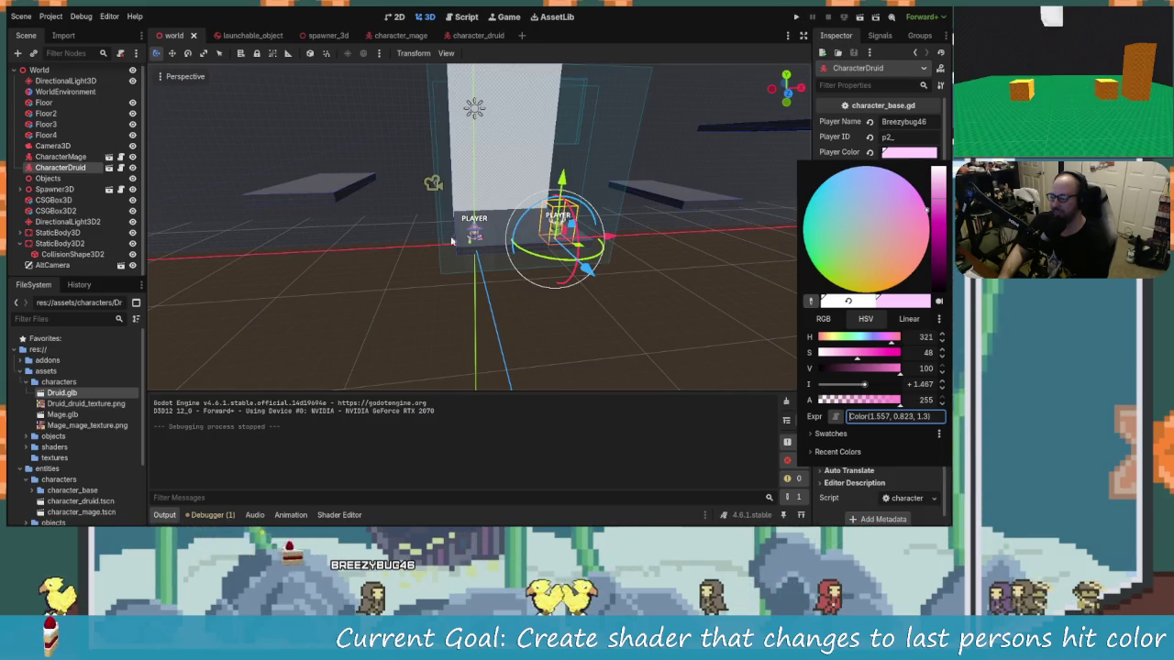
pyautogui.click(65, 154)
pyautogui.click(60, 157)
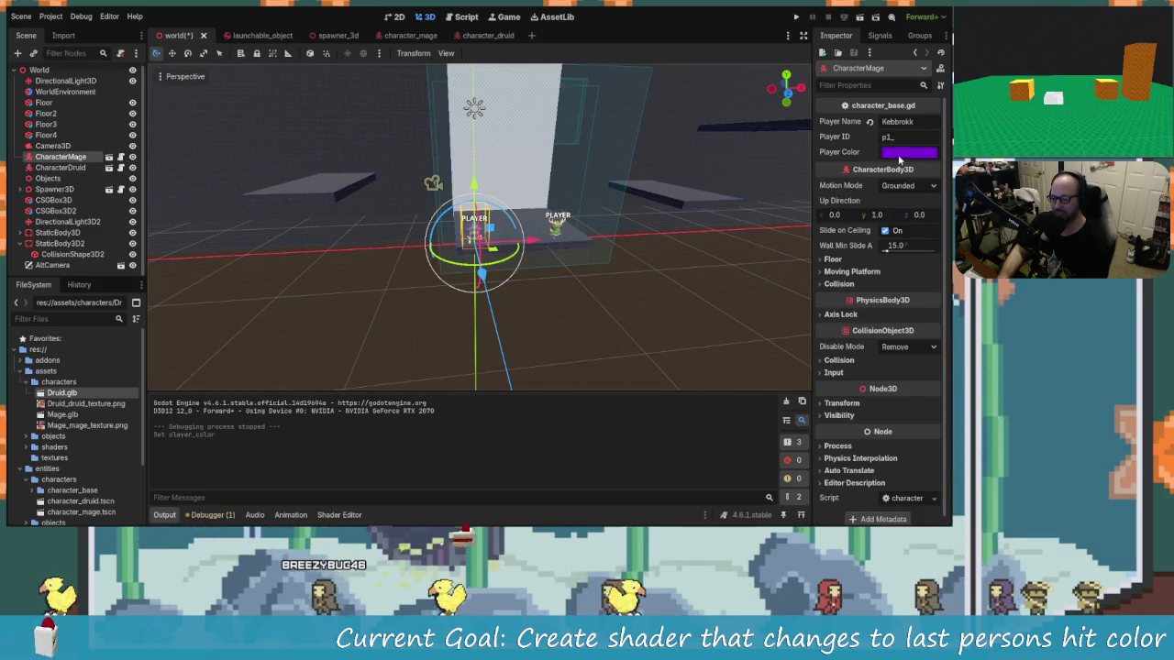
# Make the mage's Player Color a deep purple (6300a0) with intensity +2.267.
pyautogui.click(900, 155)
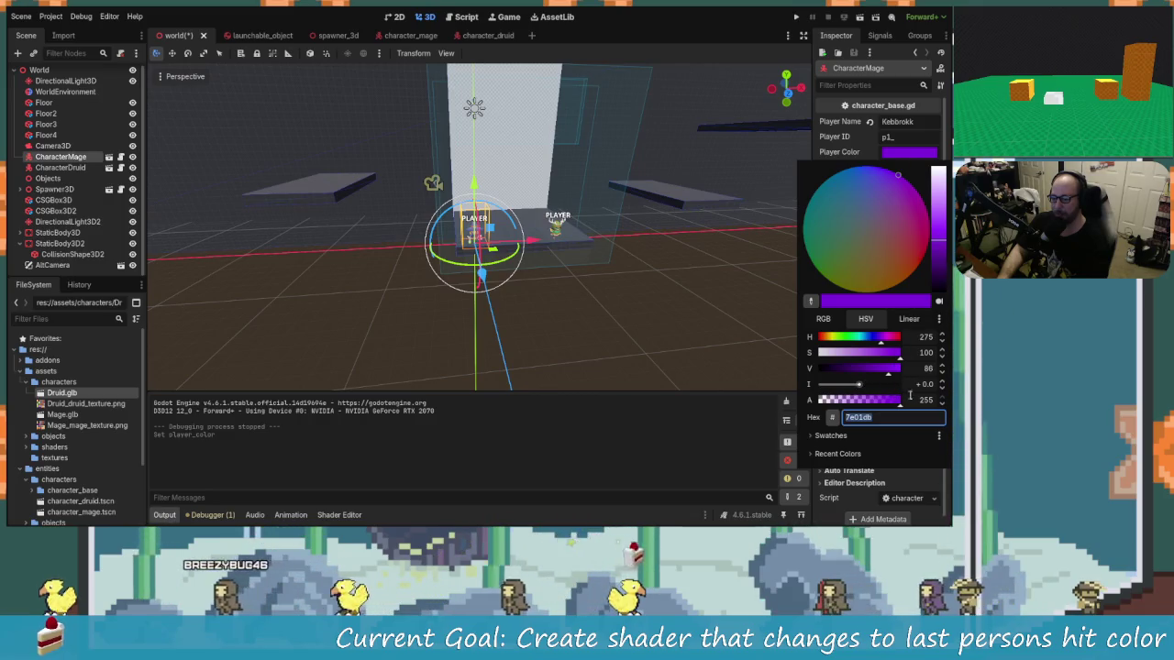
pyautogui.moveTo(858, 387); pyautogui.dragTo(868, 391)
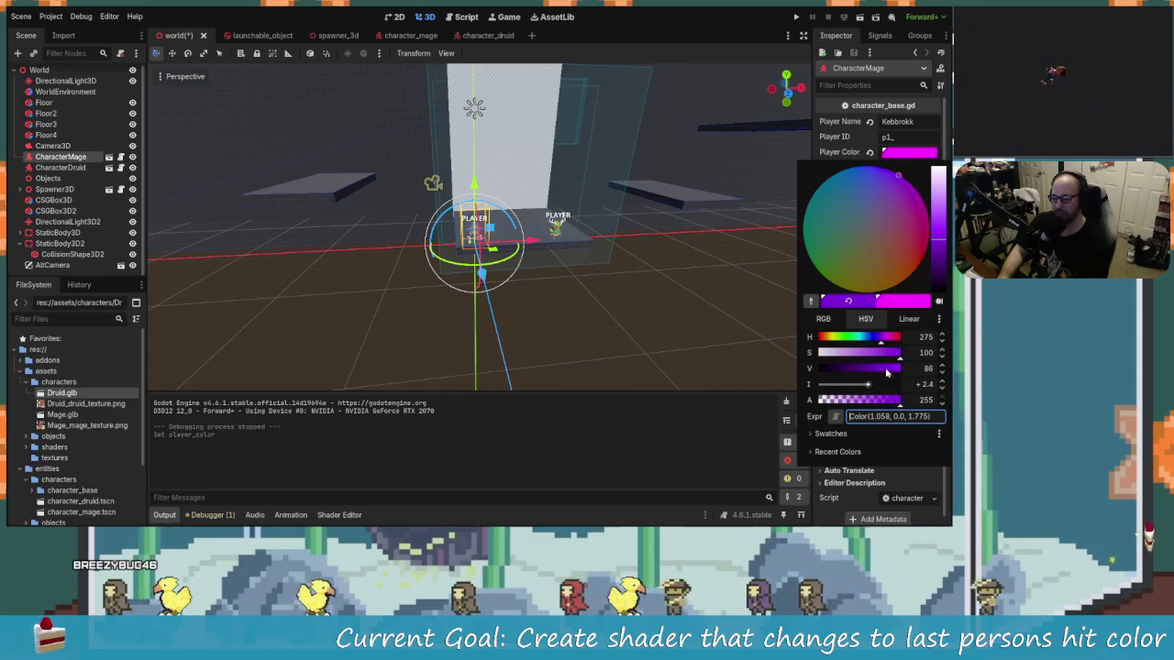
pyautogui.moveTo(883, 375)
pyautogui.mouseDown()
pyautogui.moveTo(872, 373)
pyautogui.moveTo(882, 377)
pyautogui.mouseUp()
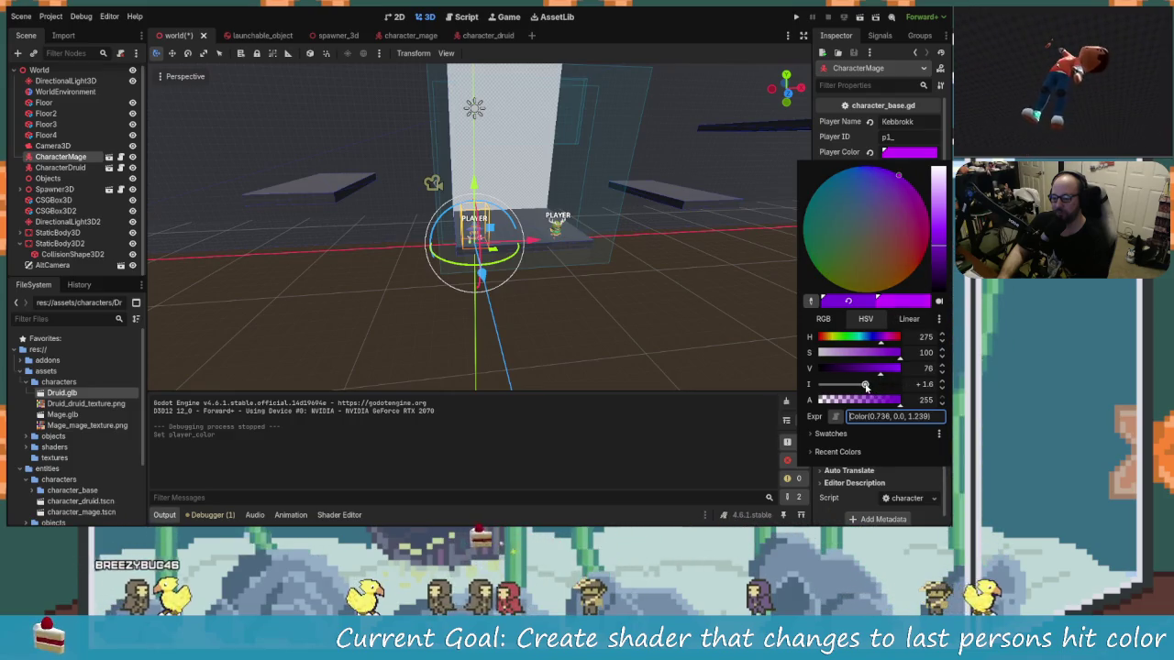
pyautogui.moveTo(861, 386)
pyautogui.mouseDown()
pyautogui.moveTo(864, 376)
pyautogui.moveTo(848, 376)
pyautogui.moveTo(881, 386)
pyautogui.moveTo(842, 374)
pyautogui.moveTo(866, 387)
pyautogui.mouseUp()
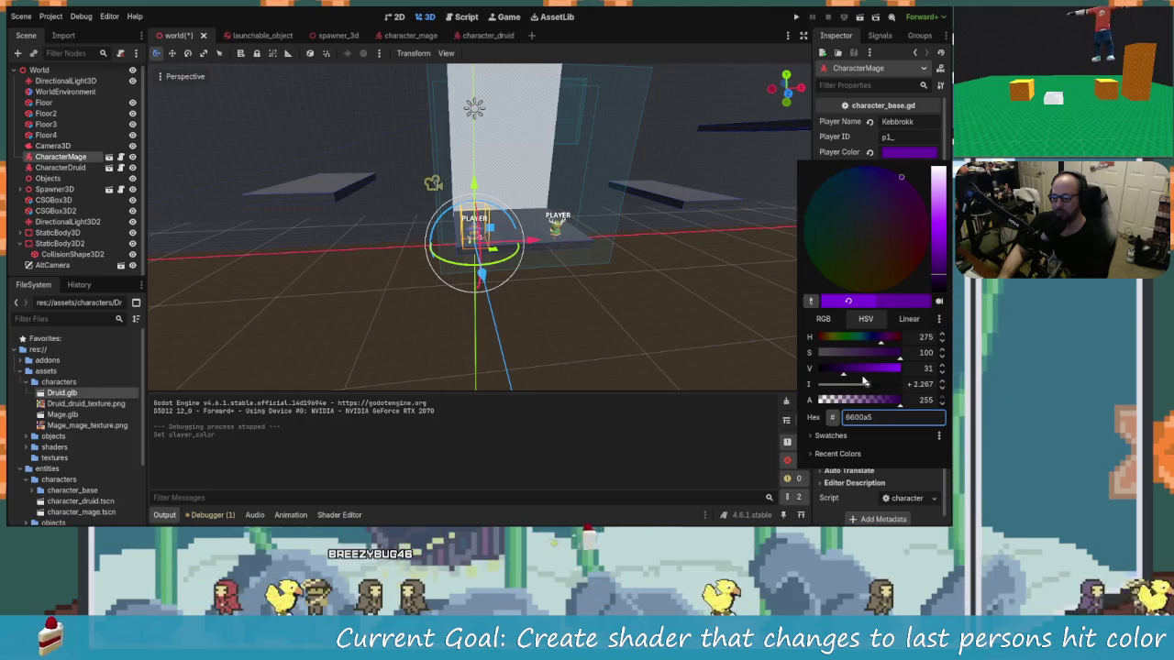
pyautogui.click(854, 374)
pyautogui.click(846, 377)
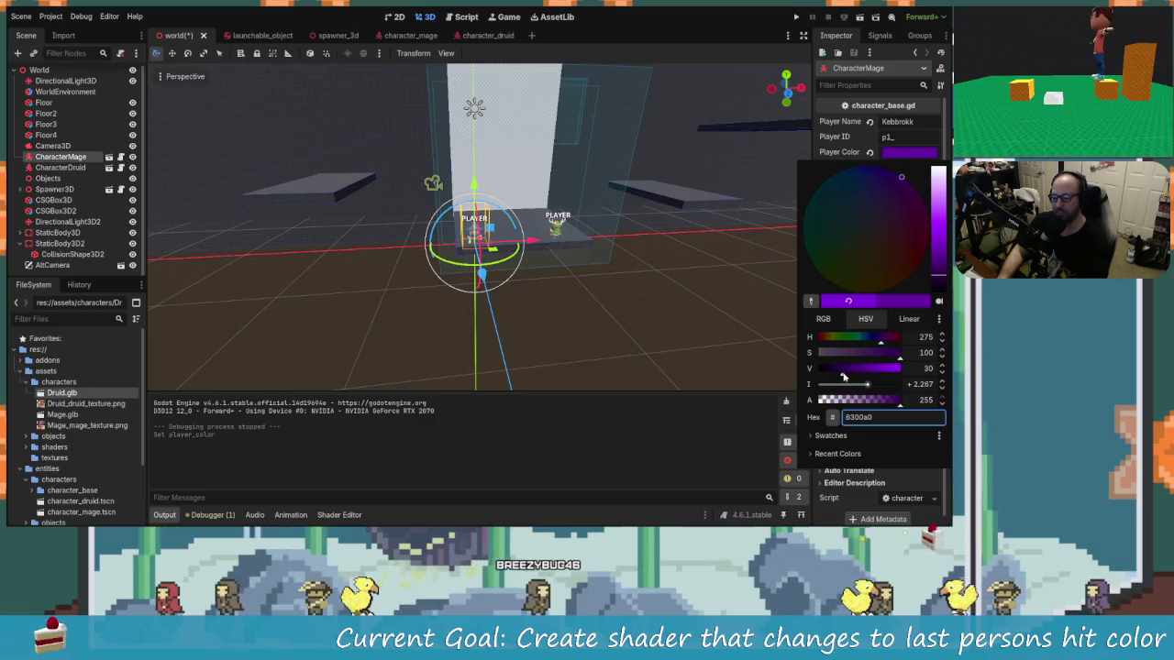
pyautogui.click(794, 17)
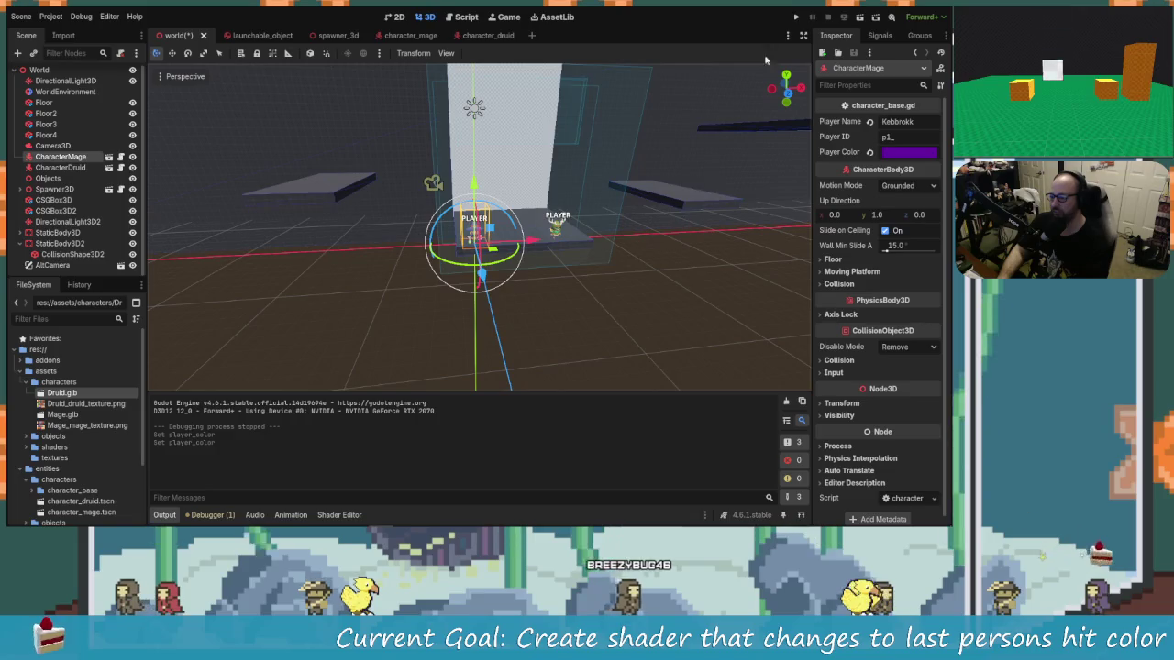
# Save and run the game to see the purple mage beside the pink druid.
pyautogui.click(796, 18)
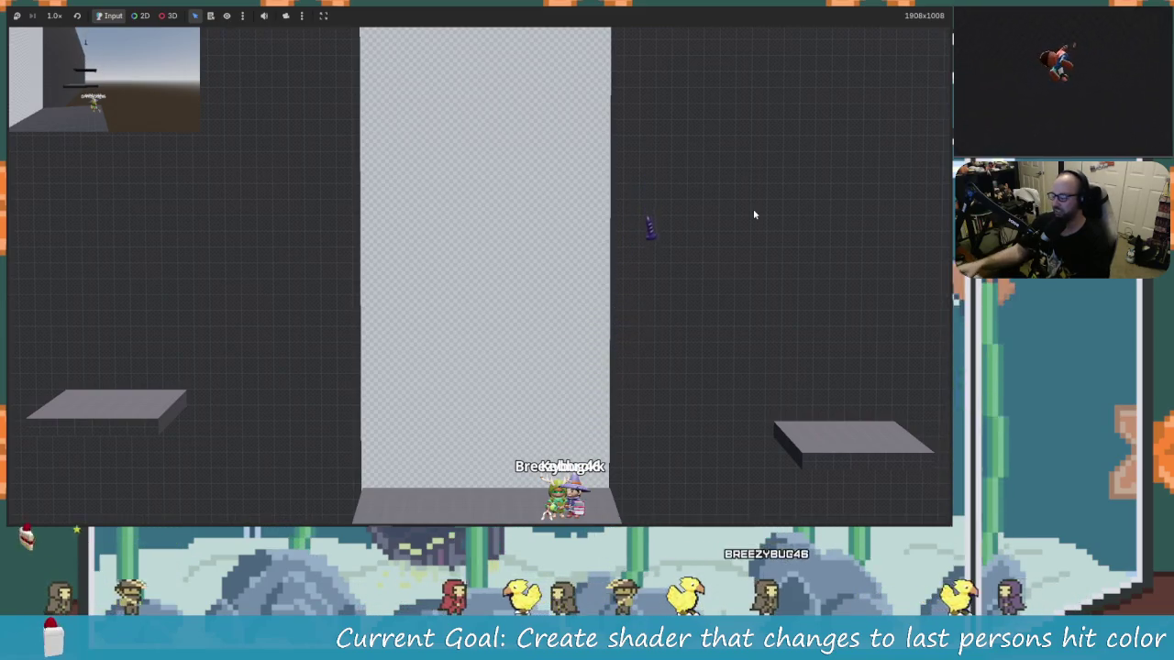
# Stop the game and try an intensity of 3 on the mage's Player Color.
pyautogui.press('F8')
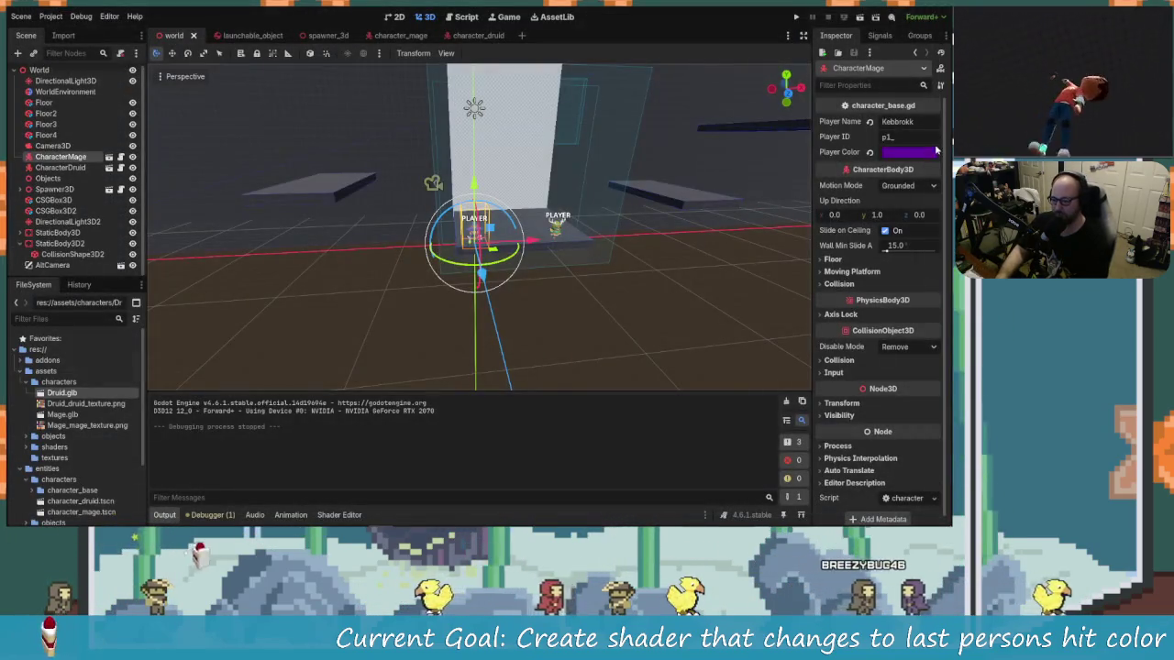
pyautogui.click(921, 154)
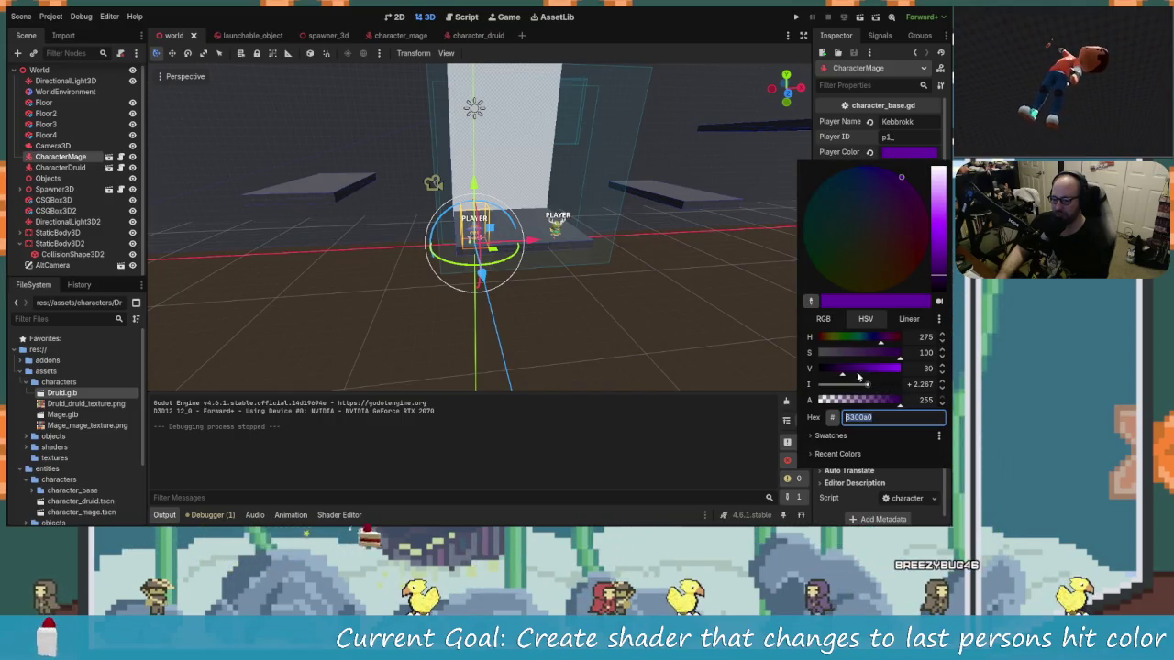
pyautogui.click(926, 384)
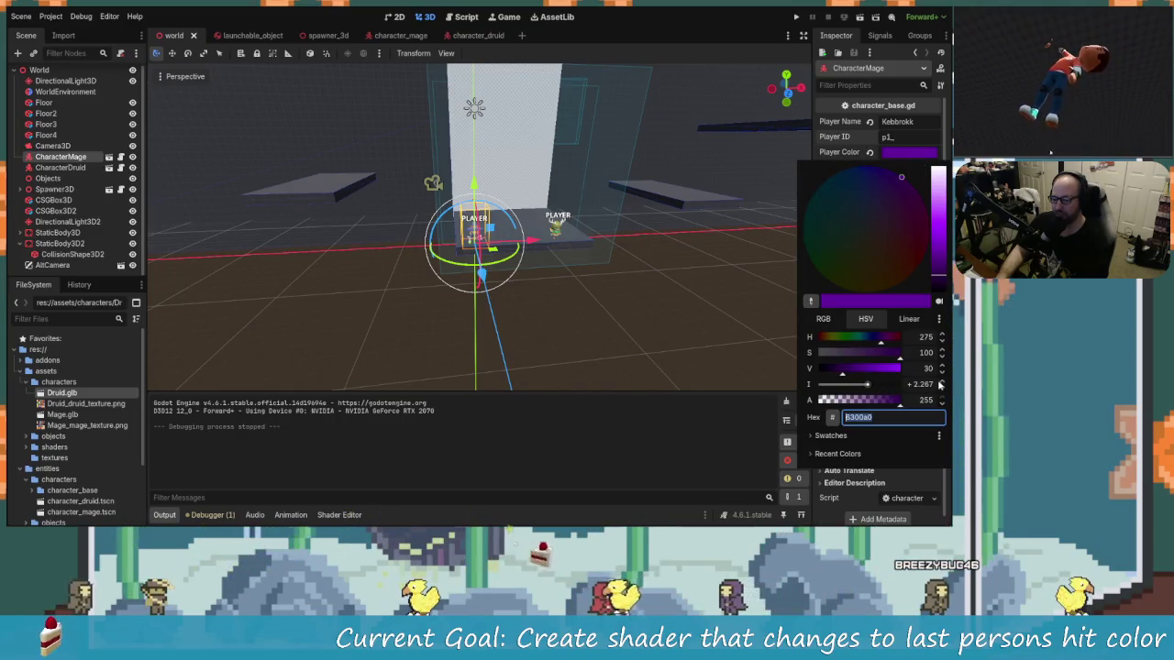
pyautogui.write('3')
pyautogui.press('Return')
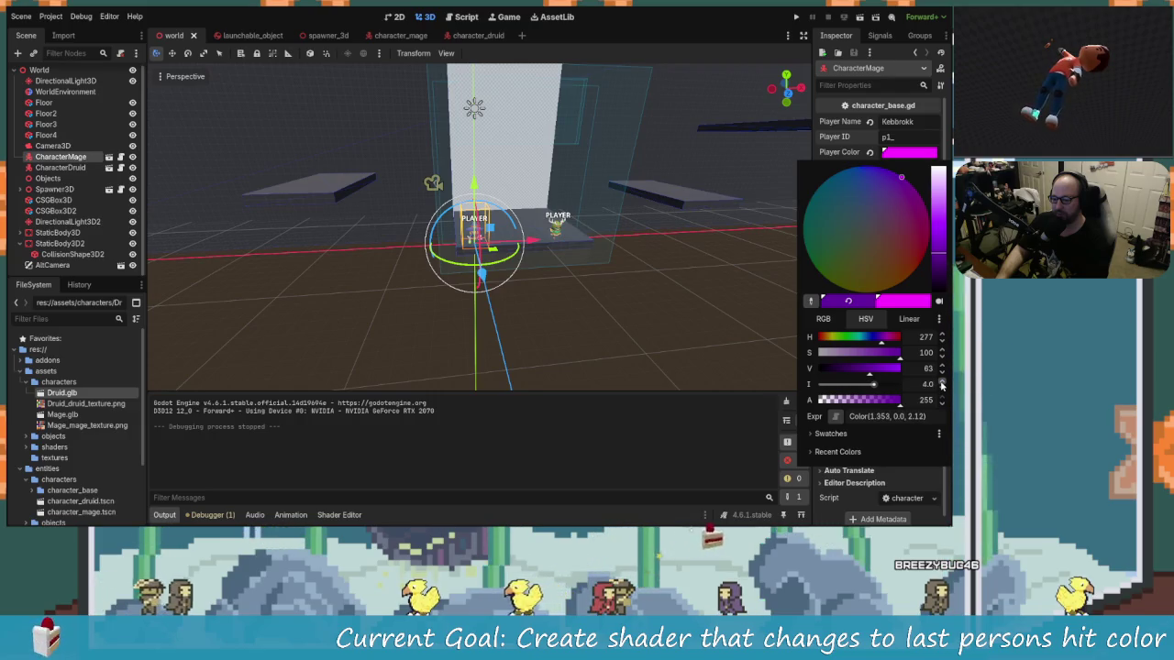
# Settle the mage's colour intensity at 3.866, giving magenta Color(1.3, 0.0, 2.037).
pyautogui.click(941, 390)
pyautogui.click(942, 390)
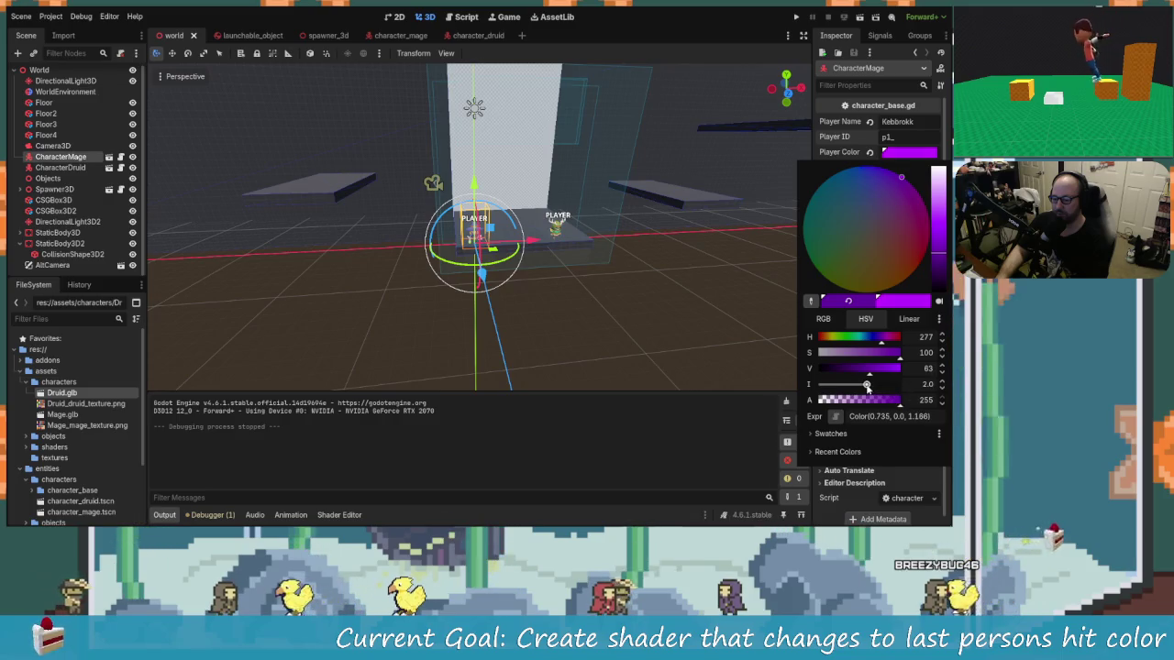
pyautogui.moveTo(868, 384); pyautogui.dragTo(870, 385)
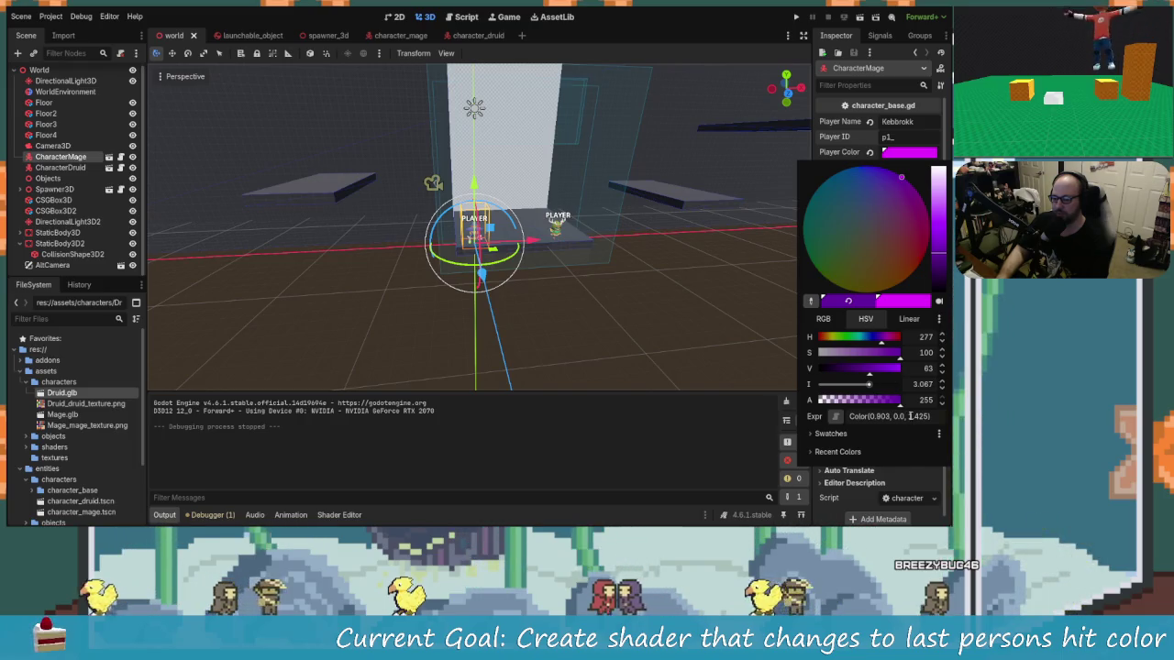
pyautogui.moveTo(940, 385); pyautogui.dragTo(863, 387)
pyautogui.click(921, 386)
pyautogui.write('3.866')
pyautogui.press('Return')
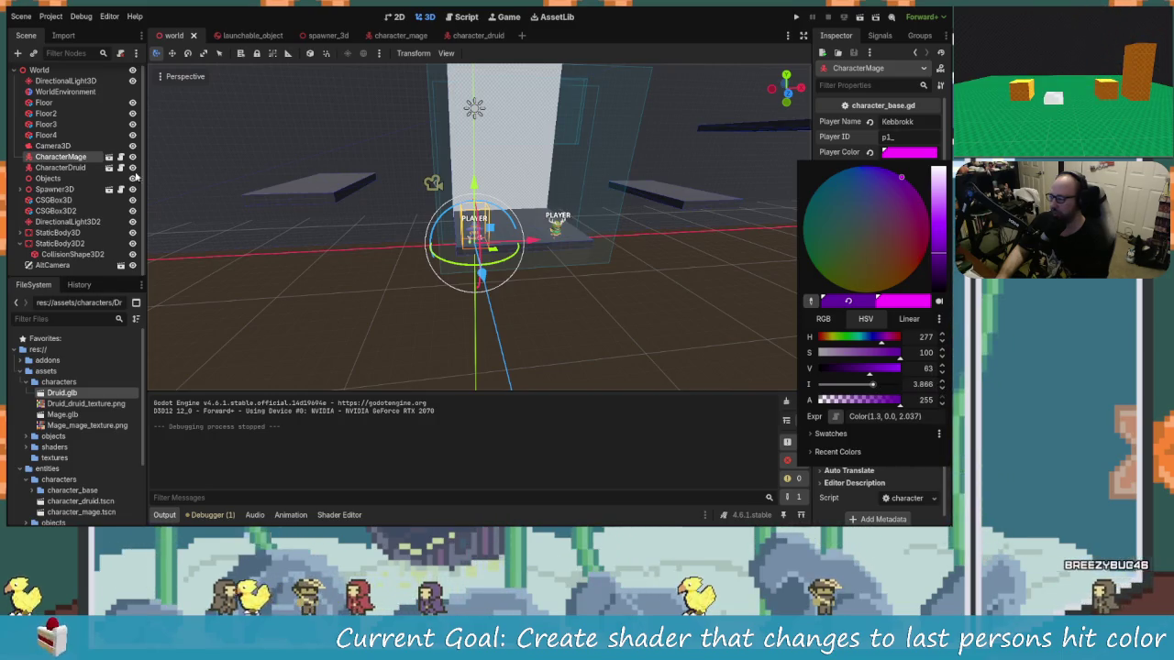
pyautogui.click(79, 172)
# Check the druid's pink Color(1.557, 0.823, 1.3), then reselect CharacterMage.
pyautogui.click(61, 168)
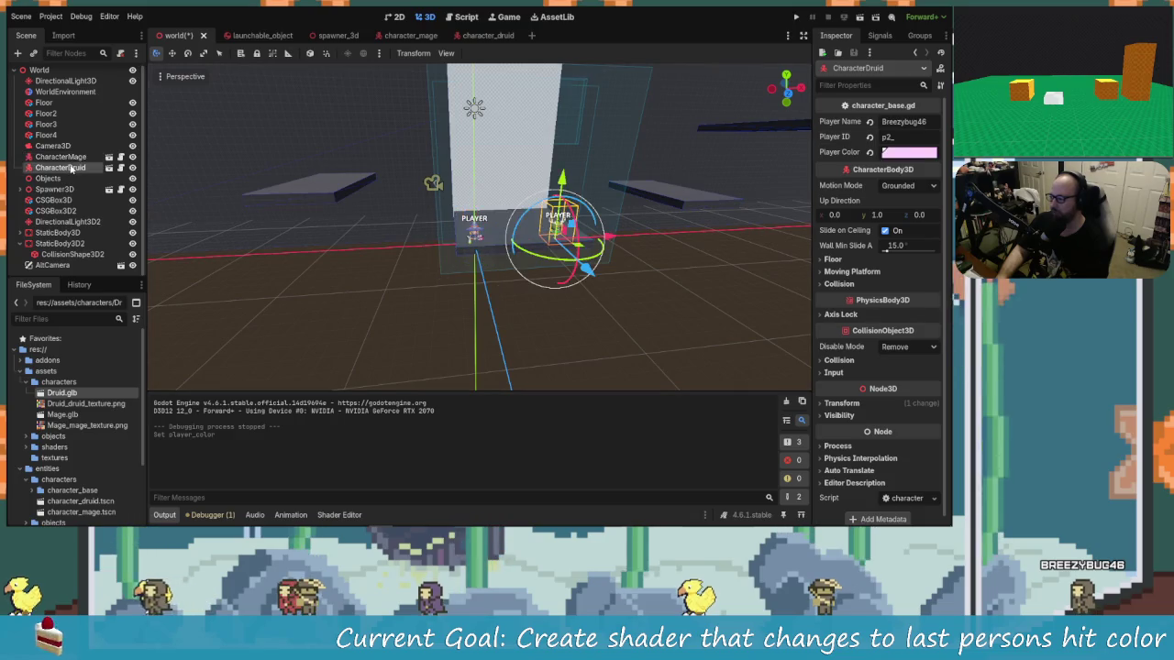
pyautogui.click(898, 153)
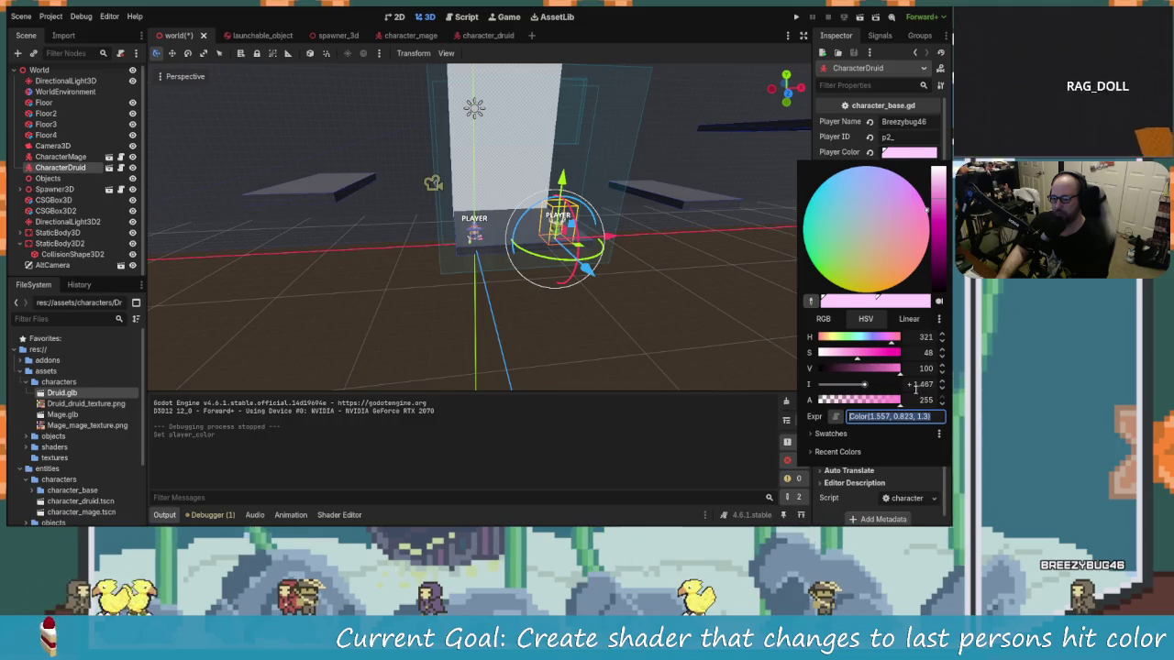
pyautogui.click(60, 157)
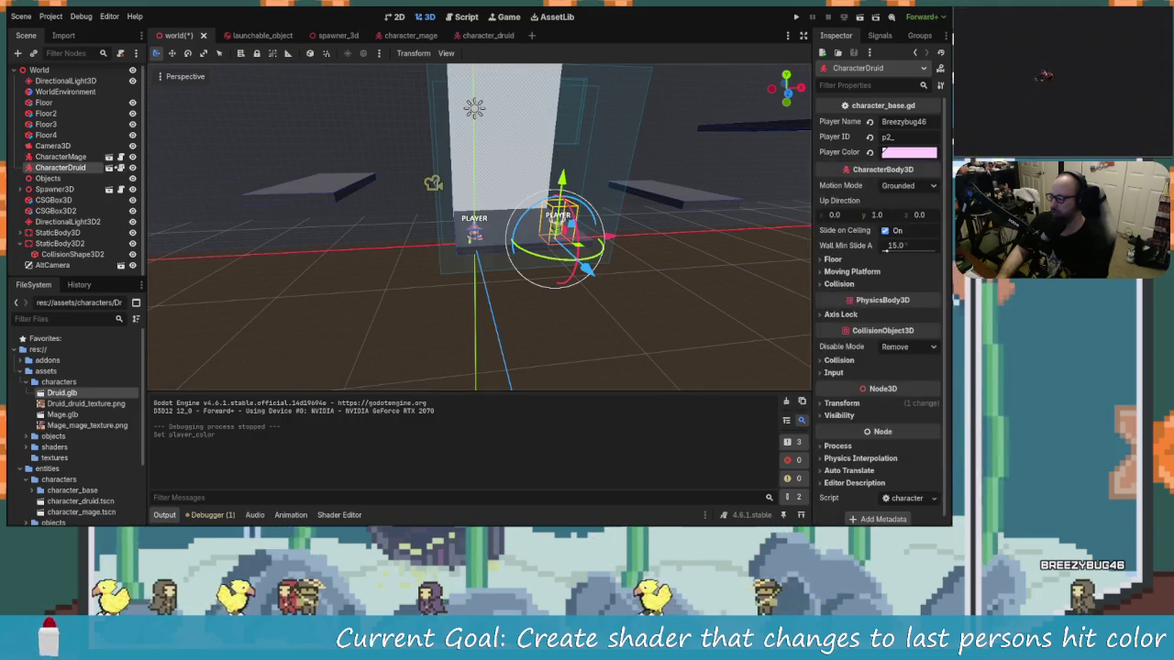
pyautogui.click(60, 156)
# Try clearing the intensity value in the mage's Player Color settings.
pyautogui.click(906, 155)
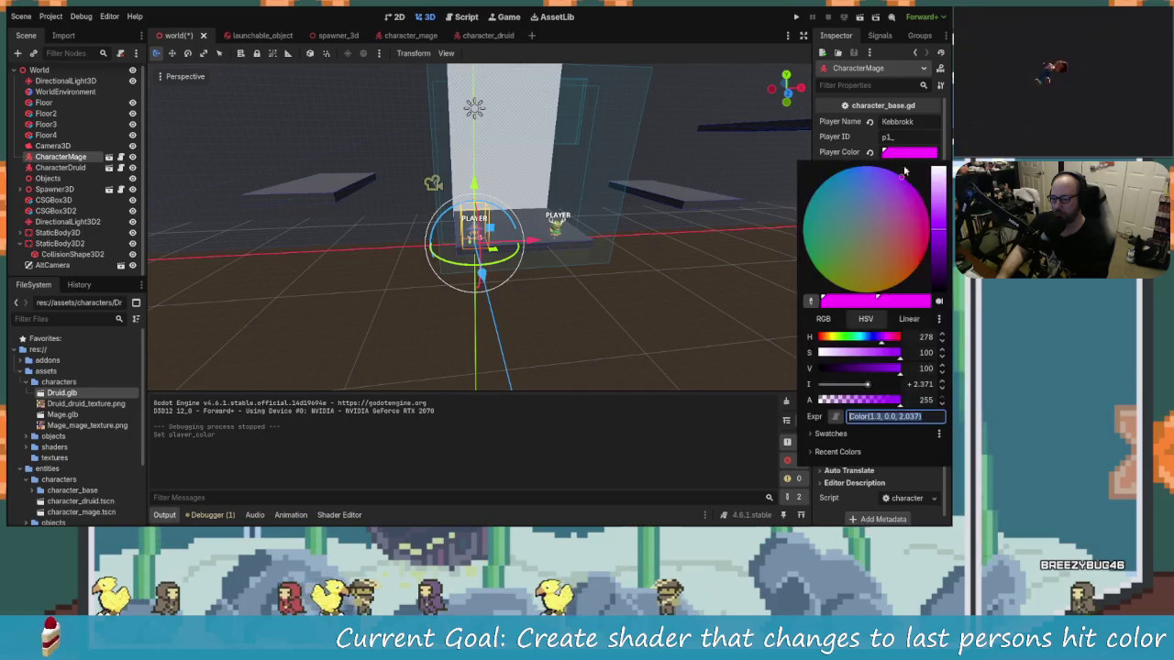
pyautogui.click(911, 384)
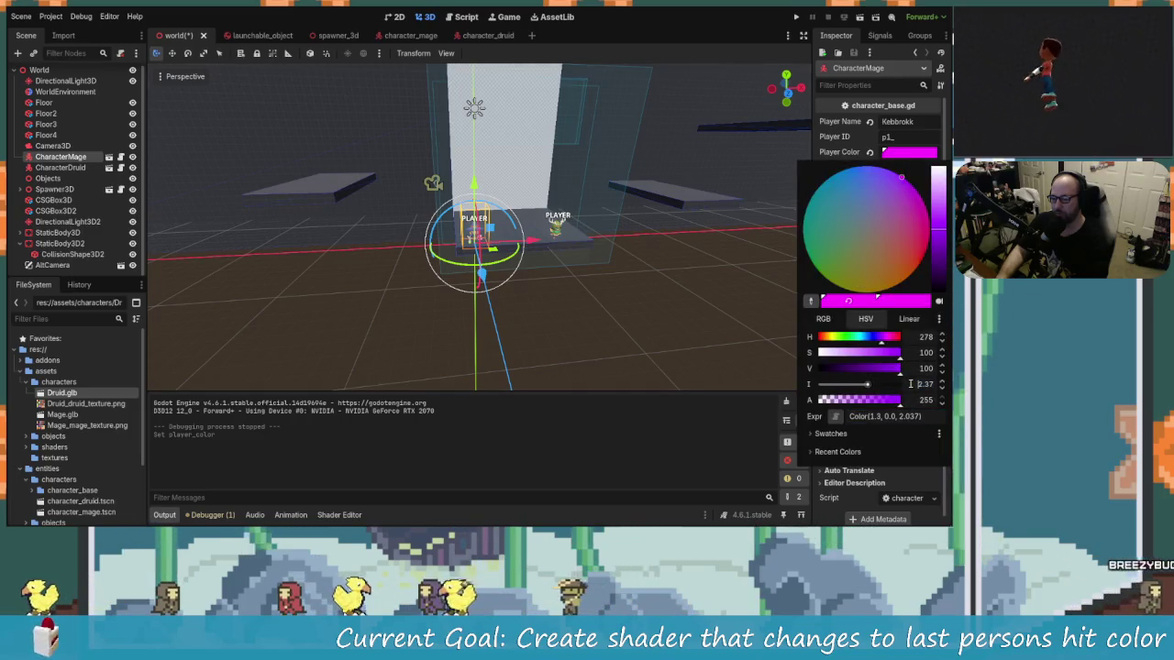
pyautogui.press('BackSpace')
pyautogui.write('+214')
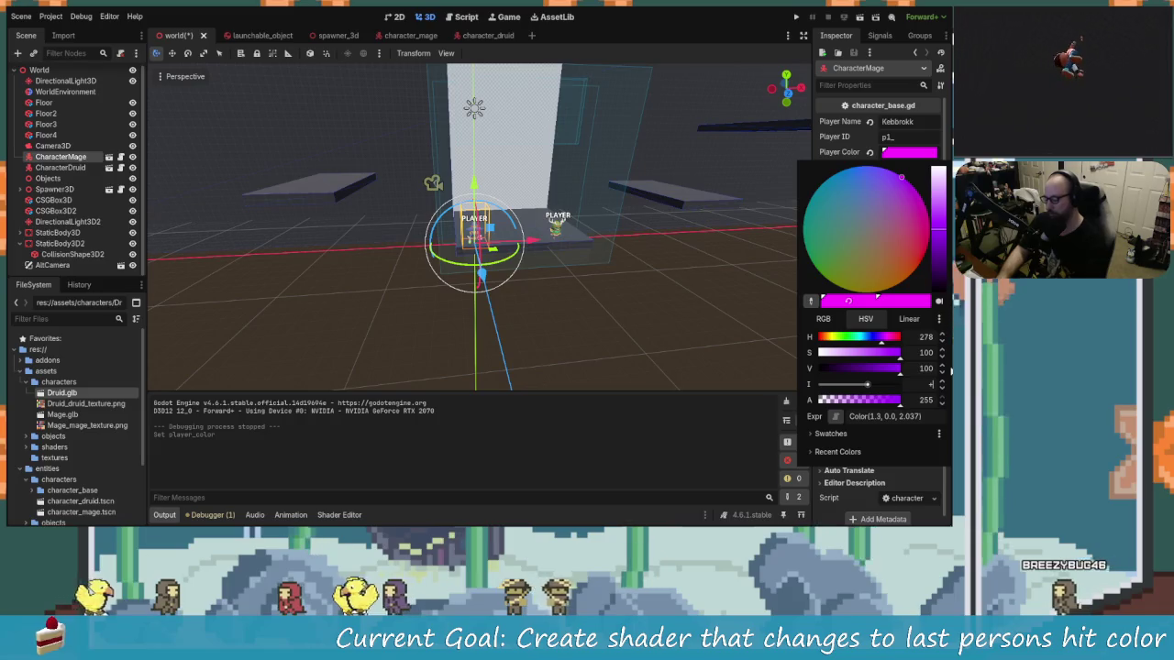
pyautogui.click(951, 371)
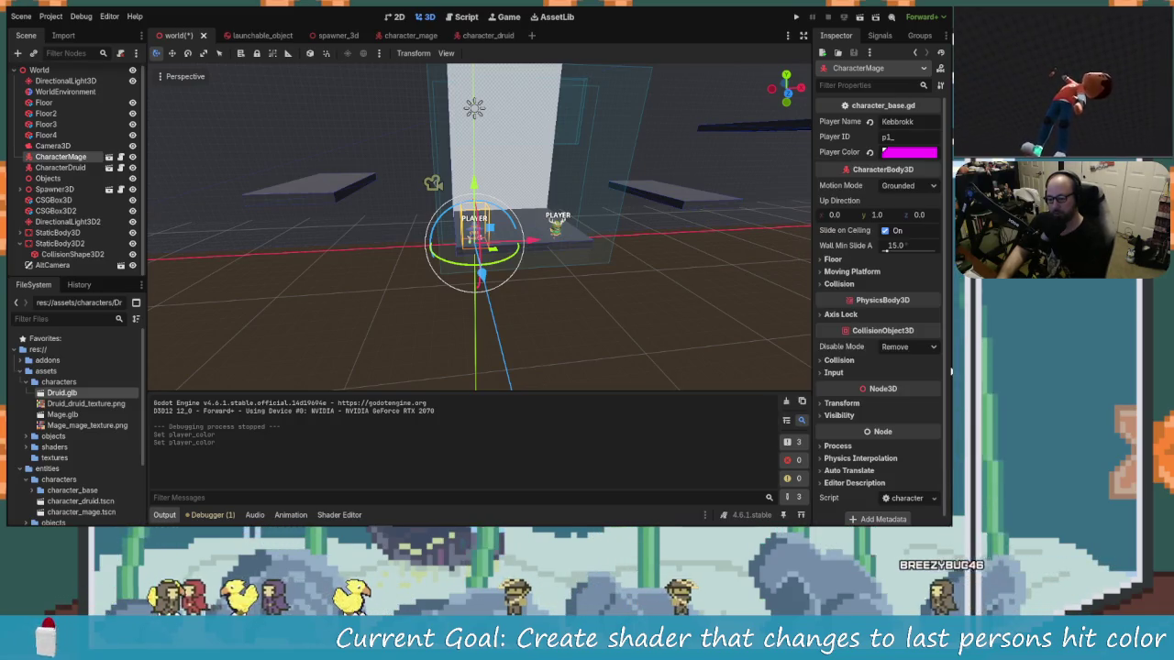
pyautogui.click(911, 152)
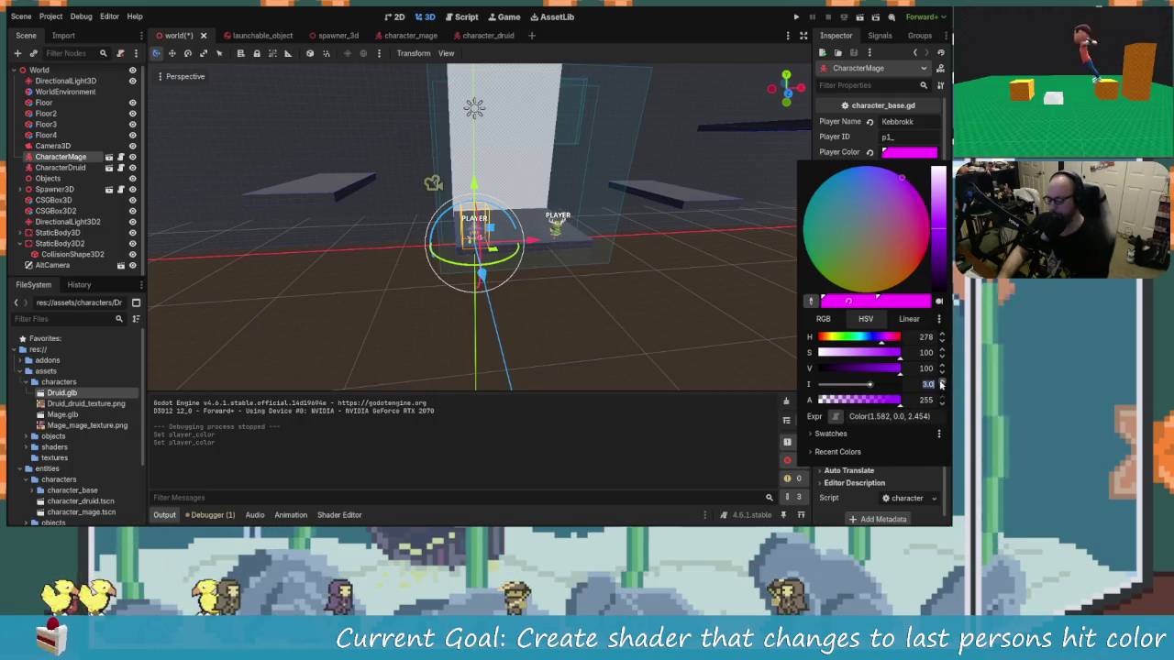
pyautogui.press('Escape')
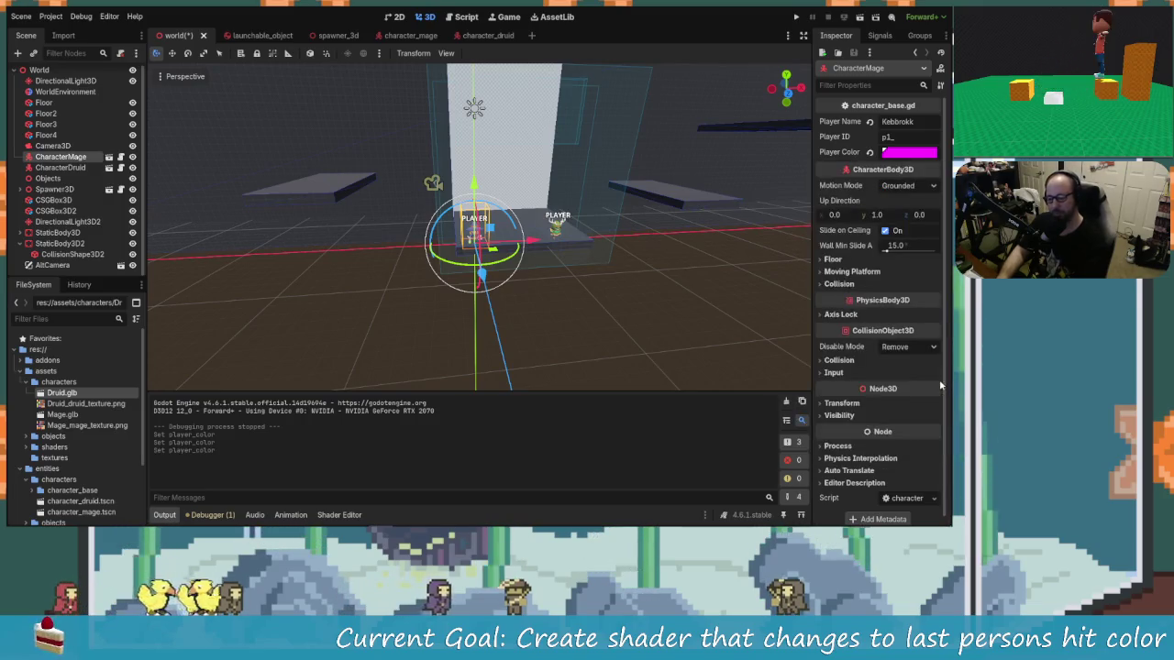
# Tune the mage's colour to bright purple with intensity about 2.1 and run the game.
pyautogui.click(885, 153)
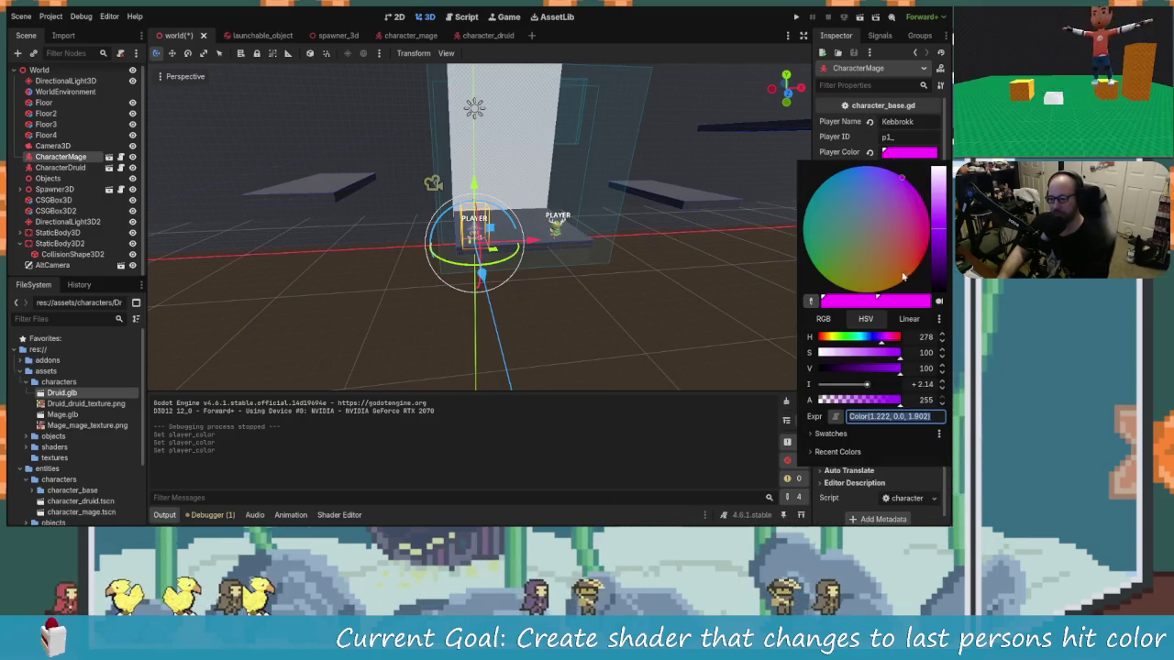
pyautogui.moveTo(936, 243); pyautogui.dragTo(941, 259)
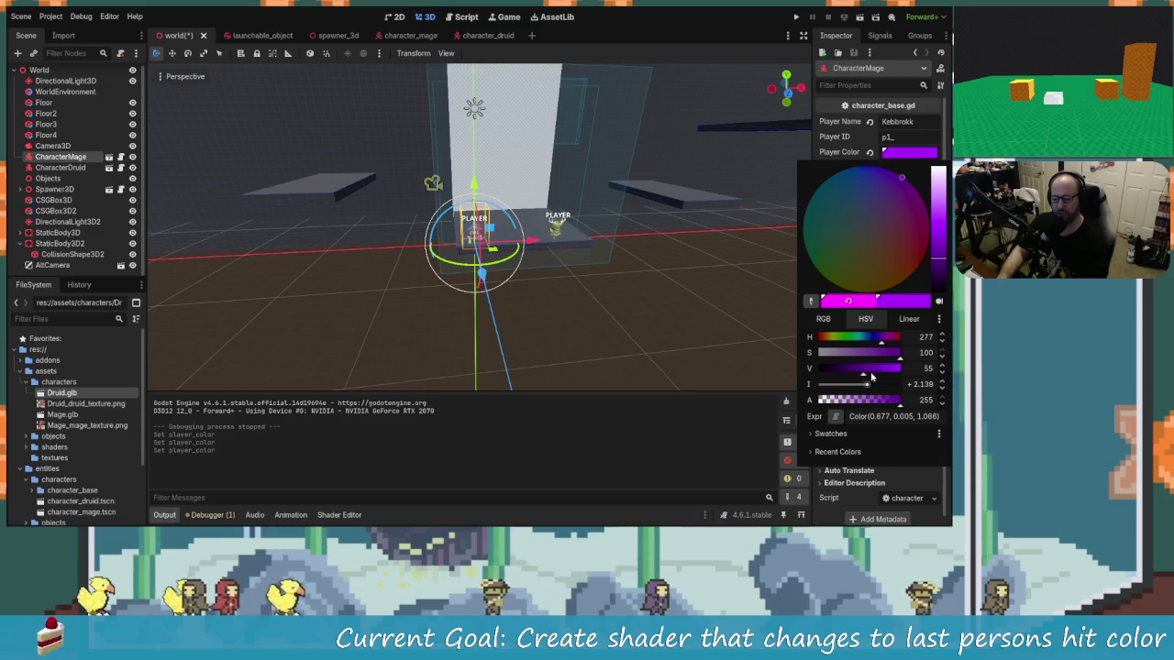
pyautogui.moveTo(866, 373); pyautogui.dragTo(869, 370)
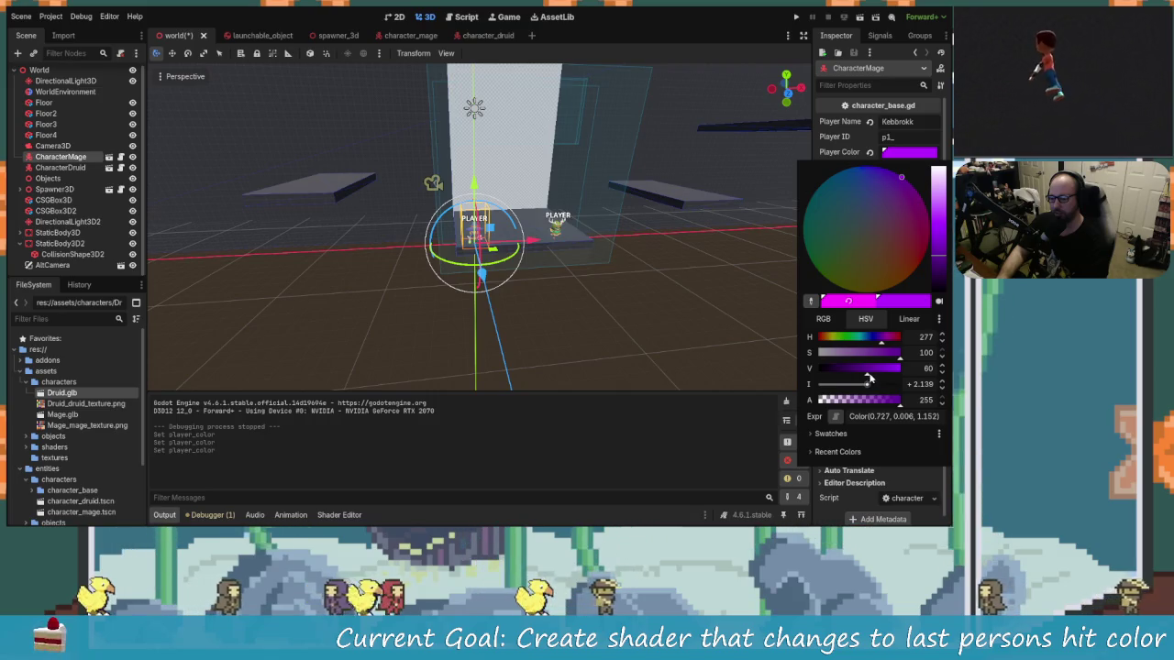
pyautogui.moveTo(866, 373); pyautogui.dragTo(867, 374)
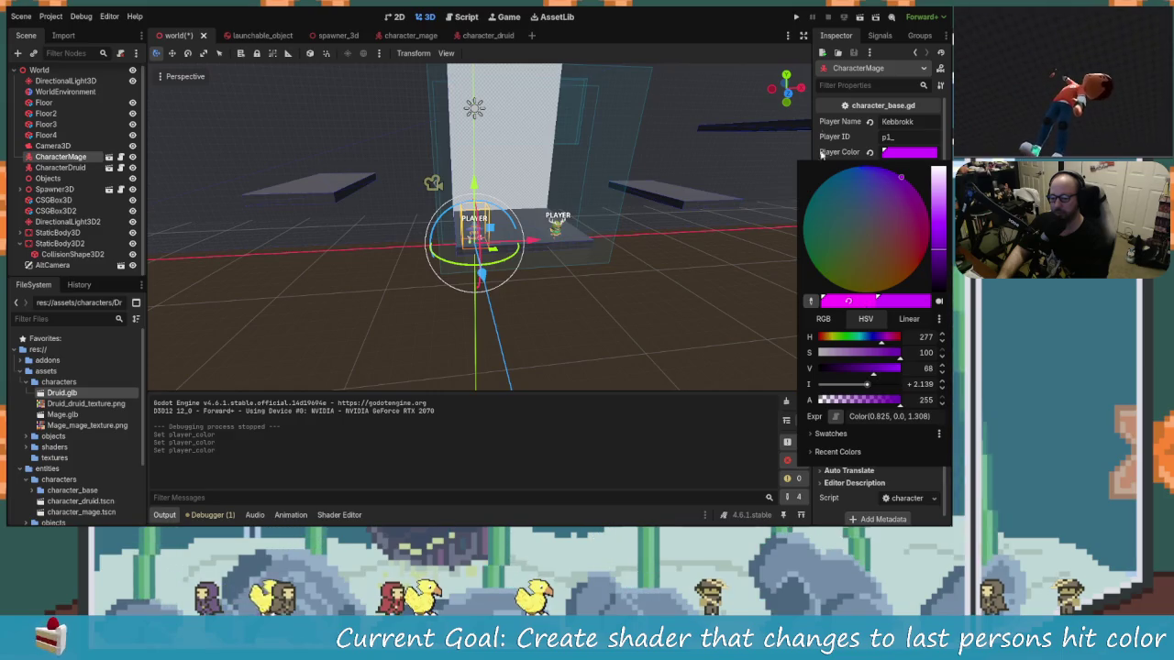
pyautogui.click(796, 18)
# Run the game to view the mage's purple colour, stop it, and reopen the mage's Player Color picker.
pyautogui.click(796, 17)
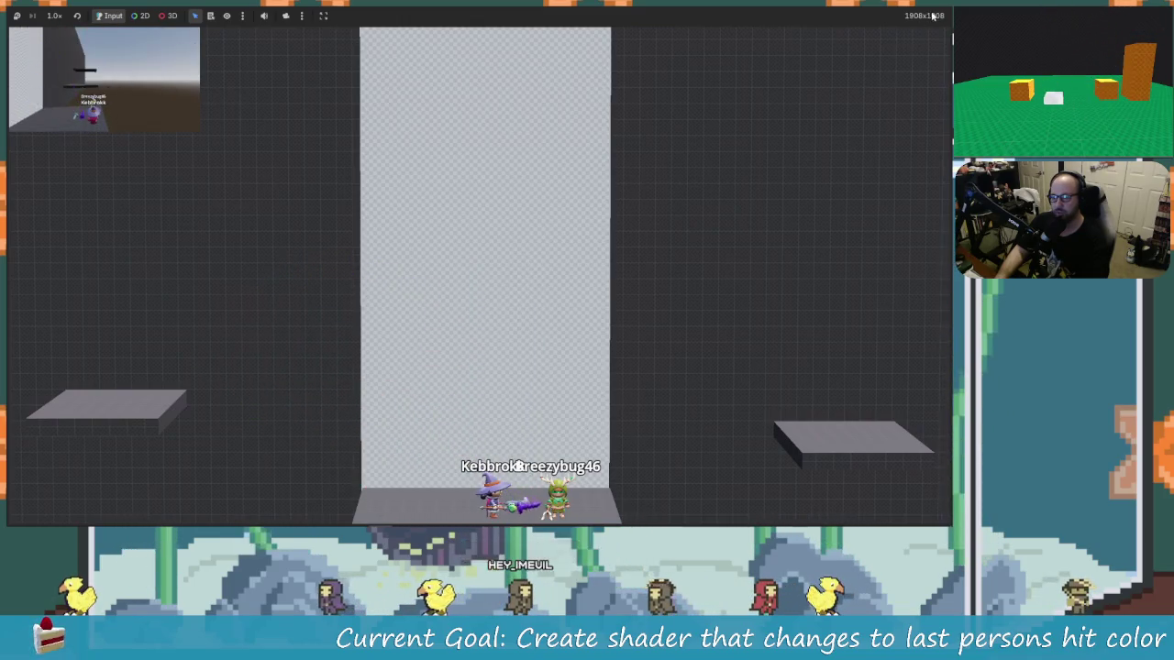
pyautogui.press('F8')
pyautogui.click(907, 152)
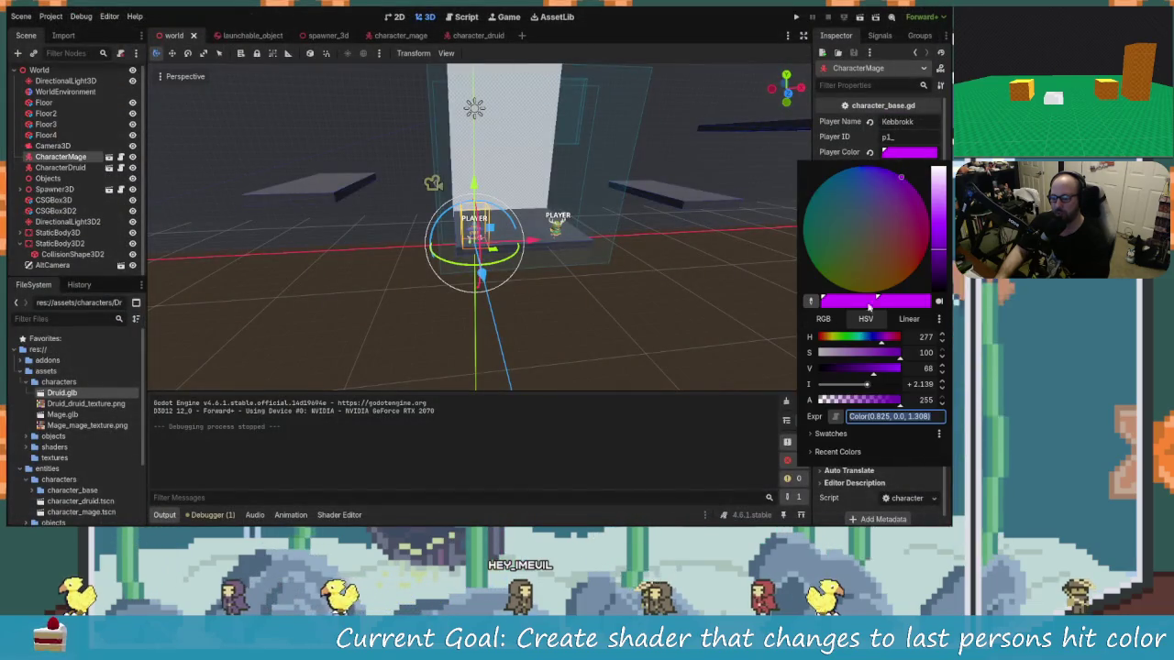
# Raise the mage's Player Color intensity to about 5.47 and run the game.
pyautogui.click(870, 384)
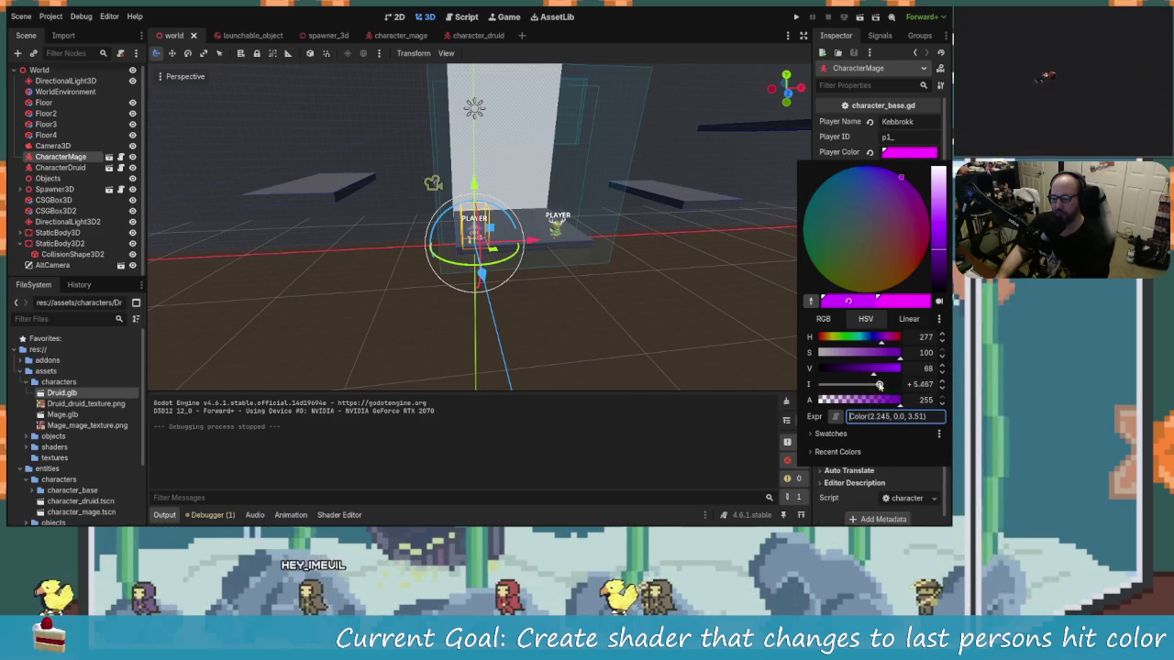
pyautogui.click(796, 17)
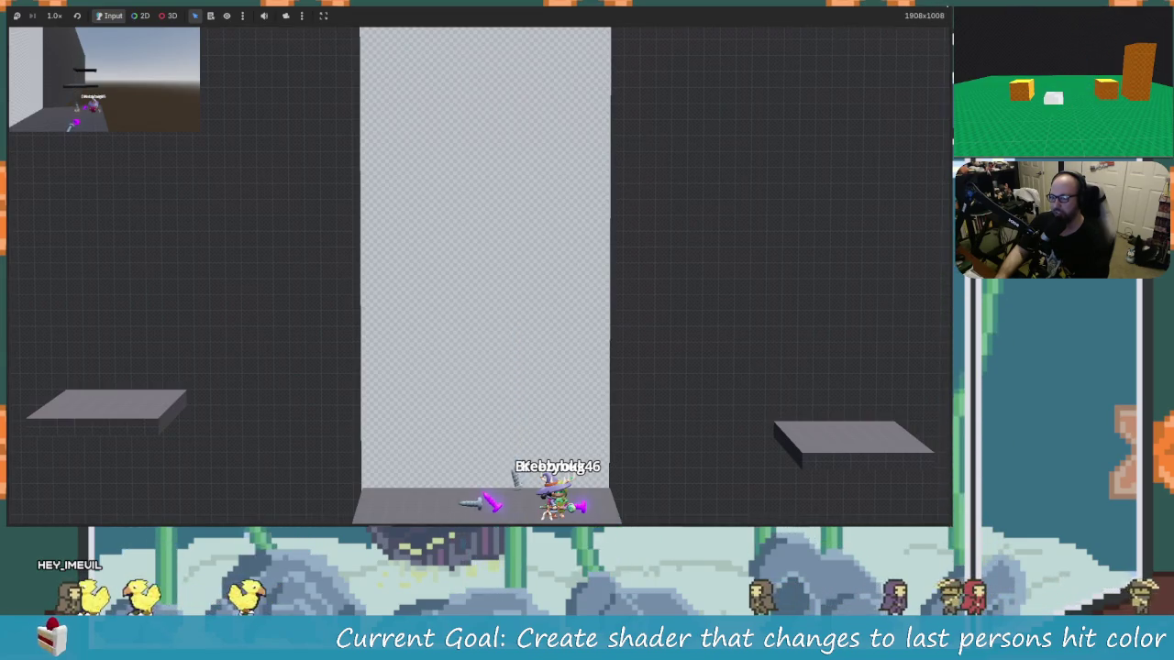
# Stop the game and darken the tall CSGBox3D wall's albedo colour to dark grey (V 16).
pyautogui.press('F8')
pyautogui.moveTo(356, 207)
pyautogui.mouseDown()
pyautogui.moveTo(404, 248)
pyautogui.moveTo(441, 243)
pyautogui.mouseUp()
pyautogui.click(411, 170)
pyautogui.moveTo(411, 170); pyautogui.dragTo(412, 234)
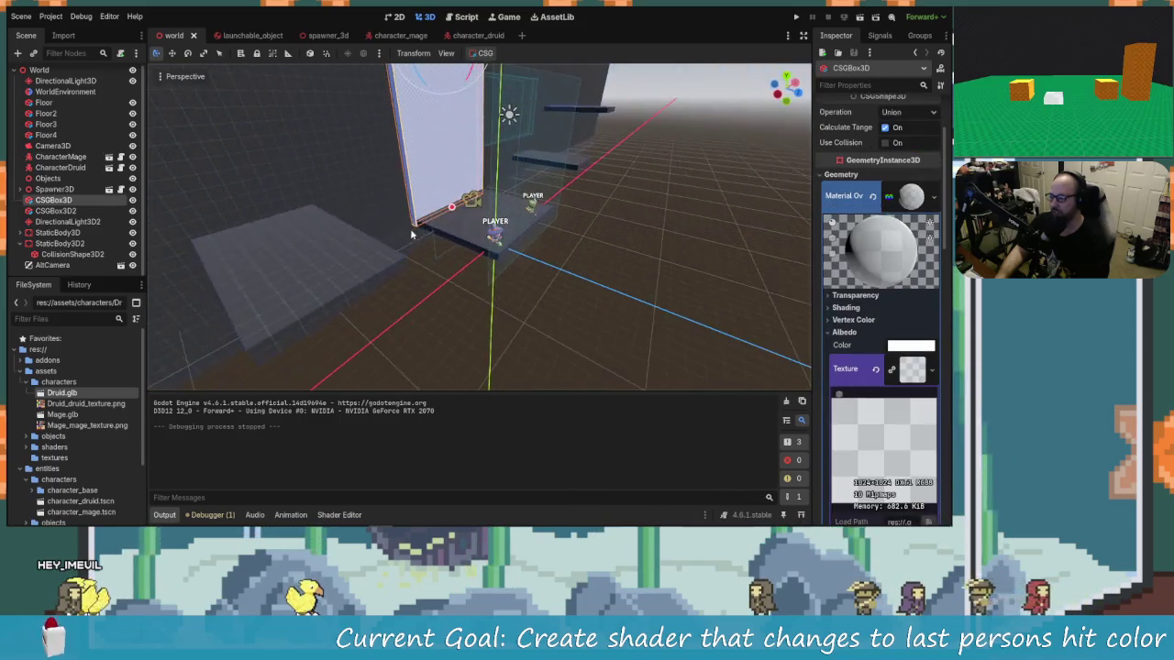
pyautogui.click(911, 345)
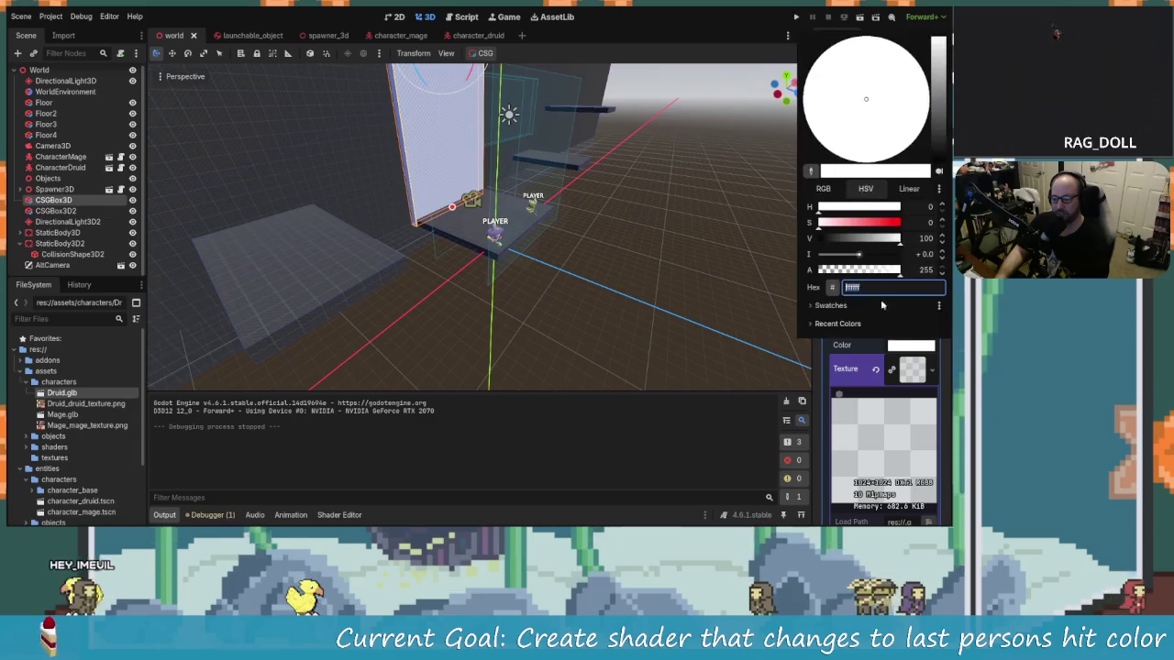
pyautogui.moveTo(890, 244); pyautogui.dragTo(832, 246)
pyautogui.click(621, 261)
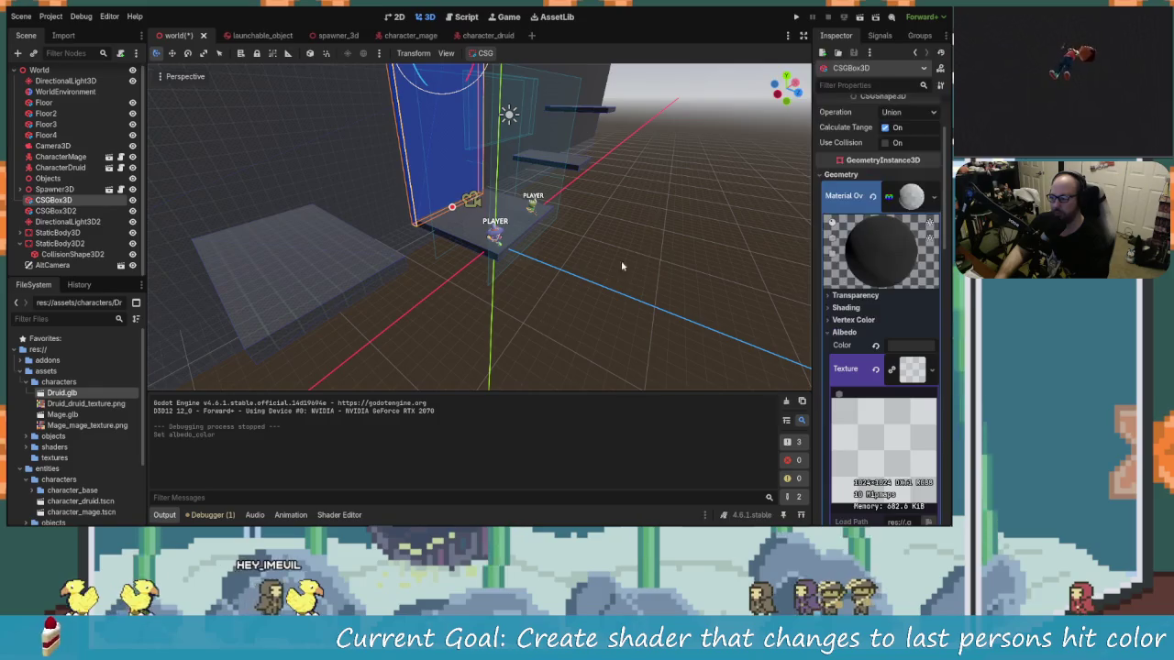
# Deselect the wall, then save and run the game with the darker wall.
pyautogui.click(620, 260)
pyautogui.moveTo(687, 265)
pyautogui.mouseDown()
pyautogui.moveTo(580, 253)
pyautogui.moveTo(733, 230)
pyautogui.mouseUp()
pyautogui.click(795, 19)
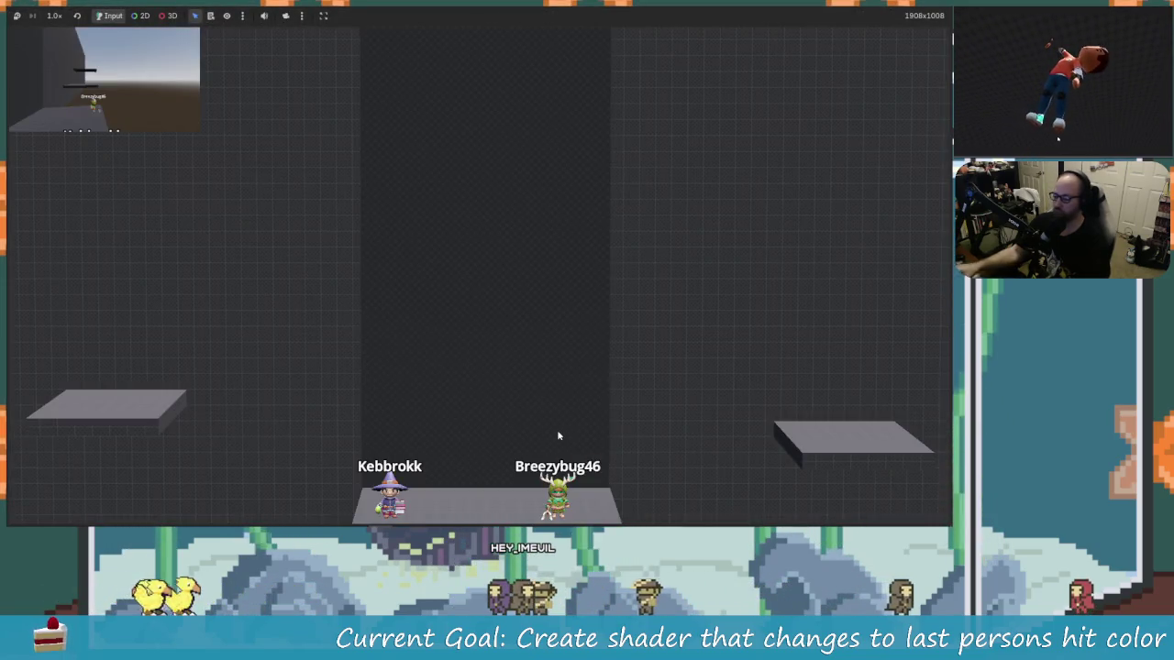
# Move the mage left and right with repeated jumps beside the druid, then stop the game with F8.
pyautogui.press('Right')
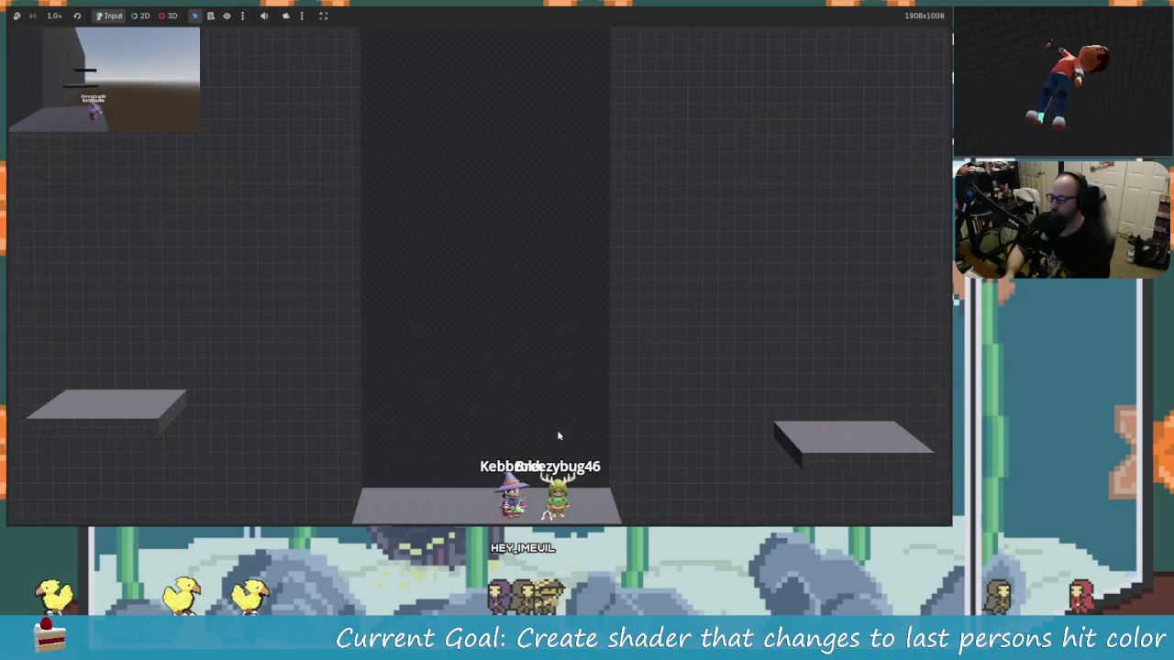
pyautogui.press('space')
pyautogui.press('Left')
pyautogui.press('Right')
pyautogui.press('Left')
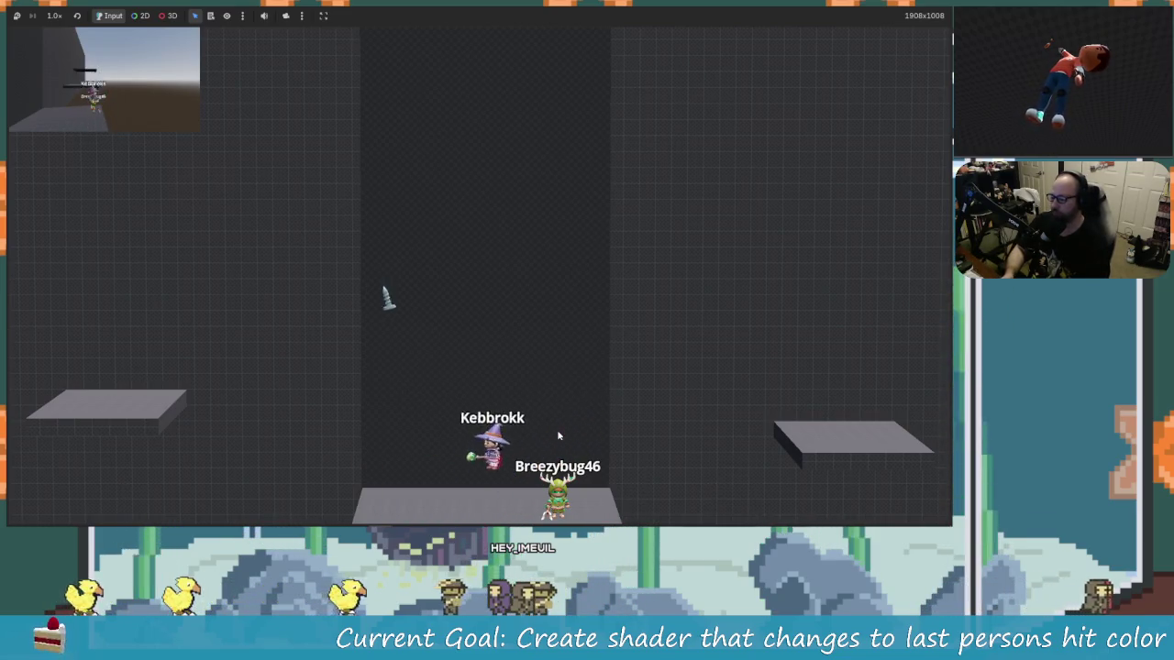
pyautogui.press('Left')
pyautogui.press('space')
pyautogui.press('Right')
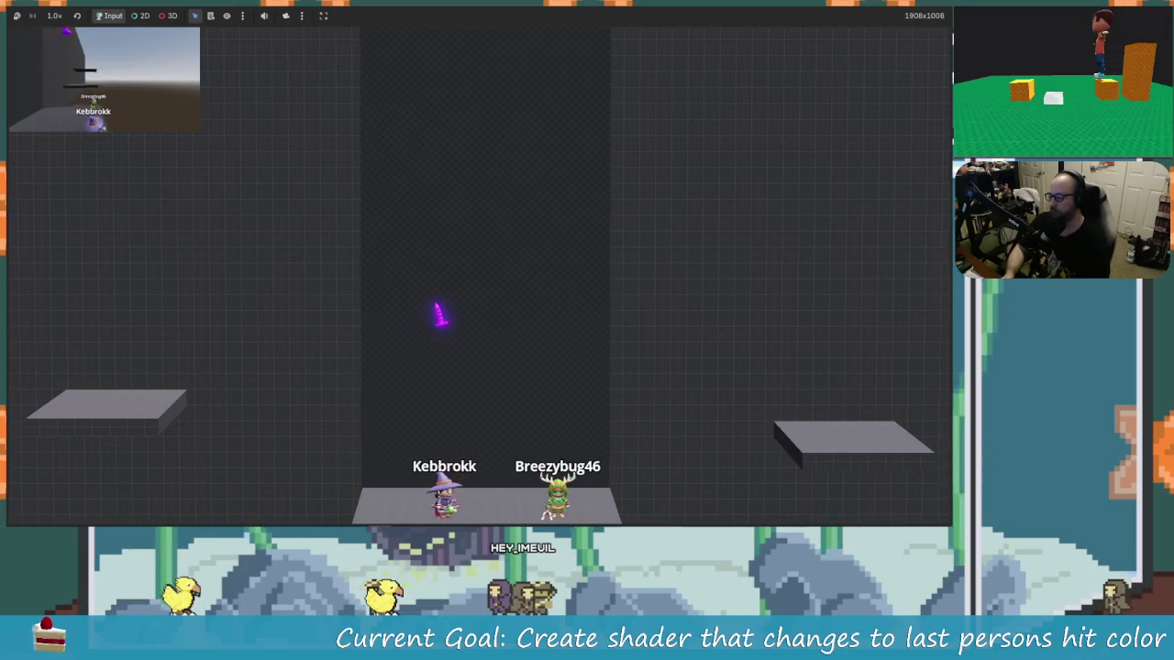
pyautogui.press('space')
pyautogui.press('Right')
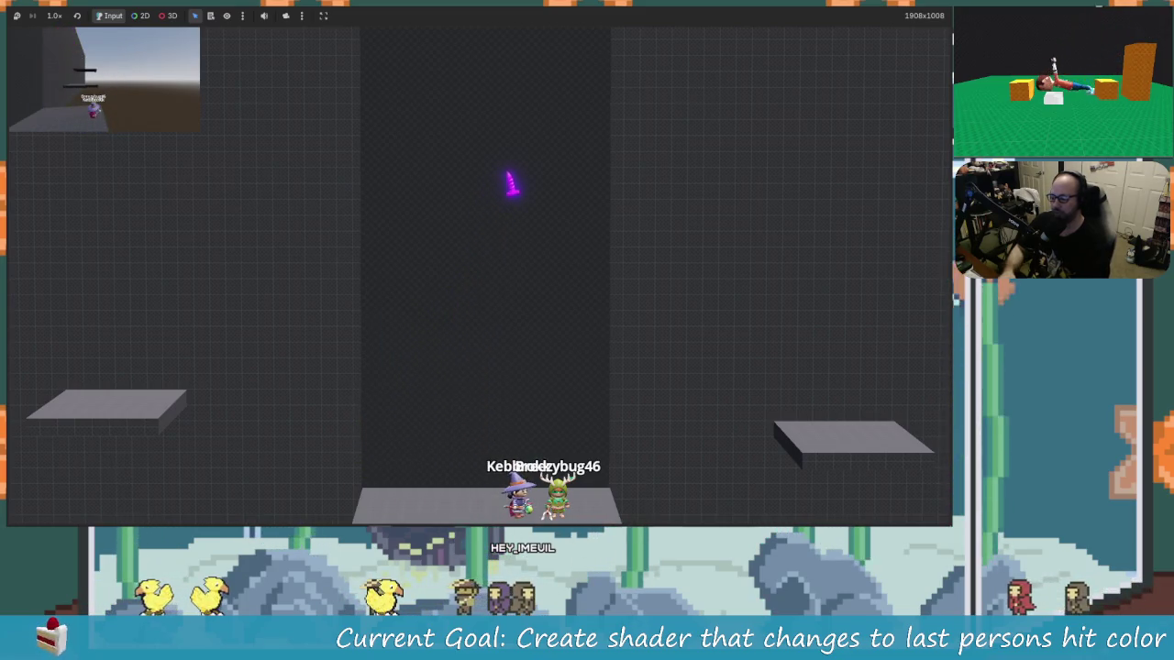
pyautogui.press('space')
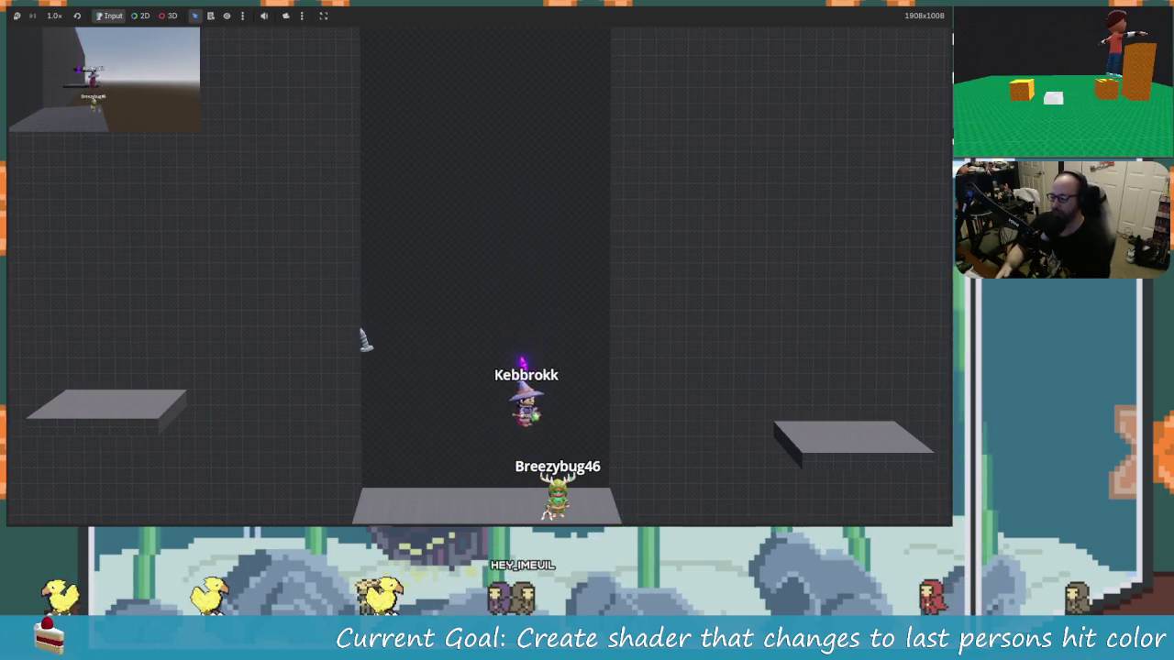
pyautogui.press('Left')
pyautogui.press('Right')
pyautogui.press('space')
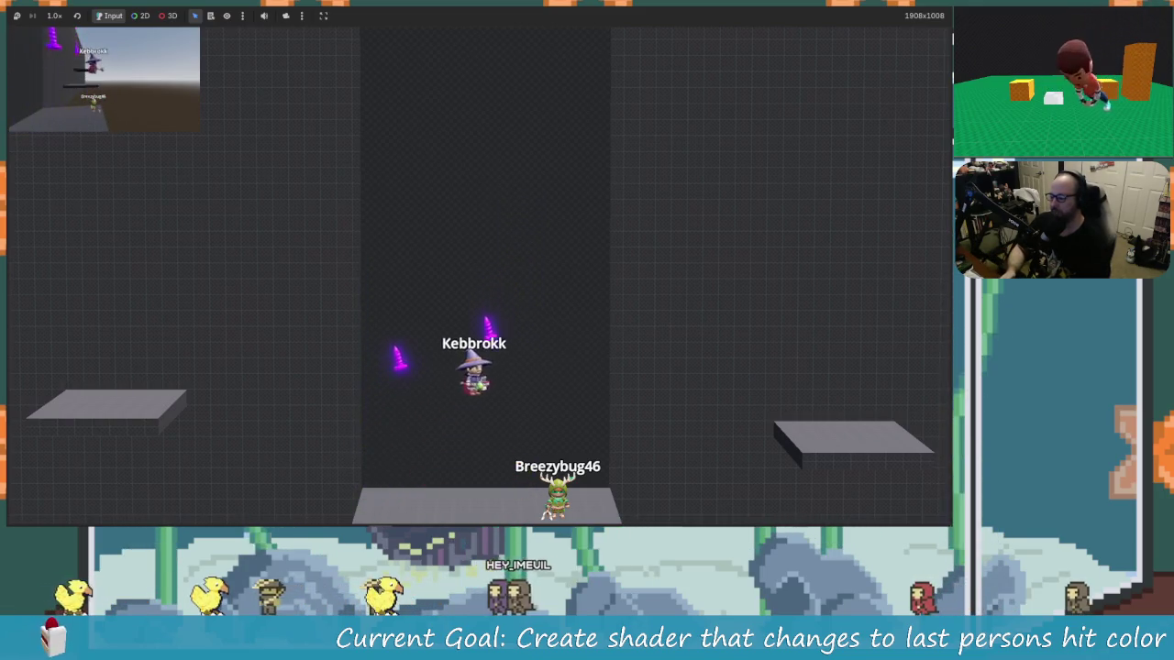
pyautogui.press('Left')
pyautogui.press('Right')
pyautogui.press('space')
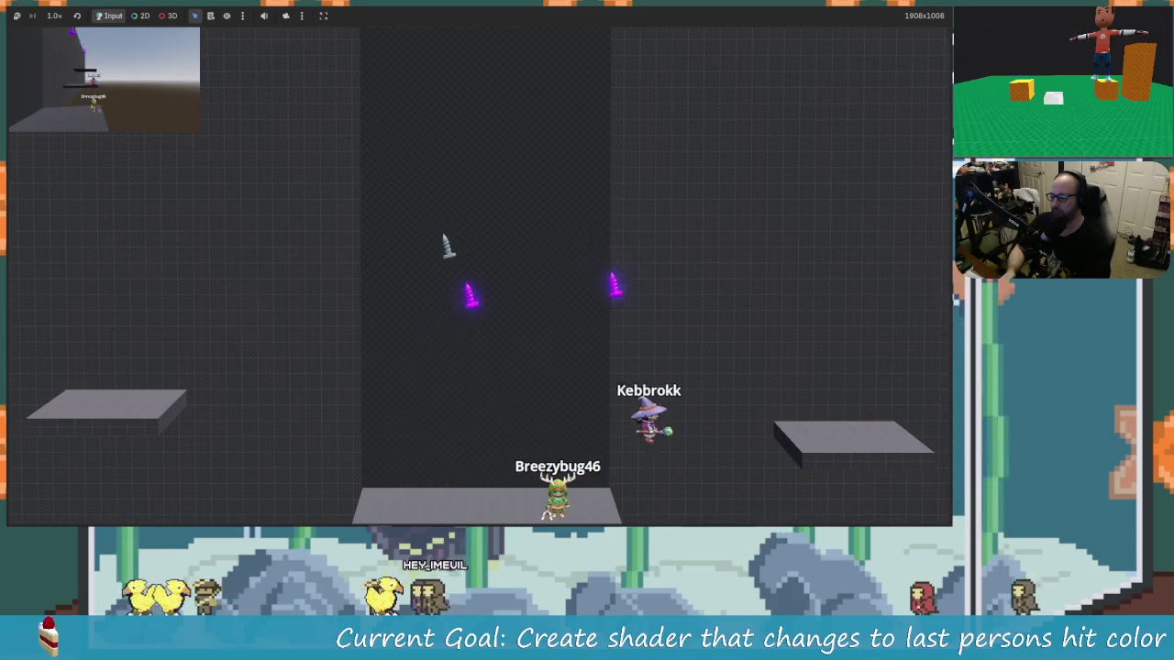
pyautogui.press('Left')
pyautogui.press('space')
pyautogui.press('Left')
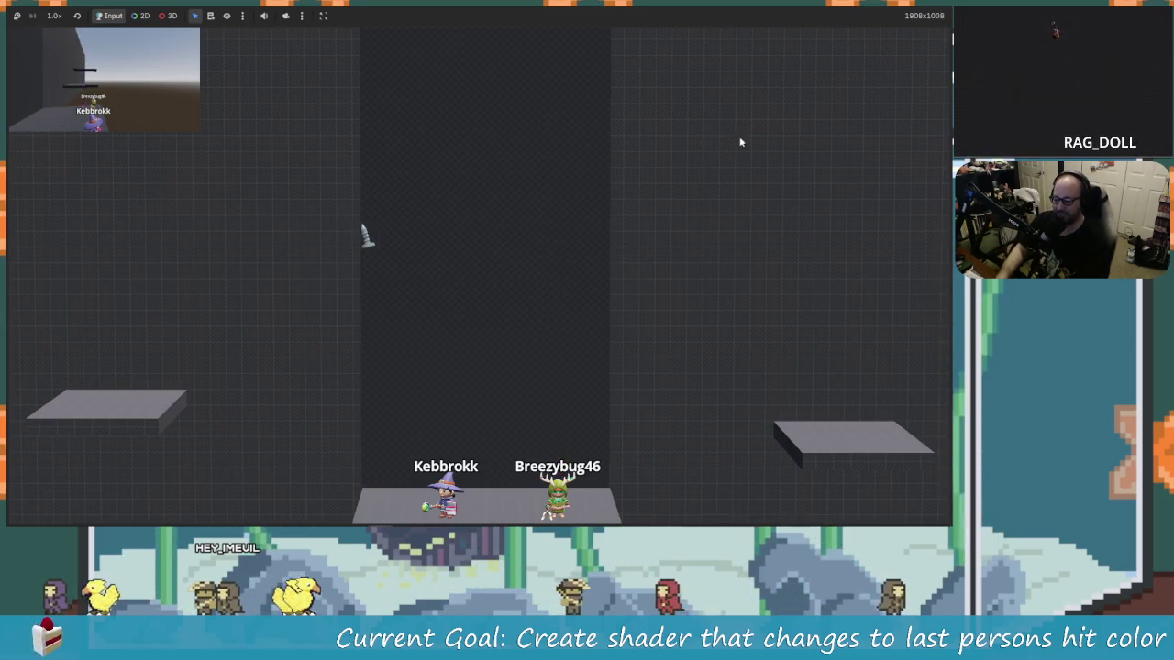
pyautogui.press('F8')
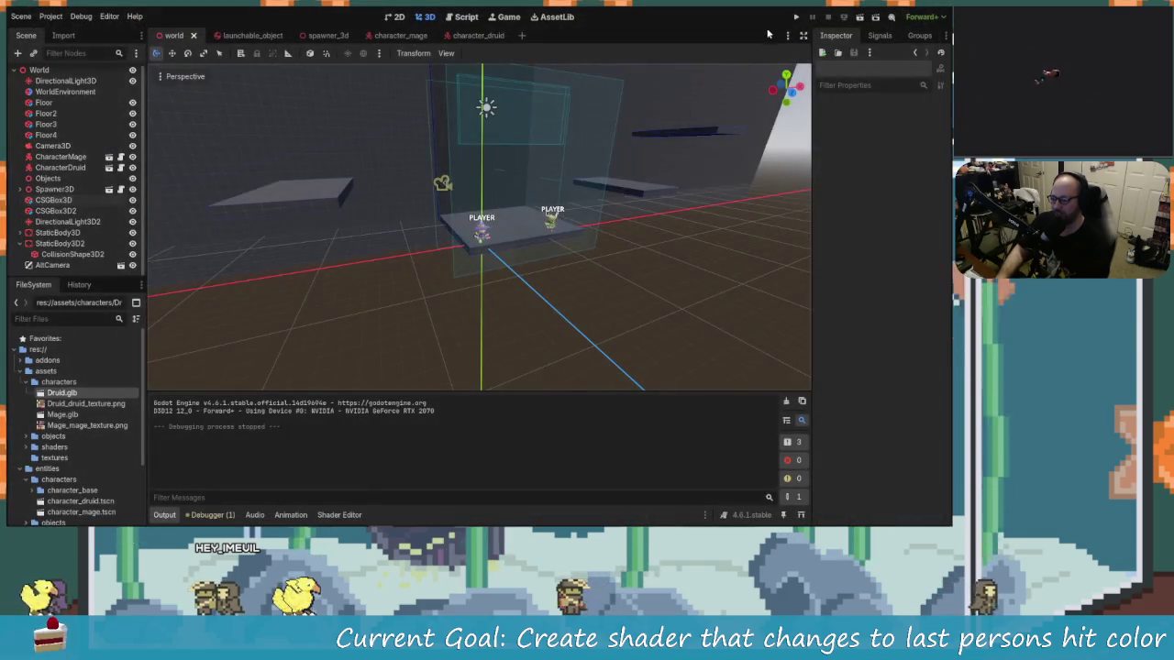
# Select CharacterMage and lower the V value of its purple Player Color.
pyautogui.click(464, 17)
pyautogui.click(426, 18)
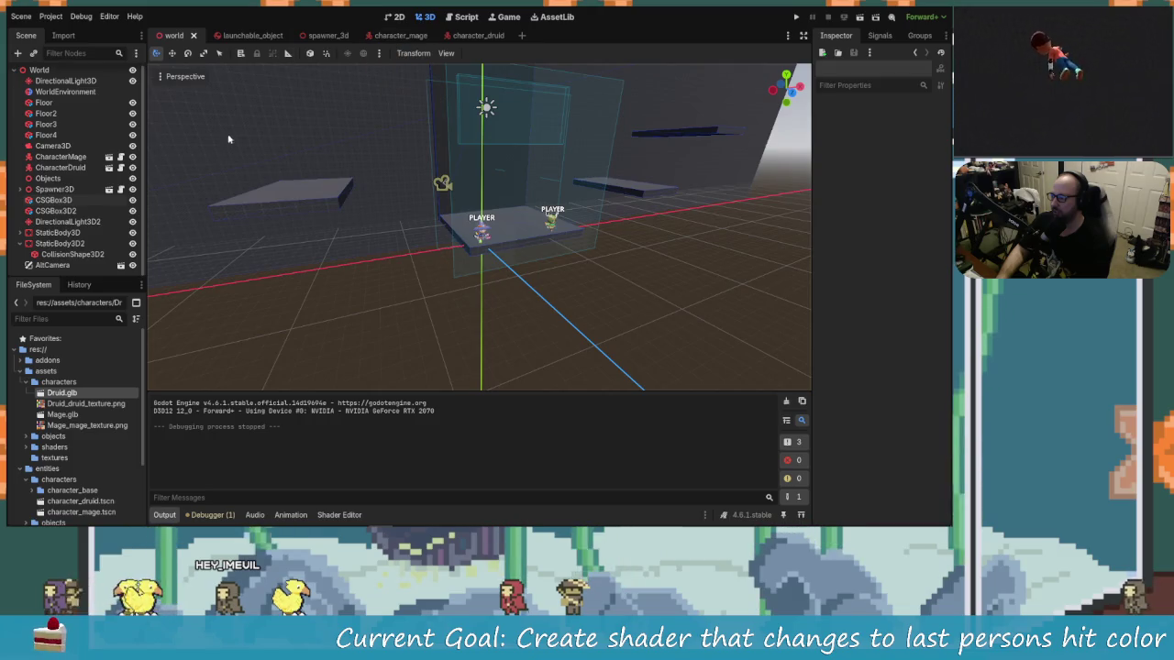
pyautogui.click(61, 168)
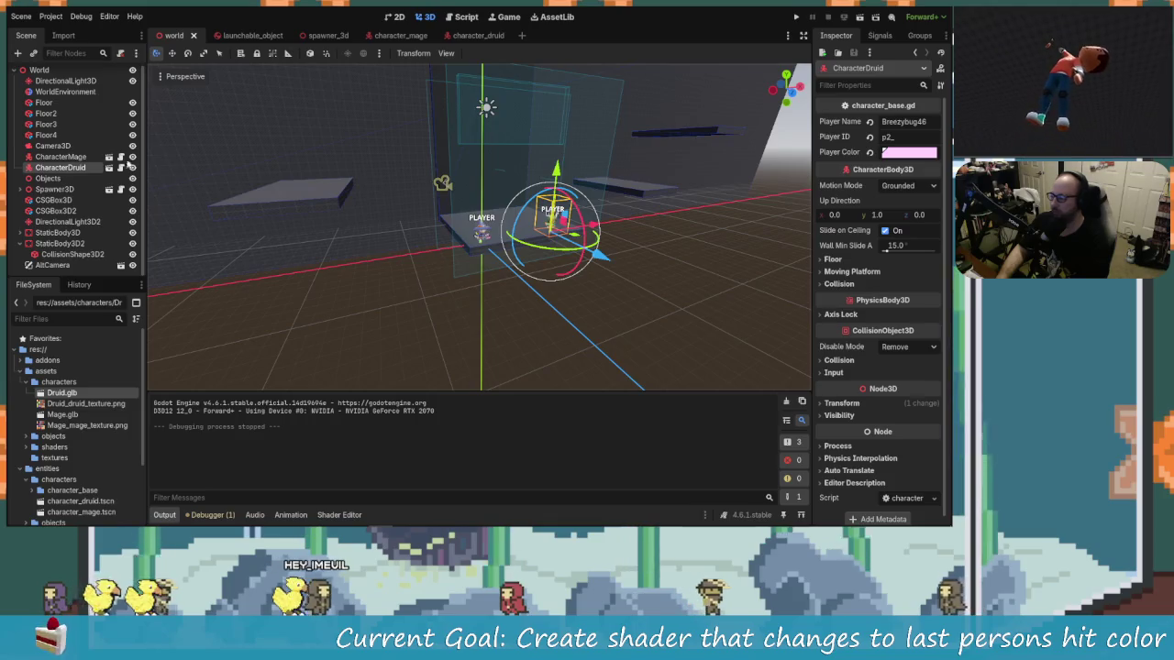
pyautogui.click(77, 157)
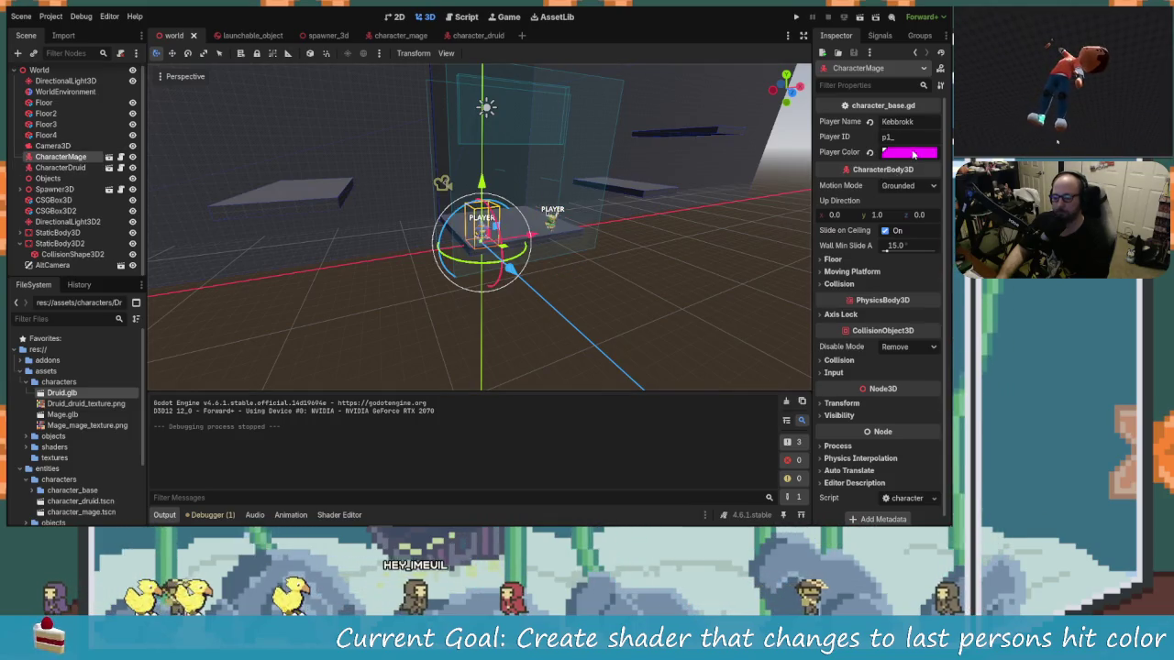
pyautogui.click(912, 155)
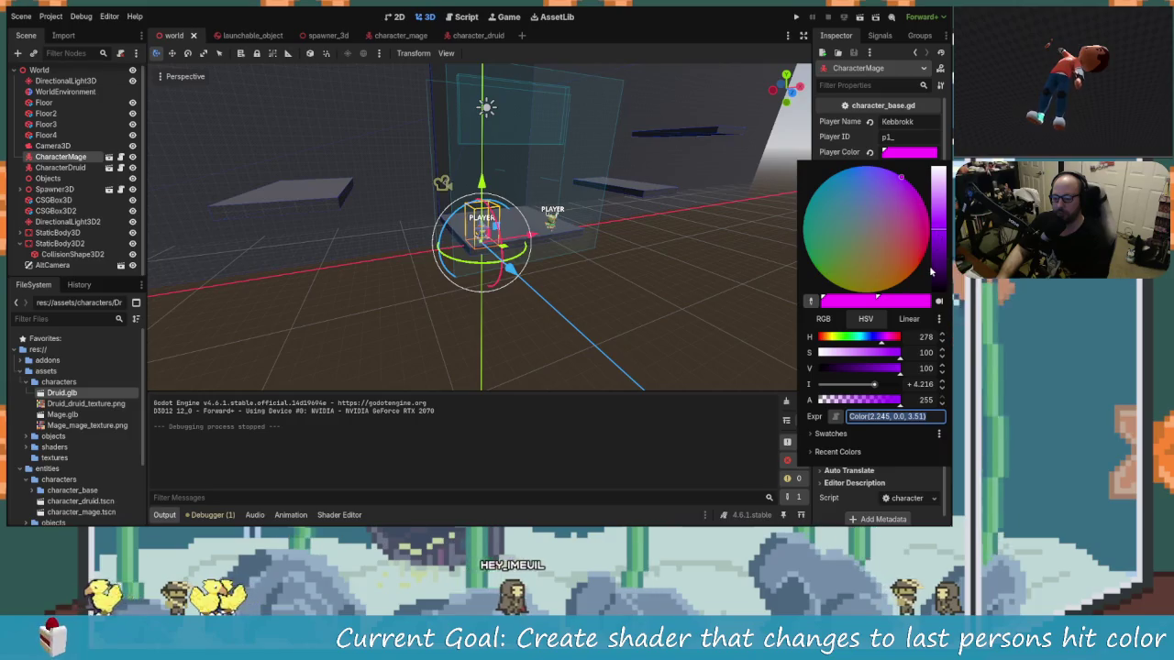
pyautogui.moveTo(931, 271); pyautogui.dragTo(940, 269)
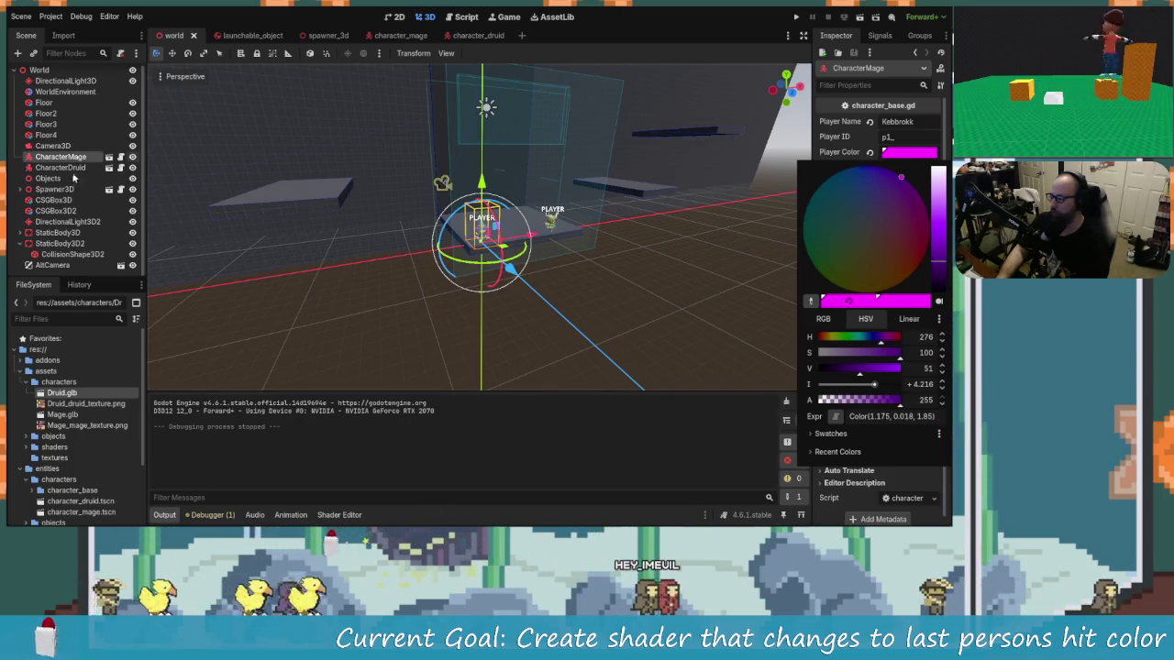
pyautogui.click(202, 249)
# Set CharacterDruid's Player Color intensity to 4, then save and run the game.
pyautogui.click(553, 220)
pyautogui.click(931, 154)
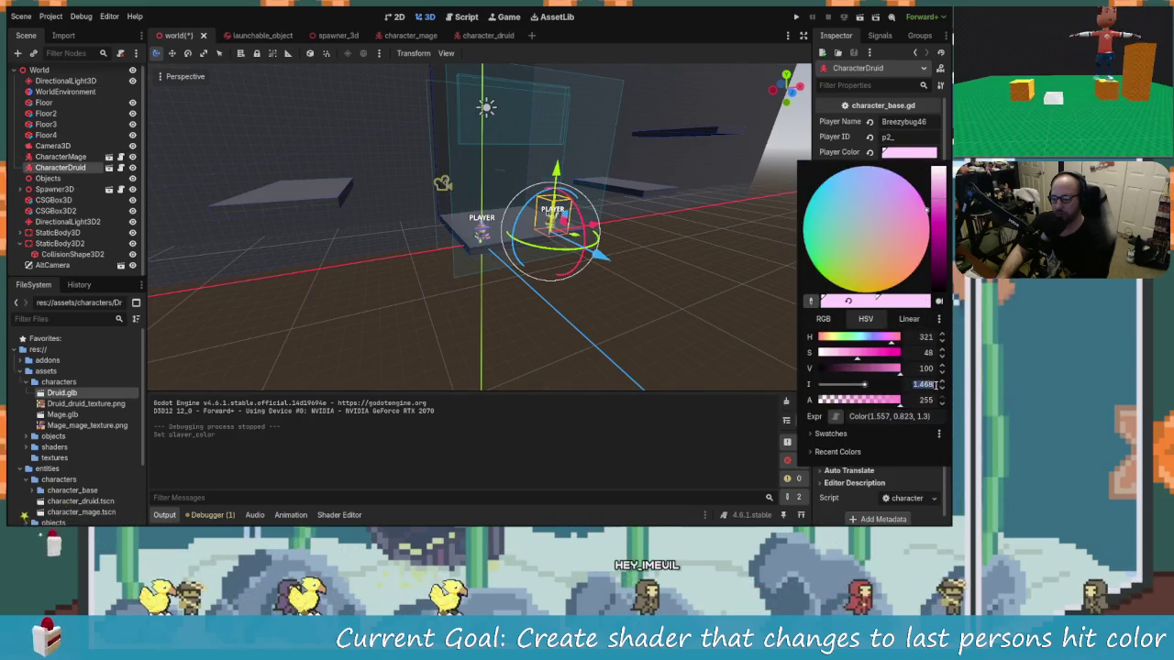
pyautogui.write('4')
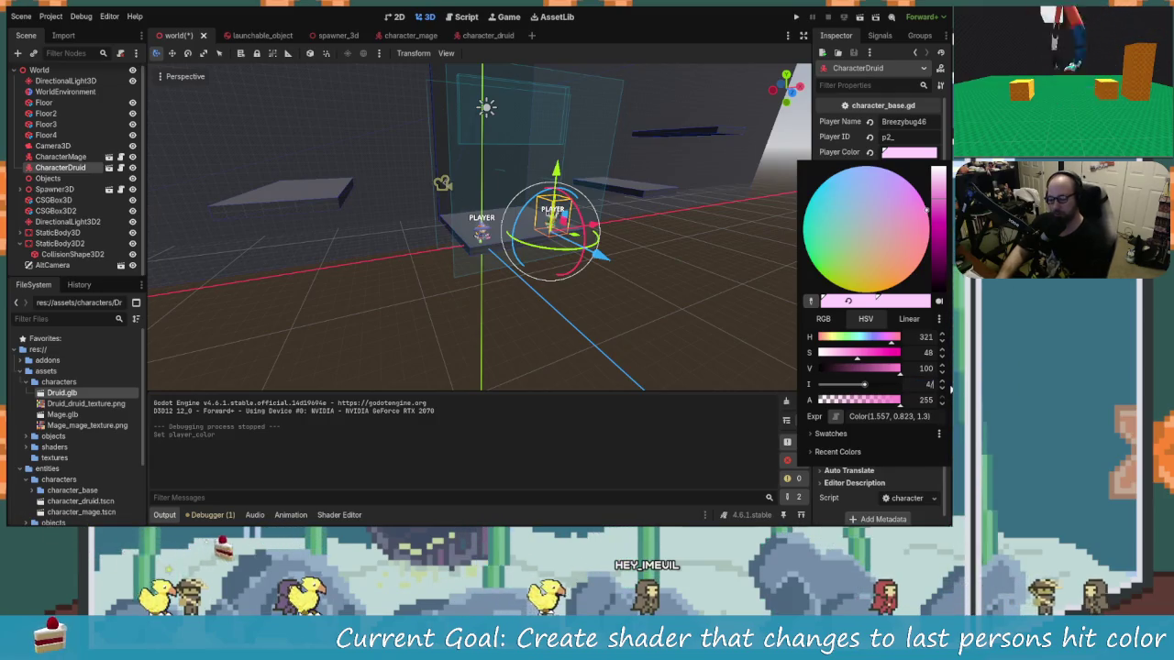
pyautogui.click(765, 150)
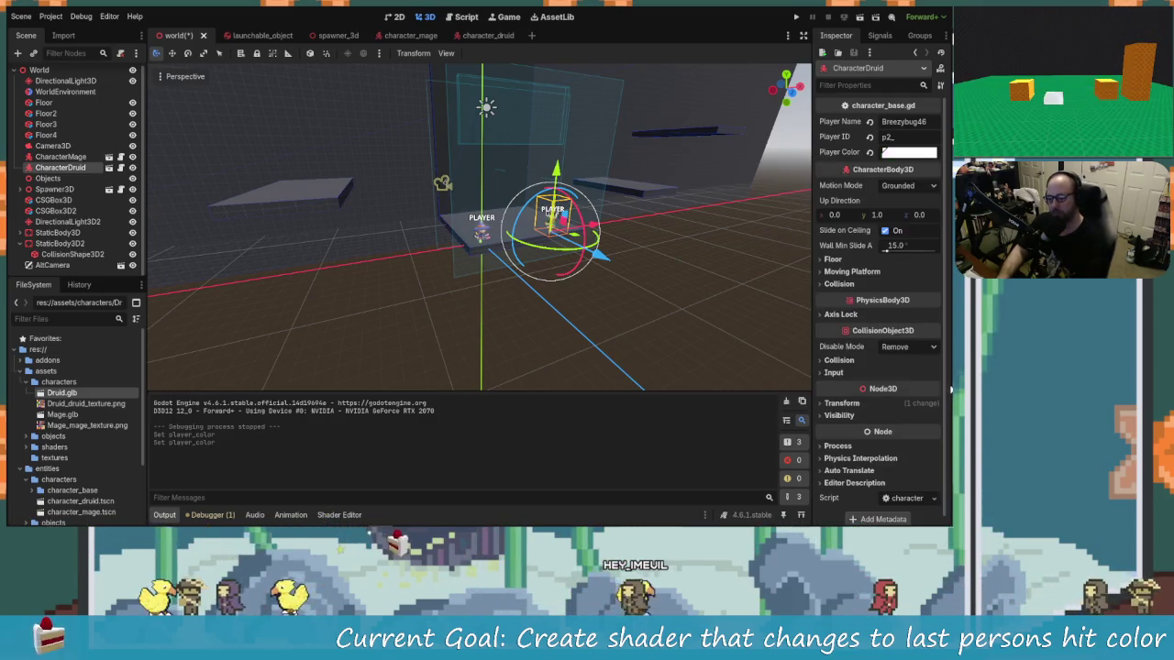
pyautogui.click(796, 18)
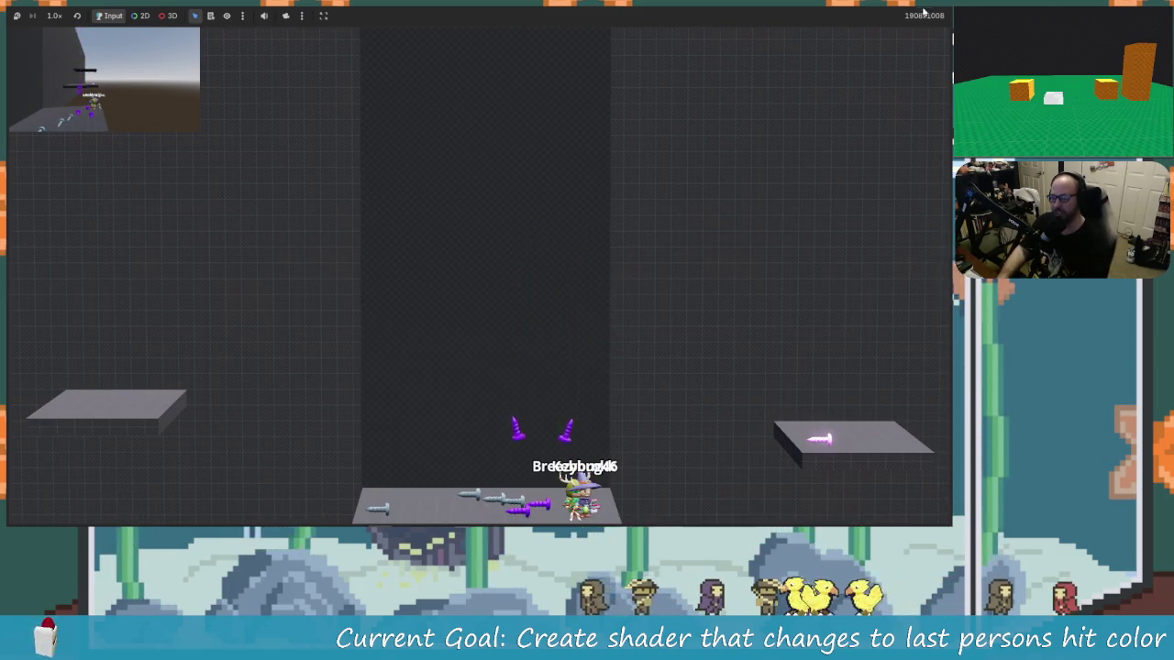
# Stop the playtest after checking the purple and pink projectiles.
pyautogui.press('F8')
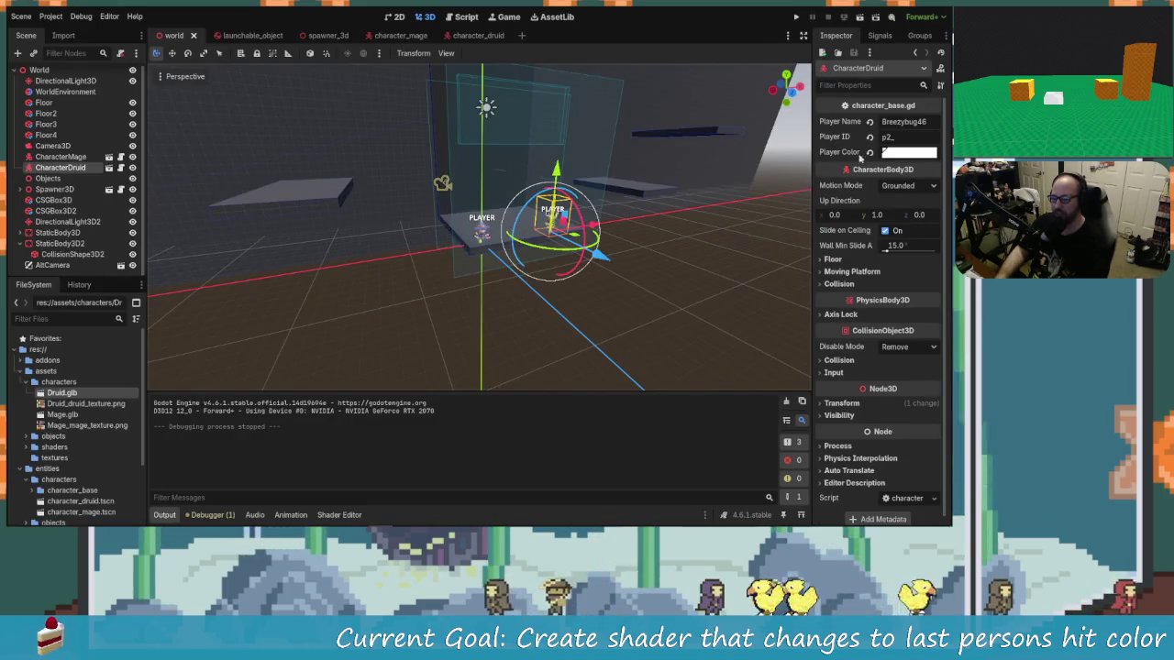
# Raise the mage's Player Color intensity slightly.
pyautogui.click(59, 157)
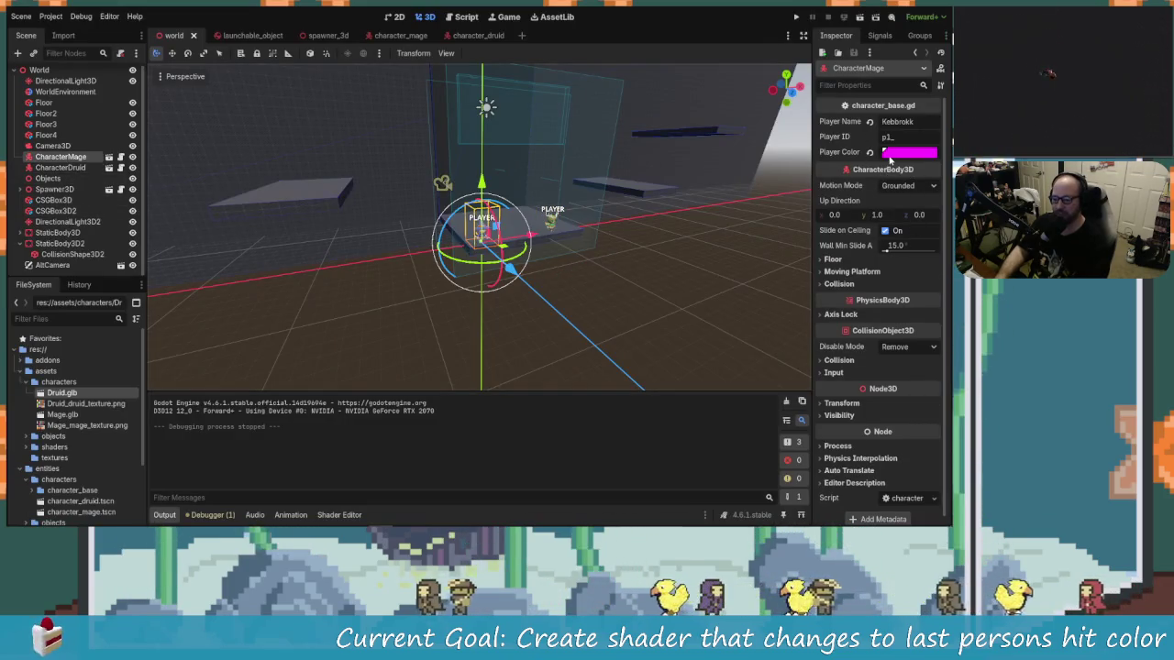
pyautogui.click(903, 152)
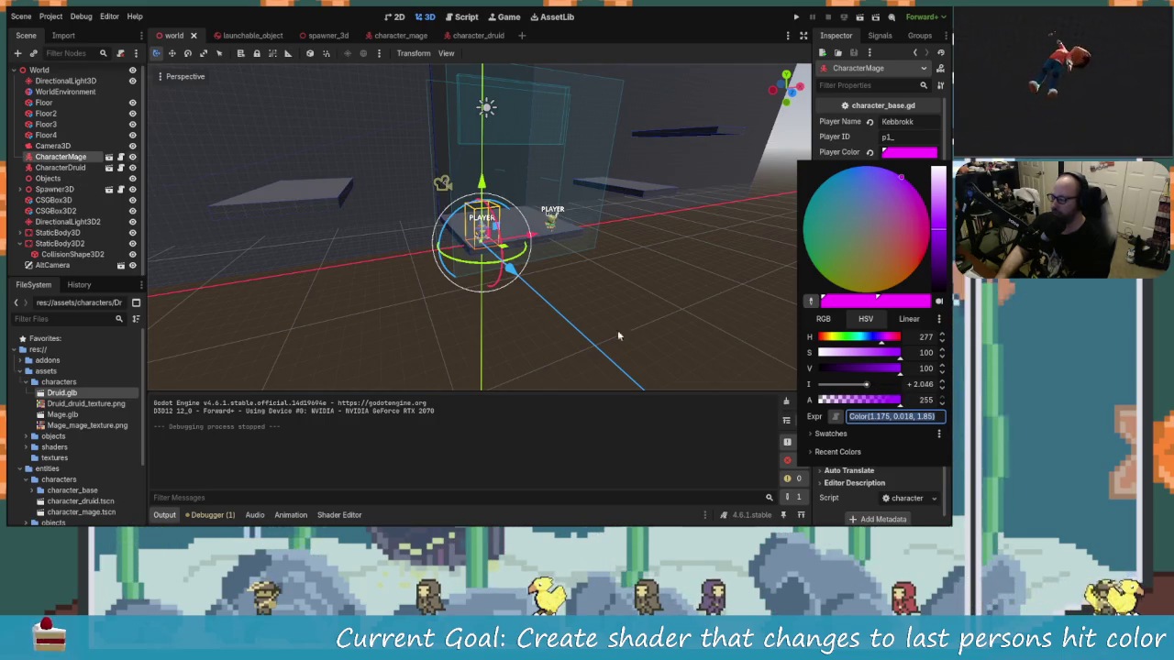
pyautogui.moveTo(865, 384); pyautogui.dragTo(868, 386)
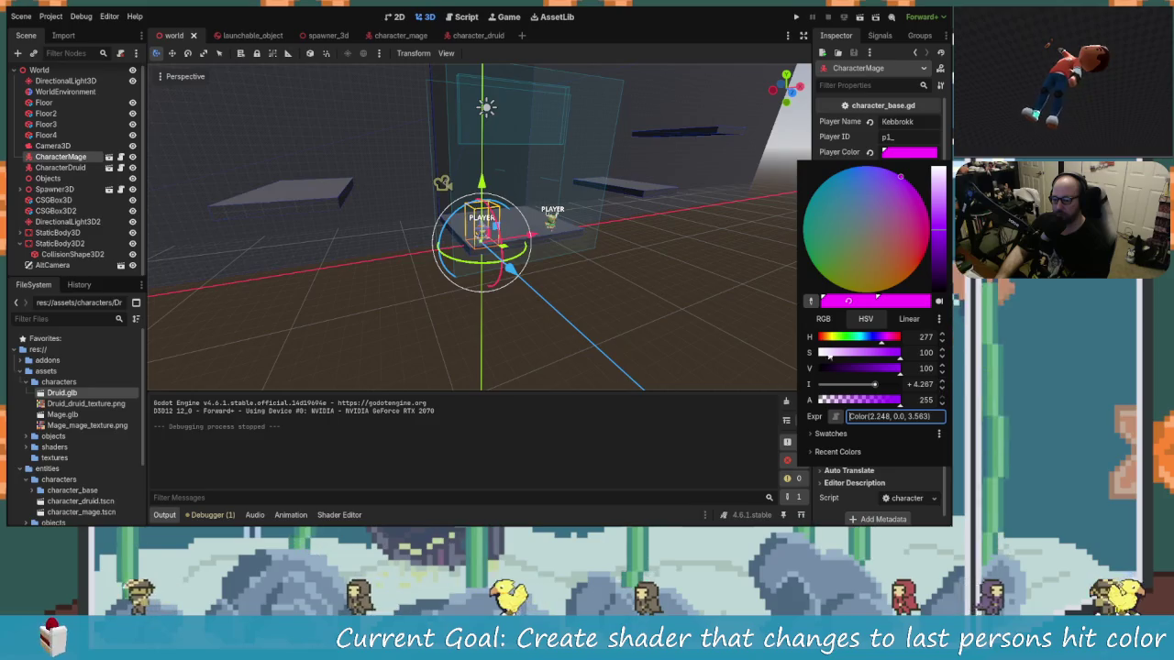
pyautogui.click(92, 178)
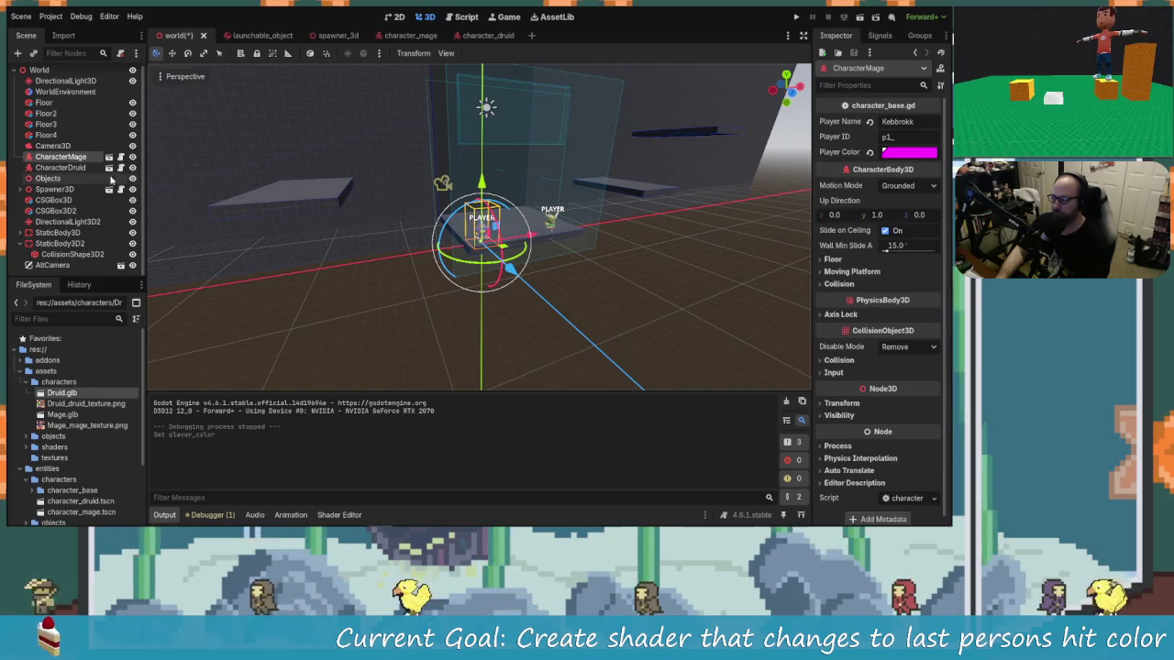
# Select CharacterDruid and open its Player Color picker, then close it.
pyautogui.click(61, 168)
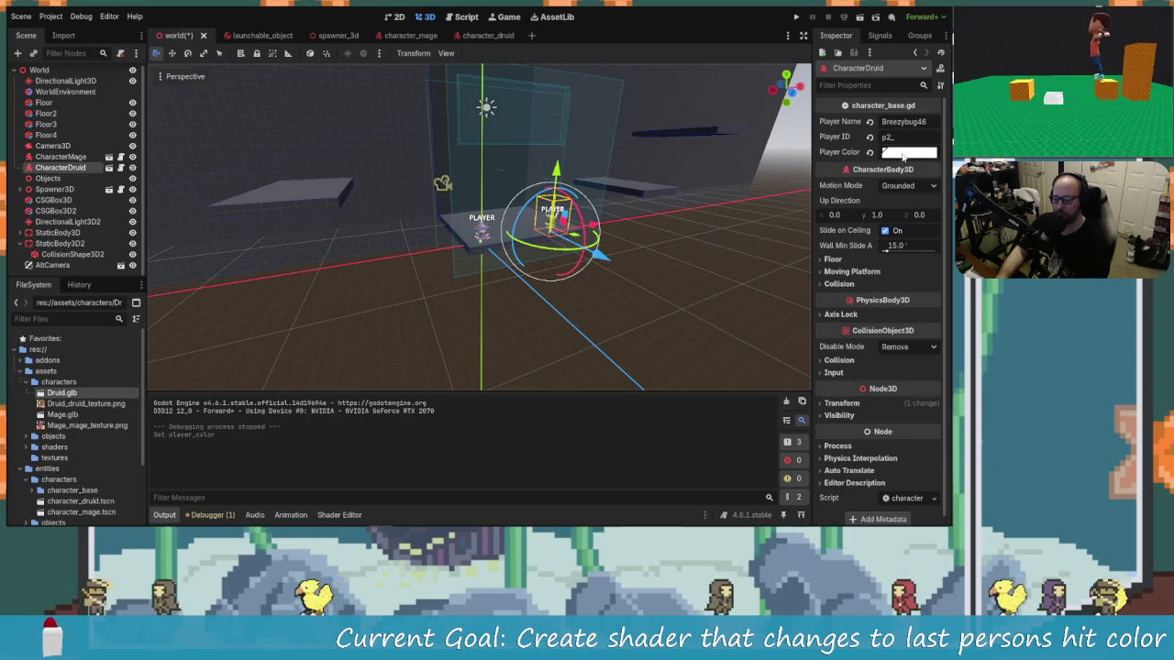
pyautogui.click(908, 153)
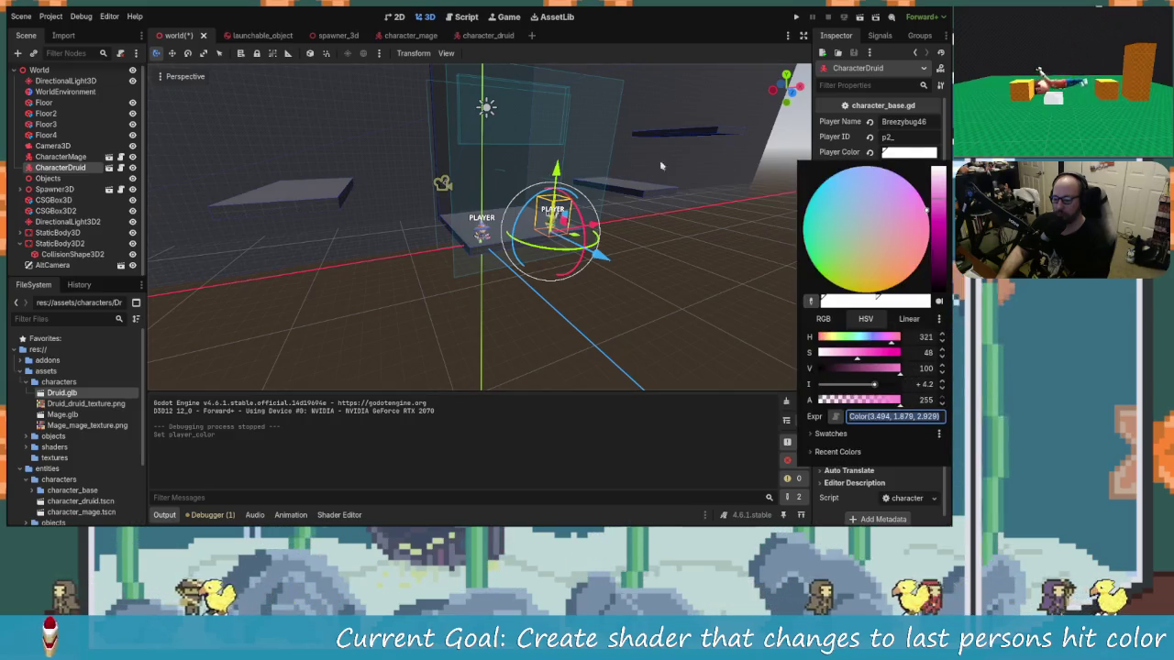
pyautogui.click(797, 19)
# Save and run the game to test the player colours, then stop it and orbit toward the players.
pyautogui.click(797, 19)
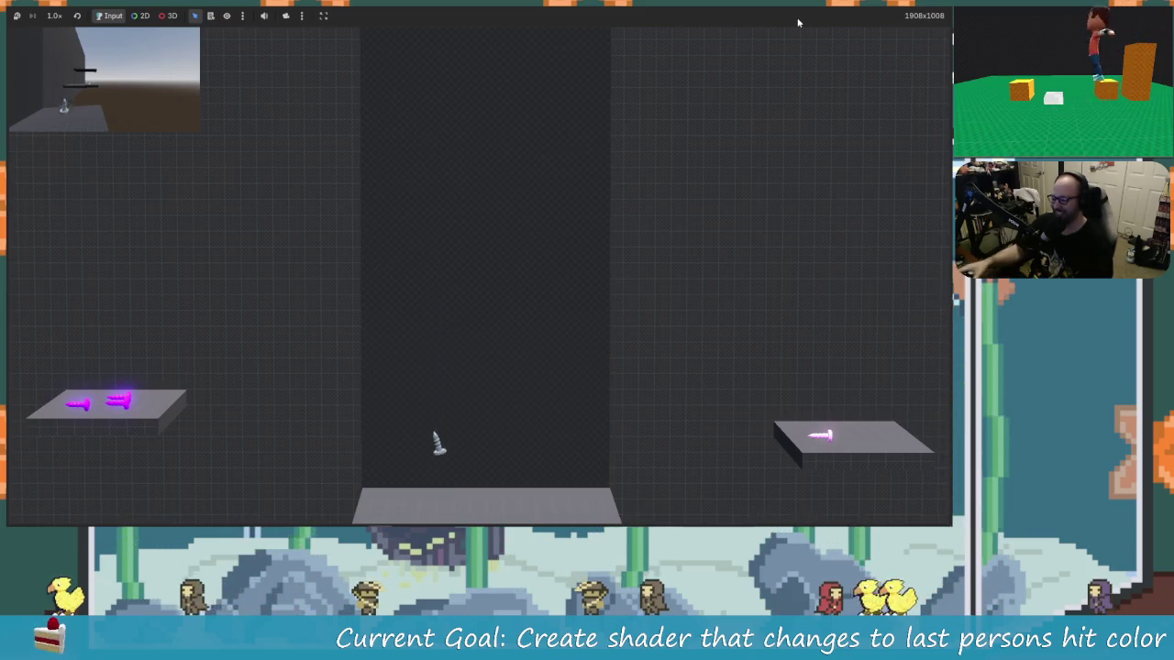
pyautogui.click(935, 7)
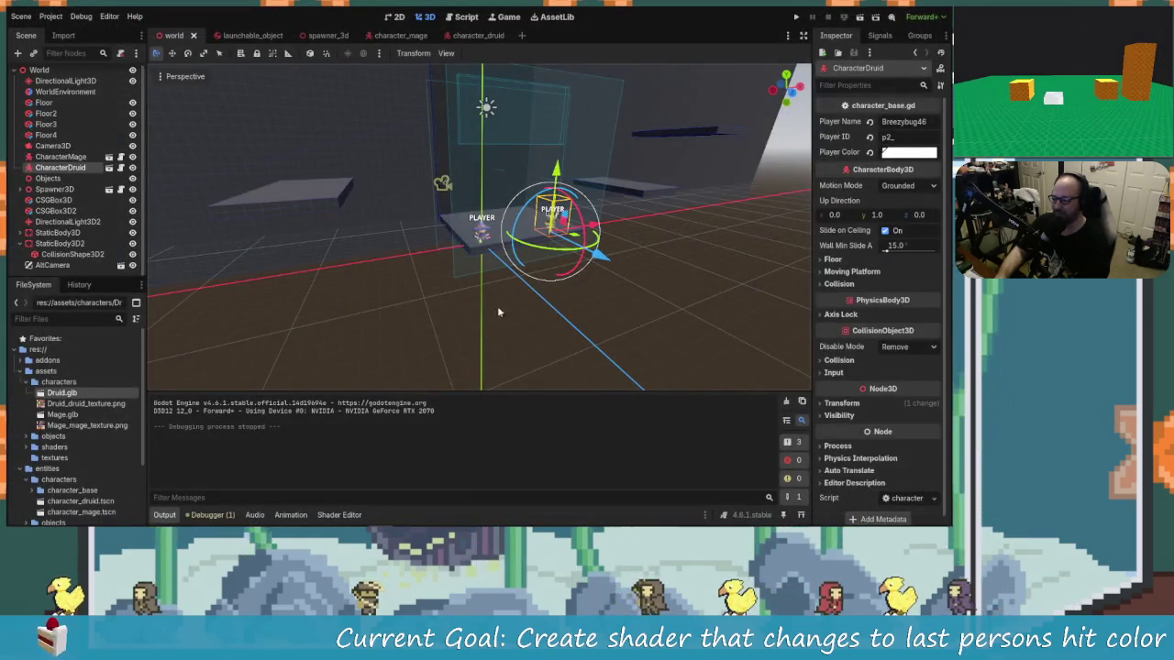
pyautogui.moveTo(498, 311)
pyautogui.mouseDown()
pyautogui.moveTo(496, 234)
pyautogui.moveTo(513, 256)
pyautogui.moveTo(549, 236)
pyautogui.mouseUp()
pyautogui.scroll(-3, 496, 247)
pyautogui.scroll(5, 548, 237)
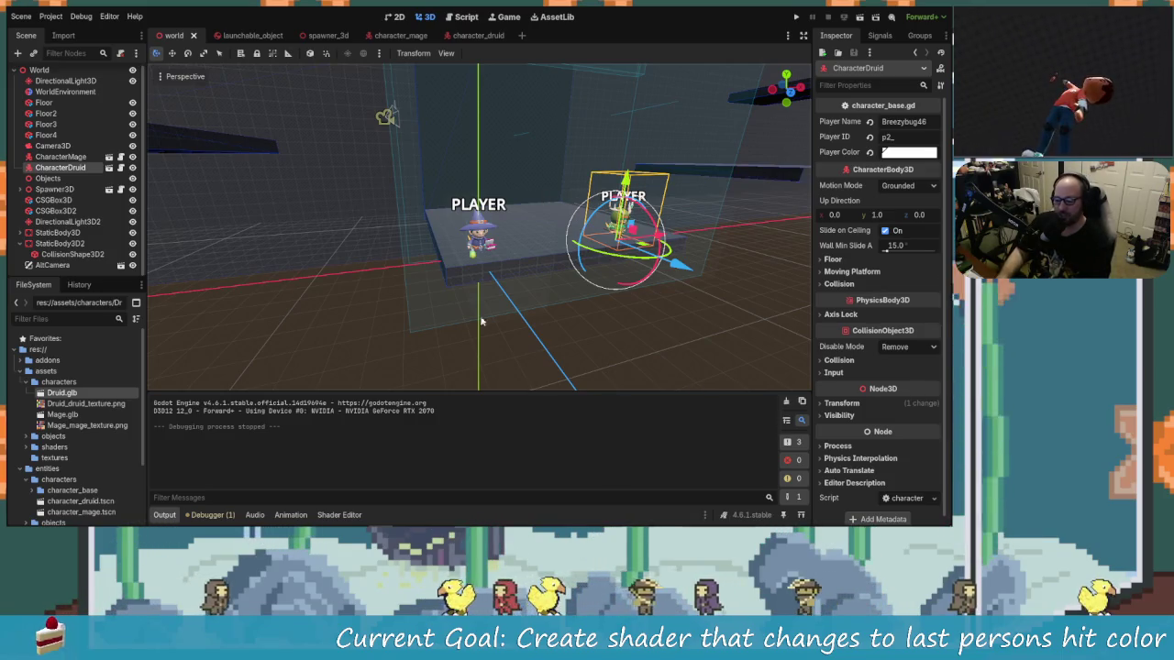
pyautogui.moveTo(481, 321)
pyautogui.mouseDown()
pyautogui.moveTo(432, 308)
pyautogui.moveTo(495, 312)
pyautogui.mouseUp()
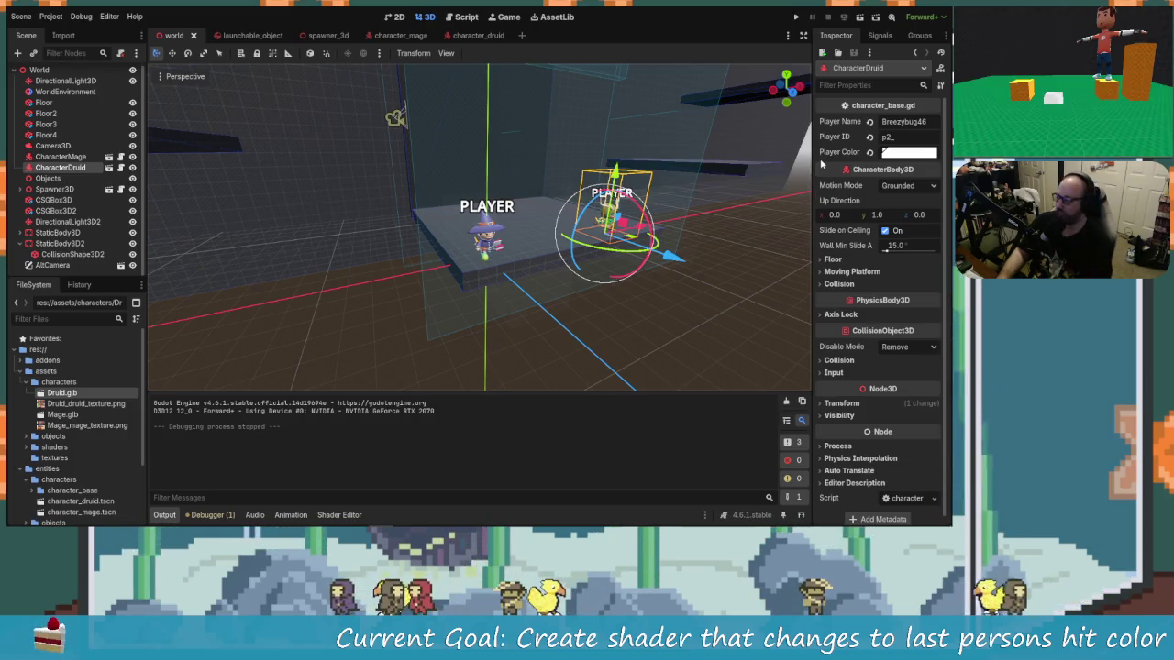
pyautogui.click(908, 153)
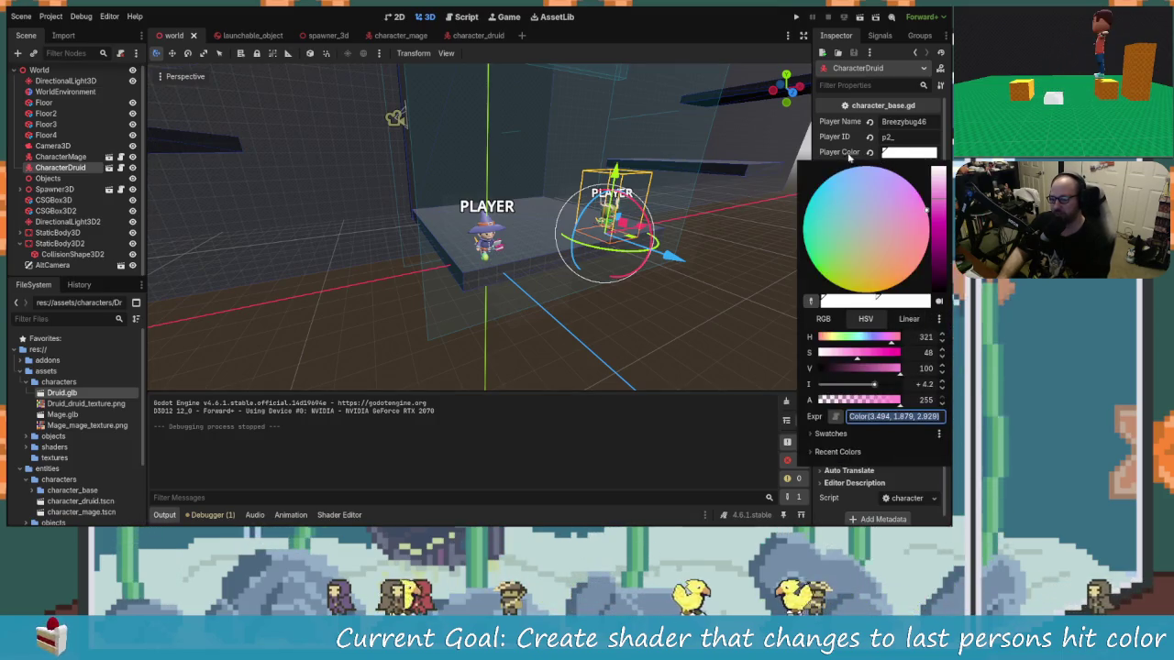
pyautogui.click(697, 275)
pyautogui.moveTo(621, 309)
pyautogui.mouseDown()
pyautogui.moveTo(608, 250)
pyautogui.moveTo(521, 171)
pyautogui.mouseUp()
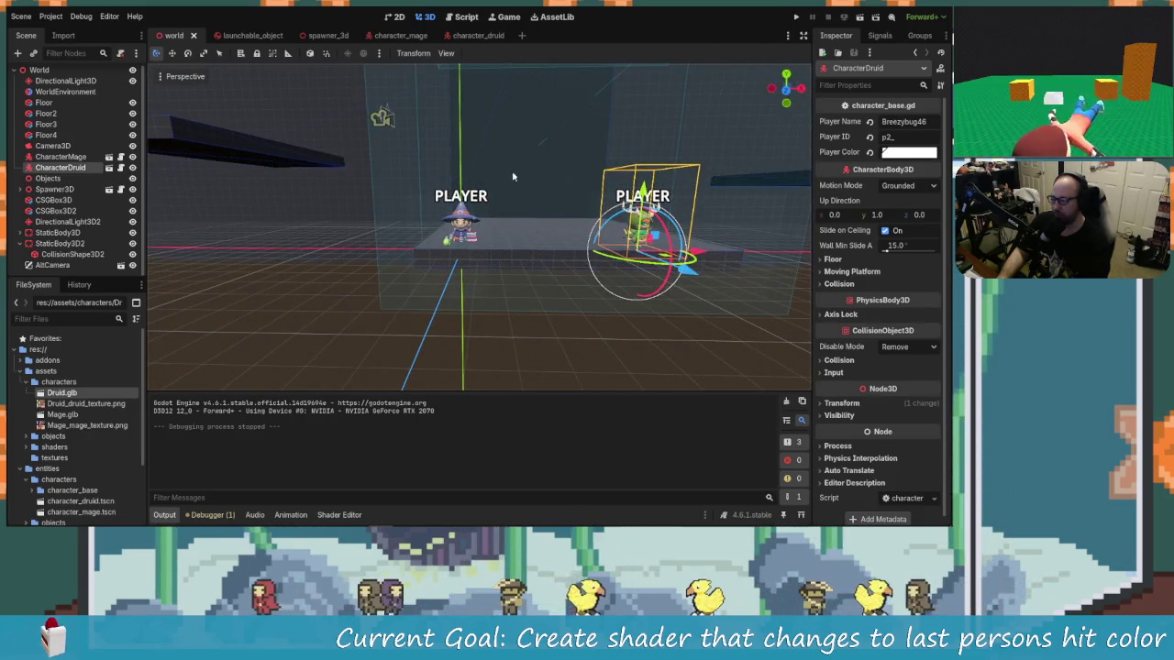
pyautogui.moveTo(755, 519)
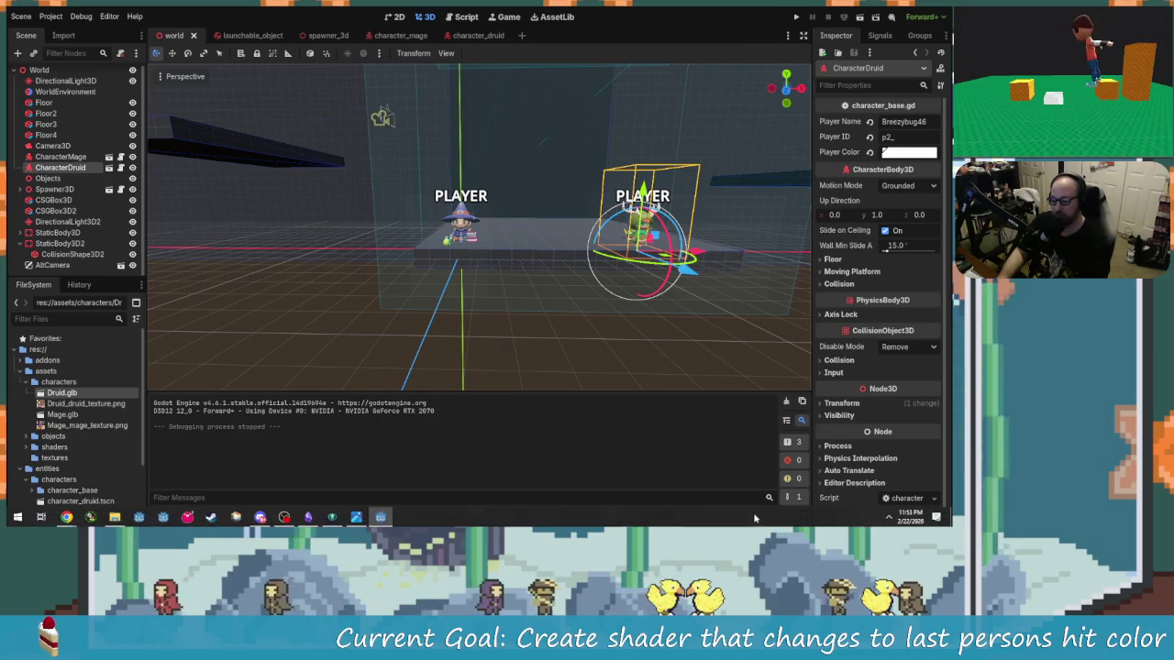
pyautogui.click(798, 17)
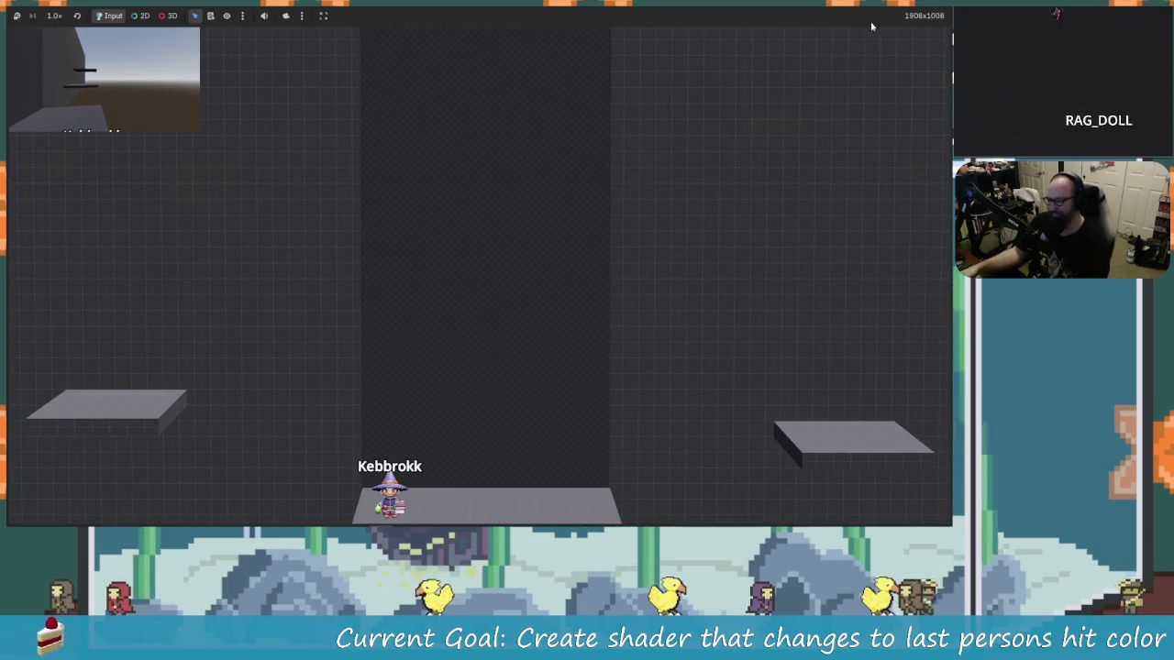
pyautogui.press('F8')
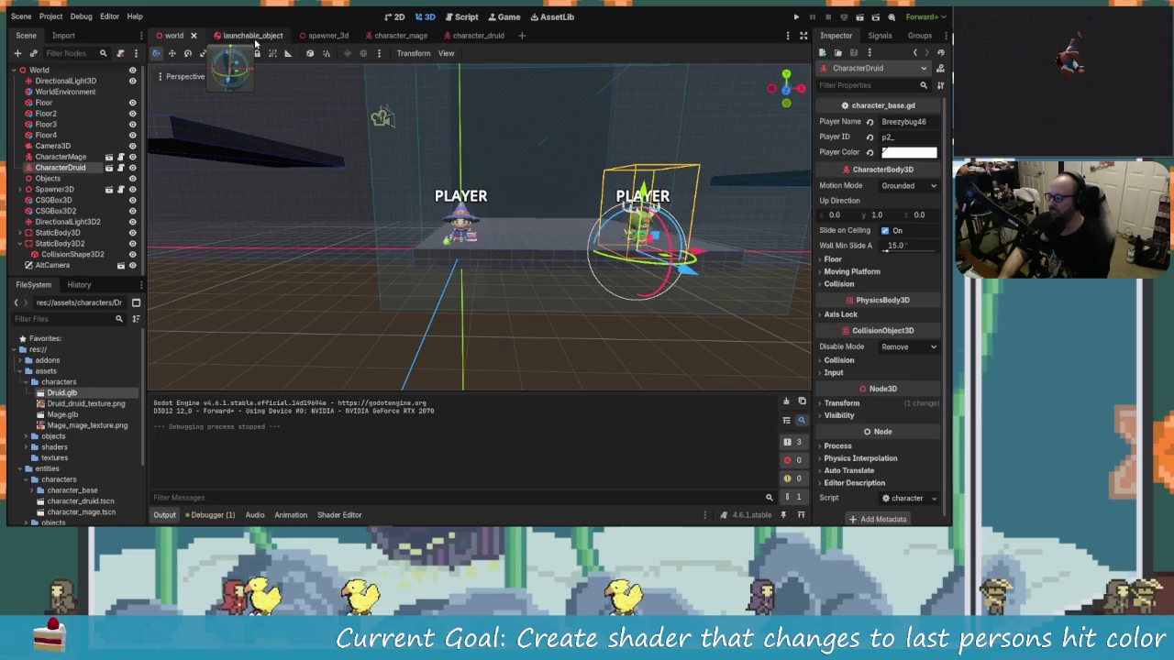
# Enable One Shot on Spawner3D, then run and stop the game to test it.
pyautogui.click(54, 189)
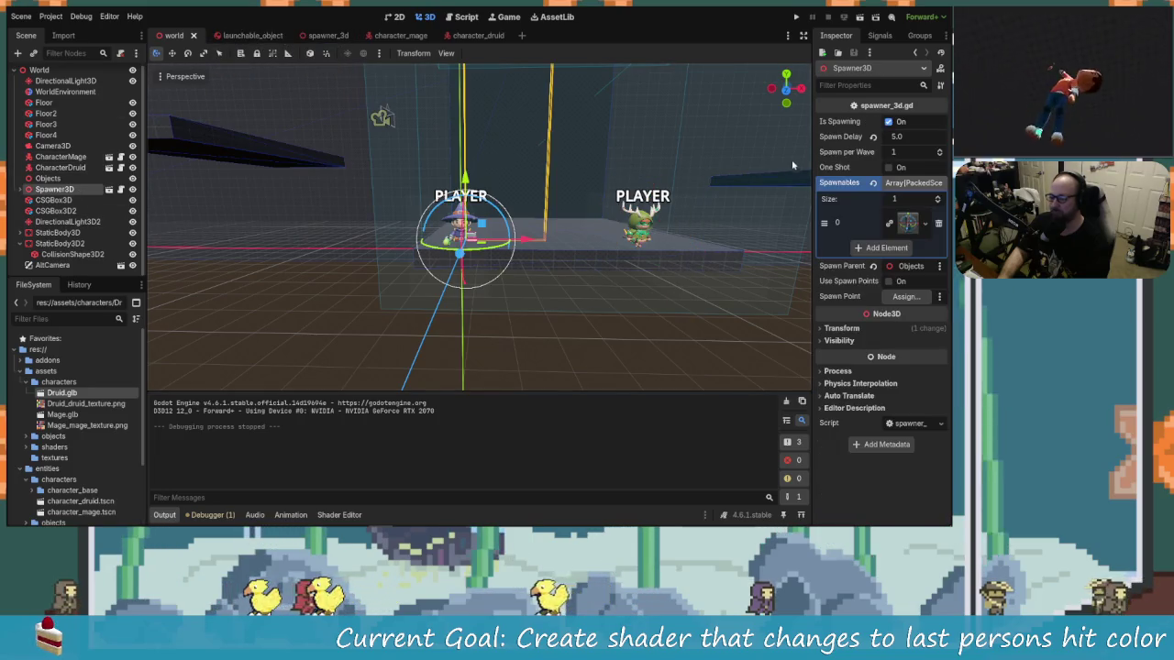
pyautogui.click(887, 167)
pyautogui.click(796, 17)
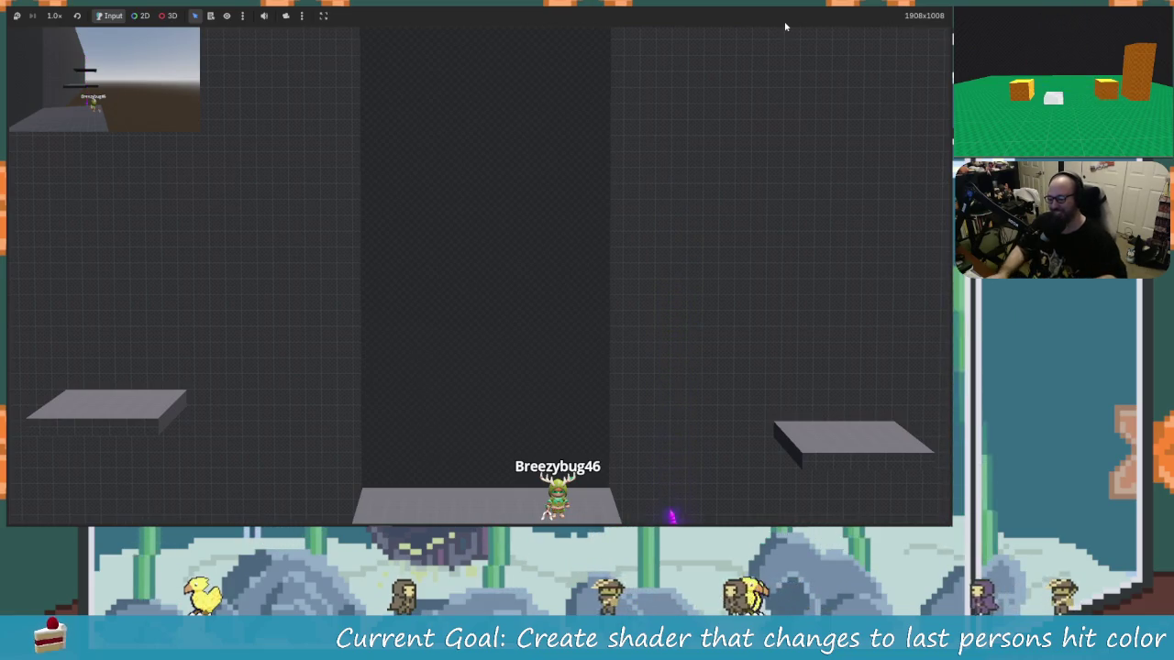
pyautogui.press('F8')
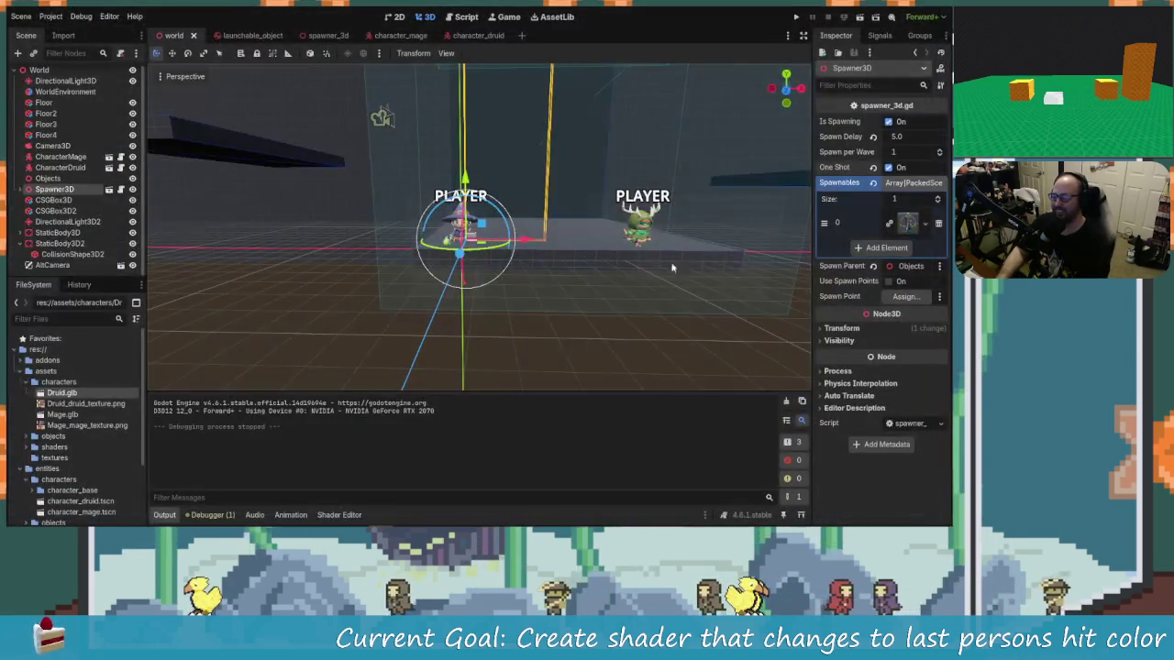
pyautogui.click(798, 17)
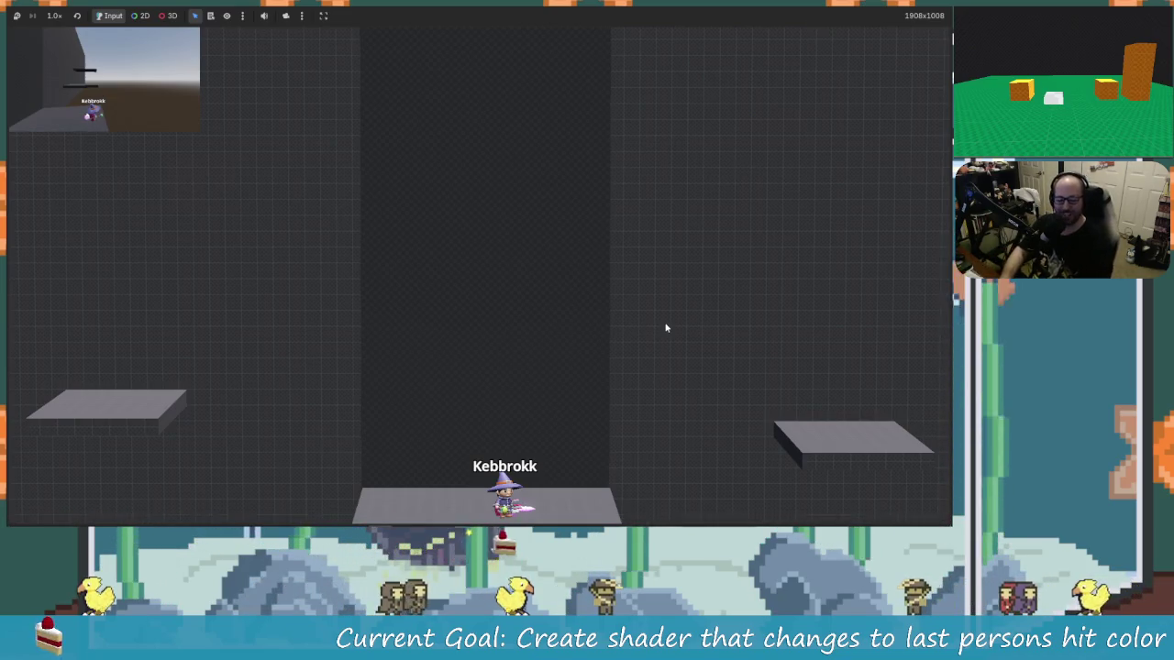
pyautogui.click(932, 8)
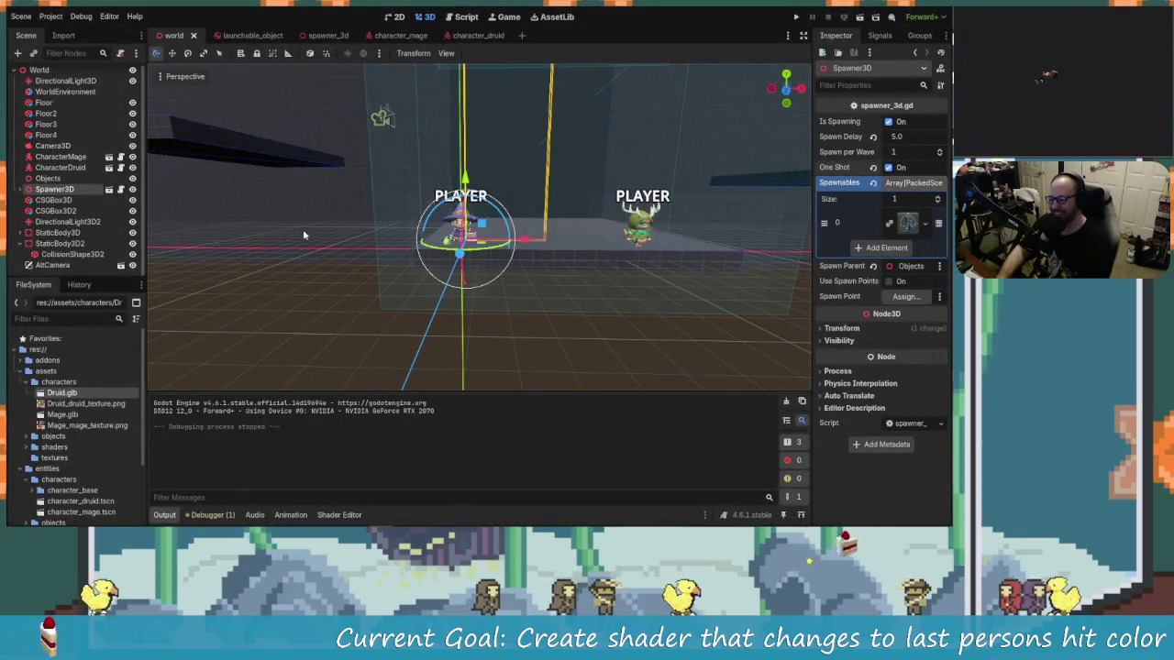
pyautogui.moveTo(303, 235)
pyautogui.mouseDown()
pyautogui.moveTo(278, 230)
pyautogui.moveTo(315, 230)
pyautogui.moveTo(302, 265)
pyautogui.mouseUp()
pyautogui.scroll(-3, 428, 258)
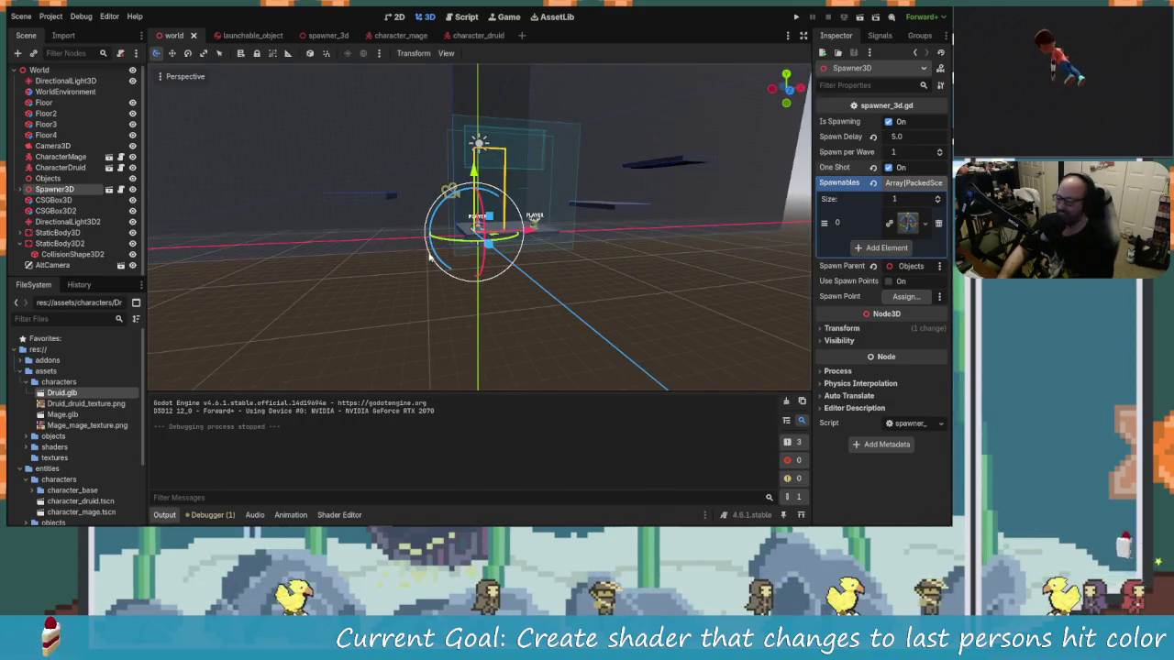
pyautogui.scroll(10, 424, 266)
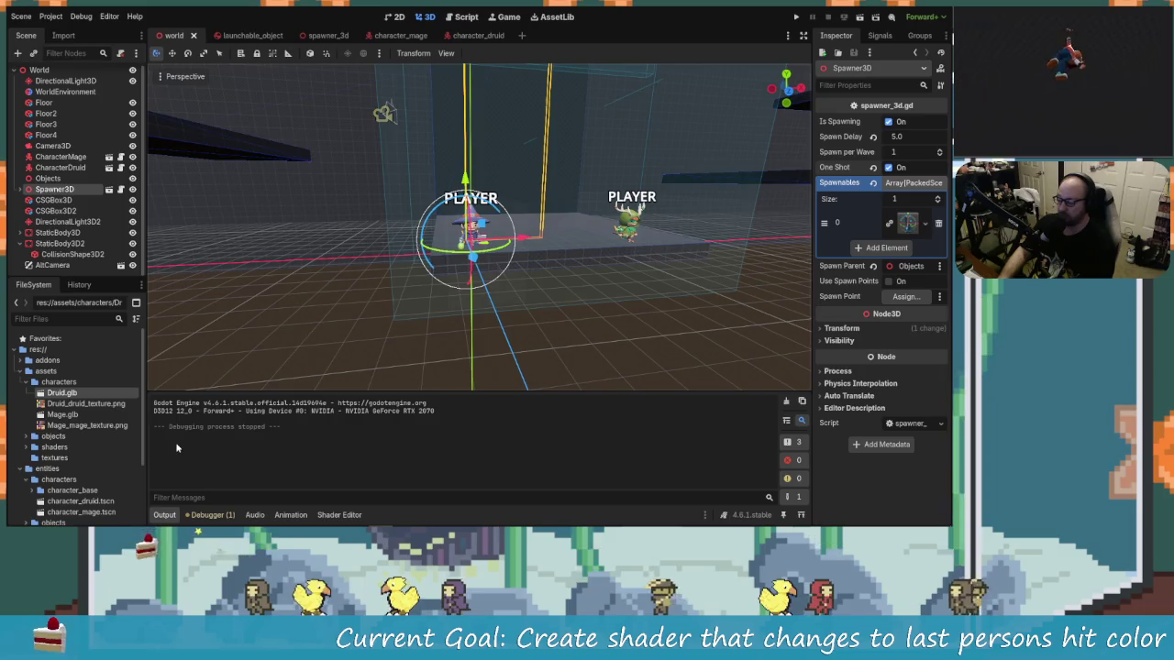
# Switch to the character_druid scene tab and frame the druid model in a level front view.
pyautogui.click(396, 36)
pyautogui.click(452, 36)
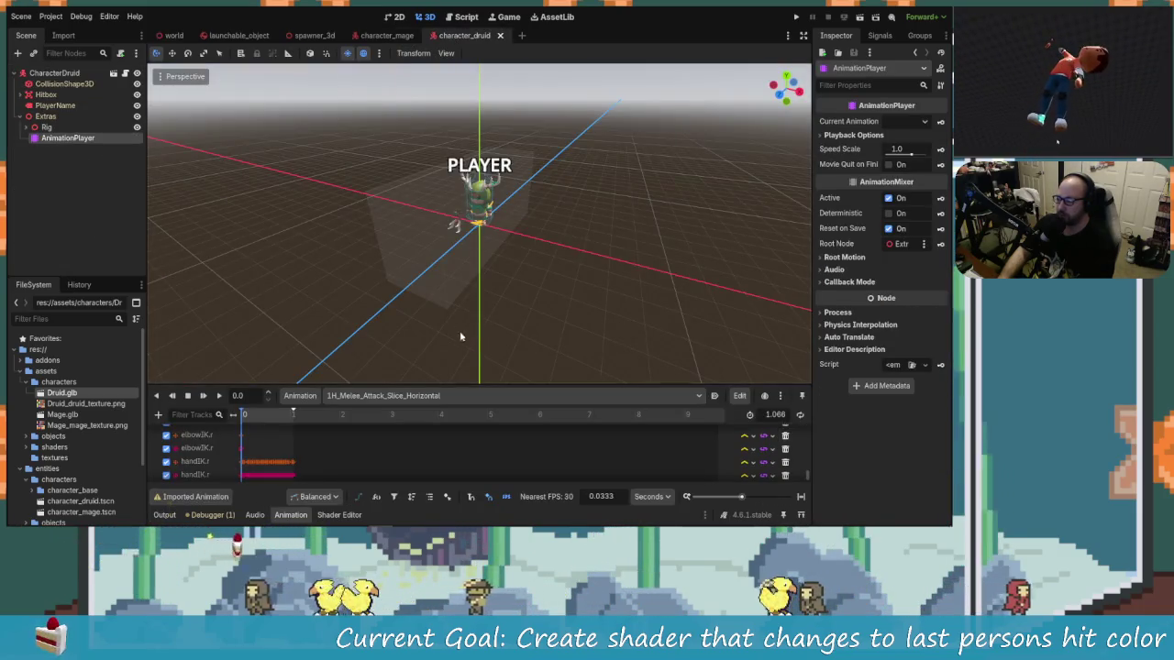
pyautogui.moveTo(596, 293)
pyautogui.mouseDown()
pyautogui.moveTo(325, 214)
pyautogui.moveTo(555, 236)
pyautogui.moveTo(304, 230)
pyautogui.moveTo(423, 221)
pyautogui.moveTo(382, 207)
pyautogui.moveTo(448, 177)
pyautogui.moveTo(422, 169)
pyautogui.mouseUp()
pyautogui.scroll(3, 441, 223)
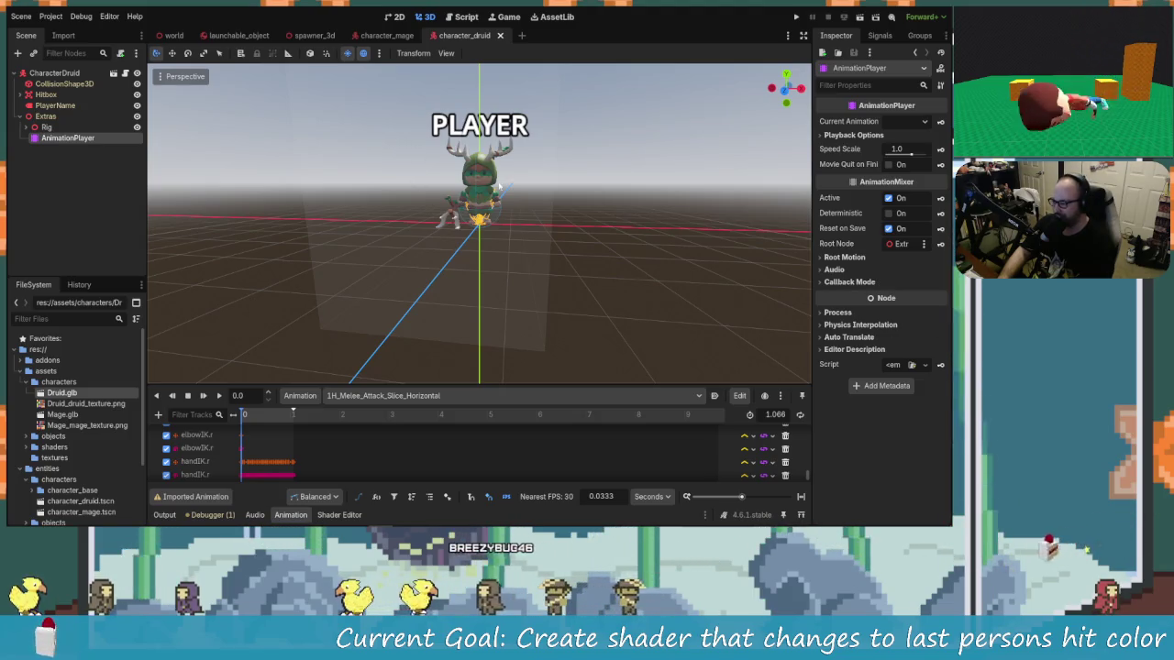
pyautogui.moveTo(434, 246)
pyautogui.mouseDown()
pyautogui.moveTo(422, 199)
pyautogui.moveTo(427, 247)
pyautogui.mouseUp()
pyautogui.scroll(2, 422, 199)
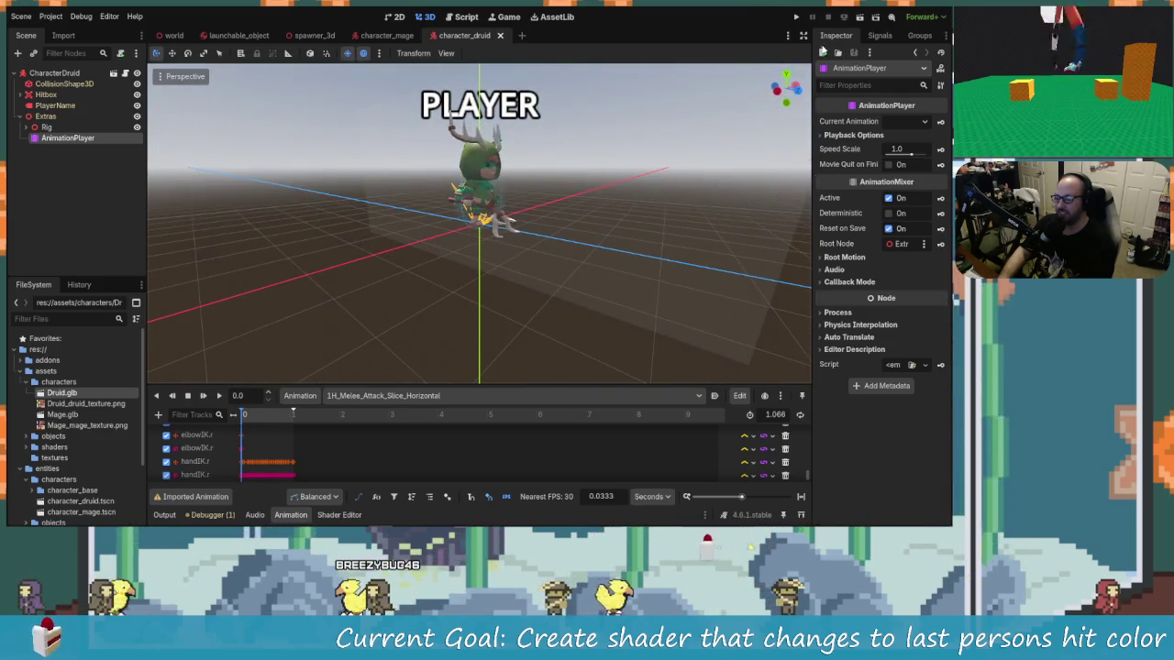
pyautogui.click(780, 90)
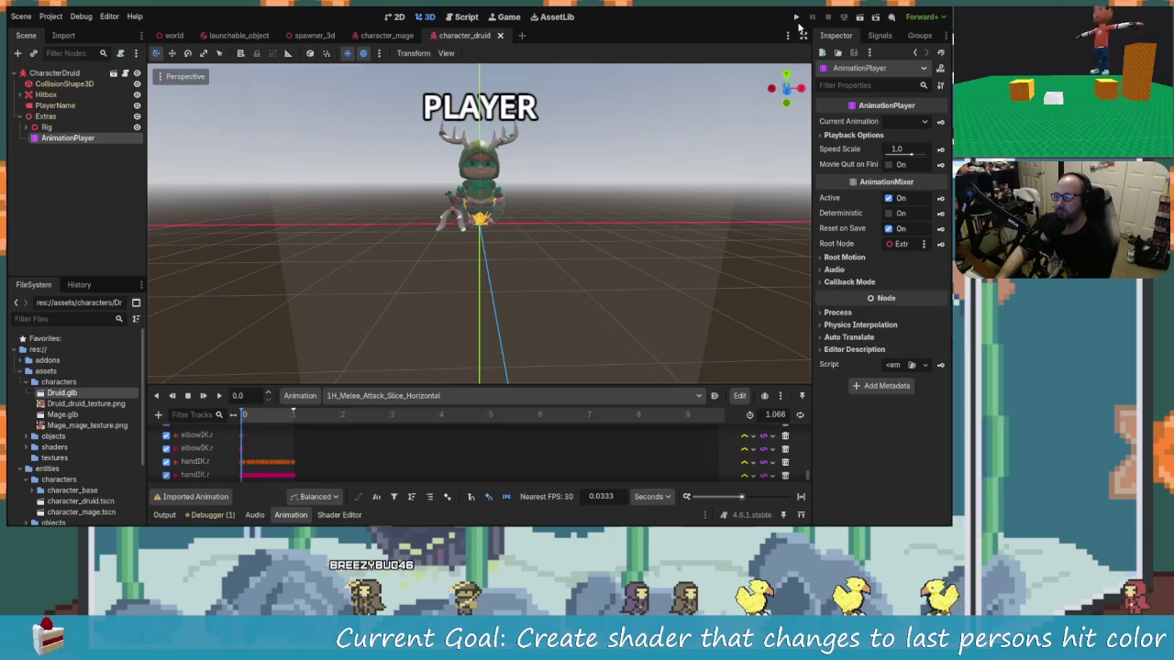
pyautogui.click(797, 20)
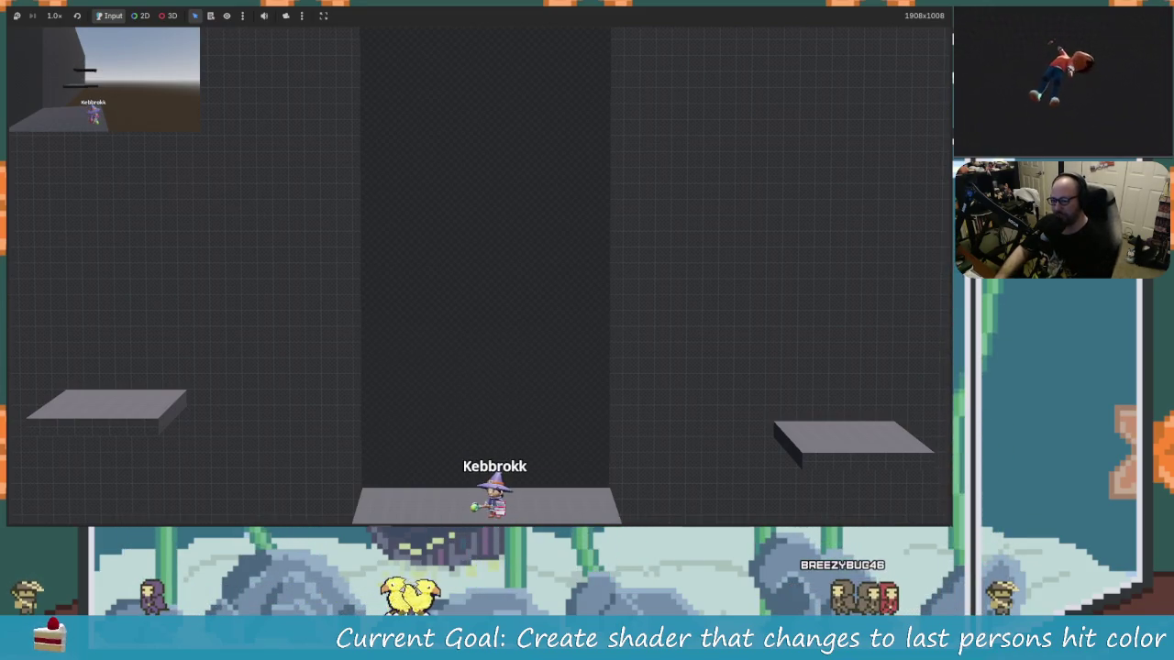
pyautogui.press('F8')
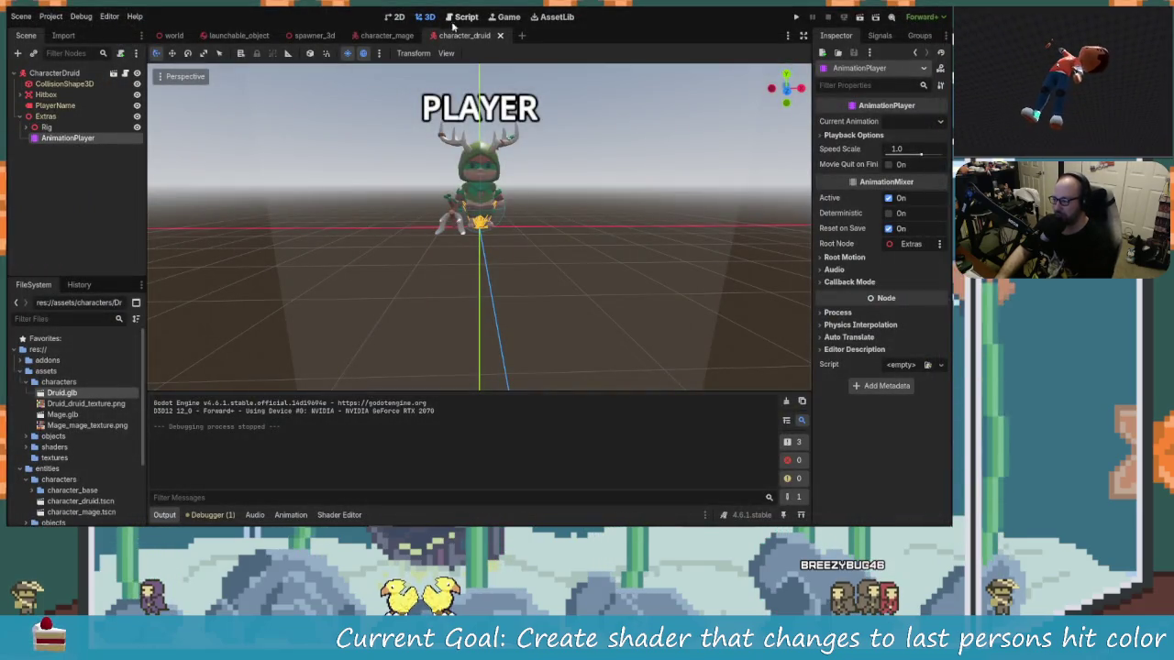
# Open character_base.gd in the Script editor, place the caret in the movement code, and save.
pyautogui.click(459, 17)
pyautogui.click(553, 284)
pyautogui.scroll(-2, 541, 284)
pyautogui.click(523, 287)
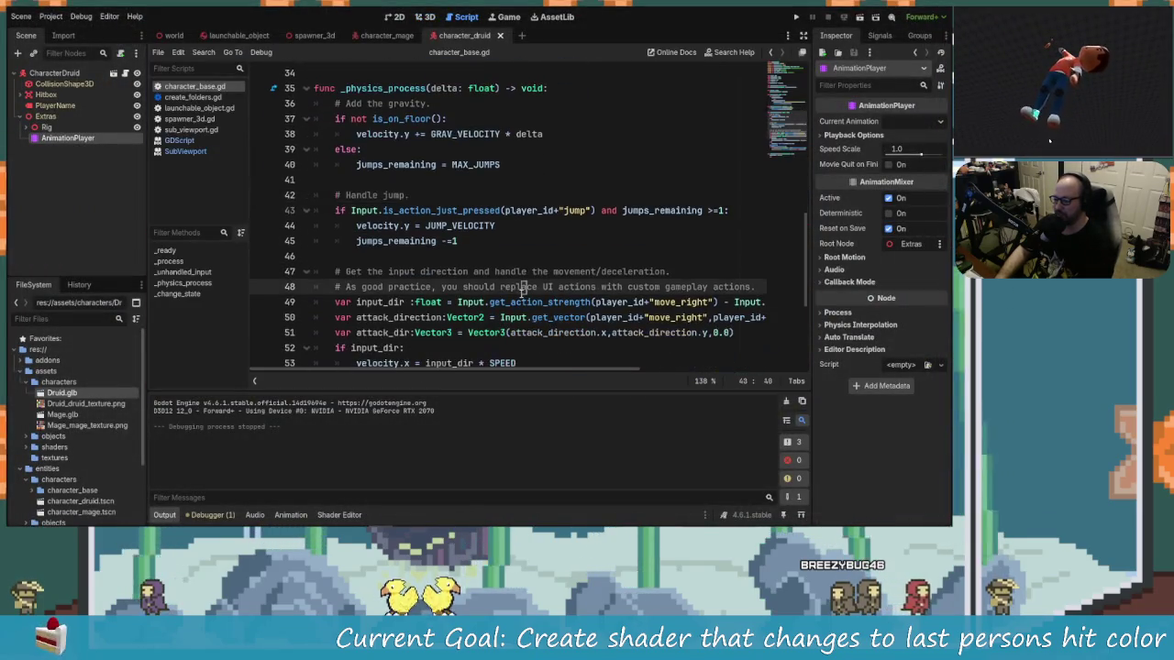
pyautogui.hotkey('ctrl', 's')
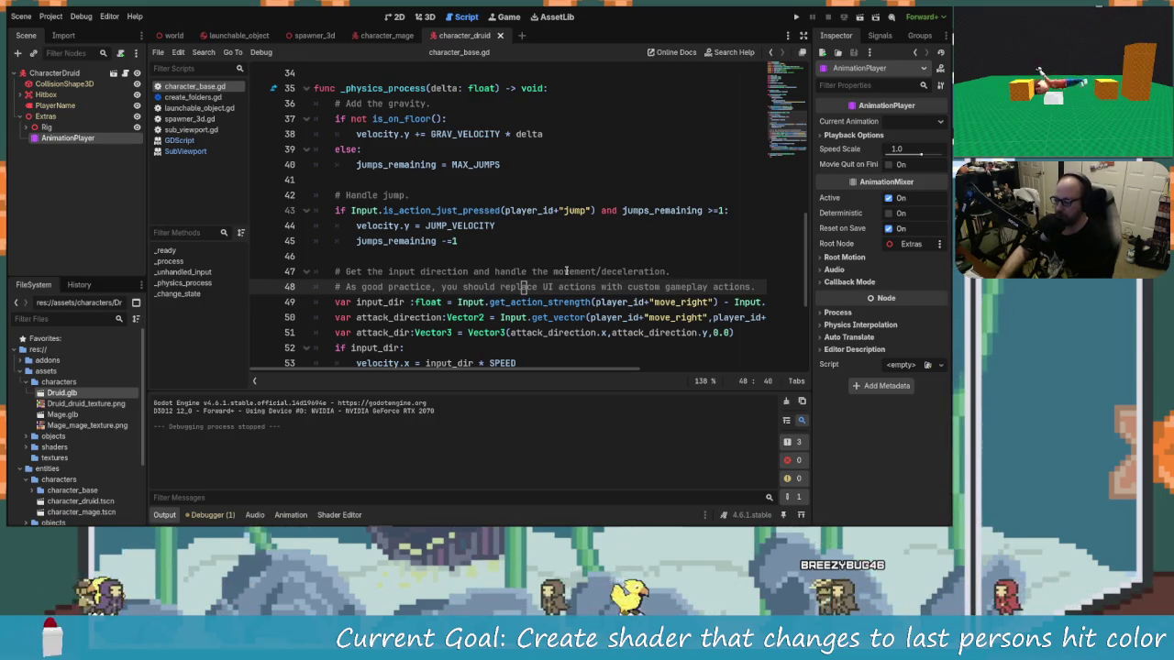
# Scroll back to the top of the script and run the project with both players.
pyautogui.scroll(-3, 501, 268)
pyautogui.scroll(4, 476, 257)
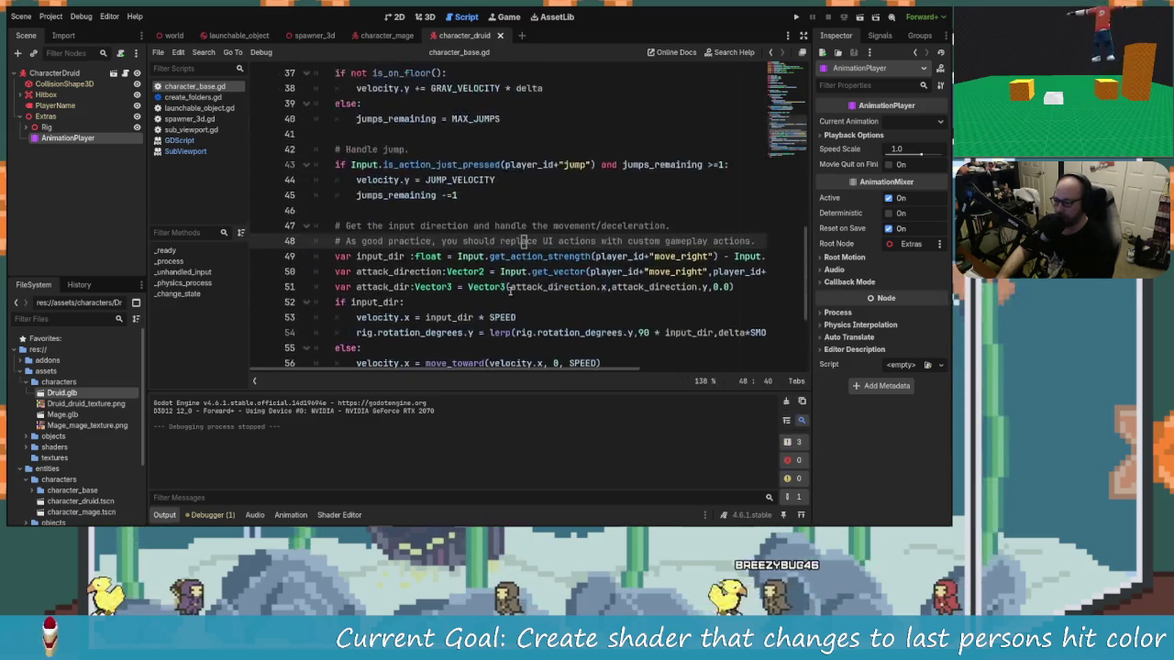
pyautogui.scroll(2, 475, 257)
pyautogui.scroll(4, 548, 256)
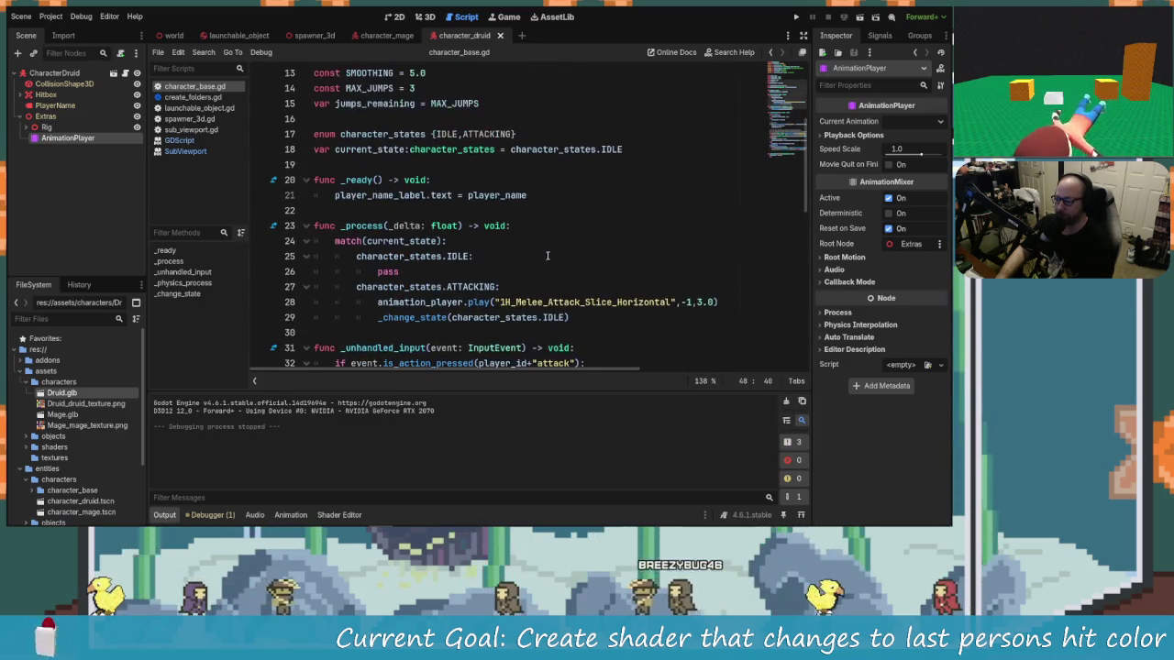
pyautogui.scroll(4, 540, 260)
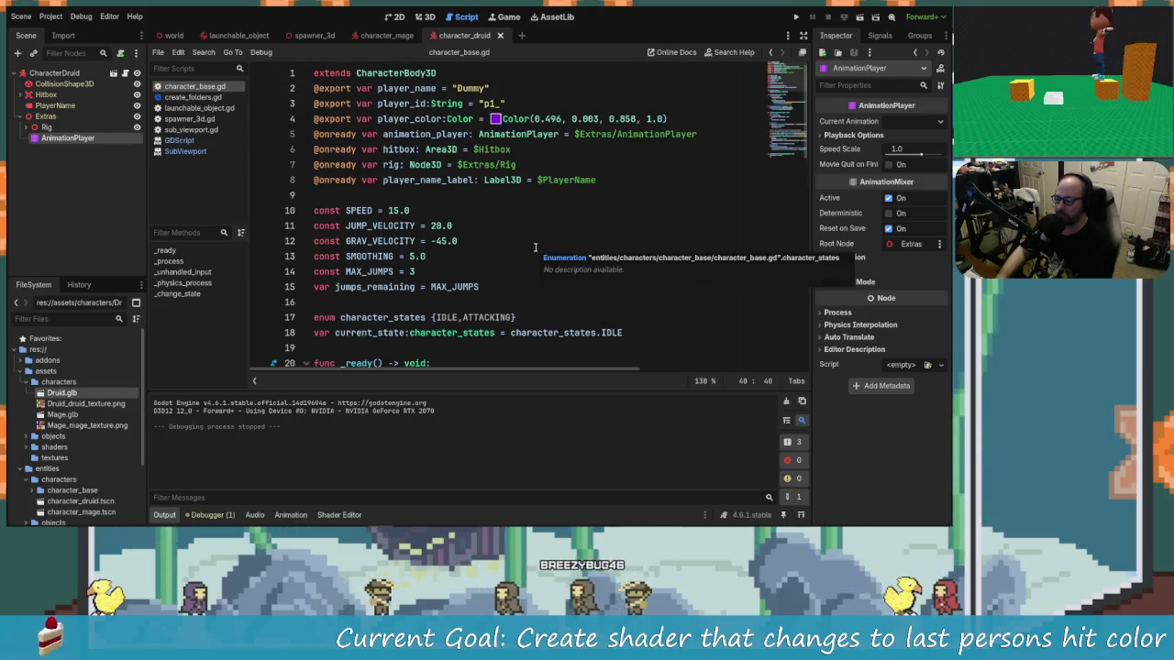
pyautogui.click(797, 17)
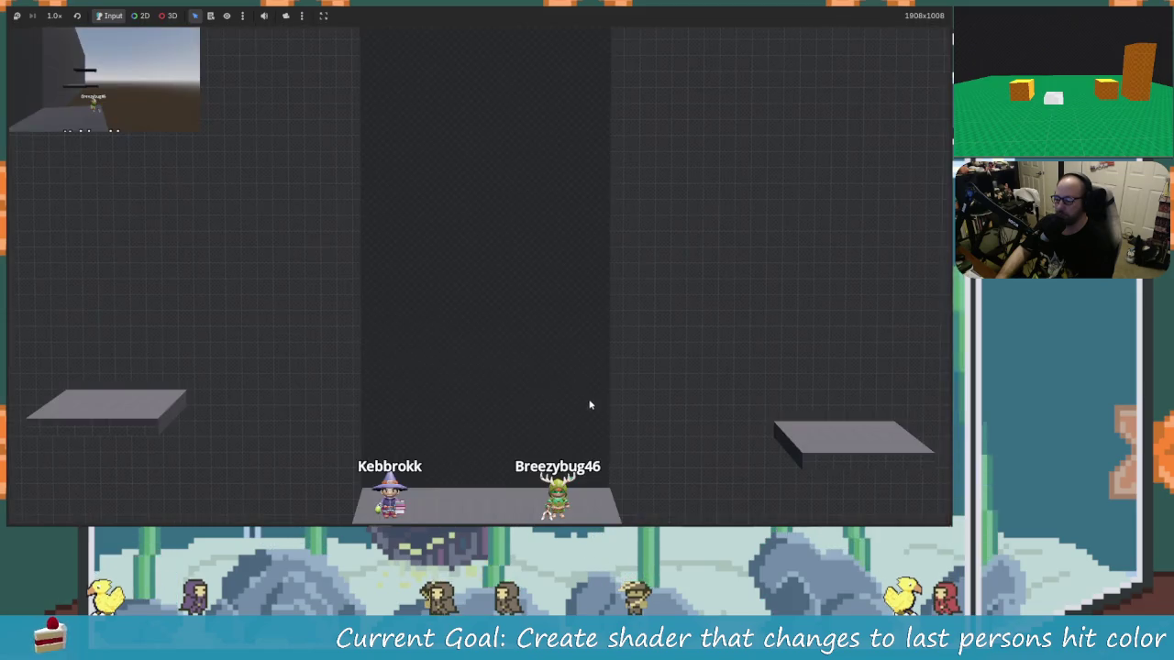
# Launch Snipping Tool from Start search and snip the game area around Kebbrokk.
pyautogui.press('super')
pyautogui.write('snippin')
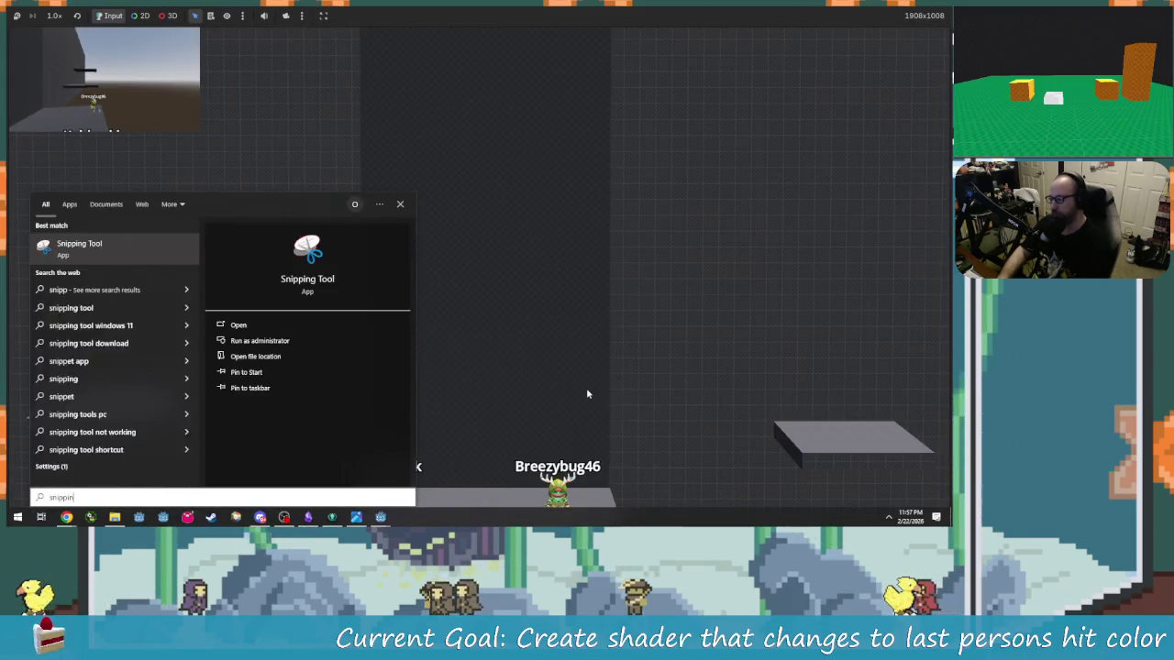
pyautogui.press('Return')
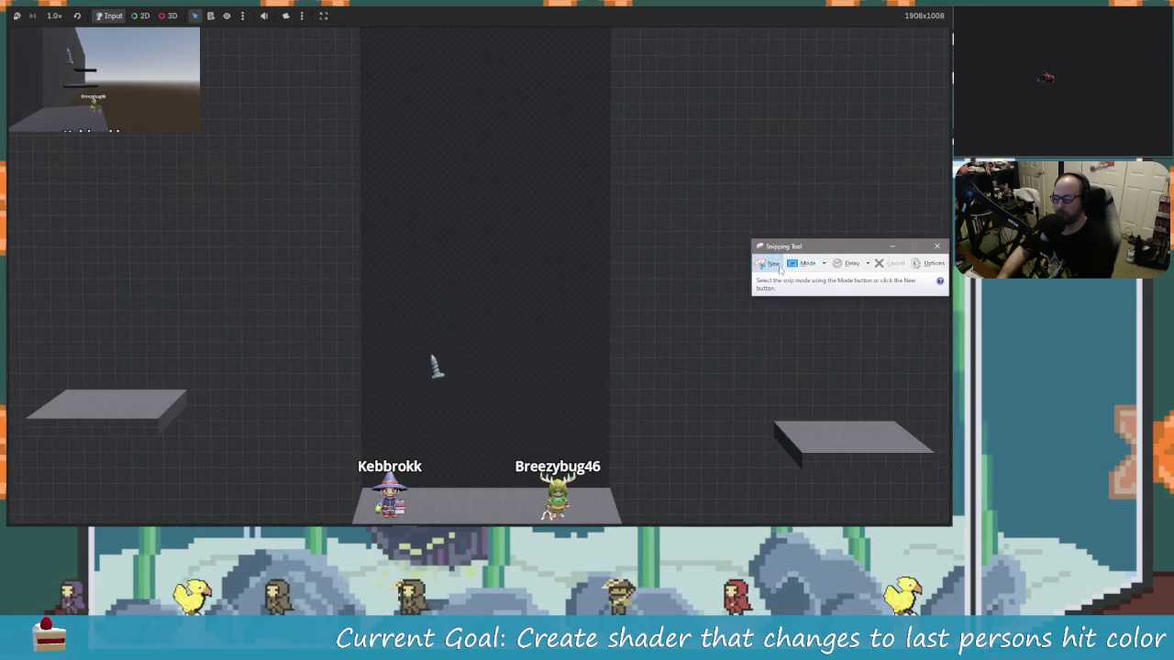
pyautogui.click(770, 263)
pyautogui.moveTo(304, 404); pyautogui.dragTo(510, 526)
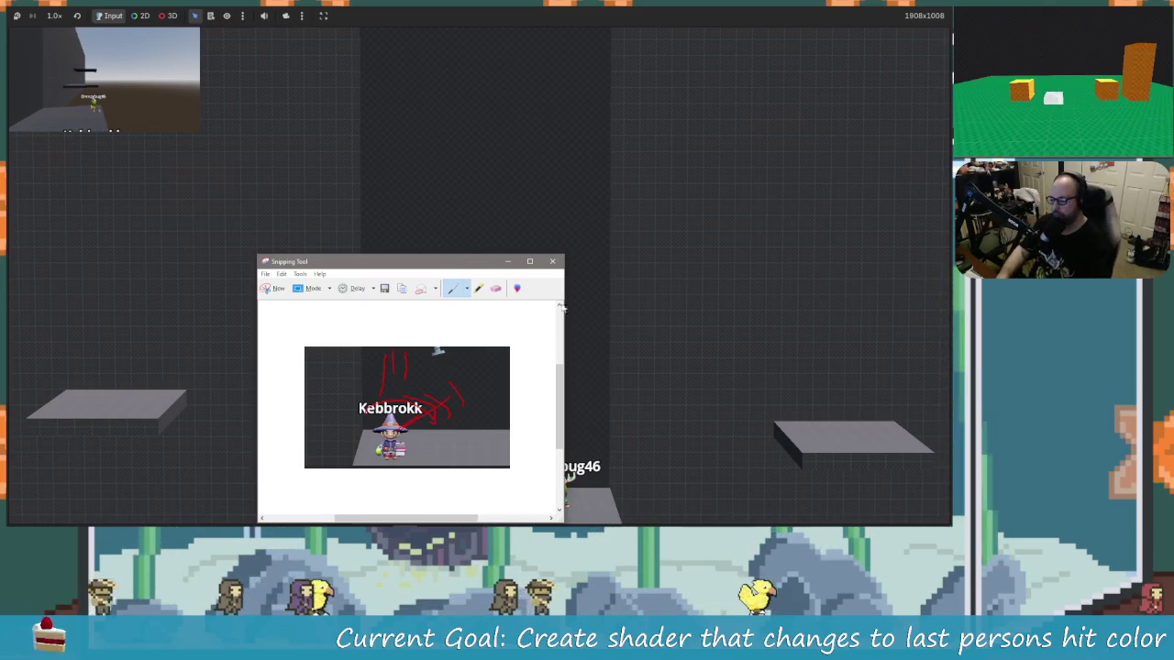
# Close the snip without saving it and stop the running game with F8.
pyautogui.click(556, 262)
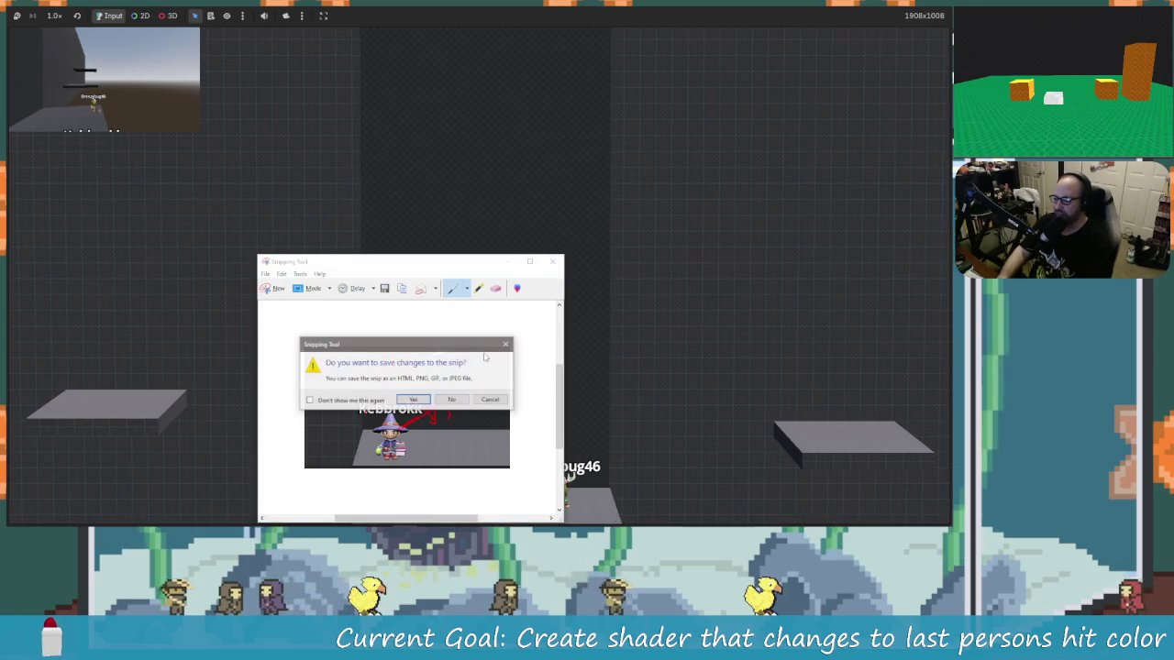
pyautogui.click(421, 398)
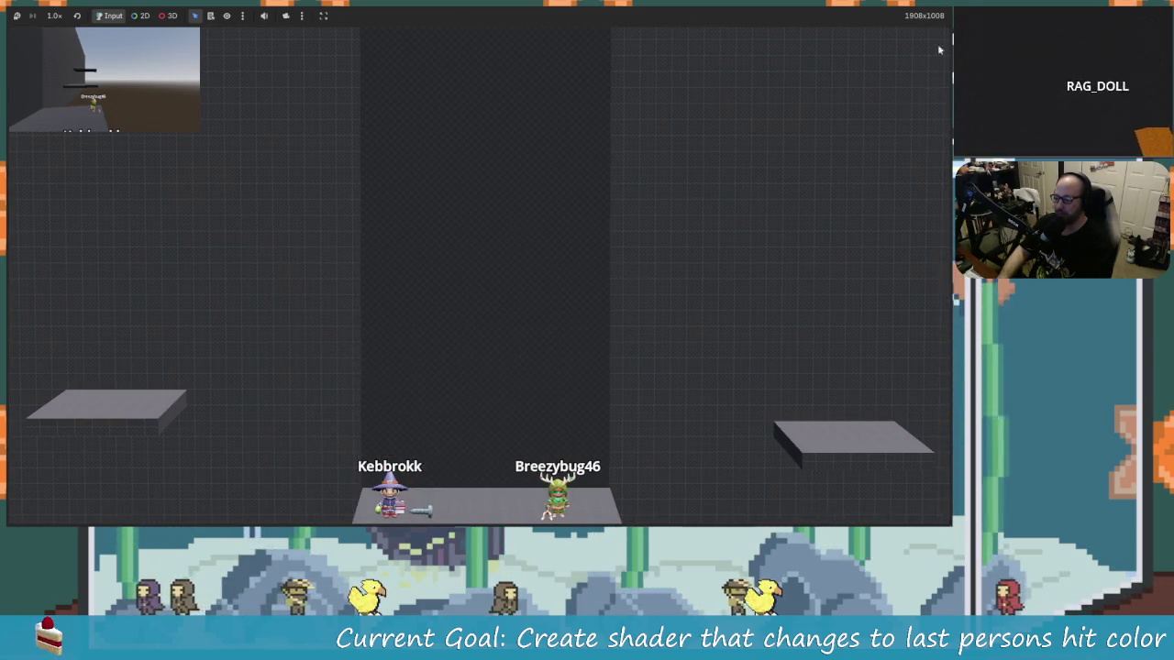
pyautogui.press('F8')
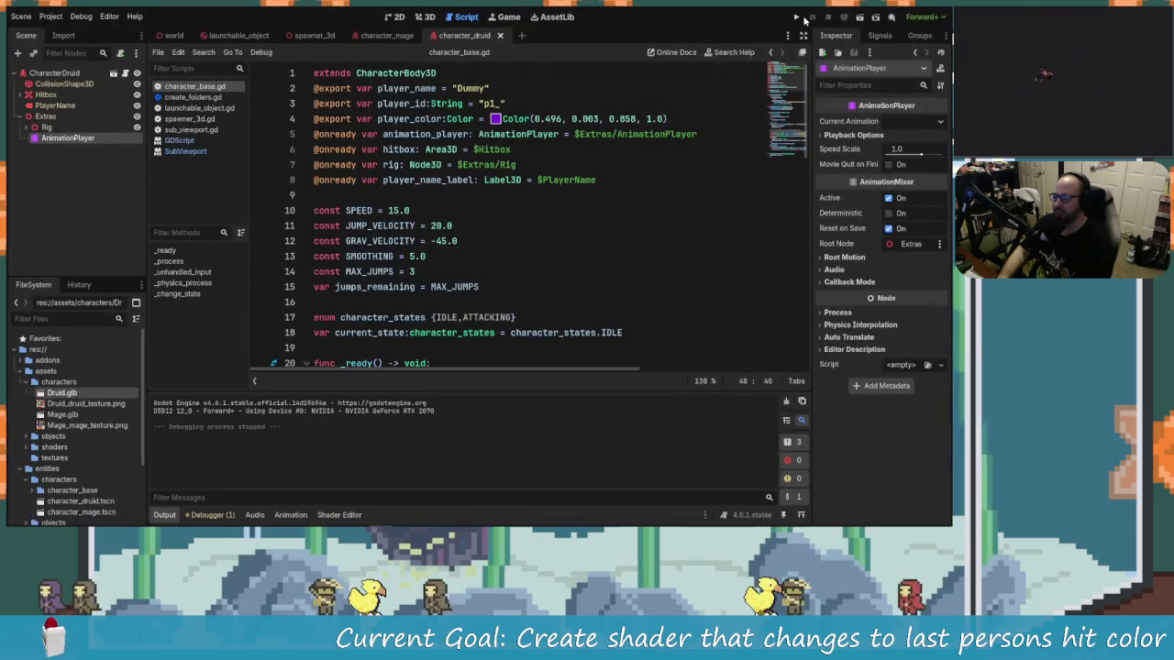
pyautogui.click(797, 18)
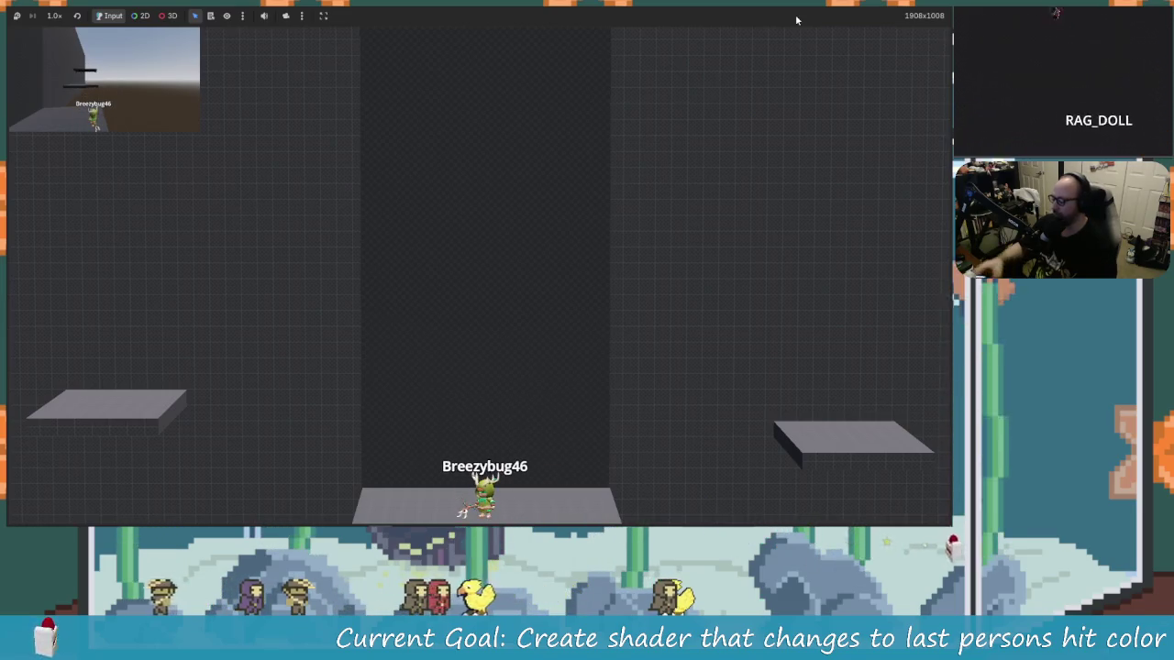
# Stop the game, save the scene, and select screw_B in the launchable_object scene's 3D view.
pyautogui.press('F8')
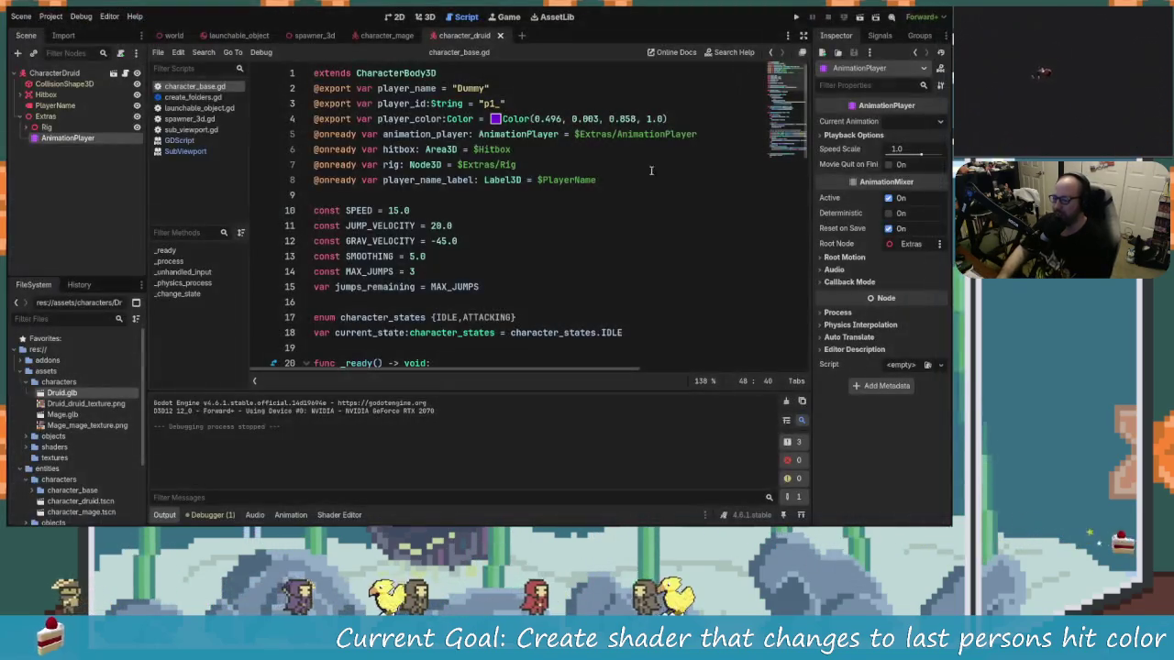
pyautogui.hotkey('ctrl', 's')
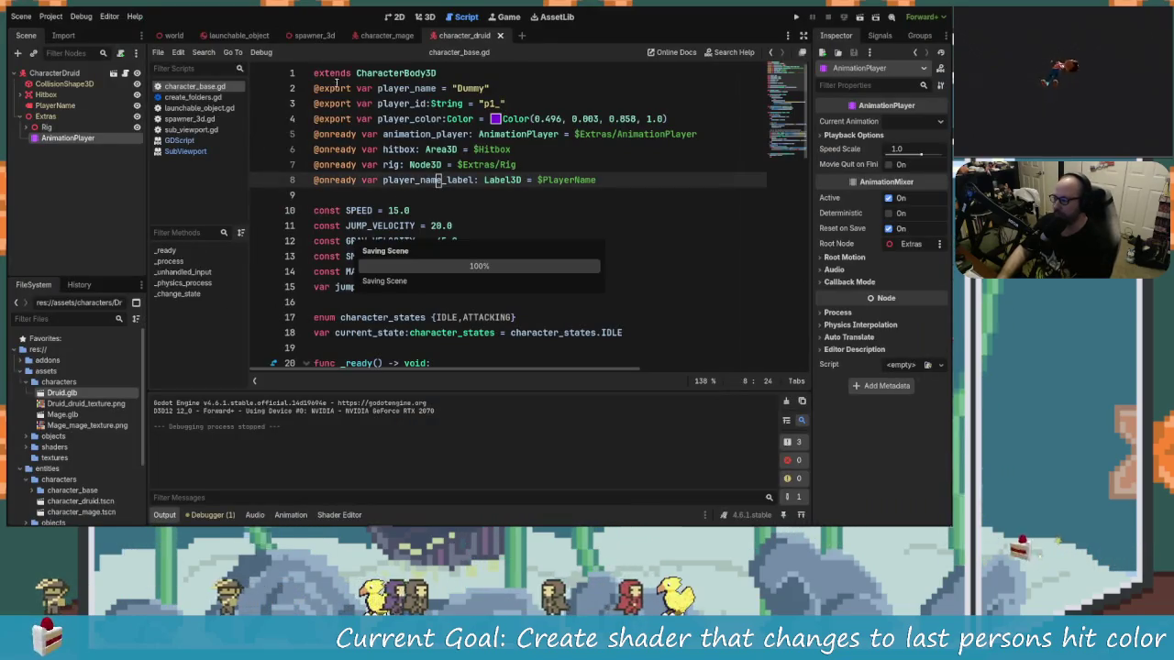
pyautogui.click(238, 35)
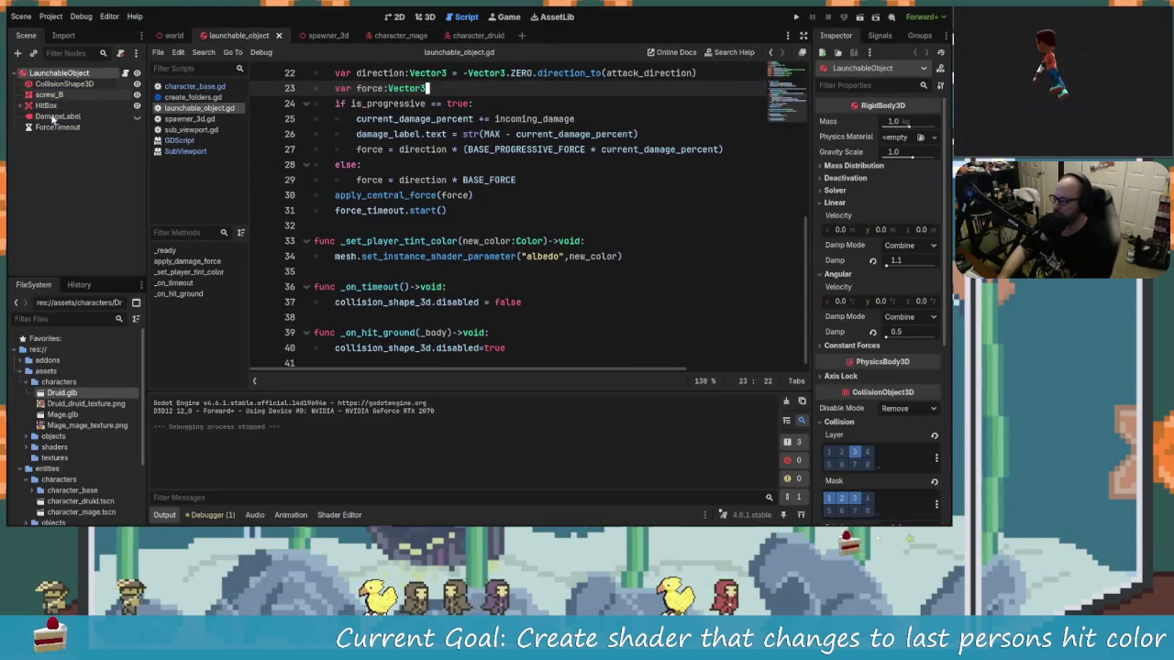
pyautogui.click(49, 94)
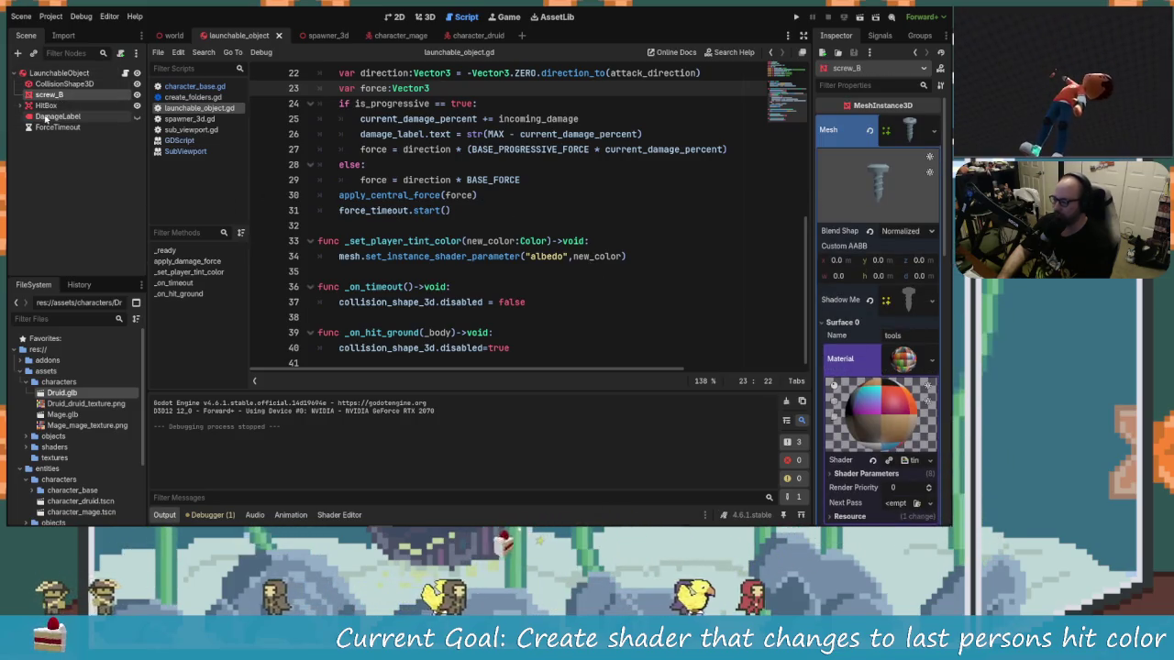
pyautogui.click(430, 16)
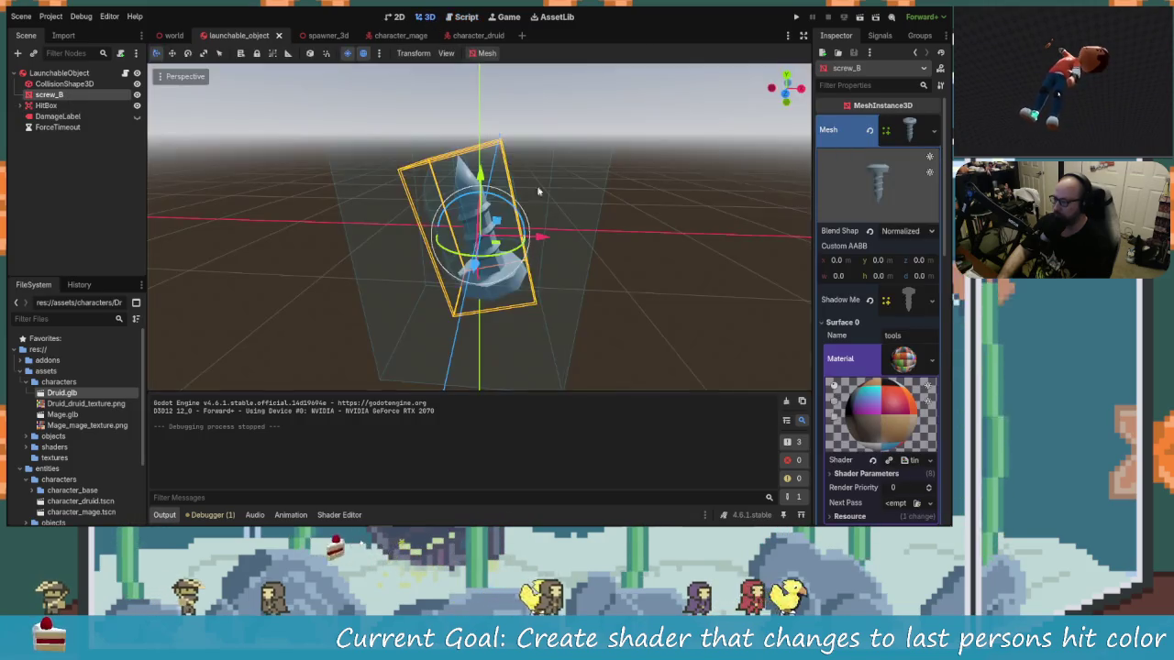
# Orbit the 3D view around the screw_B mesh to a flatter angle.
pyautogui.moveTo(456, 246)
pyautogui.mouseDown()
pyautogui.moveTo(375, 230)
pyautogui.moveTo(394, 225)
pyautogui.mouseUp()
pyautogui.click(477, 233)
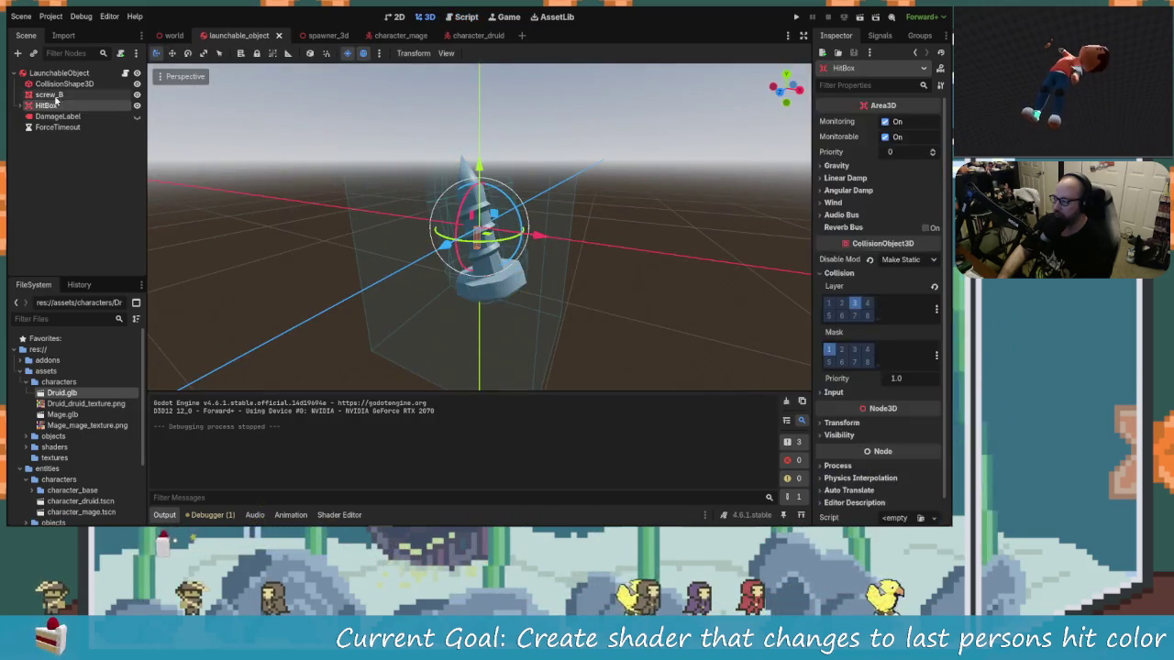
pyautogui.click(477, 234)
pyautogui.moveTo(477, 234)
pyautogui.mouseDown()
pyautogui.moveTo(610, 275)
pyautogui.moveTo(309, 257)
pyautogui.moveTo(597, 247)
pyautogui.moveTo(390, 210)
pyautogui.moveTo(269, 206)
pyautogui.moveTo(537, 244)
pyautogui.moveTo(290, 267)
pyautogui.moveTo(584, 277)
pyautogui.moveTo(330, 254)
pyautogui.moveTo(574, 263)
pyautogui.moveTo(349, 257)
pyautogui.moveTo(514, 266)
pyautogui.moveTo(597, 292)
pyautogui.moveTo(322, 281)
pyautogui.moveTo(524, 254)
pyautogui.mouseUp()
pyautogui.scroll(-2, 577, 280)
pyautogui.scroll(3, 651, 262)
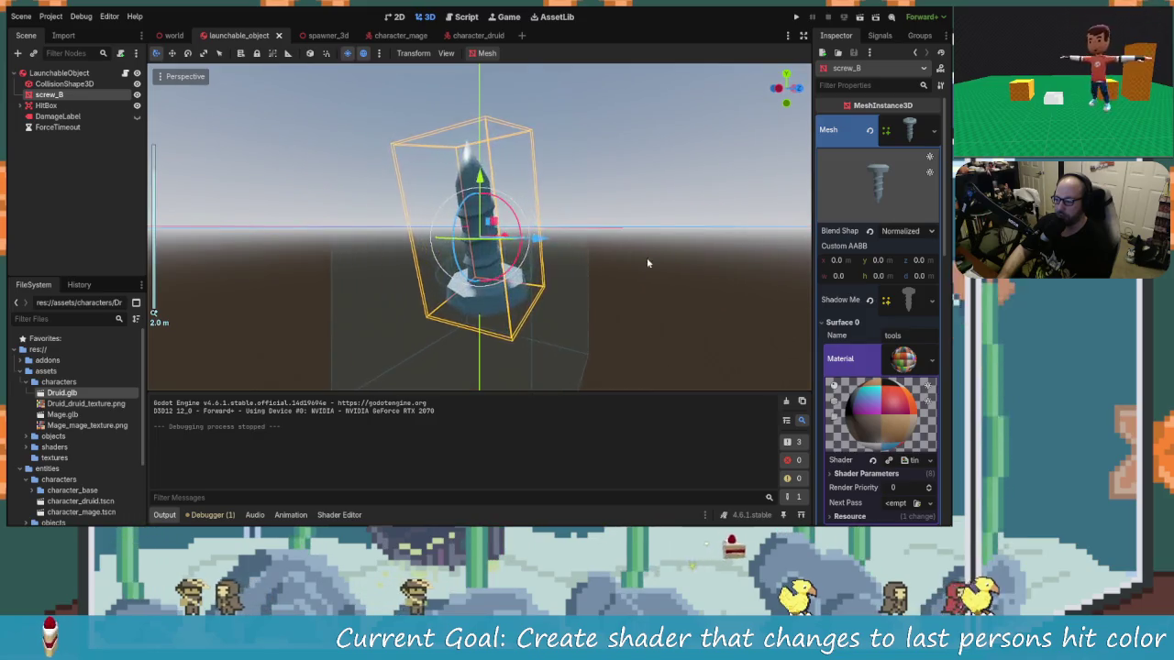
pyautogui.moveTo(650, 262)
pyautogui.mouseDown()
pyautogui.moveTo(456, 282)
pyautogui.moveTo(367, 275)
pyautogui.moveTo(506, 296)
pyautogui.moveTo(462, 280)
pyautogui.moveTo(566, 279)
pyautogui.moveTo(509, 255)
pyautogui.moveTo(458, 275)
pyautogui.moveTo(486, 266)
pyautogui.moveTo(527, 294)
pyautogui.moveTo(563, 288)
pyautogui.mouseUp()
pyautogui.scroll(-4, 506, 296)
# Reselect screw_B in the Scene tree and scroll the Inspector down to its material.
pyautogui.click(507, 253)
pyautogui.click(484, 257)
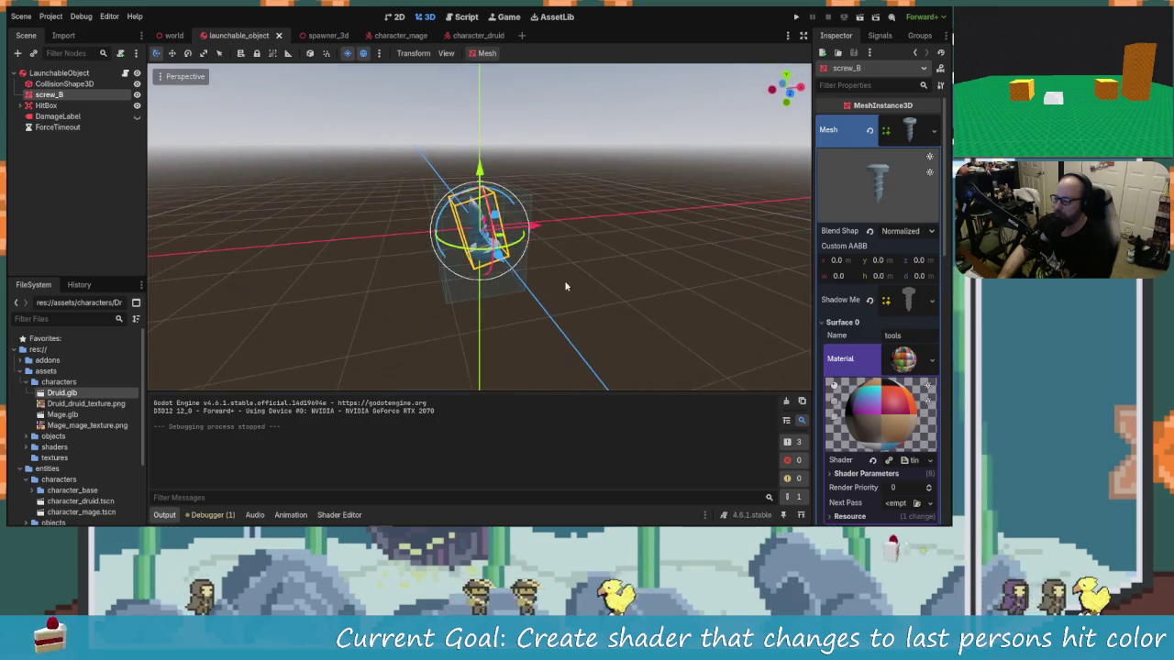
pyautogui.click(71, 175)
pyautogui.click(46, 106)
pyautogui.click(49, 95)
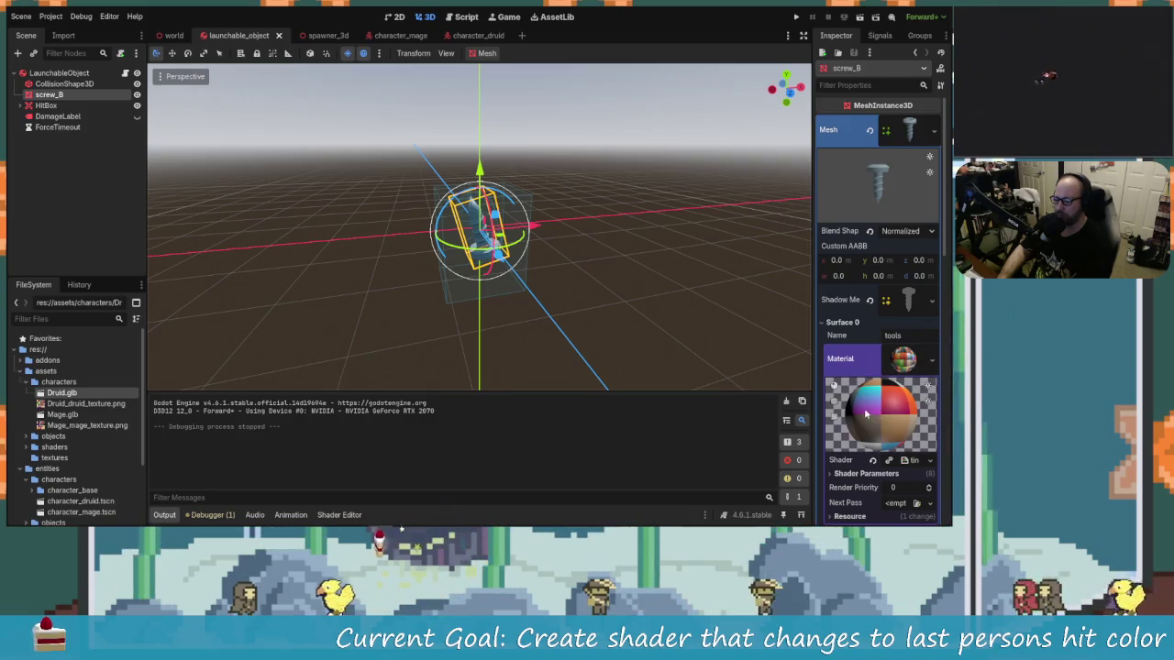
pyautogui.scroll(-3, 872, 432)
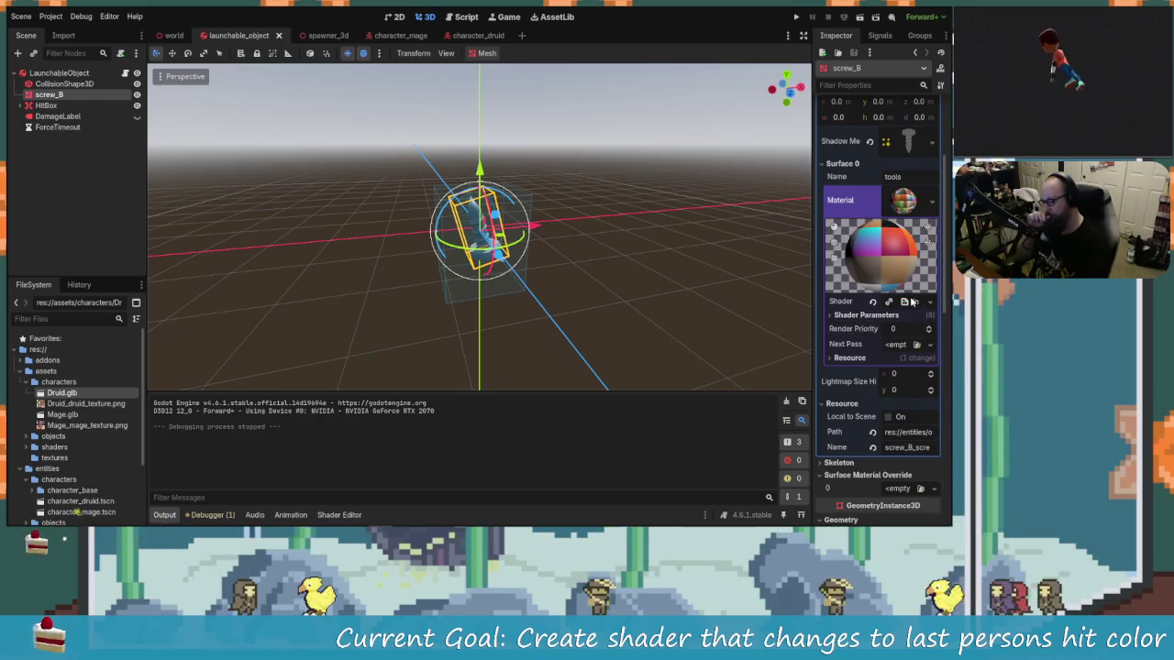
# Open tinted_texture.gdshader from screw_B's material and expand its Shader Parameters.
pyautogui.click(912, 303)
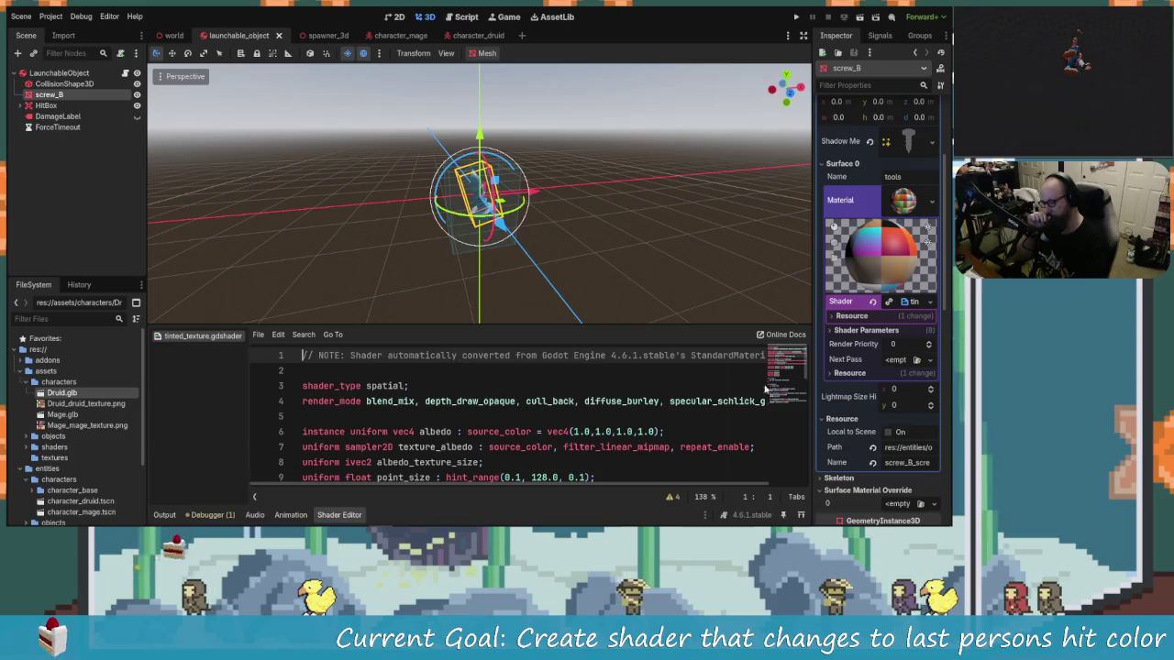
pyautogui.click(888, 331)
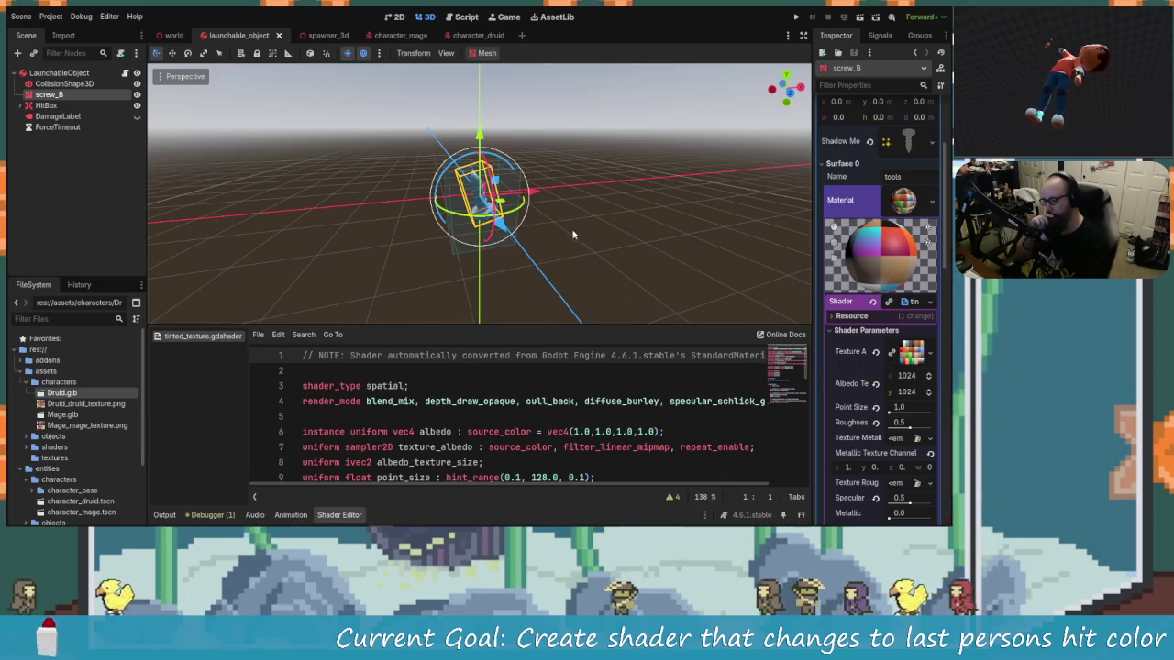
pyautogui.click(119, 160)
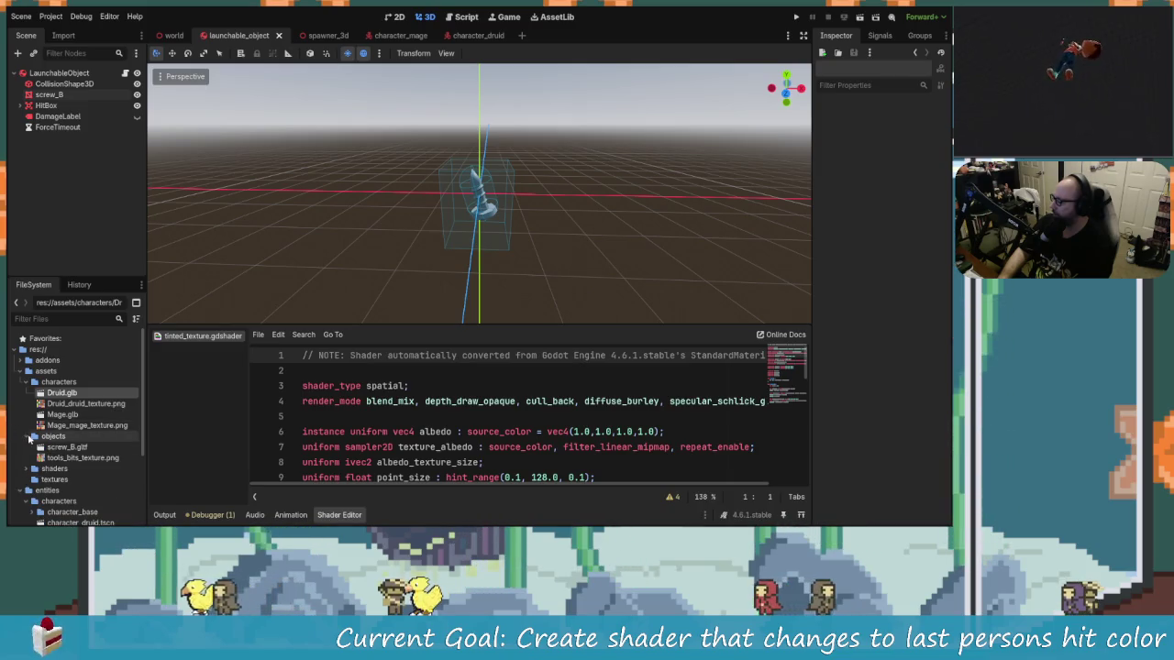
# Preview fishing_rod.gltf from assets/objects in Advanced Import Settings, then open its context menu.
pyautogui.click(28, 437)
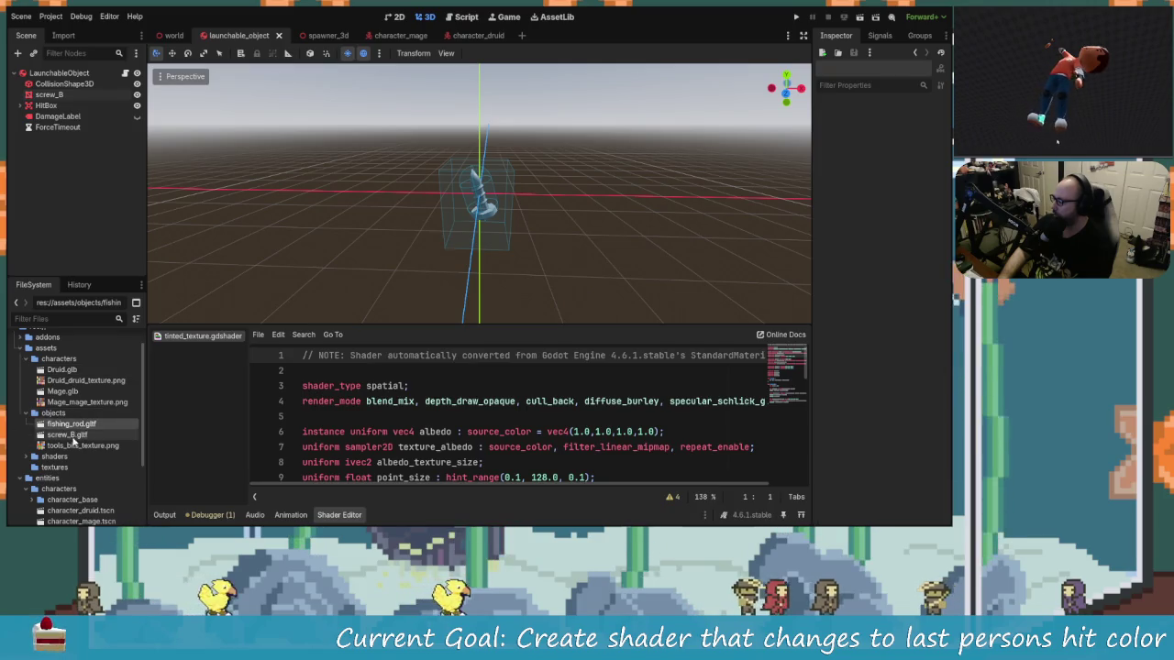
pyautogui.click(73, 425)
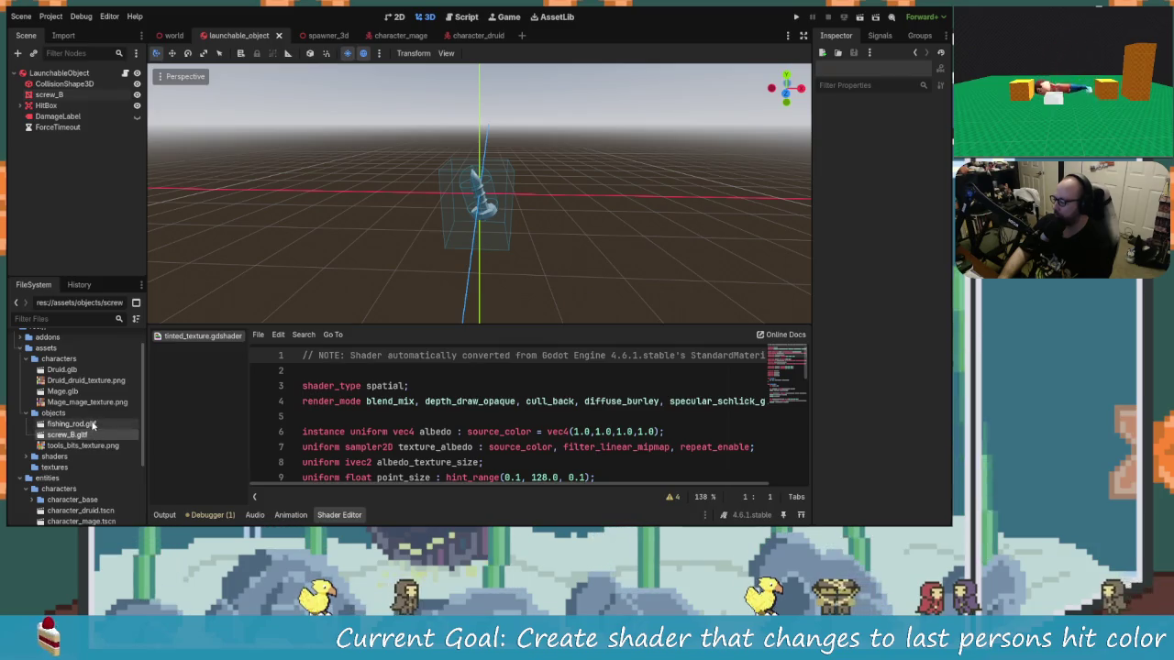
pyautogui.doubleClick(60, 424)
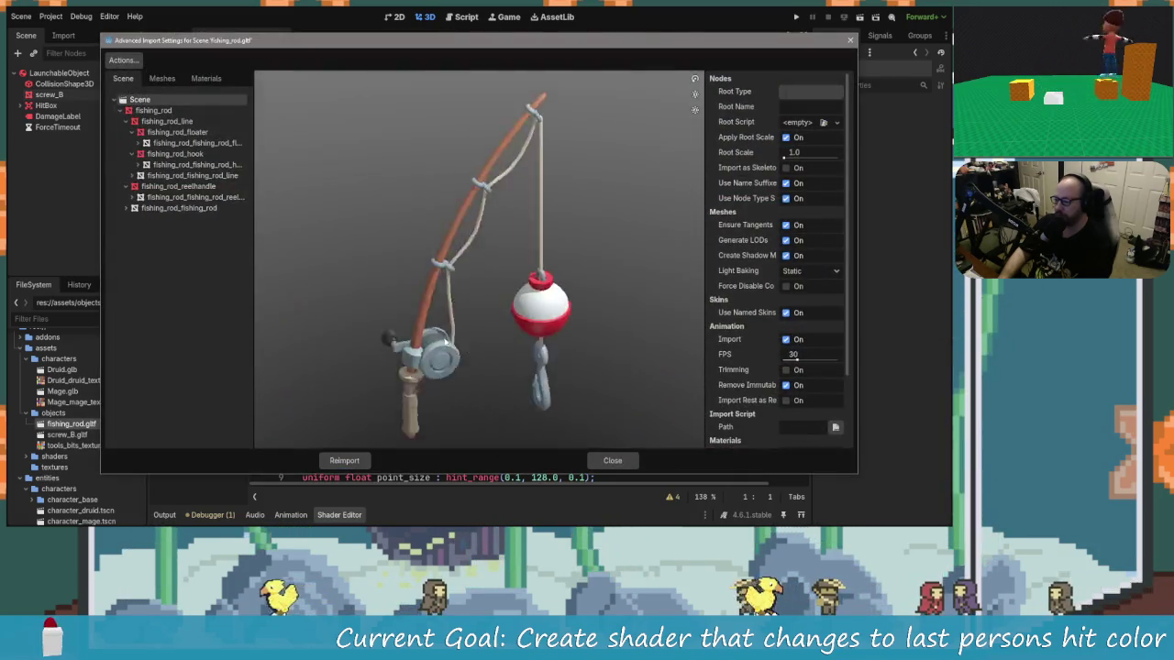
pyautogui.moveTo(453, 313)
pyautogui.mouseDown()
pyautogui.moveTo(432, 304)
pyautogui.moveTo(625, 309)
pyautogui.moveTo(471, 320)
pyautogui.mouseUp()
pyautogui.click(612, 460)
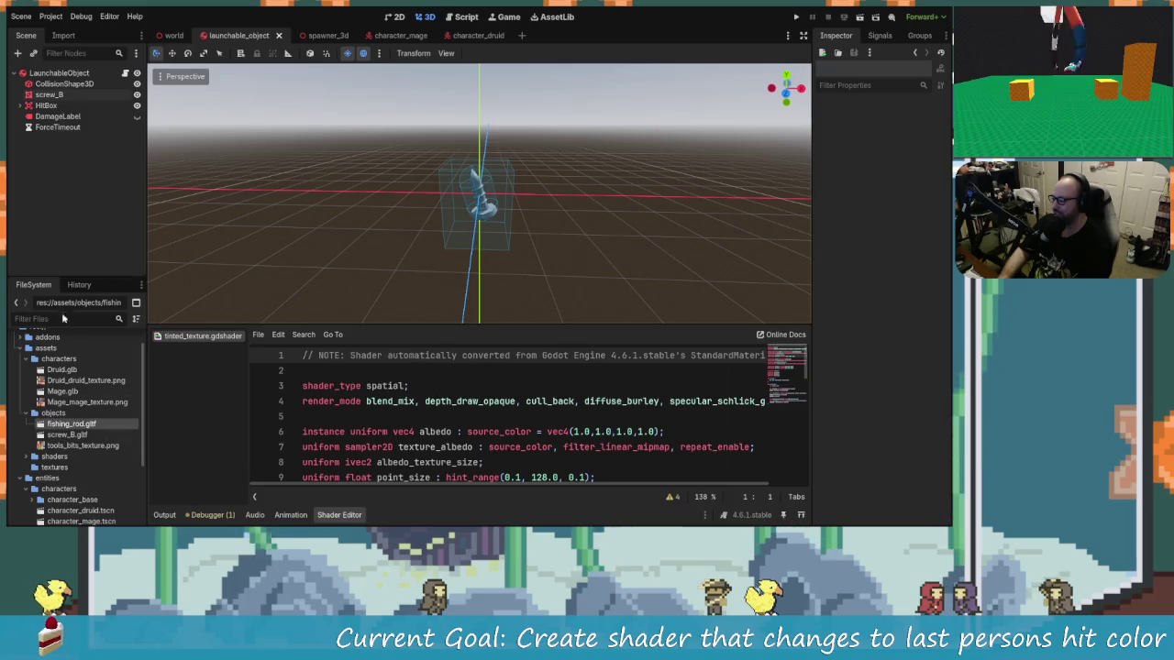
pyautogui.doubleClick(68, 423)
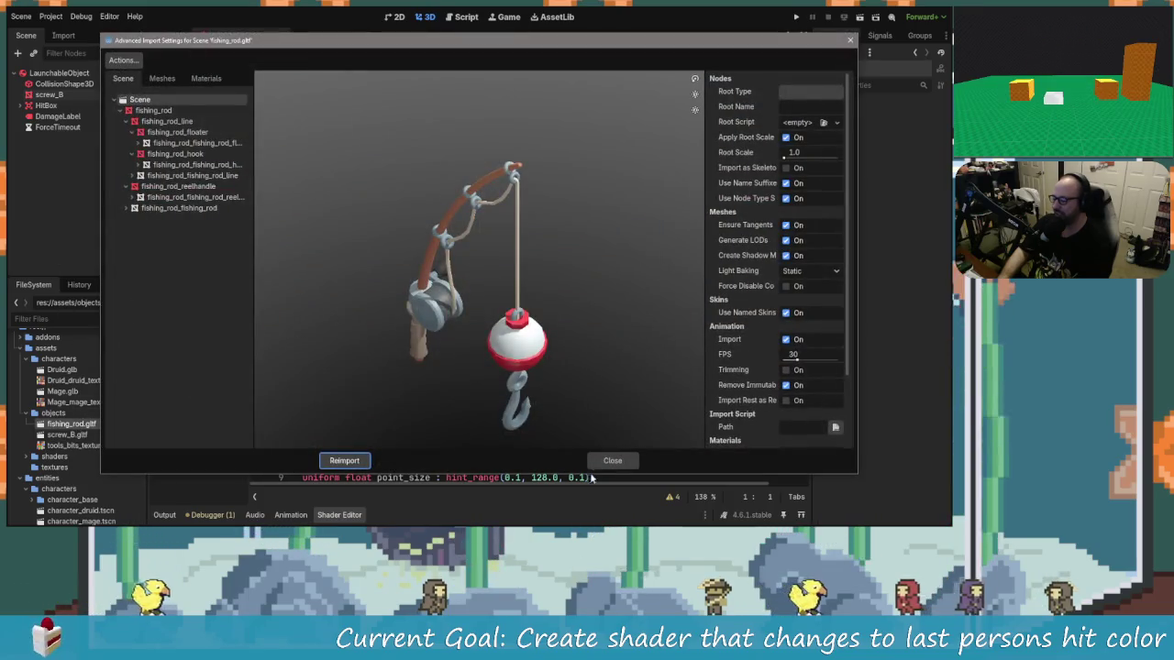
pyautogui.click(612, 460)
pyautogui.rightClick(87, 423)
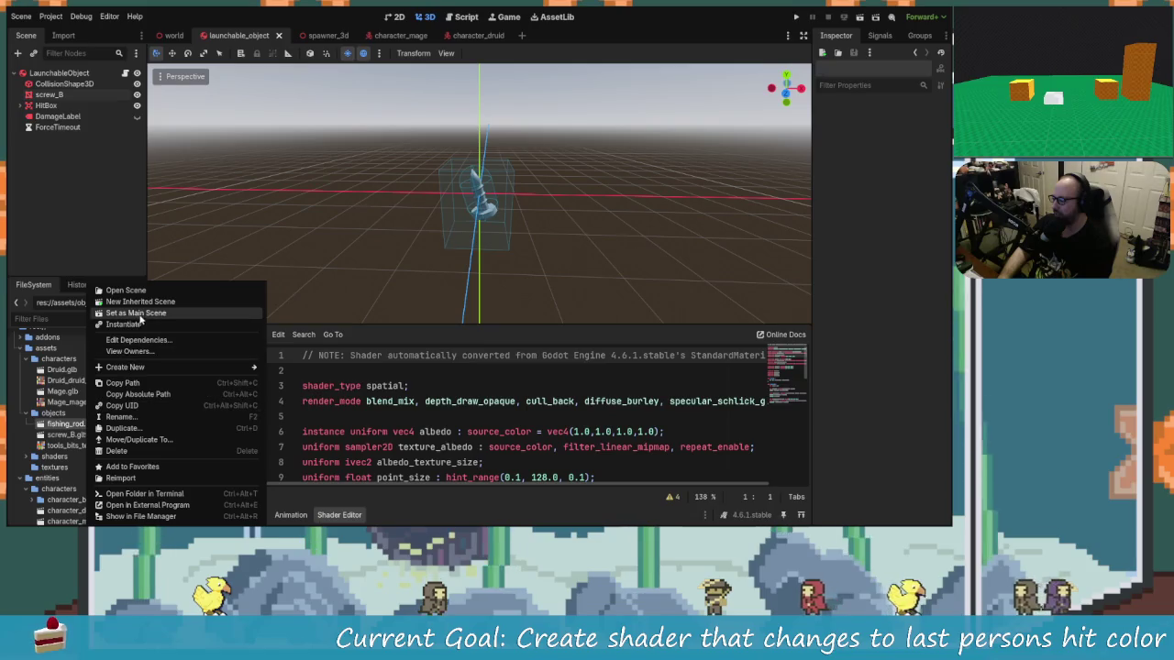
# Create a new inherited scene from fishing_rod.gltf and select its fishing_rod2 root.
pyautogui.click(138, 302)
pyautogui.click(51, 83)
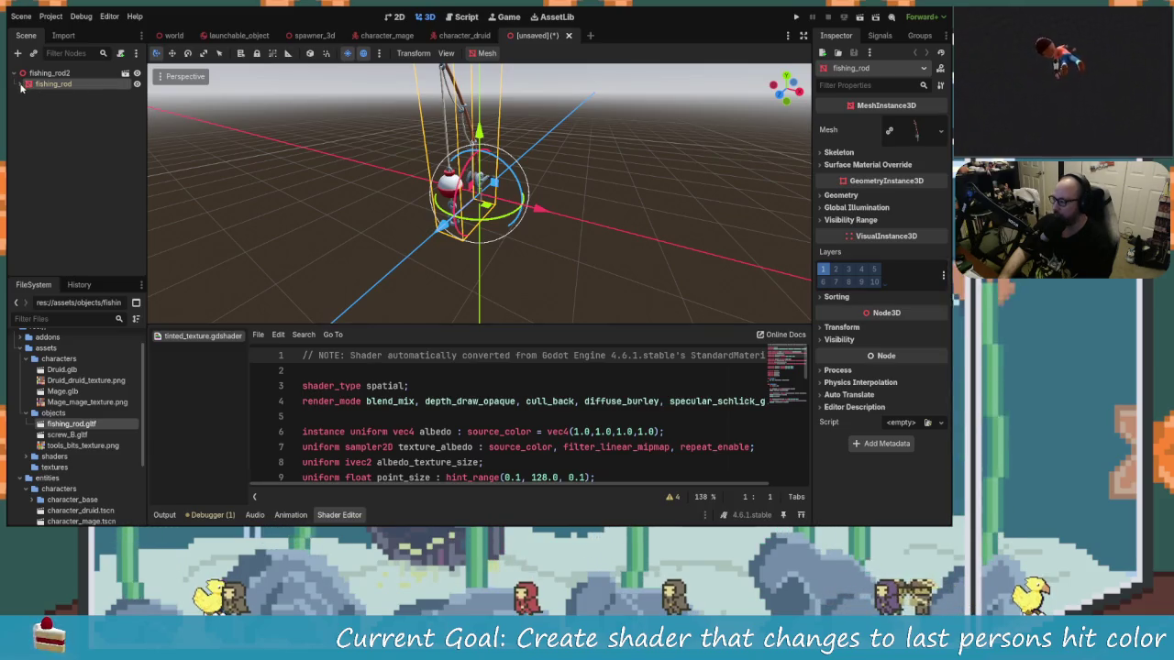
pyautogui.click(489, 54)
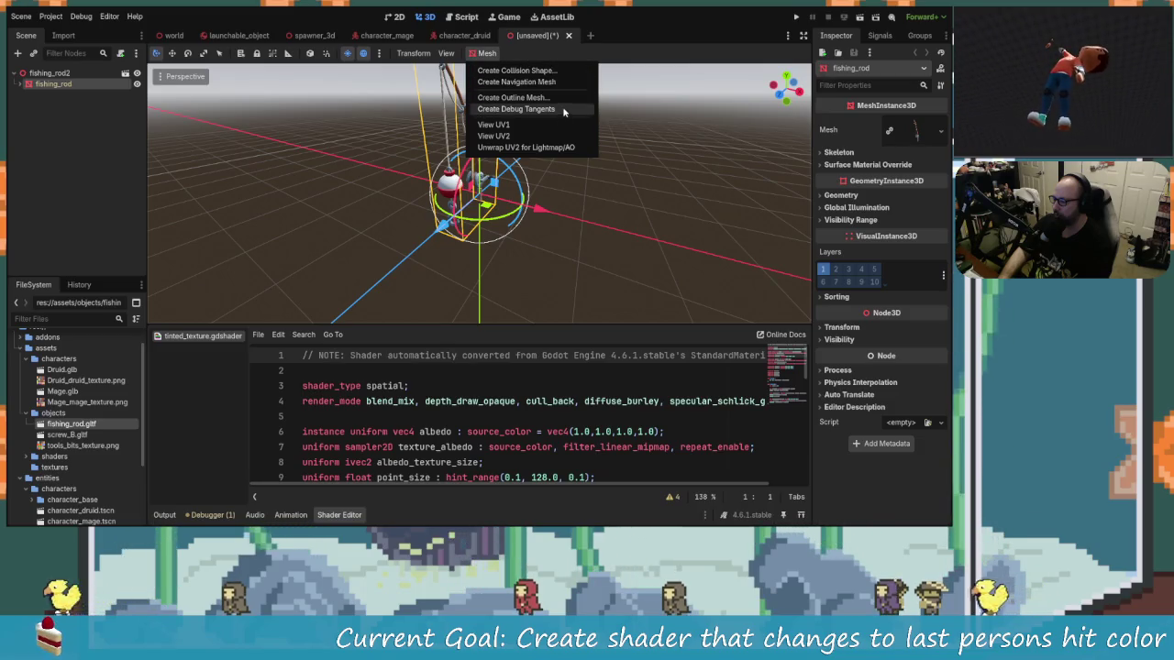
pyautogui.click(60, 89)
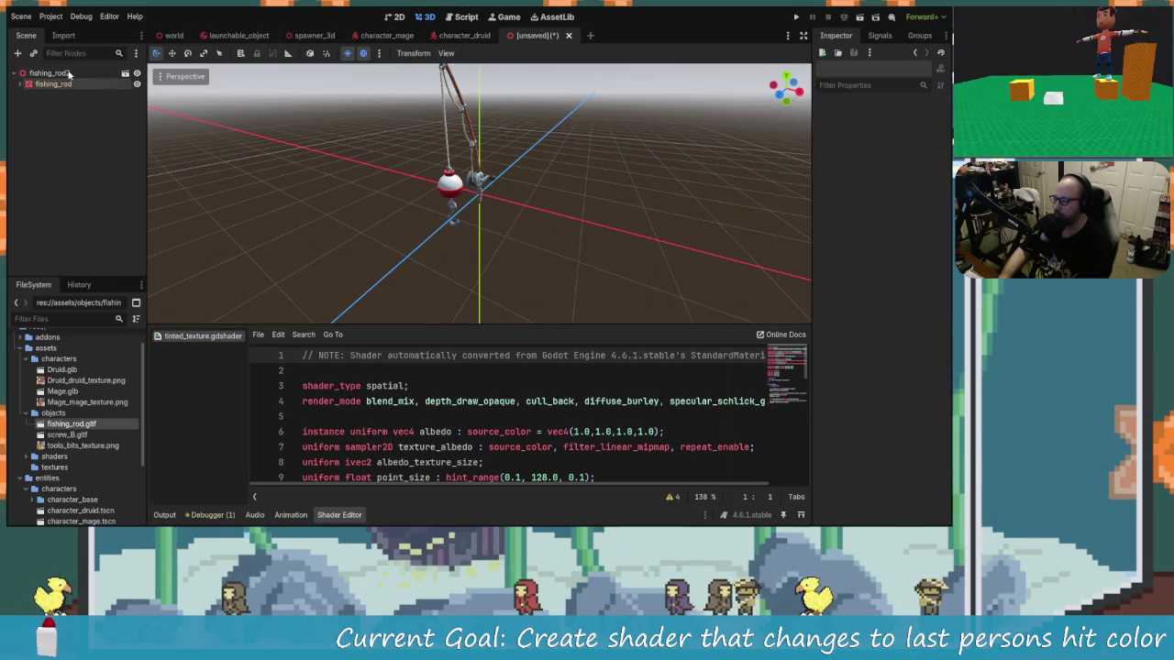
pyautogui.click(441, 64)
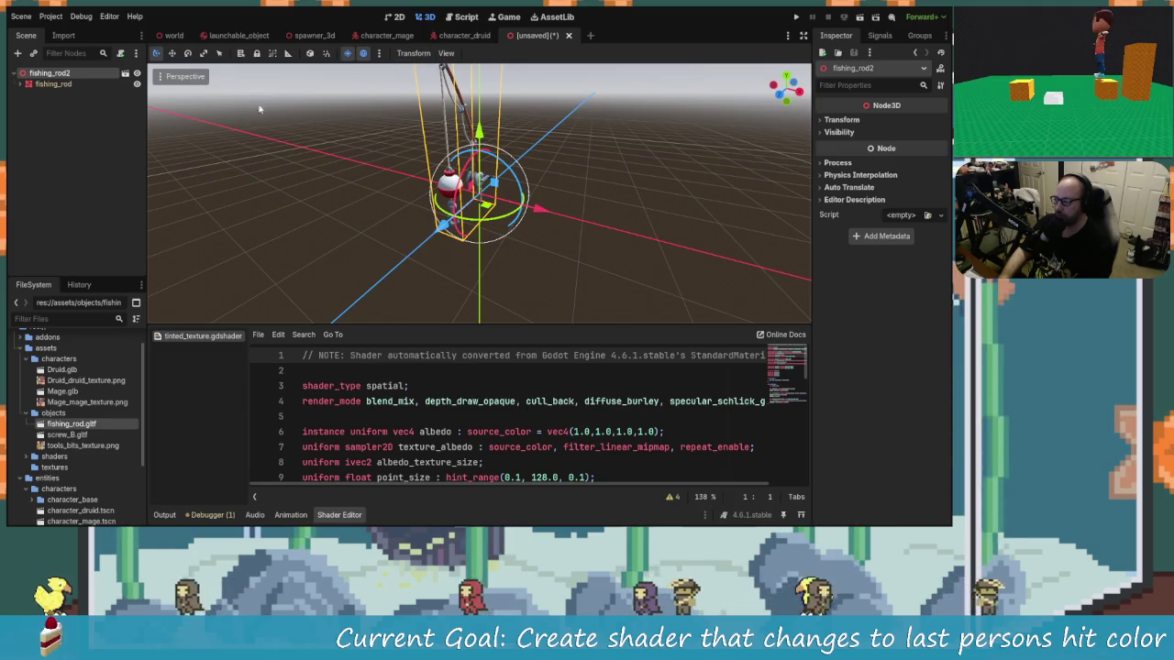
pyautogui.click(180, 184)
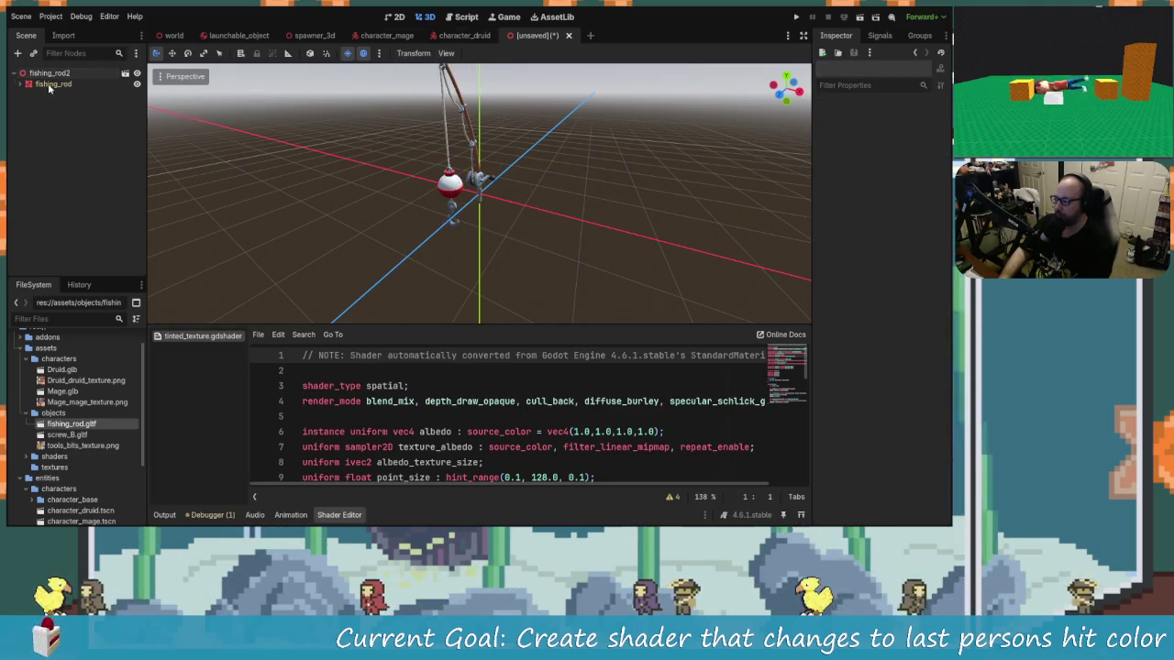
pyautogui.click(52, 75)
# Copy fishing_rod2, then select the LaunchableObject root in the launchable_object scene.
pyautogui.click(435, 36)
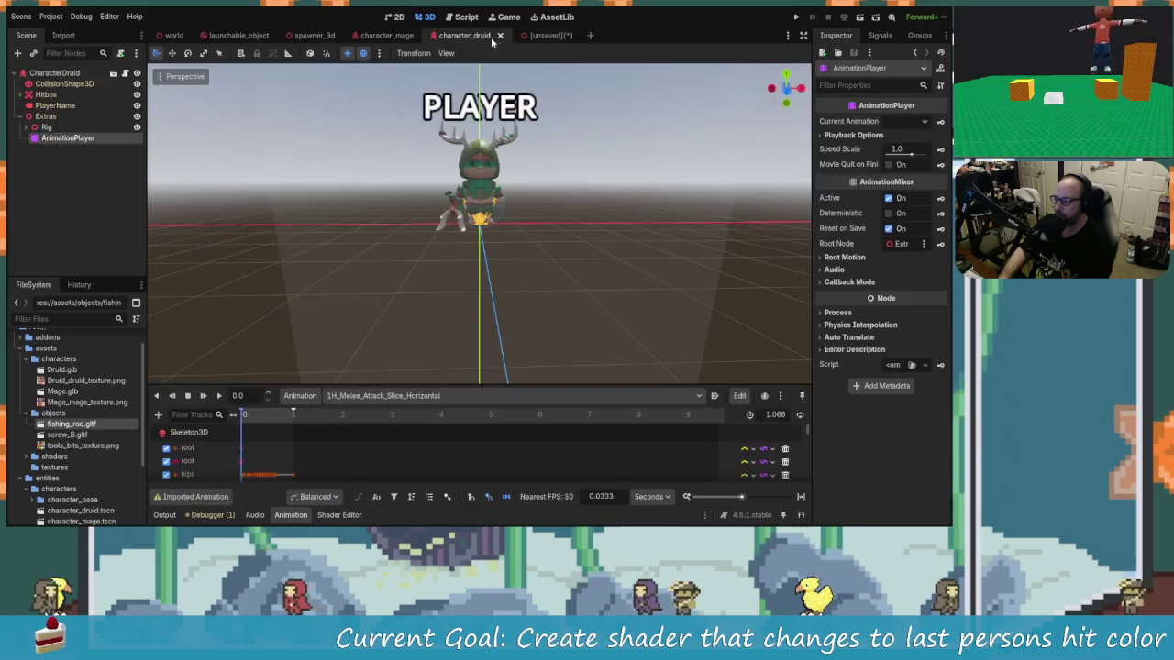
pyautogui.hotkey('ctrl', 'shift', 'Tab')
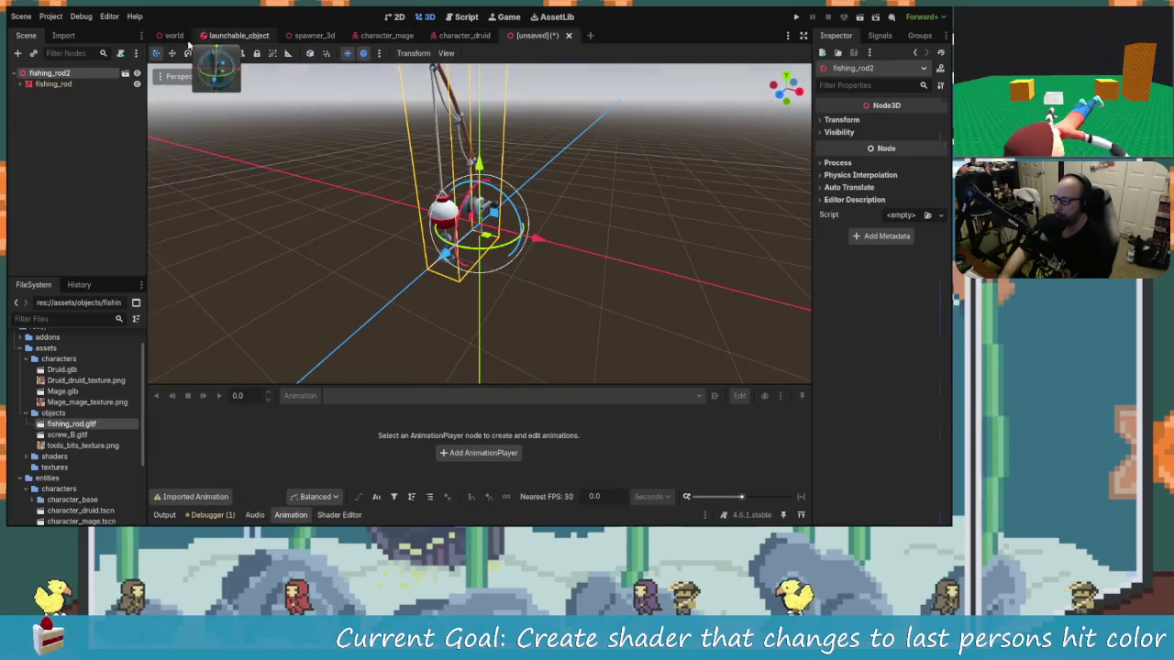
pyautogui.click(236, 35)
pyautogui.click(73, 106)
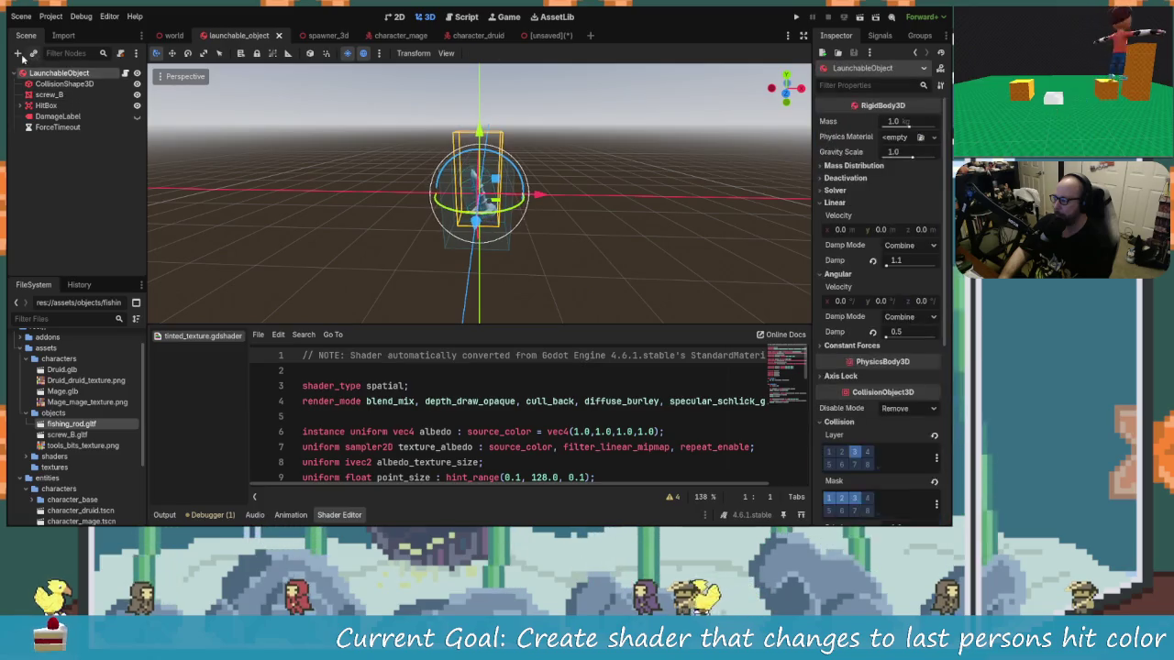
# Paste fishing_rod2 under LaunchableObject and place it between screw_B and HitBox.
pyautogui.hotkey('ctrl', 'a')
pyautogui.click(558, 416)
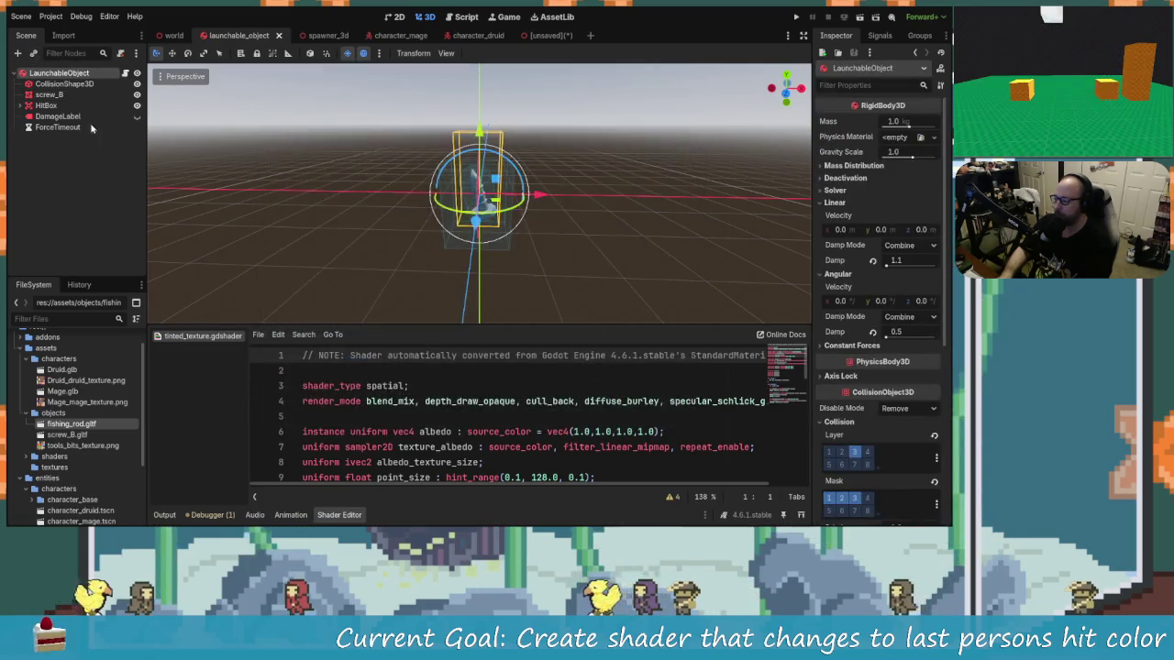
pyautogui.hotkey('ctrl', 'v')
pyautogui.press('Down')
pyautogui.press('Down')
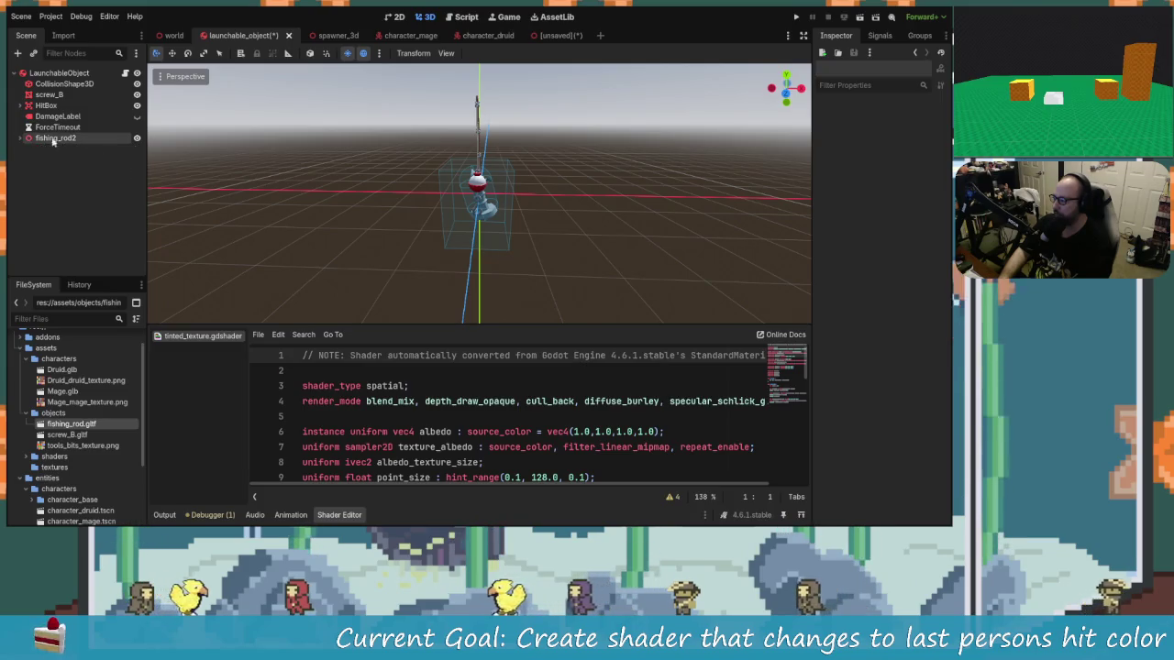
pyautogui.click(53, 138)
pyautogui.moveTo(55, 105); pyautogui.dragTo(56, 103)
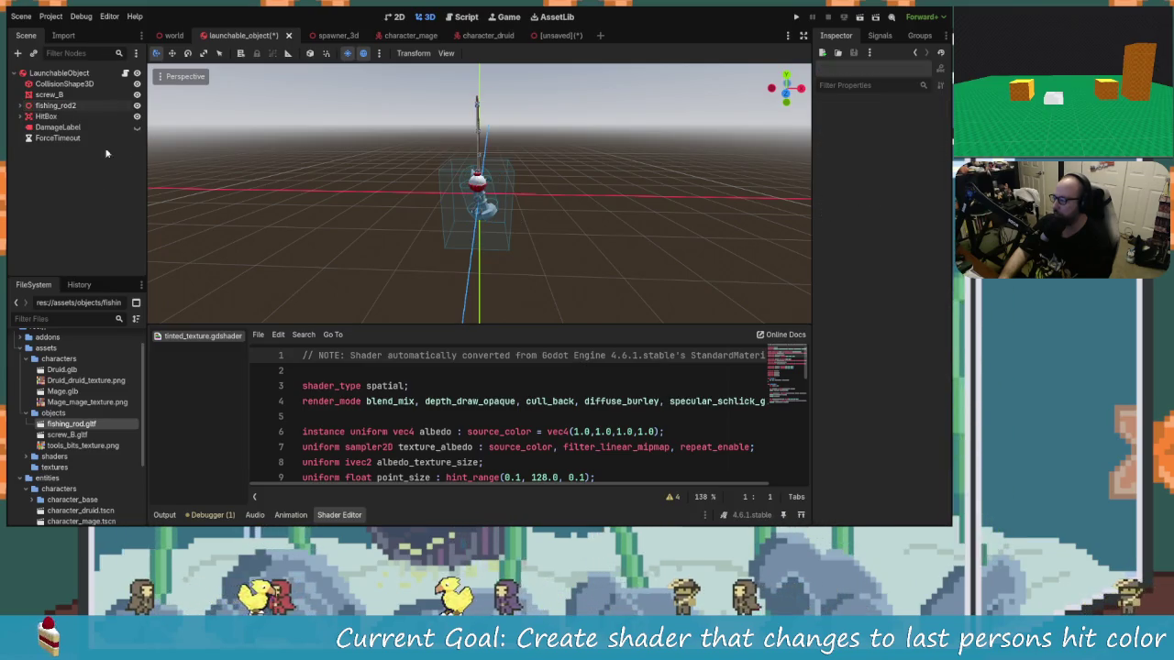
pyautogui.click(136, 107)
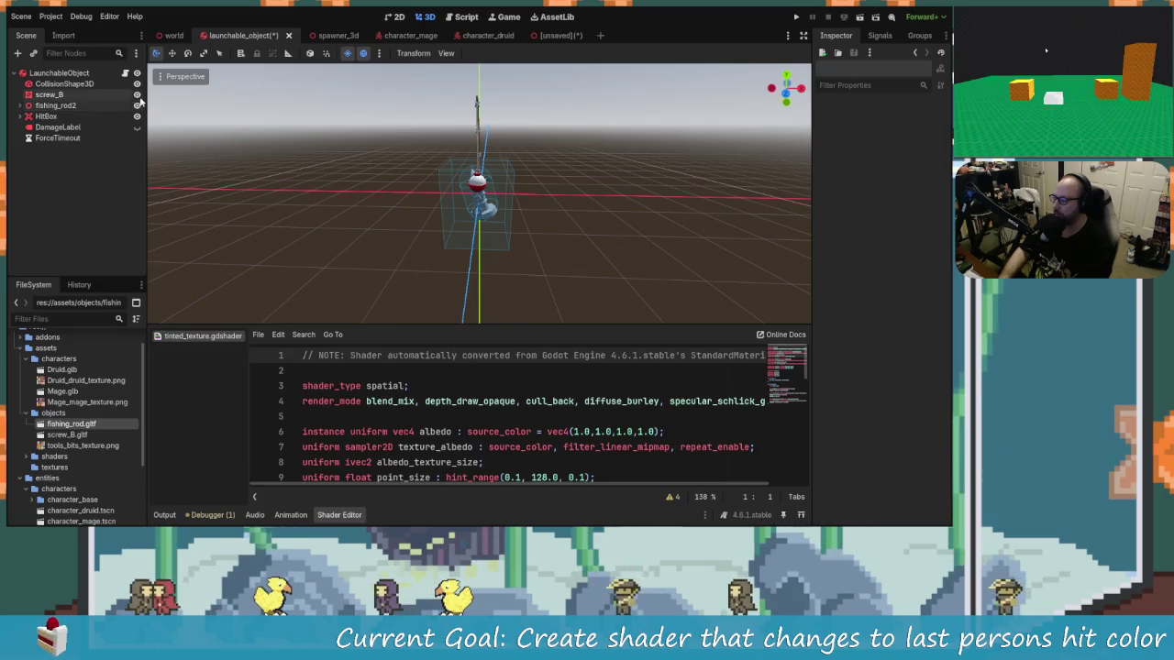
pyautogui.scroll(3, 472, 190)
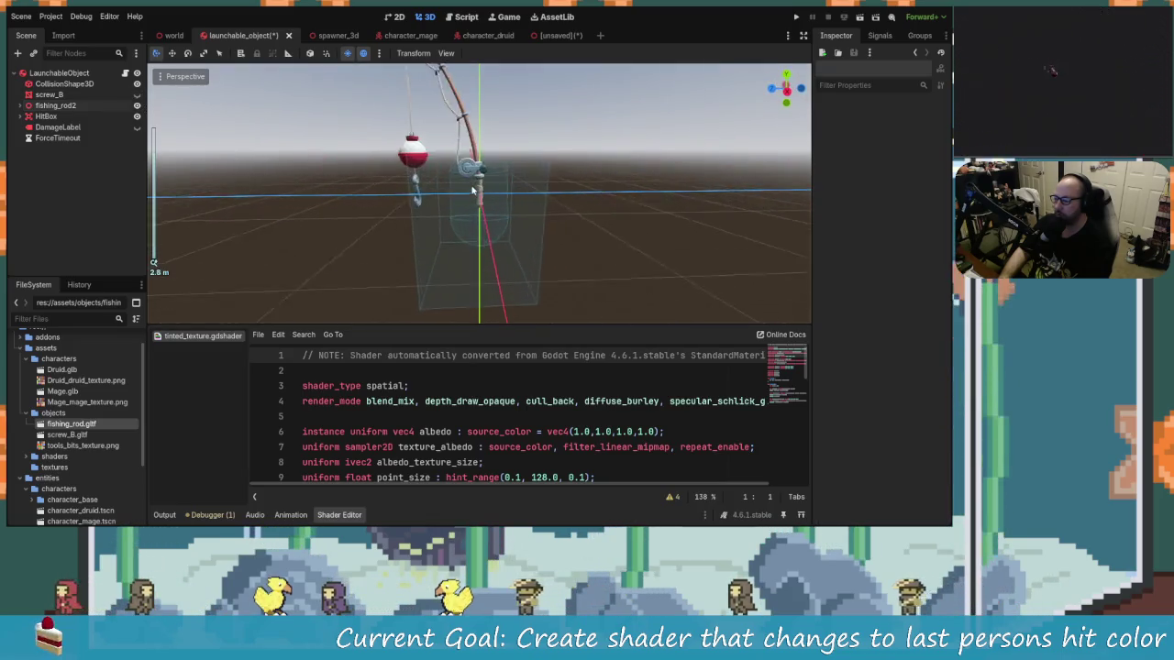
pyautogui.scroll(-2, 440, 198)
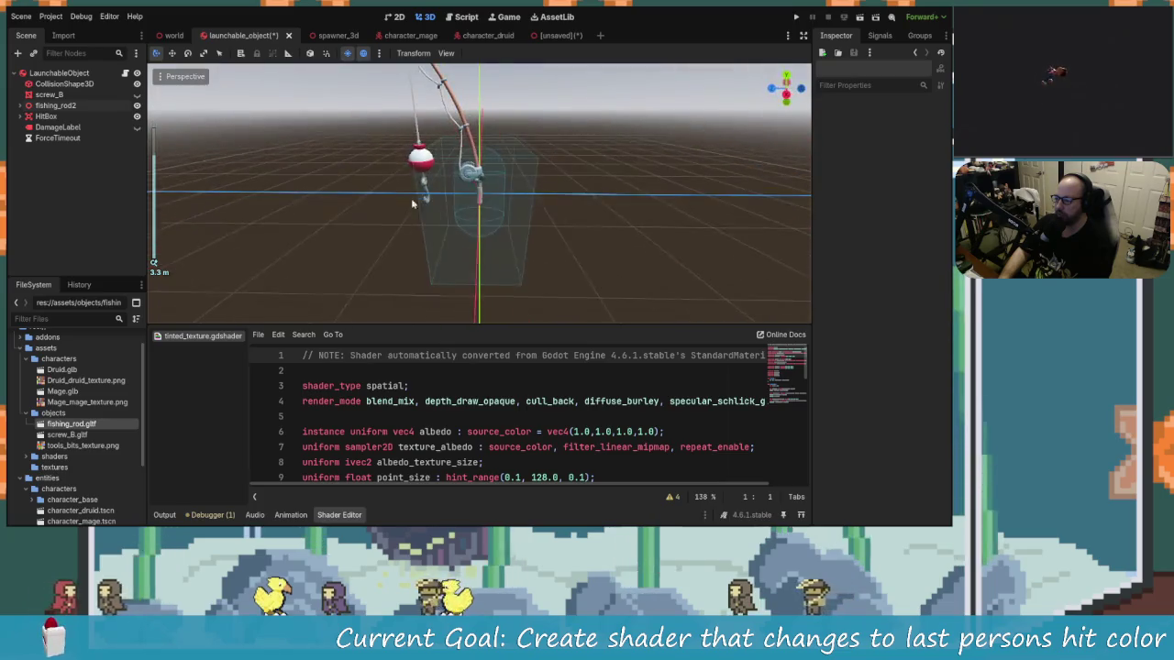
# Lower the rod, scale it to about half size, and centre it in the collision box.
pyautogui.click(39, 107)
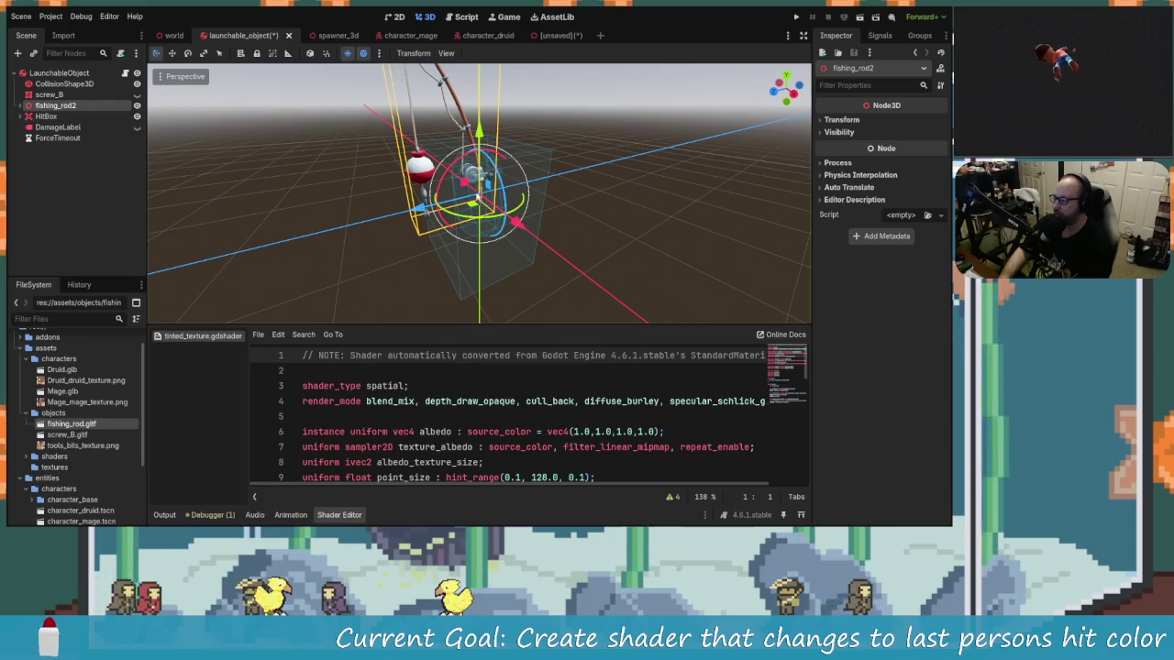
pyautogui.moveTo(479, 133)
pyautogui.mouseDown()
pyautogui.moveTo(486, 188)
pyautogui.moveTo(491, 163)
pyautogui.moveTo(496, 174)
pyautogui.mouseUp()
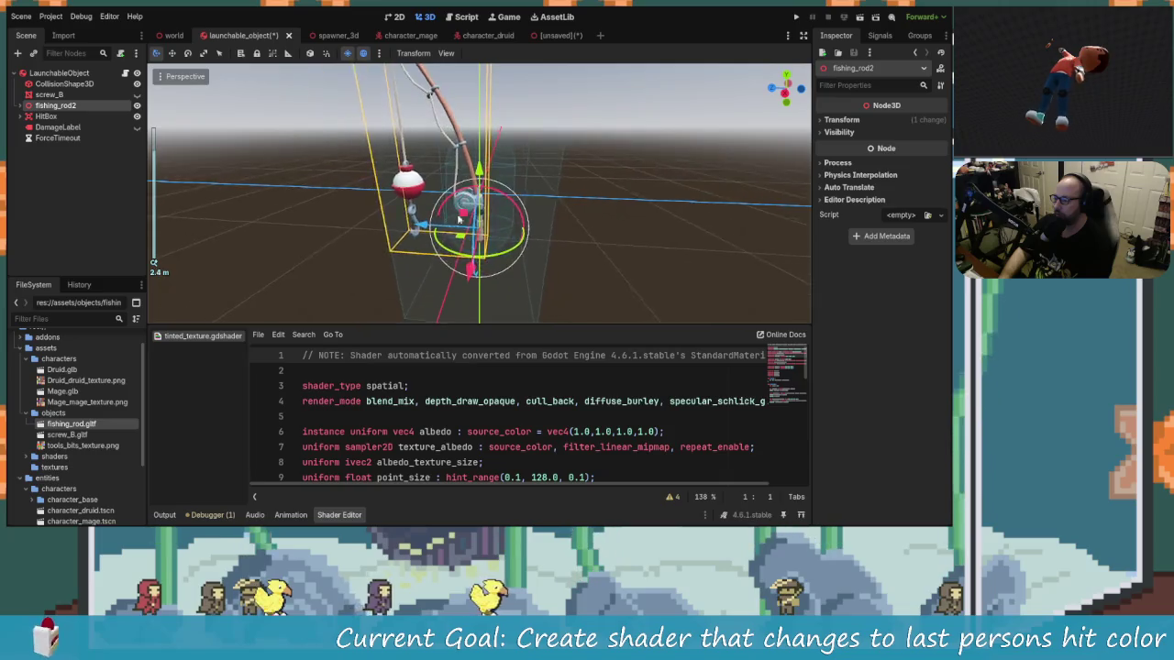
pyautogui.moveTo(524, 224); pyautogui.dragTo(490, 211)
pyautogui.press('s')
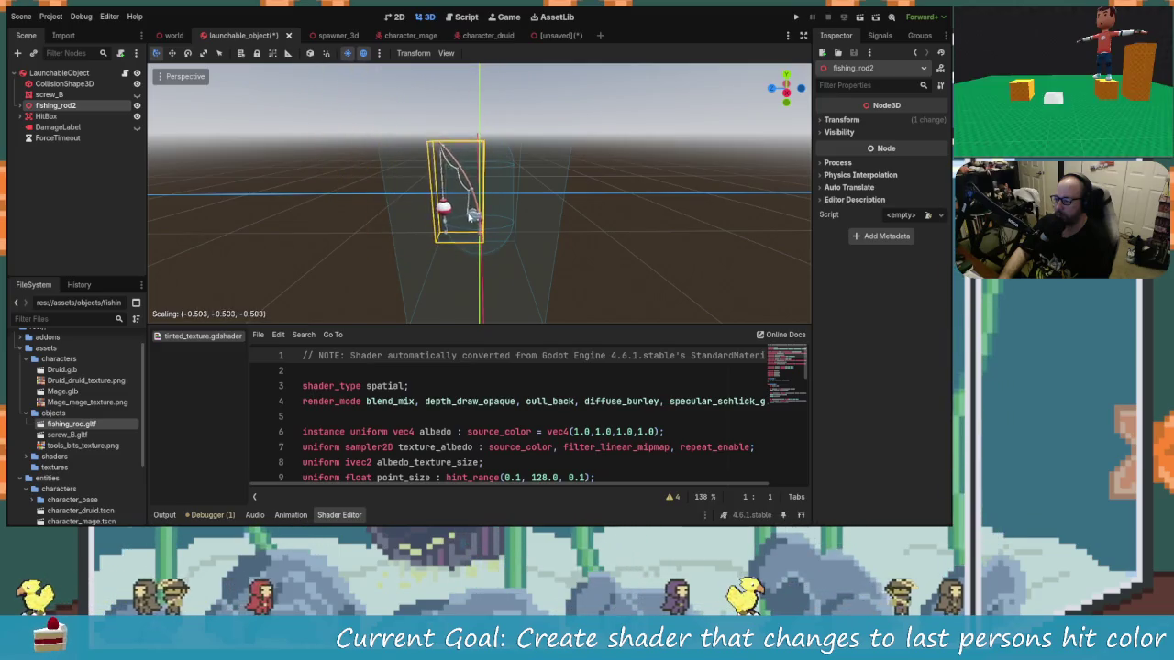
pyautogui.click(414, 223)
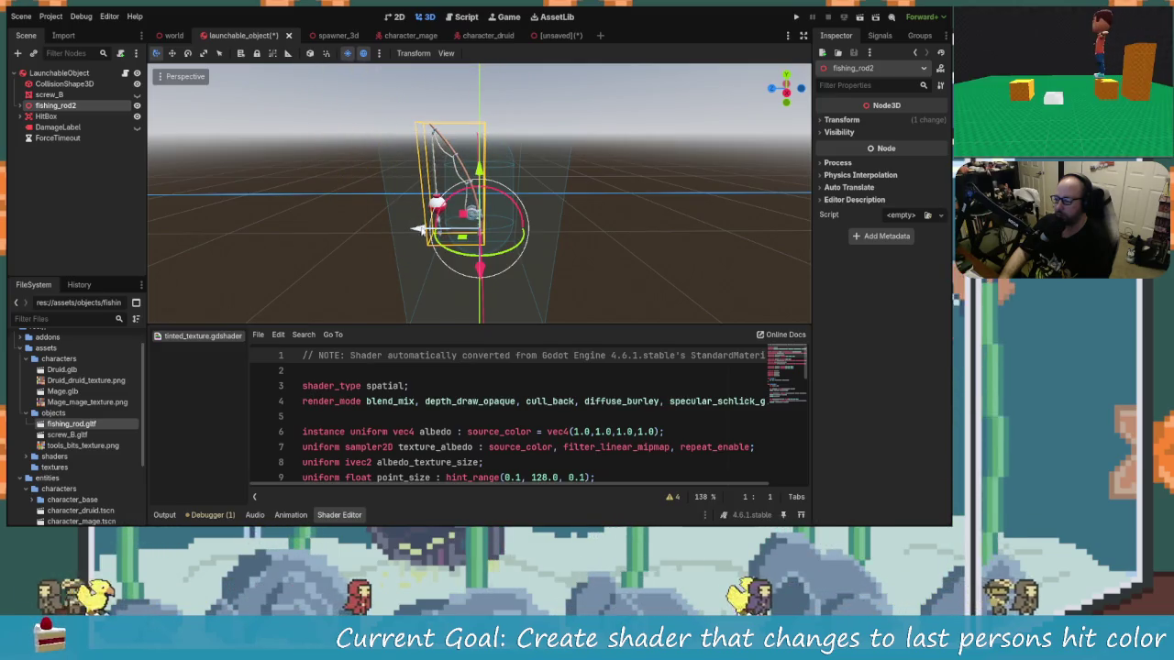
pyautogui.moveTo(419, 230)
pyautogui.mouseDown()
pyautogui.moveTo(498, 207)
pyautogui.moveTo(536, 217)
pyautogui.moveTo(537, 233)
pyautogui.moveTo(428, 216)
pyautogui.moveTo(512, 211)
pyautogui.mouseUp()
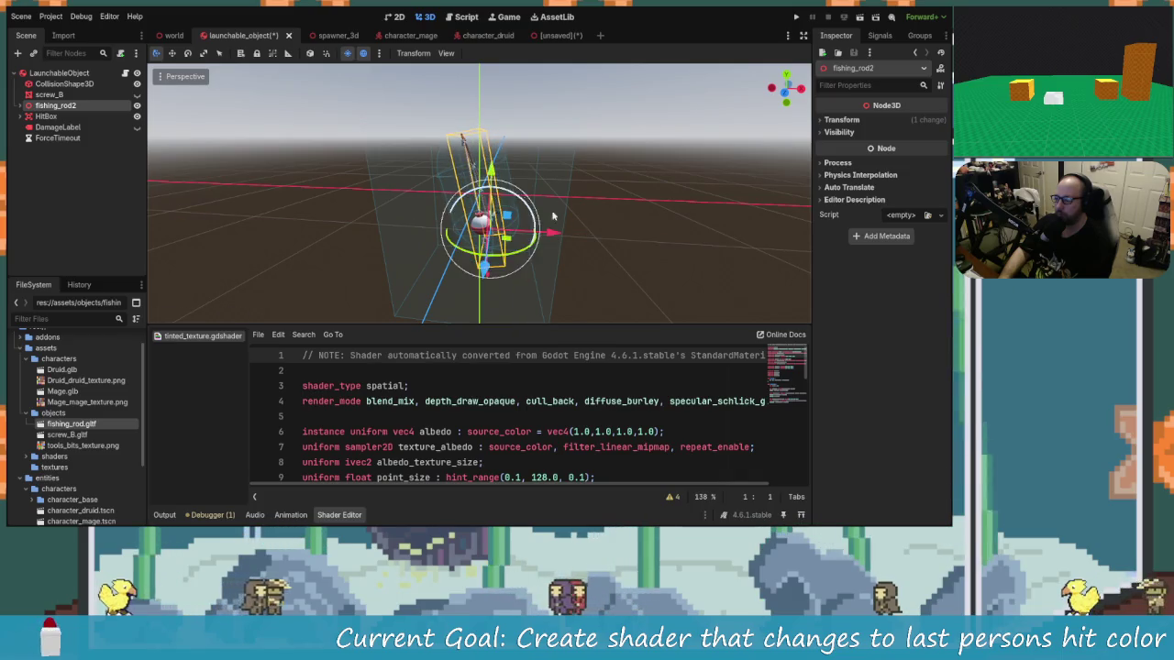
pyautogui.moveTo(552, 216)
pyautogui.mouseDown()
pyautogui.moveTo(432, 230)
pyautogui.moveTo(586, 217)
pyautogui.moveTo(514, 209)
pyautogui.mouseUp()
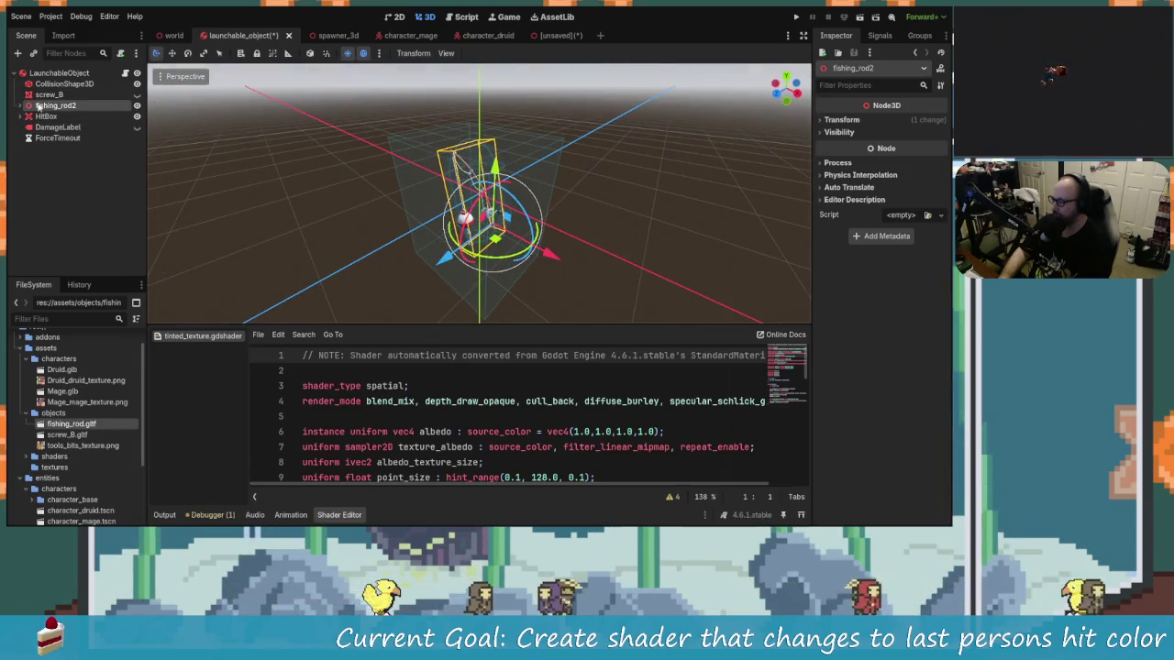
# Expand fishing_rod2, look through its part meshes, and return to fishing_rod.
pyautogui.click(21, 107)
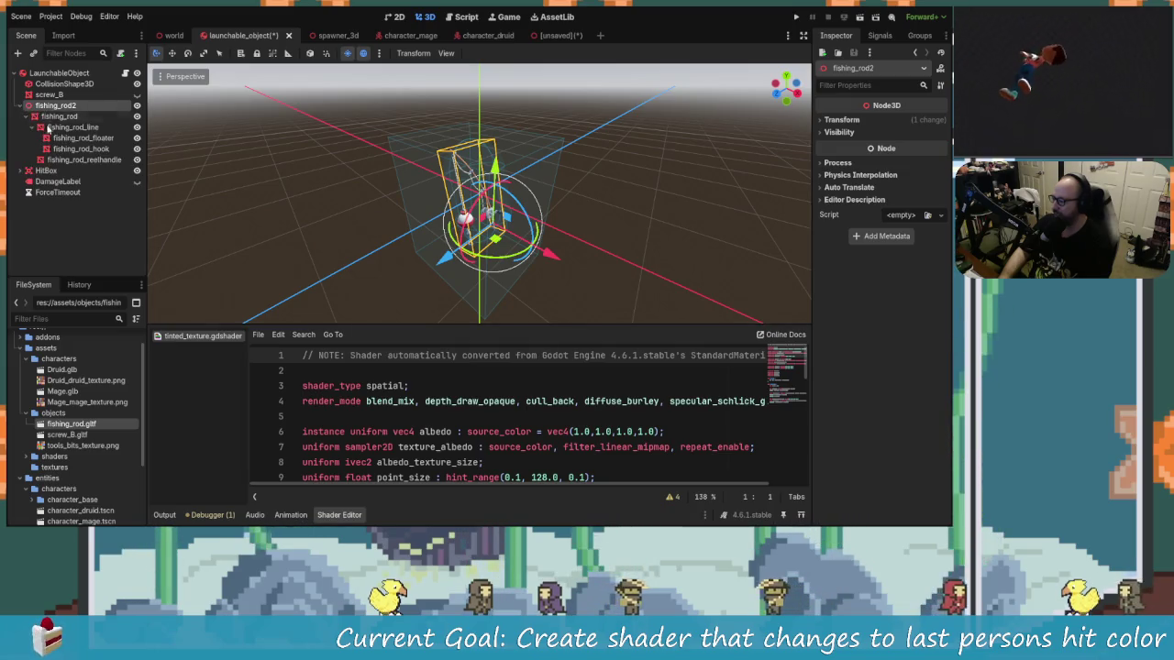
pyautogui.click(59, 117)
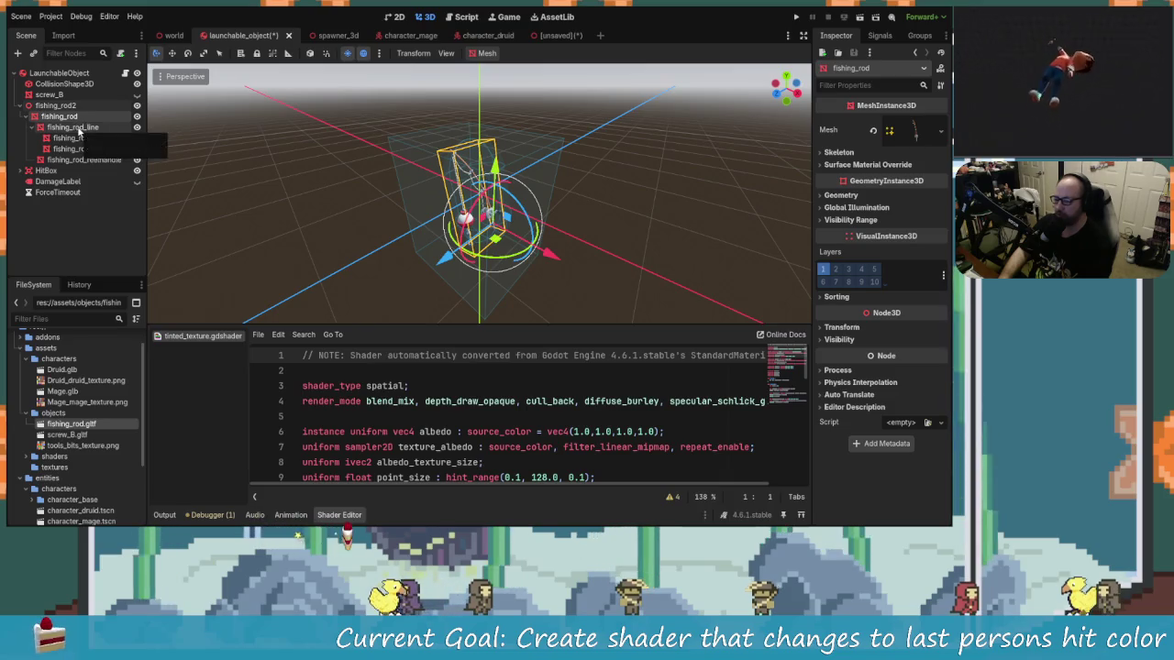
pyautogui.click(79, 129)
pyautogui.click(81, 138)
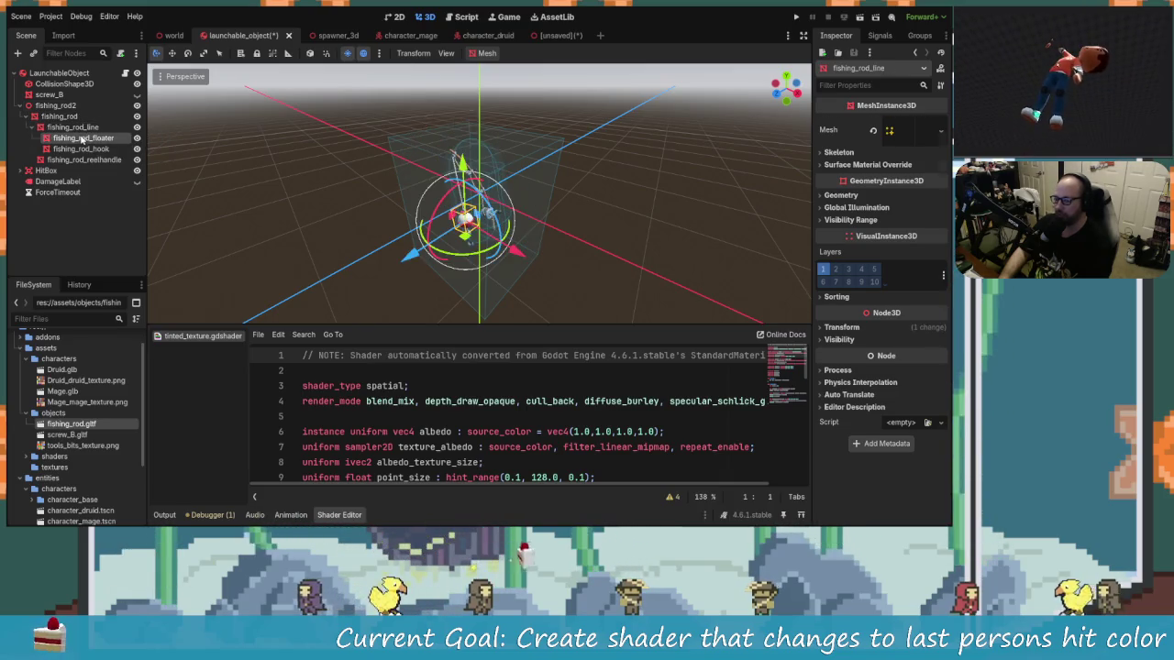
pyautogui.click(80, 148)
pyautogui.click(83, 159)
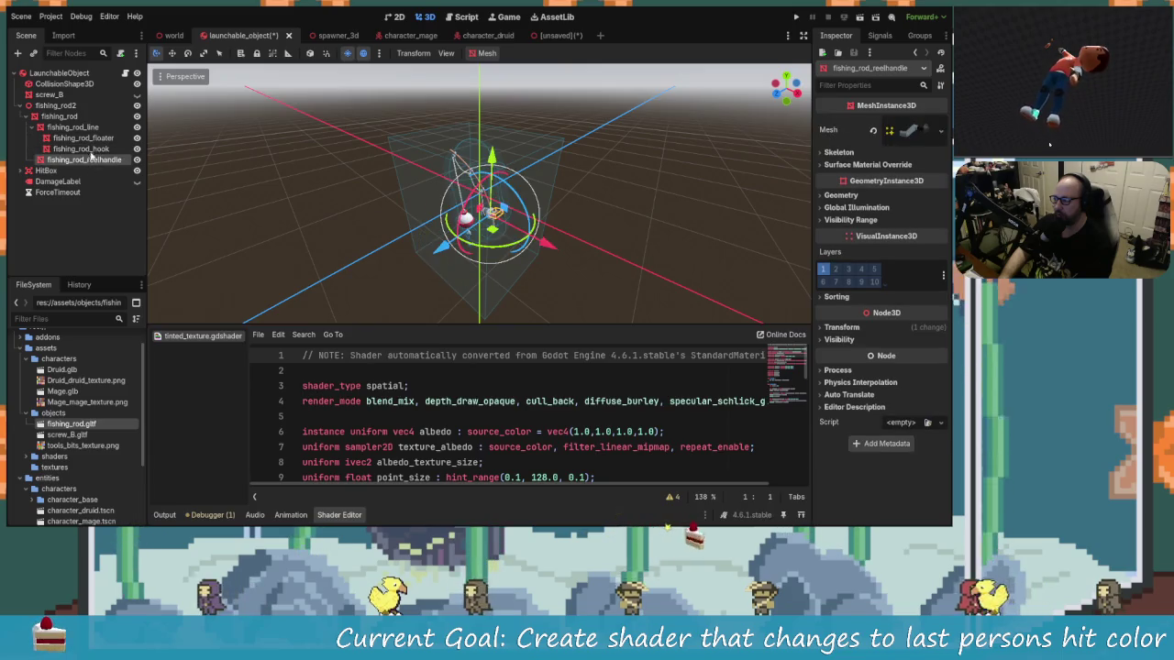
pyautogui.click(83, 138)
pyautogui.click(92, 127)
pyautogui.press('Up')
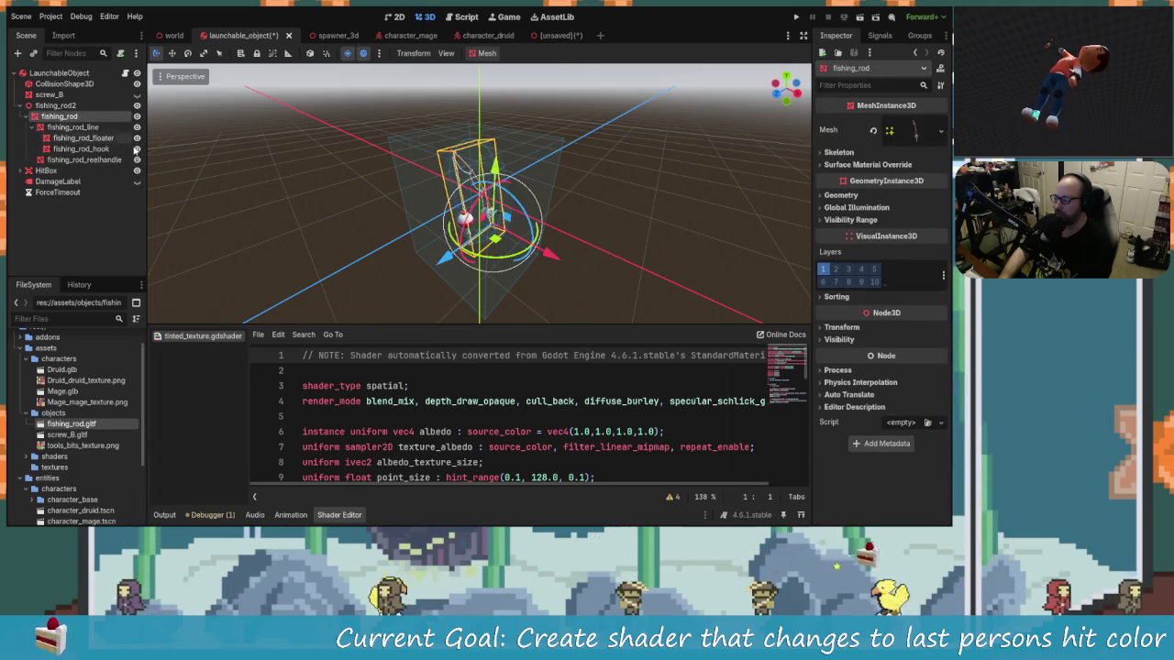
pyautogui.scroll(3, 730, 246)
pyautogui.moveTo(550, 211)
pyautogui.mouseDown()
pyautogui.moveTo(377, 167)
pyautogui.moveTo(407, 201)
pyautogui.moveTo(209, 149)
pyautogui.mouseUp()
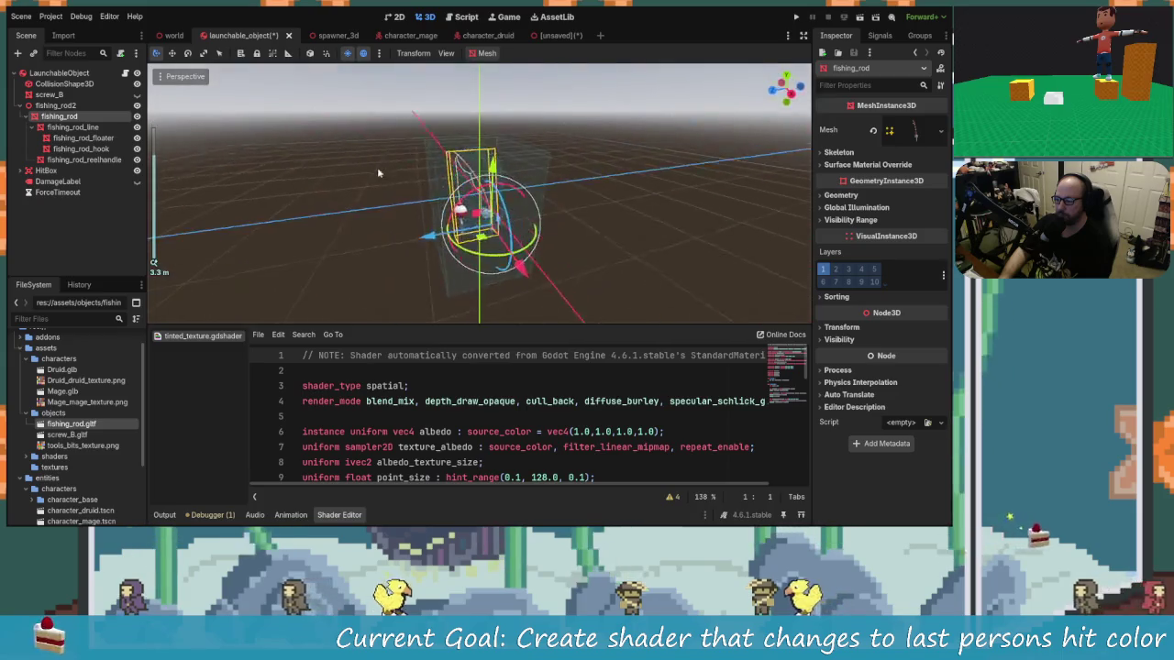
pyautogui.scroll(-1, 209, 149)
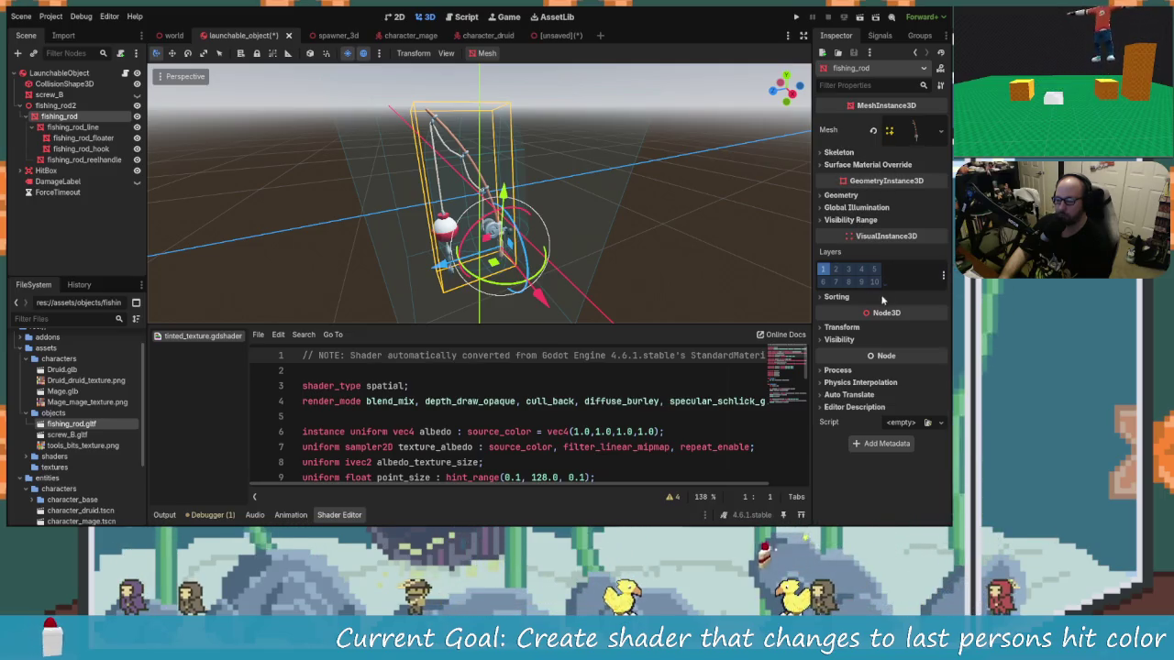
# Expand the fishing_rod mesh resource to reveal Surface 0, named tools, and its material.
pyautogui.click(842, 165)
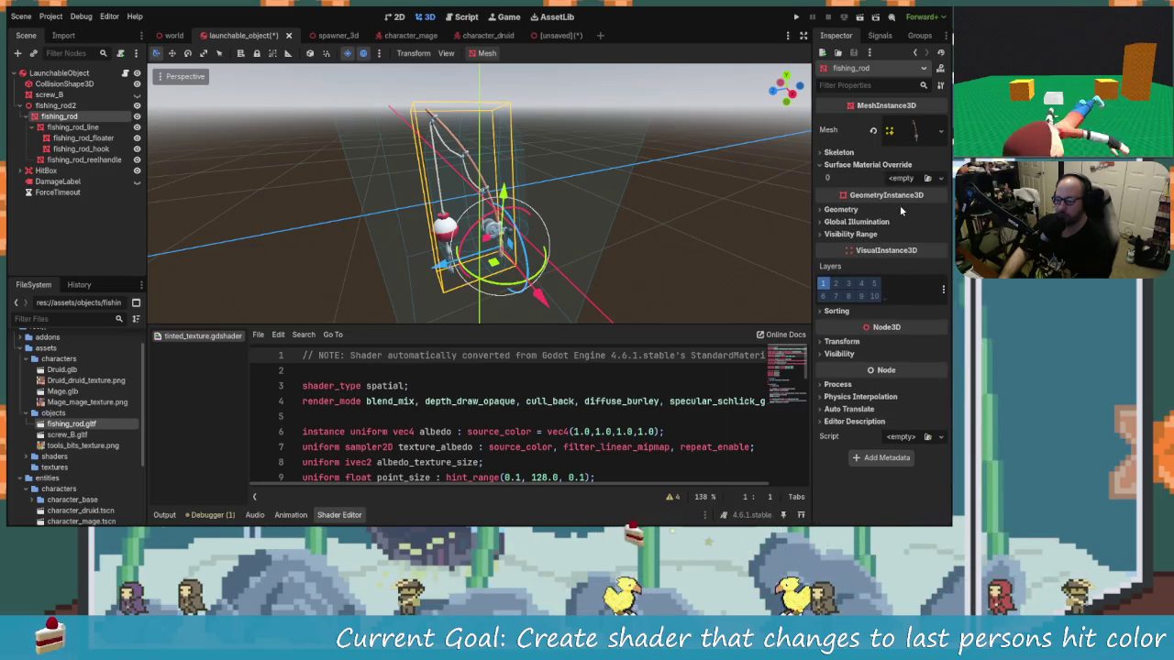
pyautogui.click(842, 165)
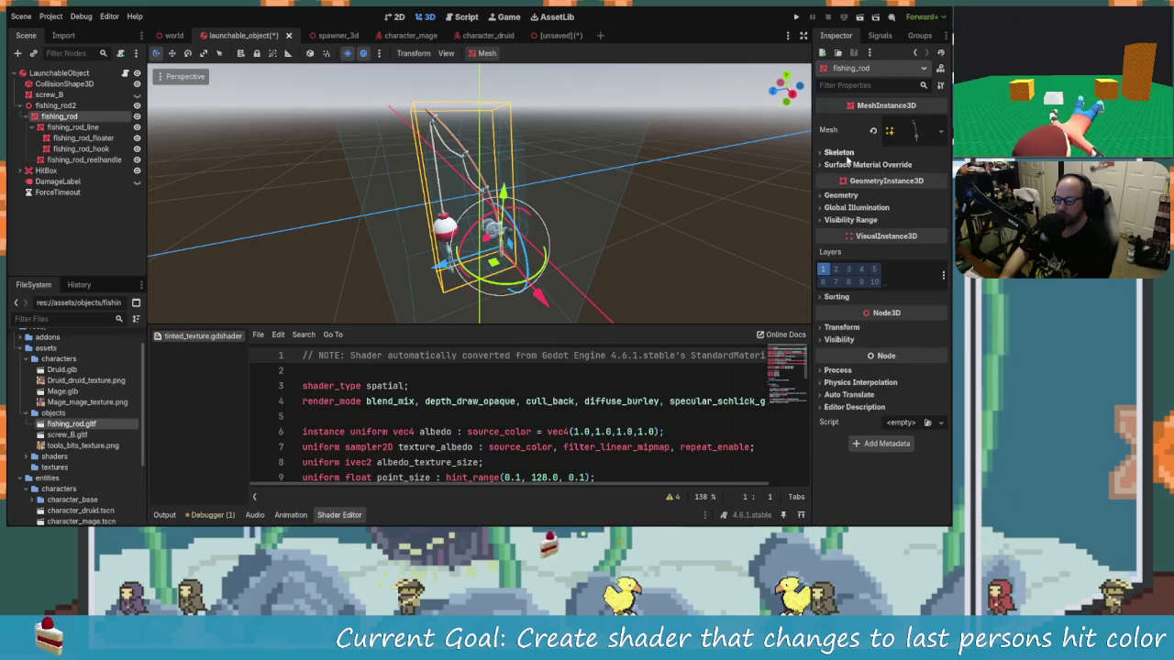
pyautogui.click(910, 131)
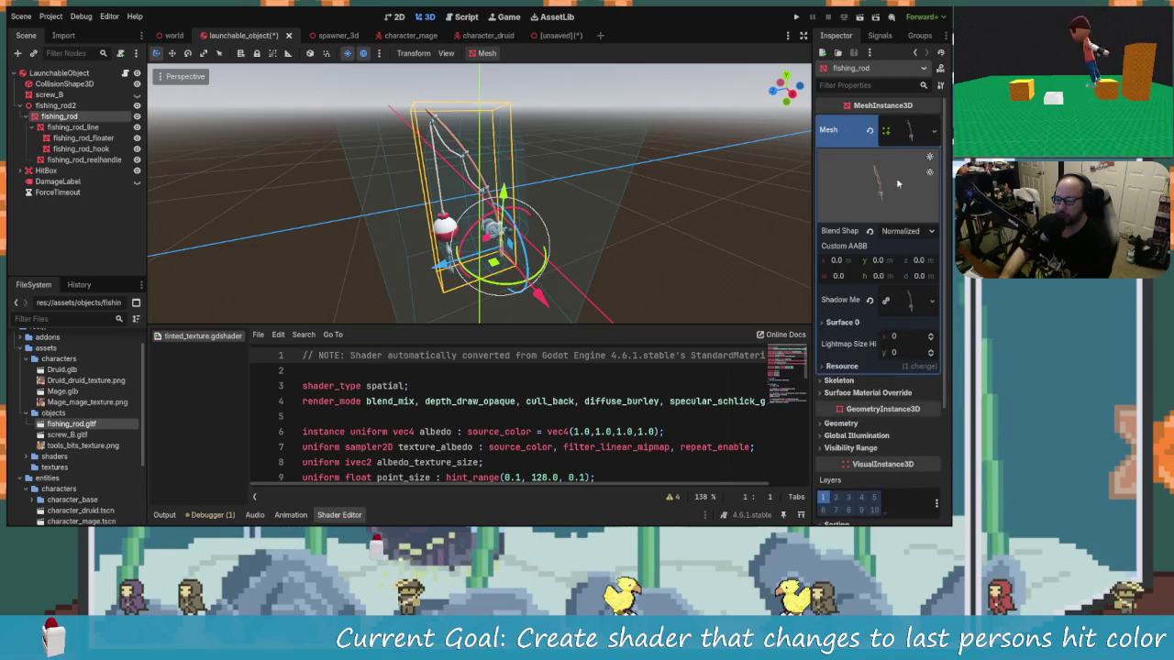
pyautogui.click(862, 327)
pyautogui.scroll(-1, 901, 342)
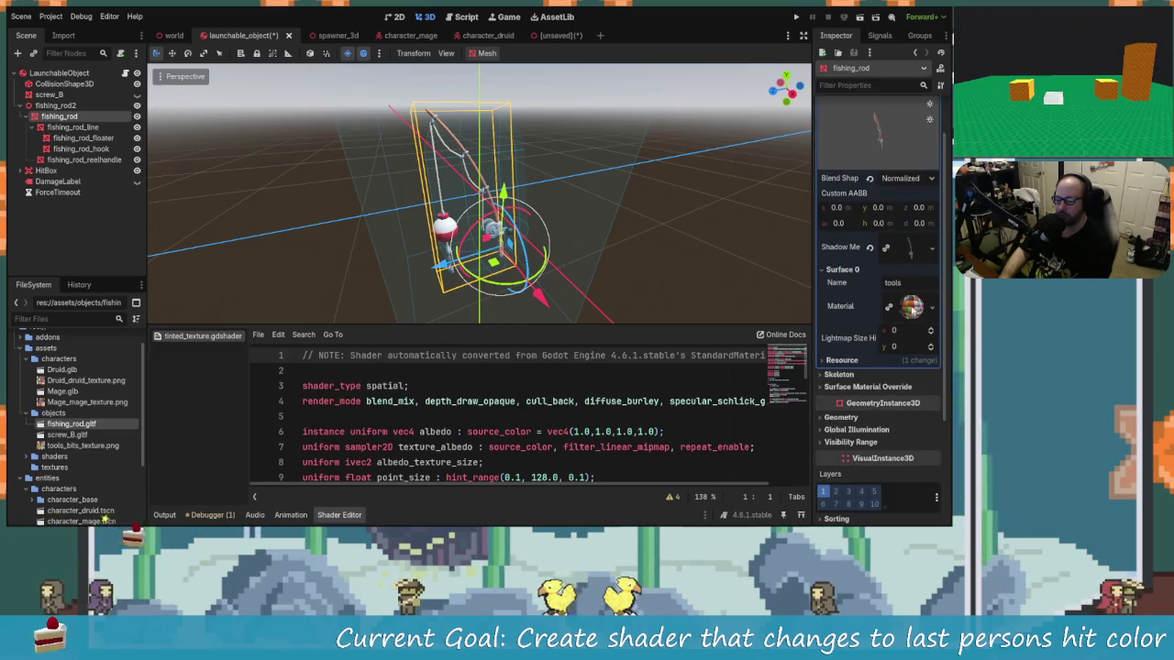
# Browse the entities, assets and shaders folders for a Surface 0 material, then cancel.
pyautogui.click(935, 308)
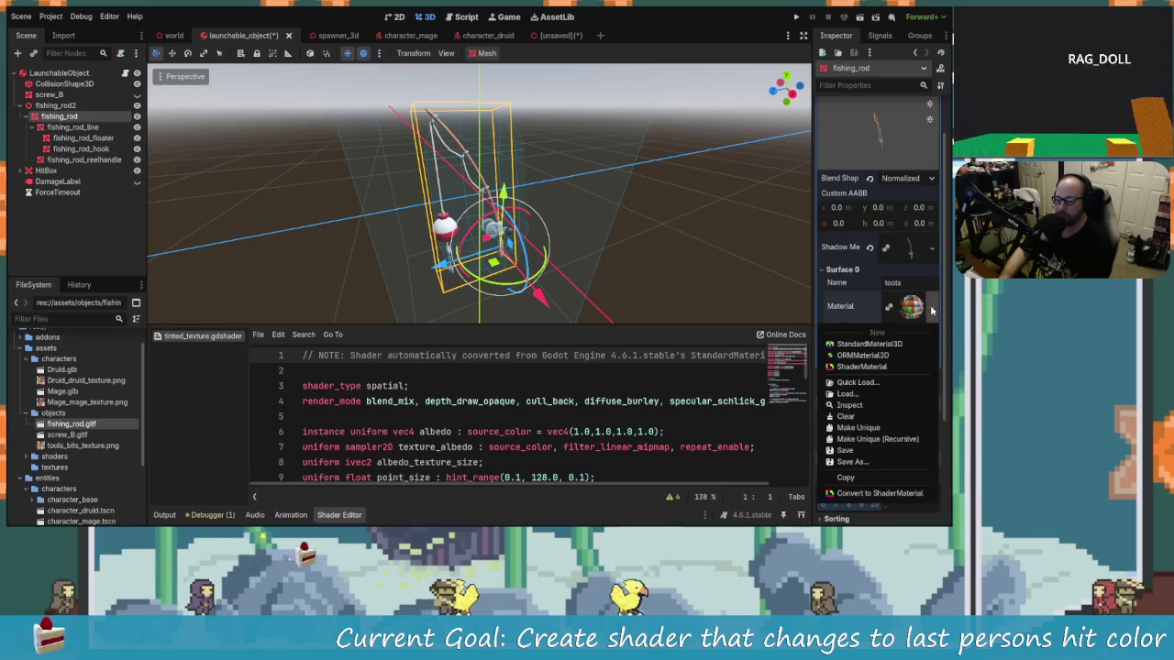
pyautogui.click(882, 395)
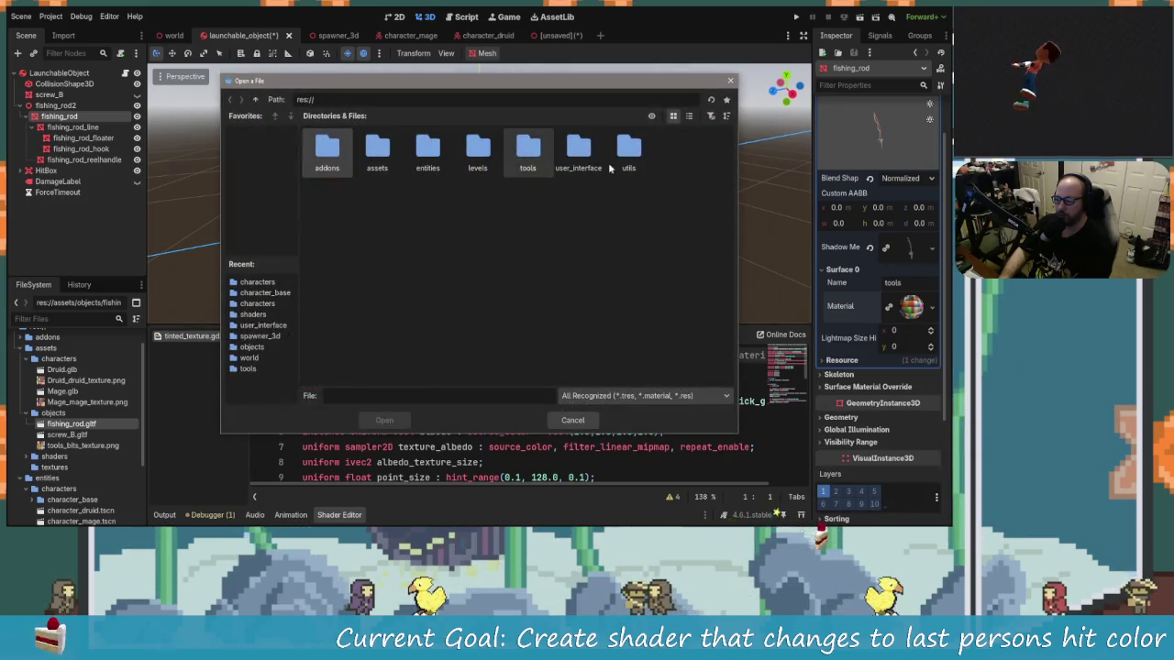
pyautogui.doubleClick(427, 150)
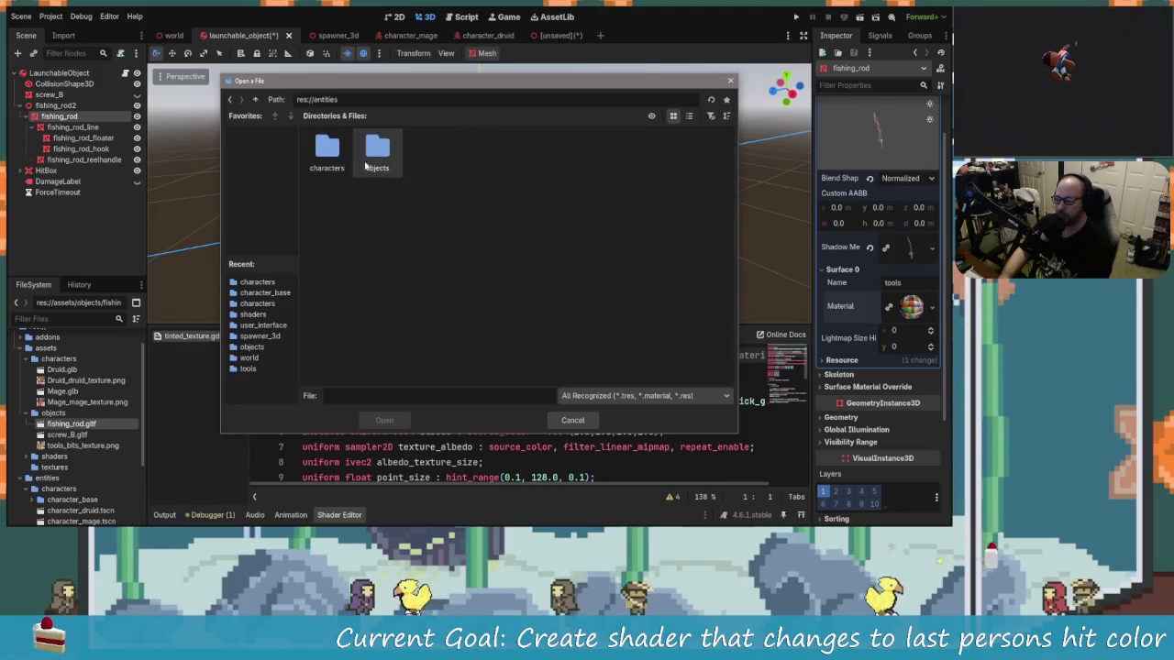
pyautogui.click(230, 101)
pyautogui.doubleClick(377, 149)
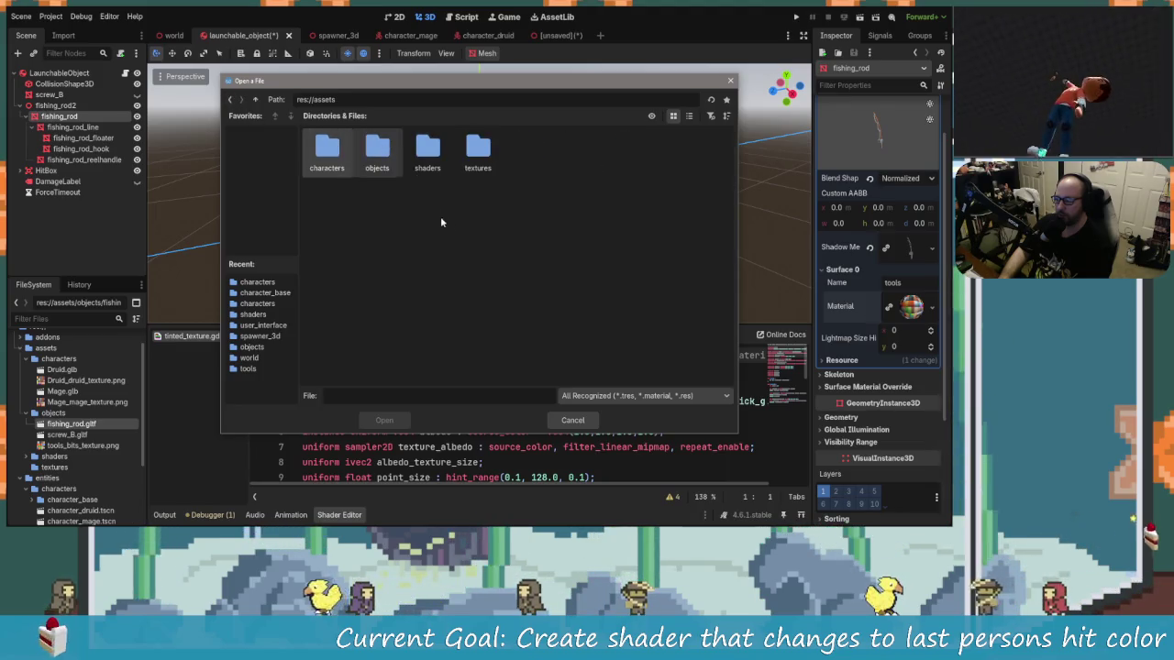
pyautogui.doubleClick(431, 149)
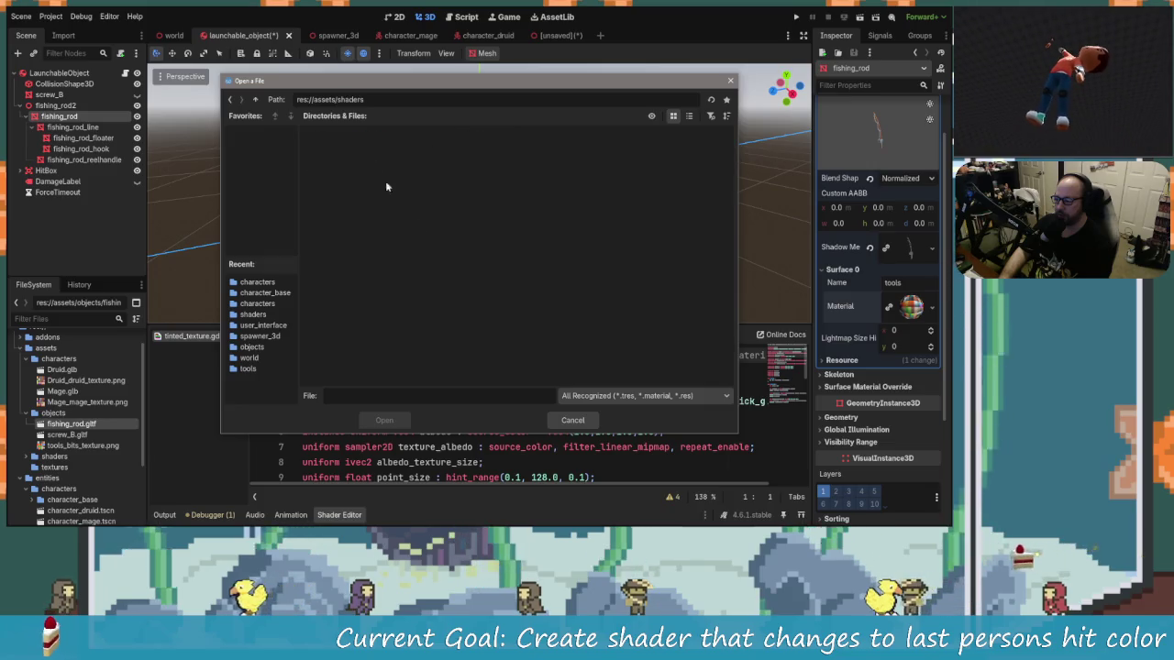
pyautogui.click(572, 420)
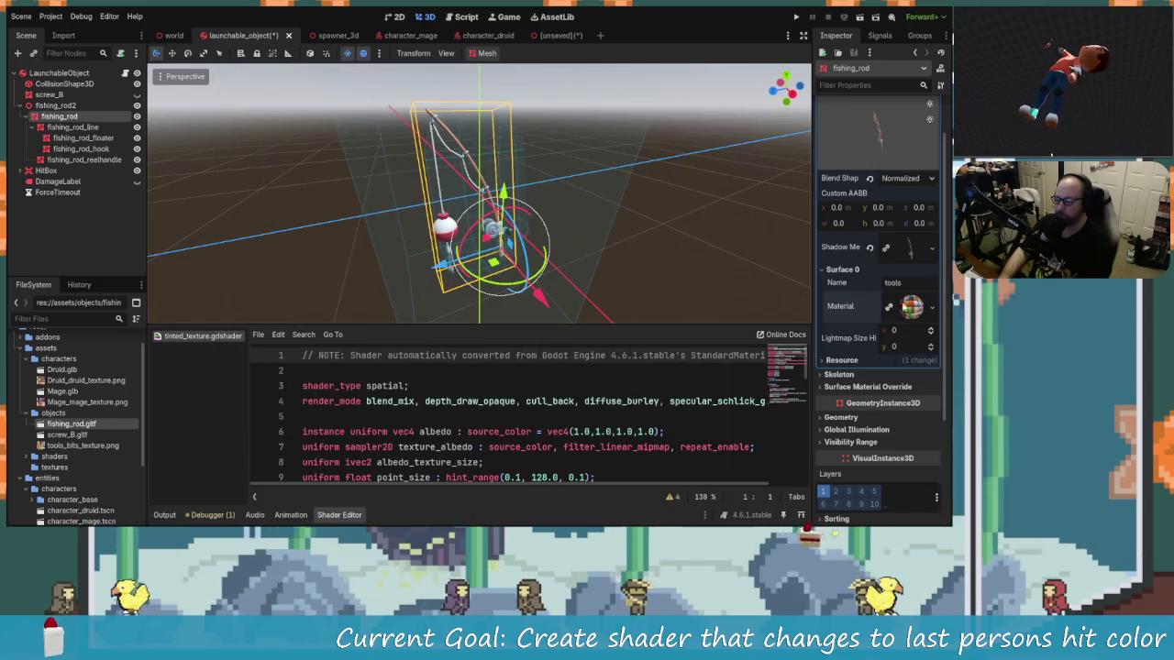
# Check fishing_rod2's Visibility, then switch fishing_rod's Surface 0 Material to a plain grey one.
pyautogui.click(934, 308)
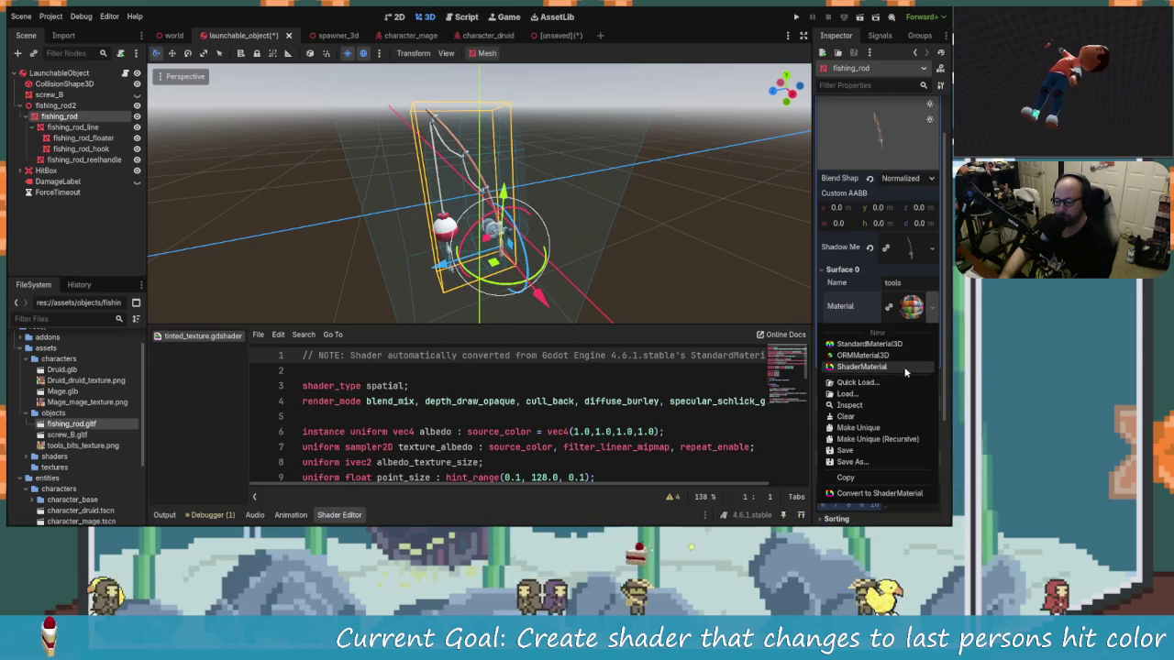
pyautogui.click(870, 307)
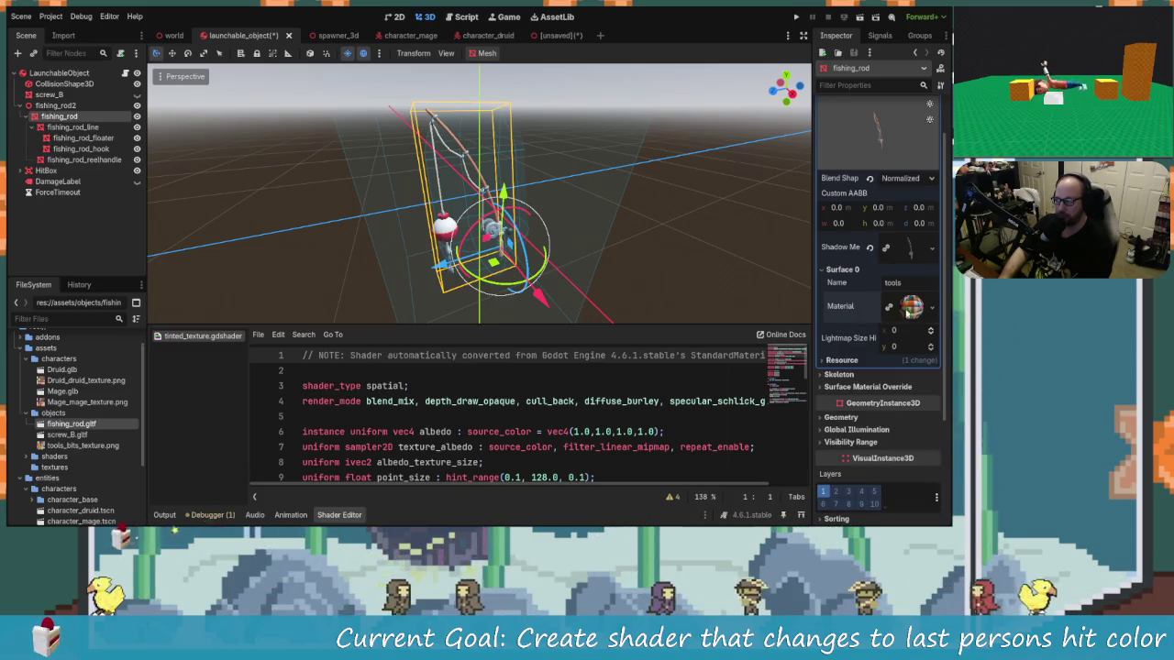
pyautogui.click(55, 105)
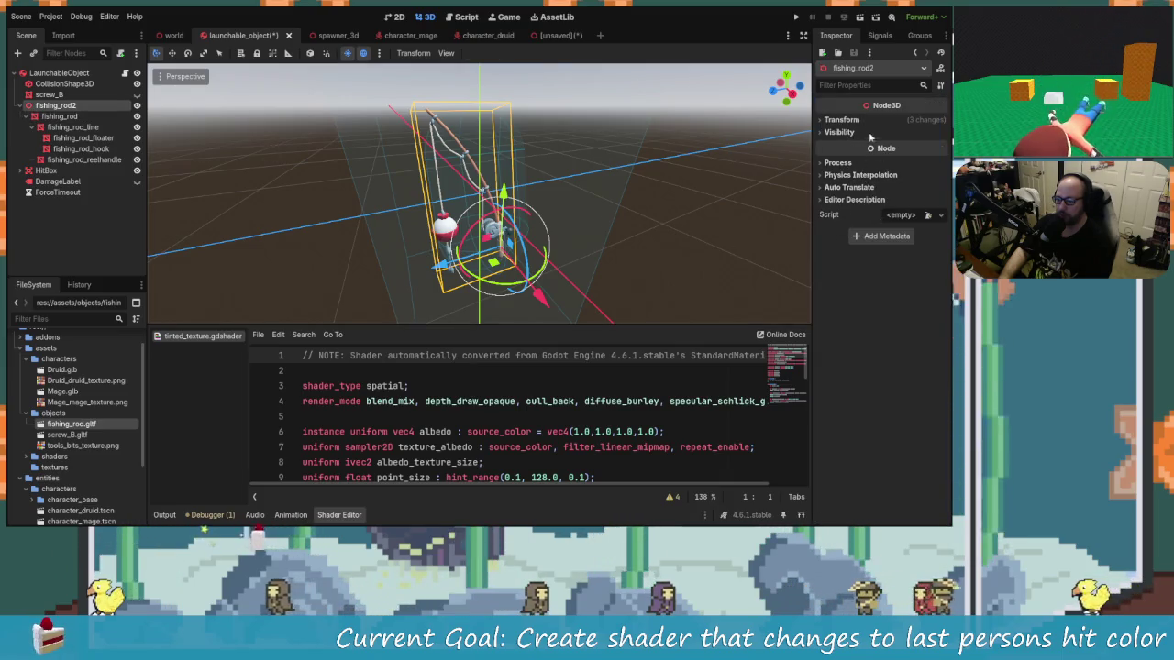
pyautogui.click(838, 132)
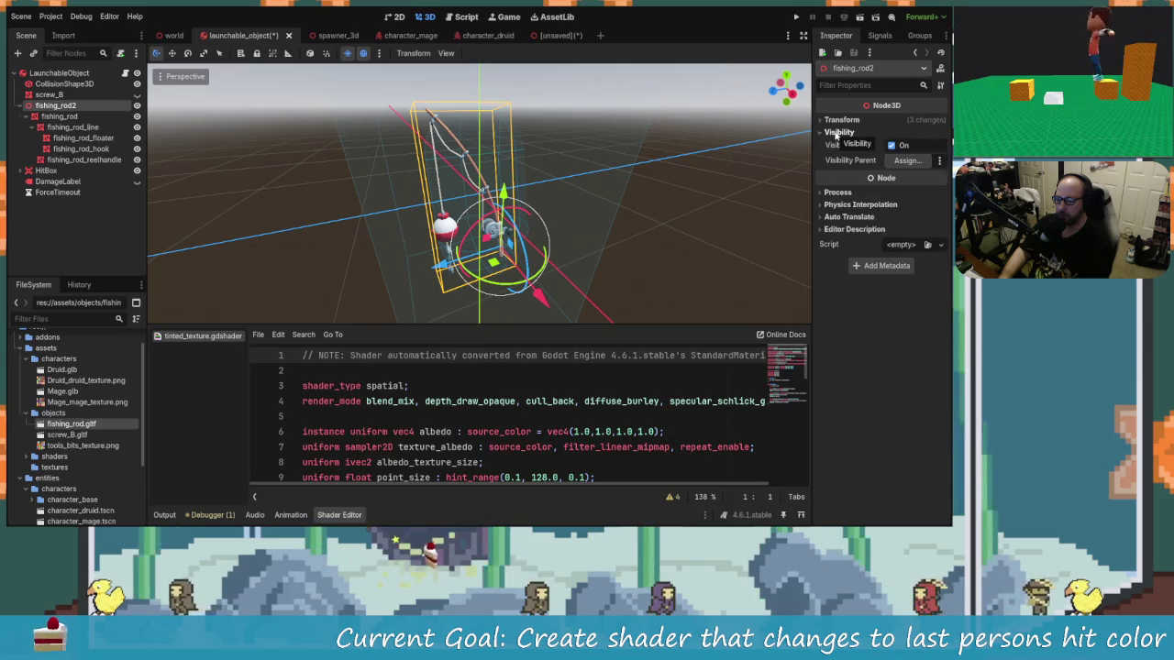
pyautogui.click(838, 132)
pyautogui.click(58, 117)
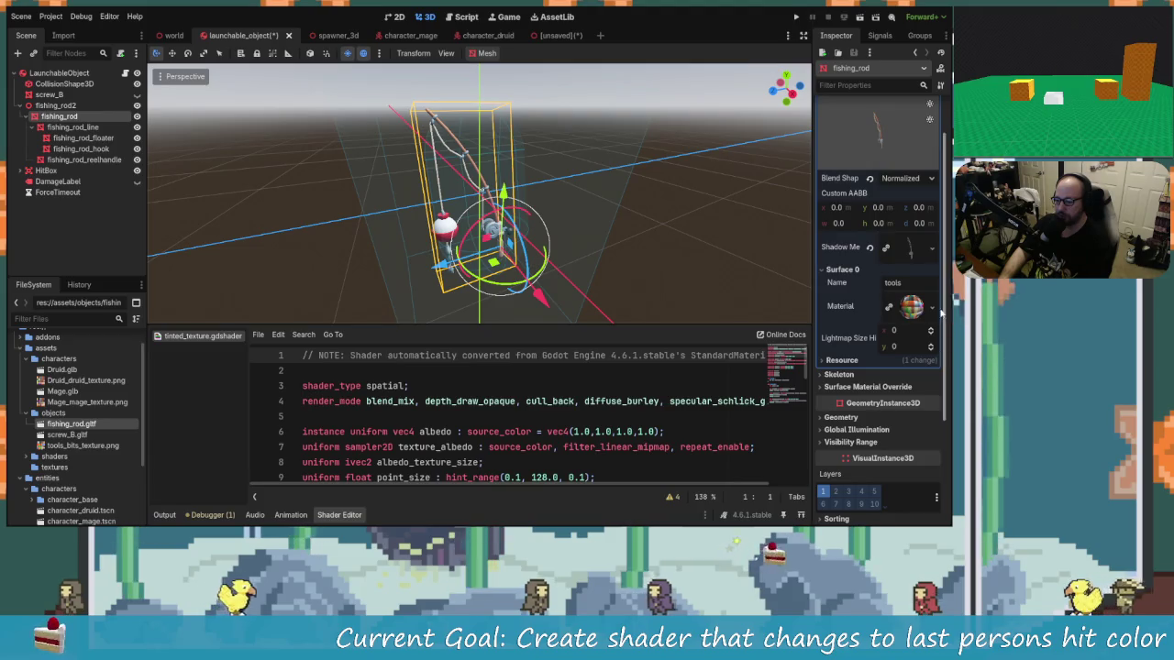
pyautogui.click(933, 318)
pyautogui.click(909, 367)
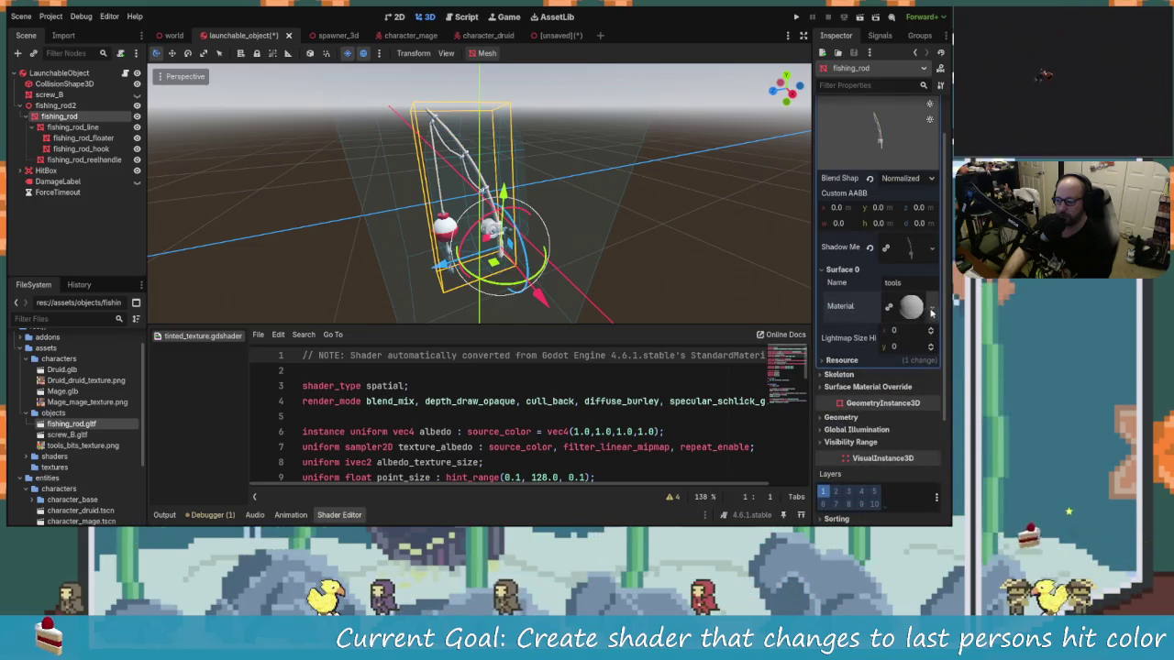
# Browse the assets, characters and shaders folders for a material file, then cancel loading.
pyautogui.click(932, 314)
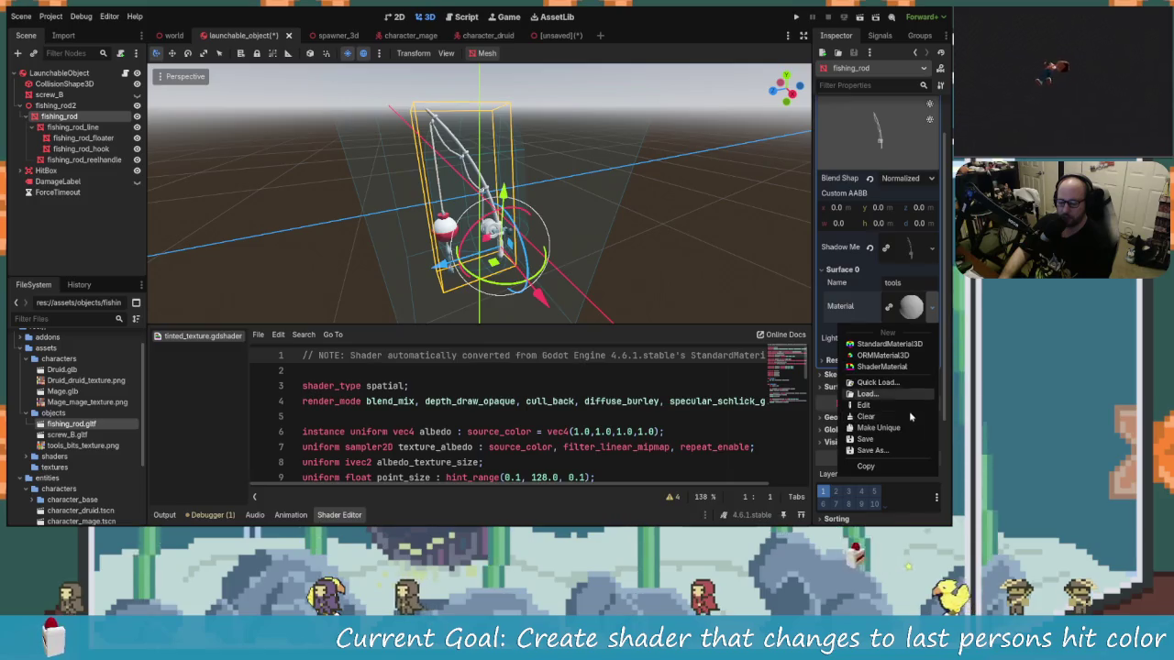
pyautogui.click(871, 394)
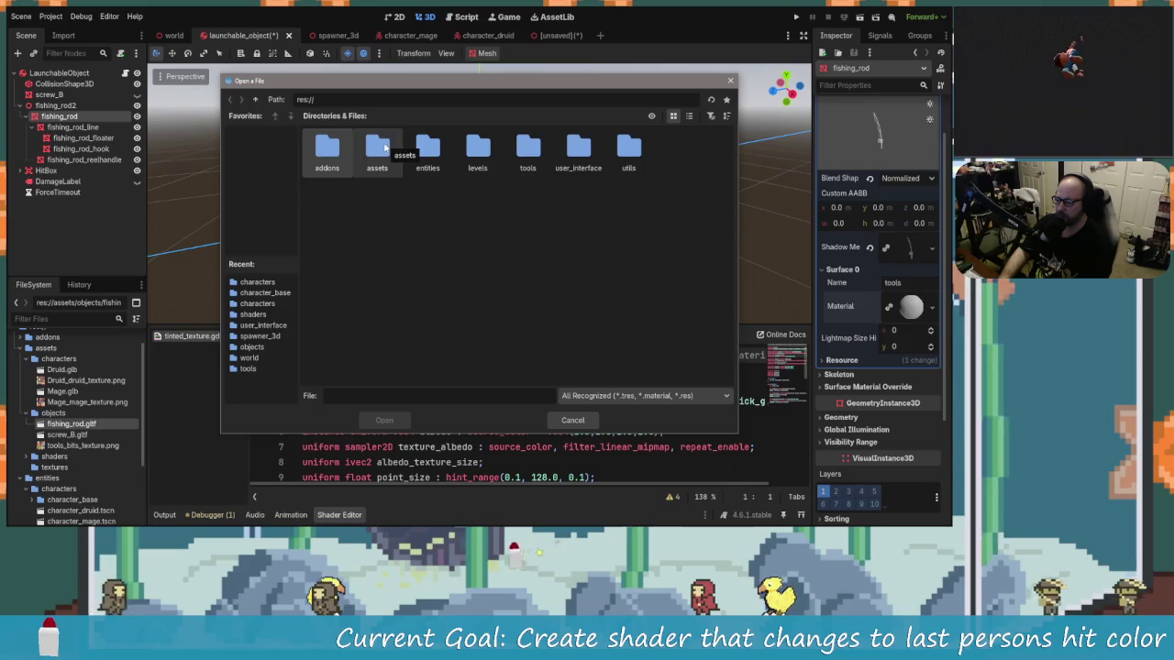
pyautogui.doubleClick(385, 146)
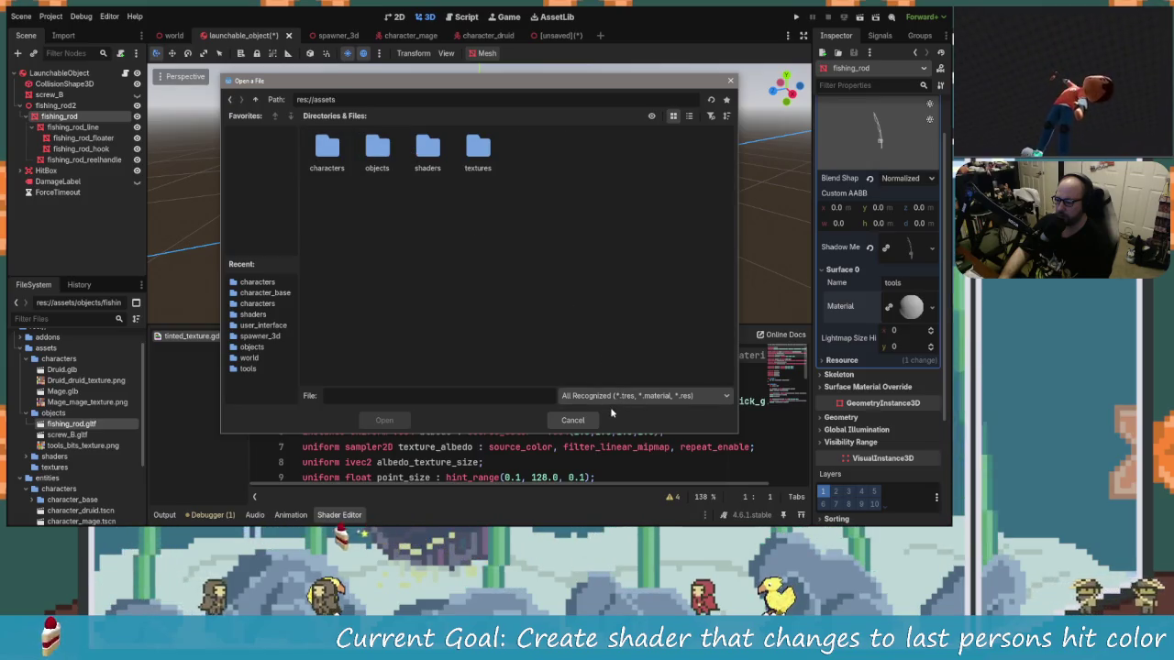
pyautogui.doubleClick(327, 150)
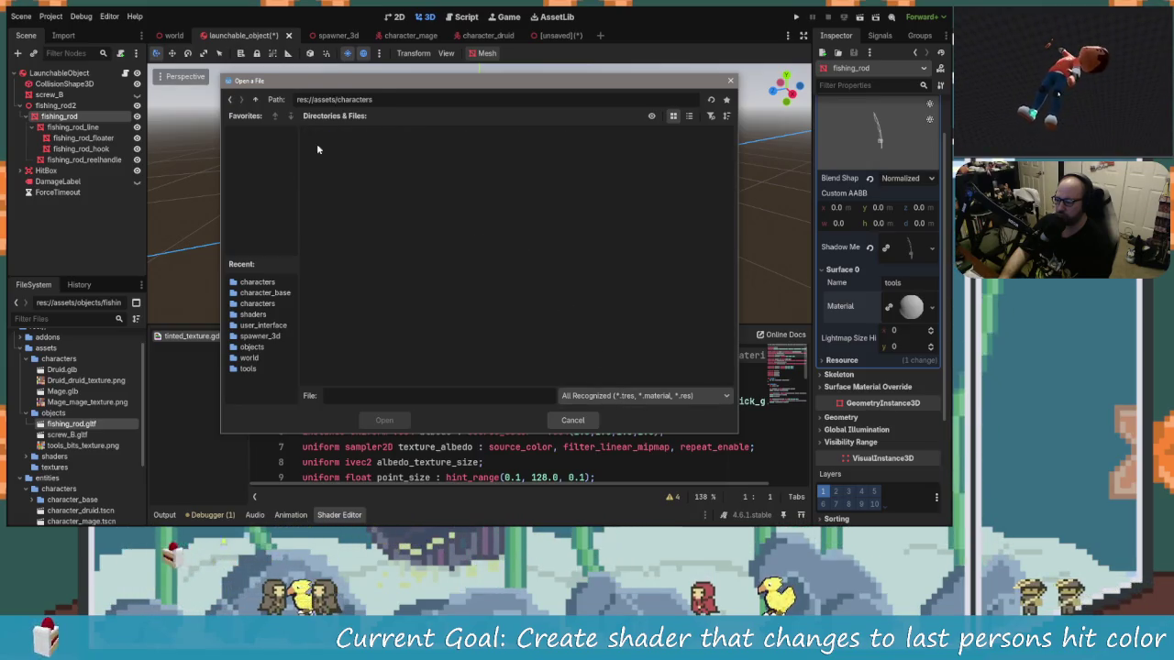
pyautogui.click(230, 99)
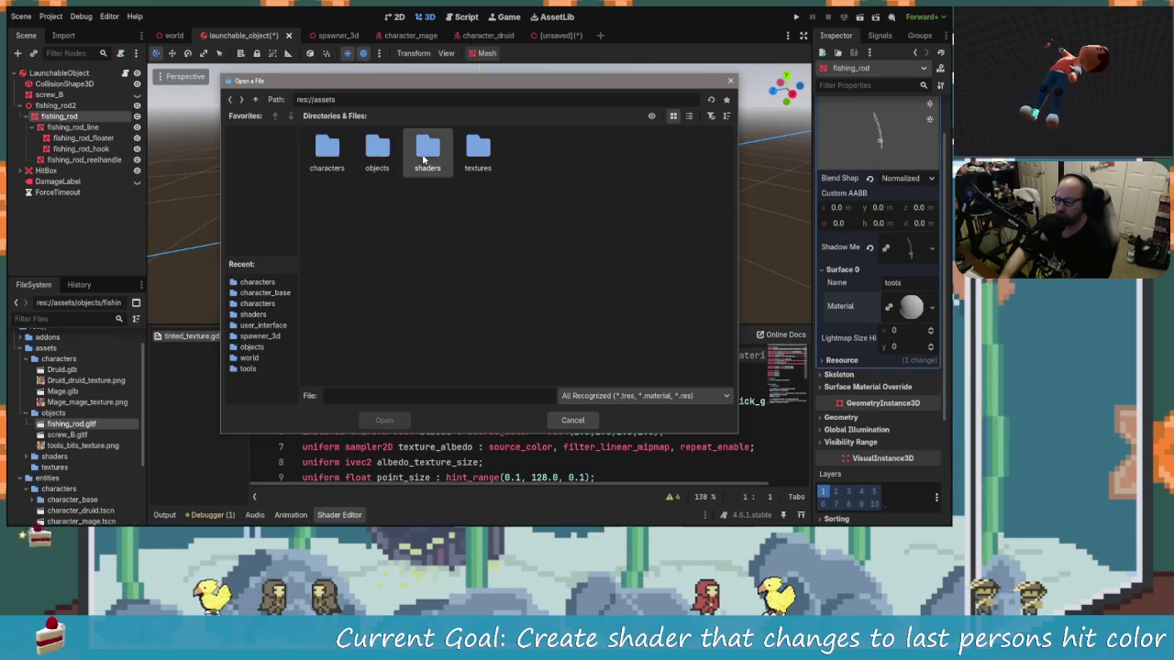
pyautogui.doubleClick(427, 153)
pyautogui.click(589, 420)
# Clear Surface 0's material and assign it a New ShaderMaterial.
pyautogui.click(931, 307)
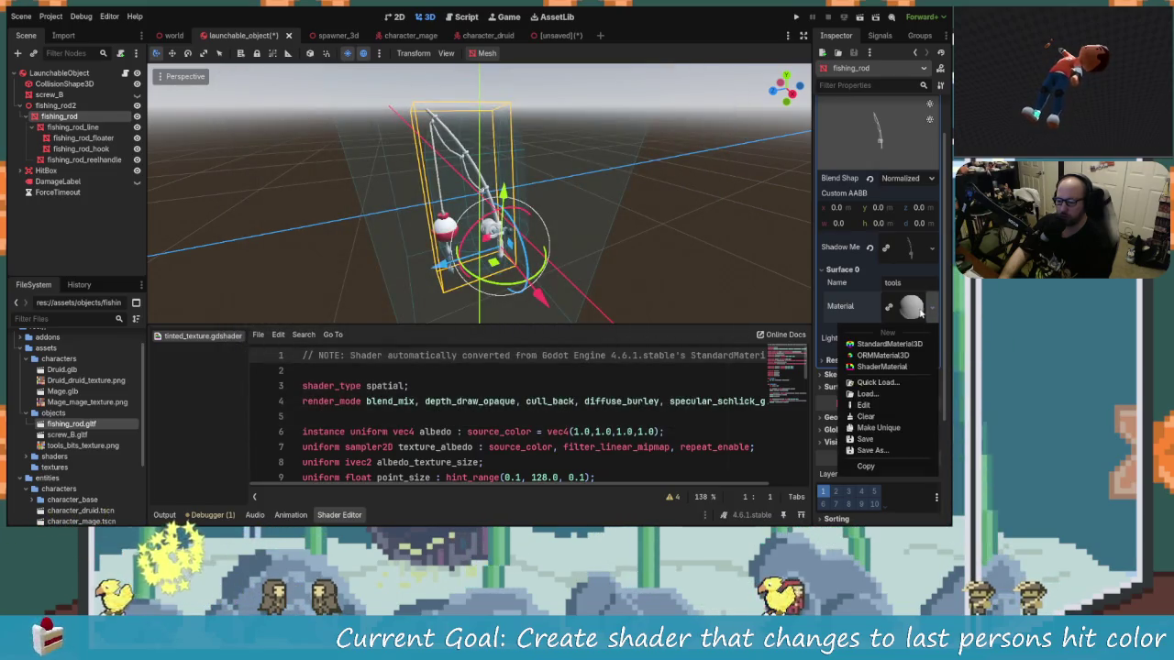
pyautogui.click(902, 417)
pyautogui.click(932, 298)
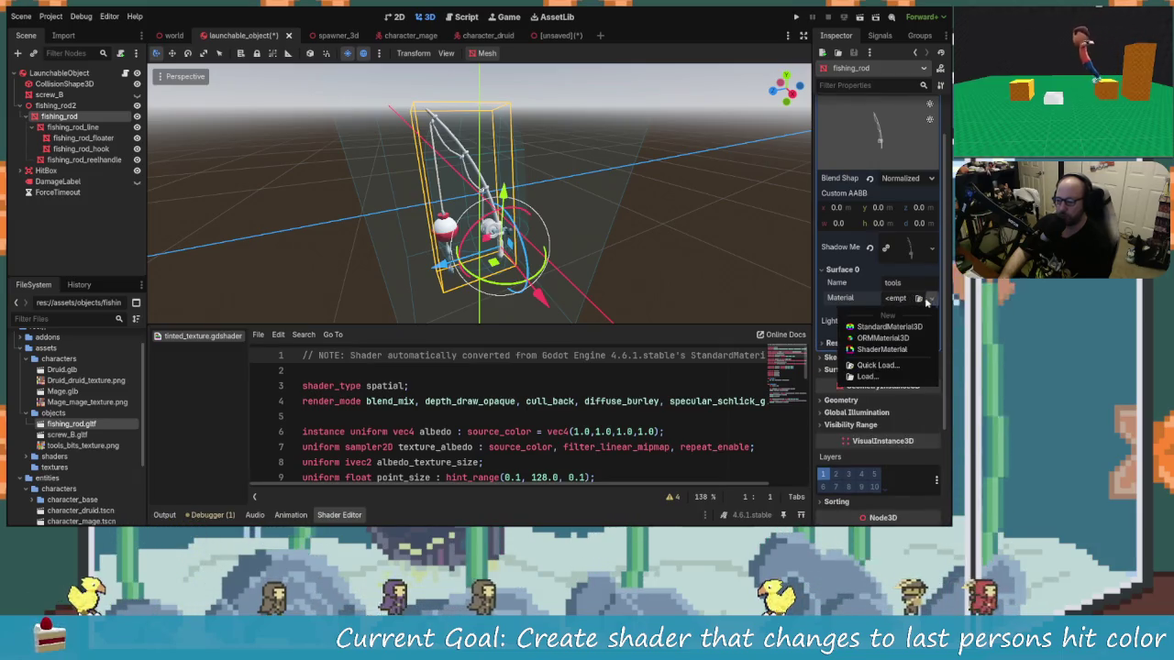
pyautogui.click(897, 351)
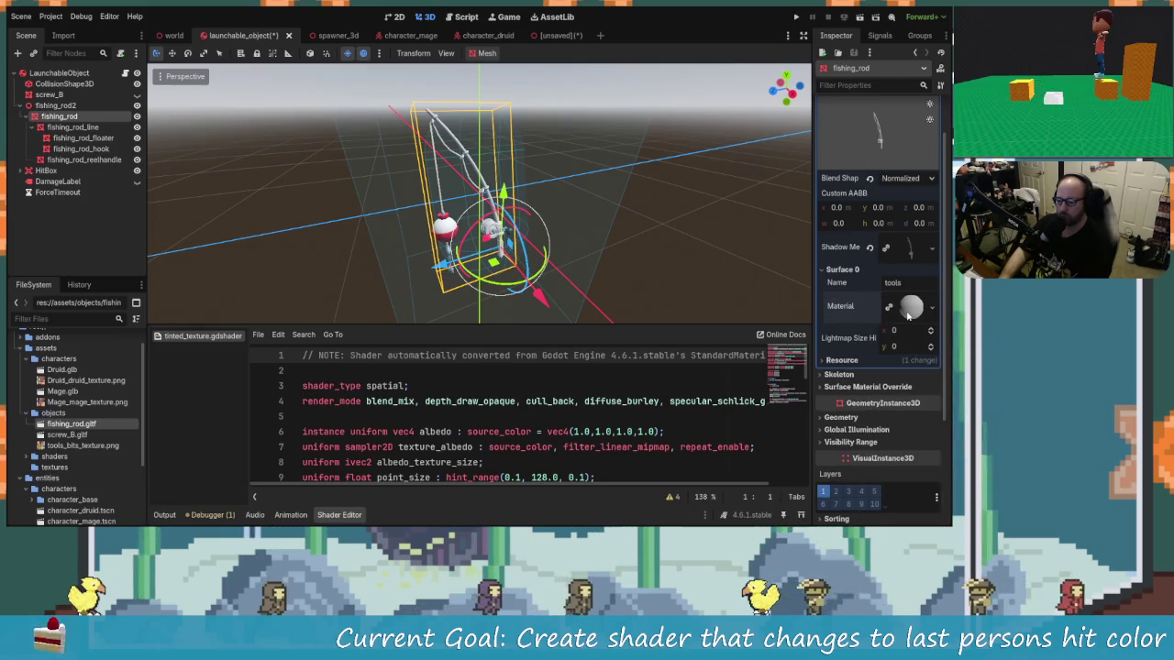
# Load res://assets/shaders/tinted_texture.gdshader as the shader of the fishing rod's new ShaderMaterial.
pyautogui.click(913, 308)
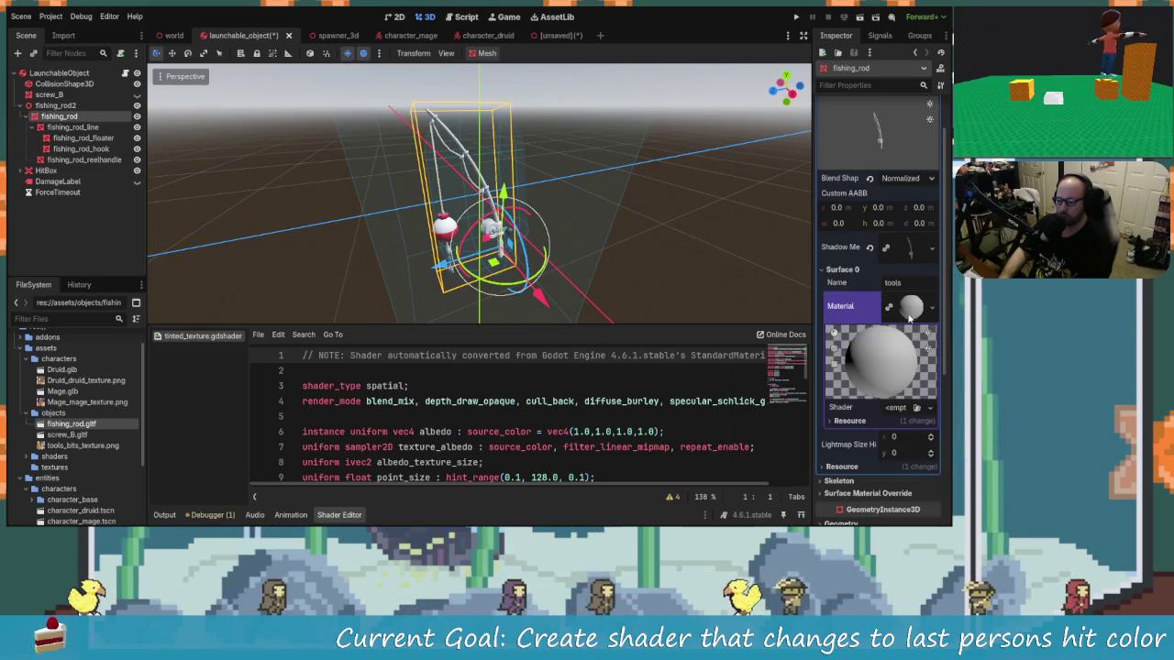
pyautogui.click(930, 407)
pyautogui.click(901, 450)
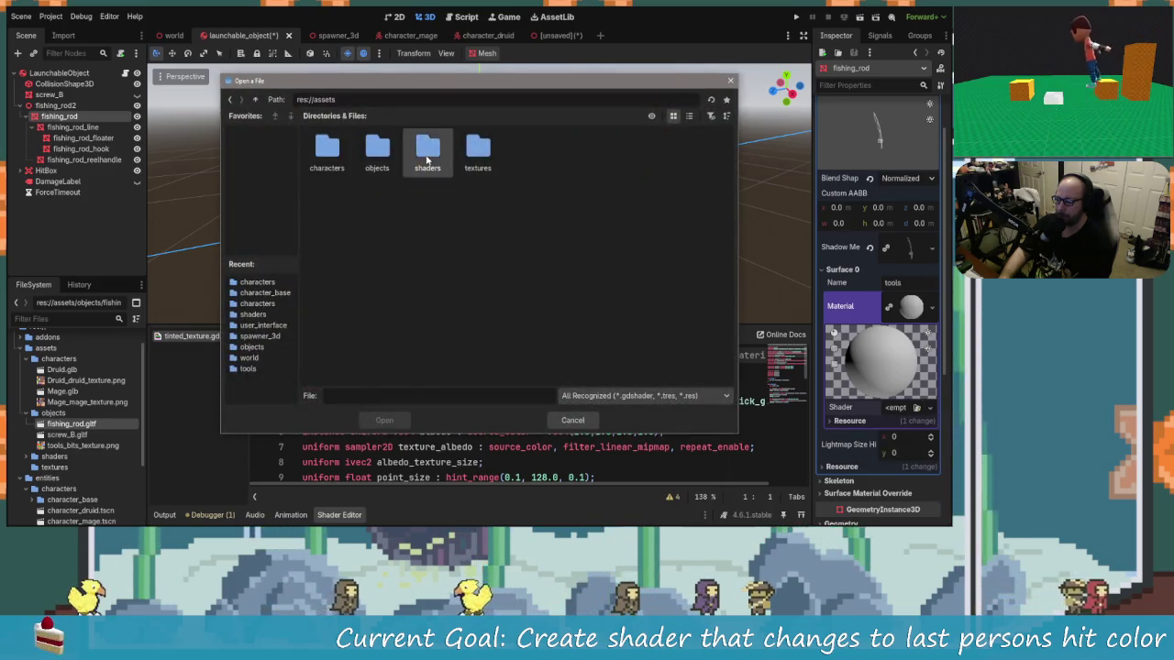
pyautogui.doubleClick(427, 152)
pyautogui.click(422, 420)
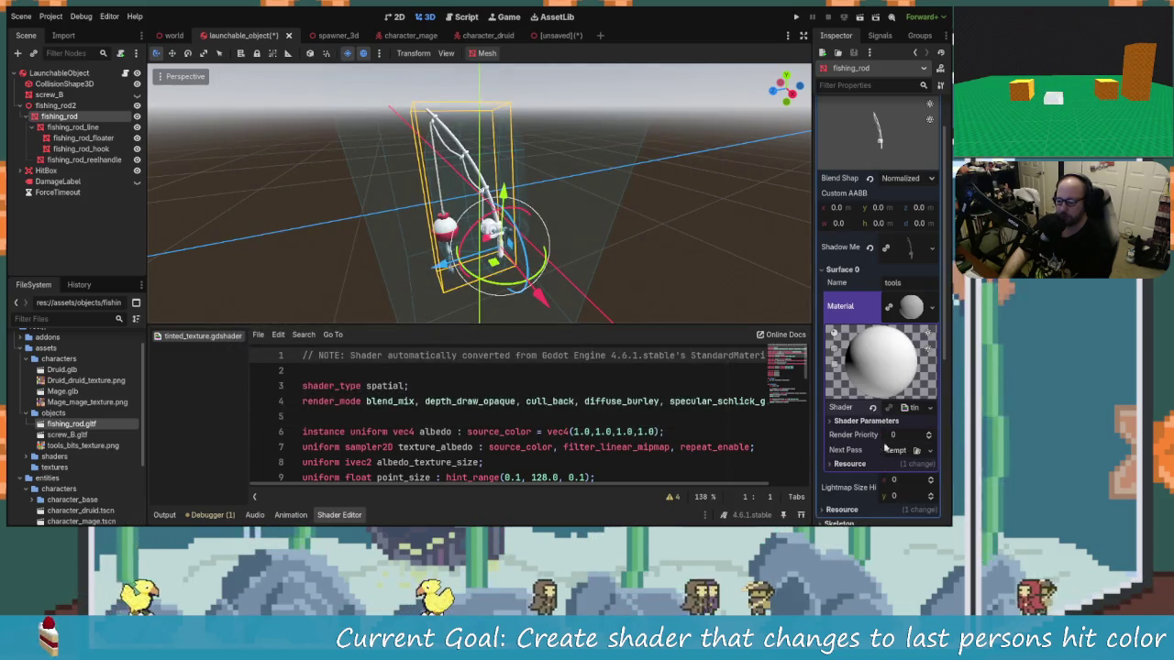
# Assign tools_bits_texture.png to the Texture Albedo parameter and orbit around the recoloured fishing rod.
pyautogui.moveTo(83, 444)
pyautogui.mouseDown()
pyautogui.moveTo(101, 449)
pyautogui.moveTo(79, 484)
pyautogui.moveTo(275, 451)
pyautogui.moveTo(894, 450)
pyautogui.moveTo(905, 438)
pyautogui.mouseUp()
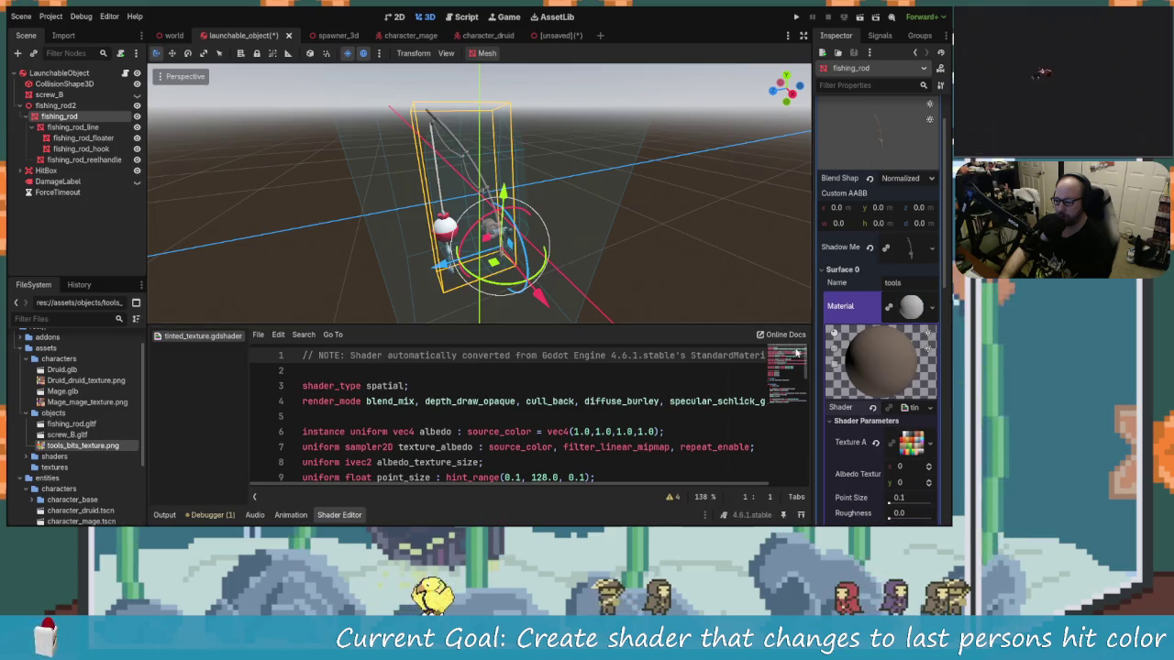
pyautogui.scroll(-2, 903, 473)
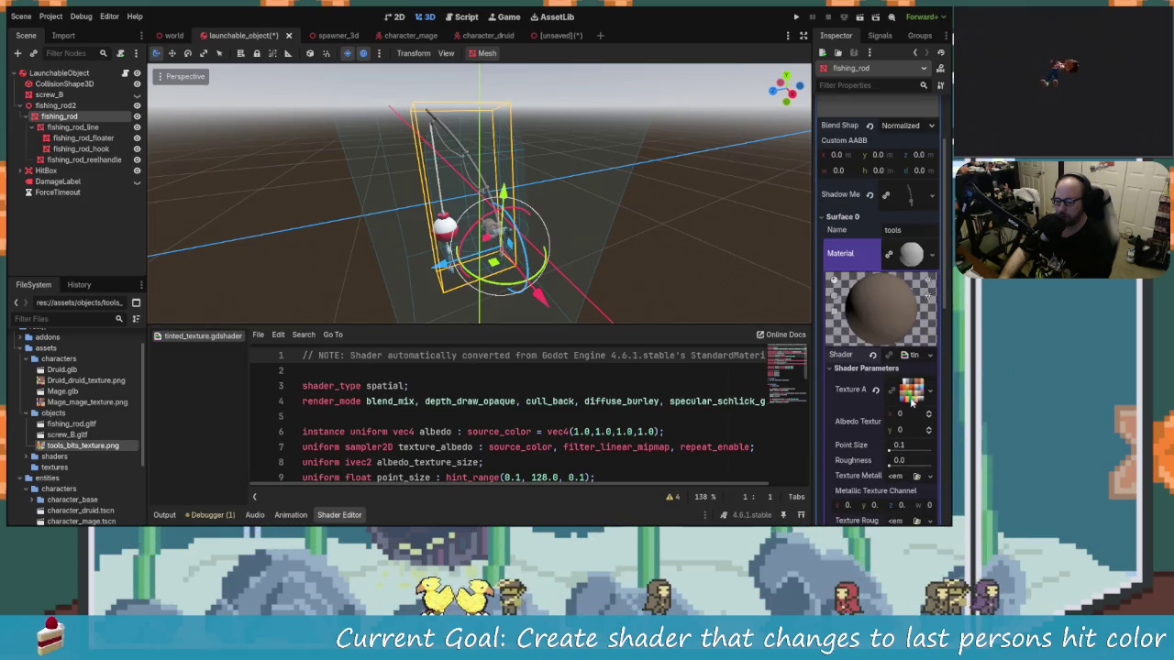
pyautogui.scroll(5, 463, 240)
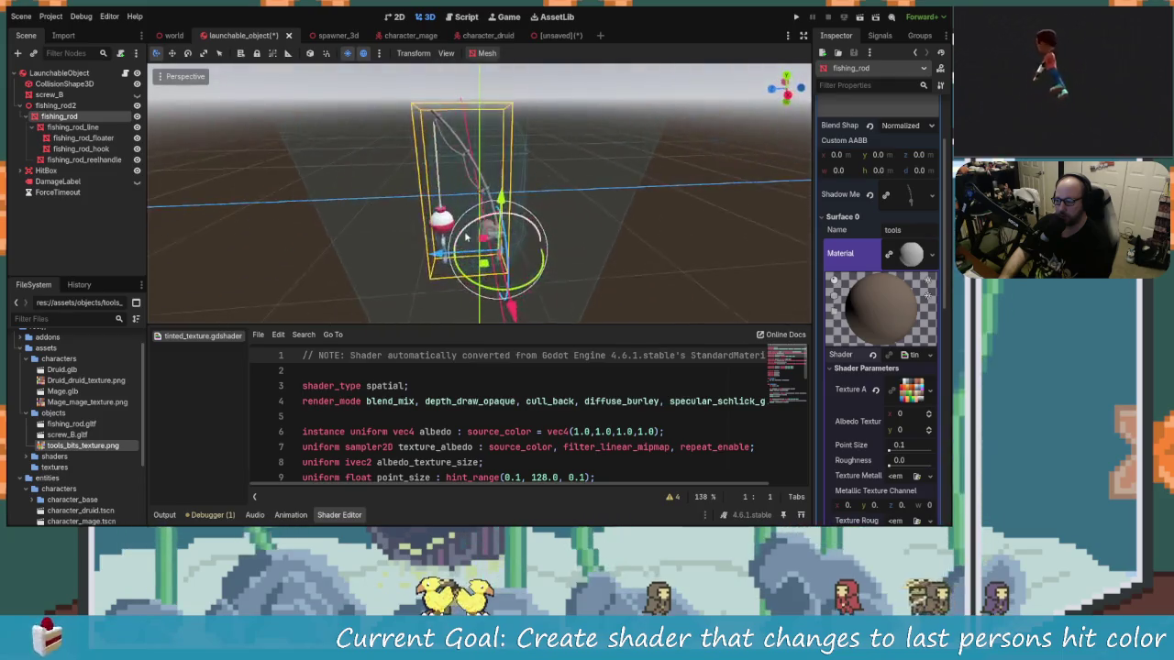
pyautogui.moveTo(463, 239)
pyautogui.mouseDown()
pyautogui.moveTo(550, 216)
pyautogui.moveTo(639, 220)
pyautogui.moveTo(811, 336)
pyautogui.mouseUp()
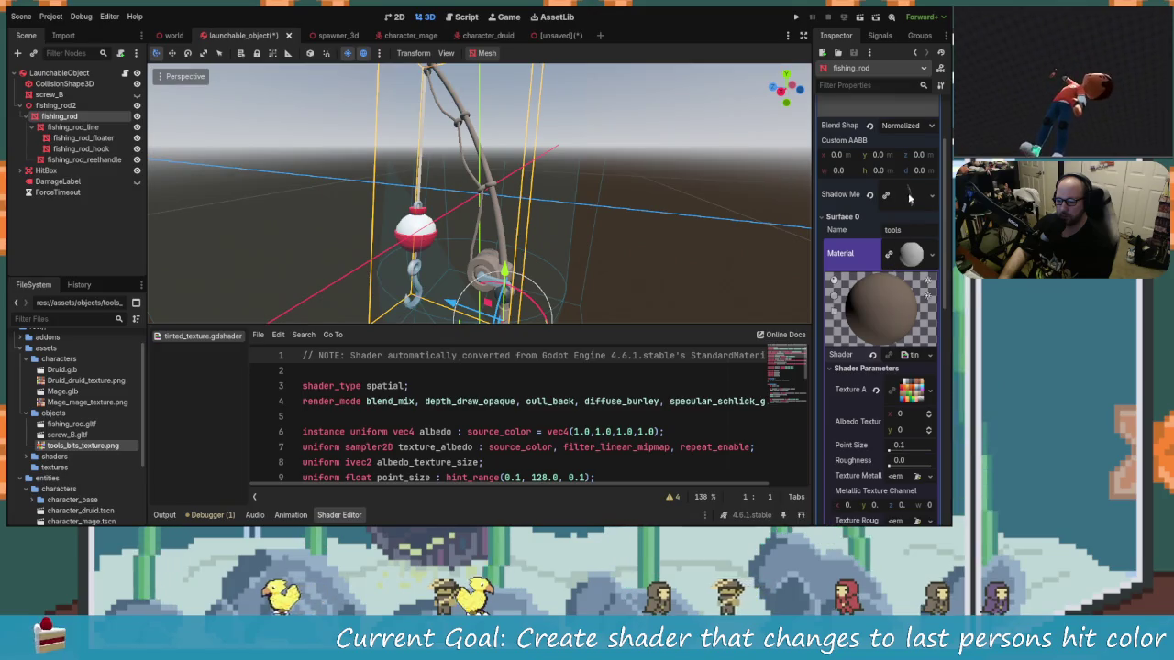
pyautogui.scroll(4, 903, 303)
pyautogui.scroll(-4, 905, 316)
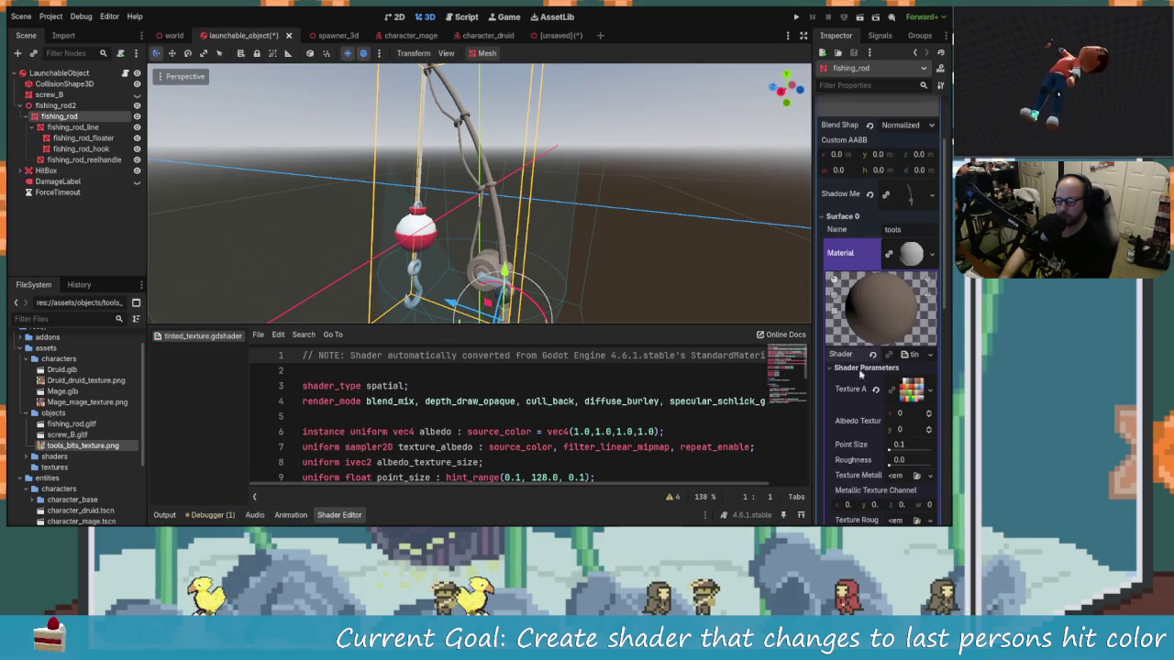
pyautogui.moveTo(550, 211)
pyautogui.mouseDown()
pyautogui.moveTo(513, 238)
pyautogui.moveTo(430, 263)
pyautogui.moveTo(597, 249)
pyautogui.moveTo(421, 261)
pyautogui.moveTo(607, 299)
pyautogui.mouseUp()
pyautogui.scroll(-2, 876, 437)
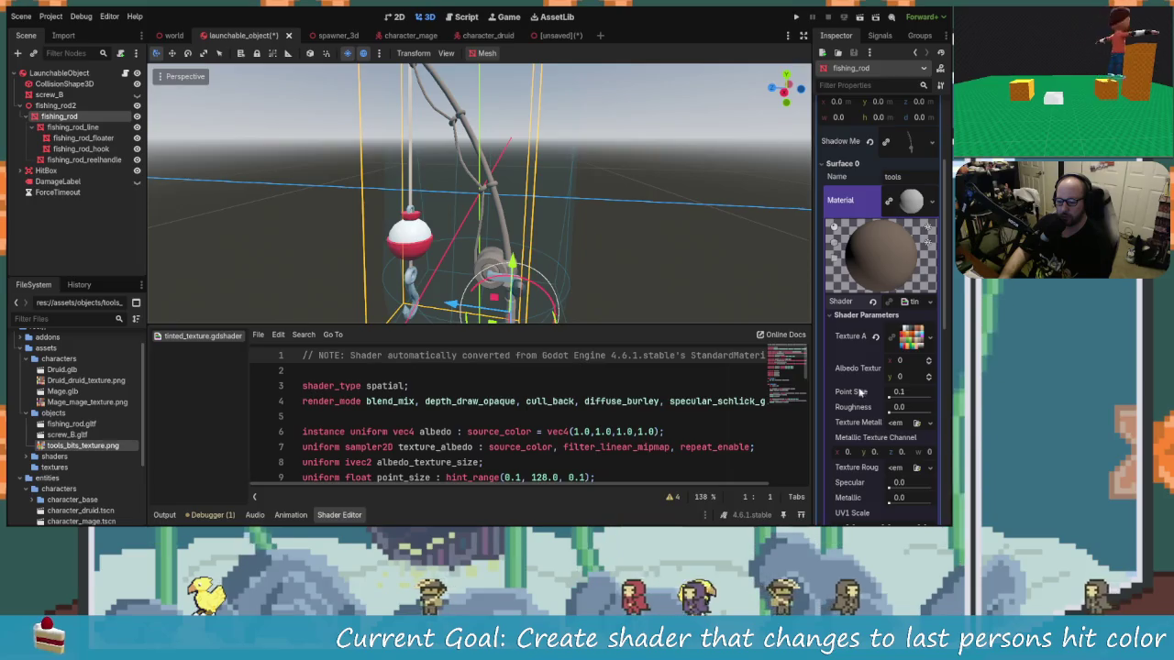
# Enter 1024 for both the x and y Albedo Texture Size values, then deselect the rod.
pyautogui.click(900, 361)
pyautogui.write('1')
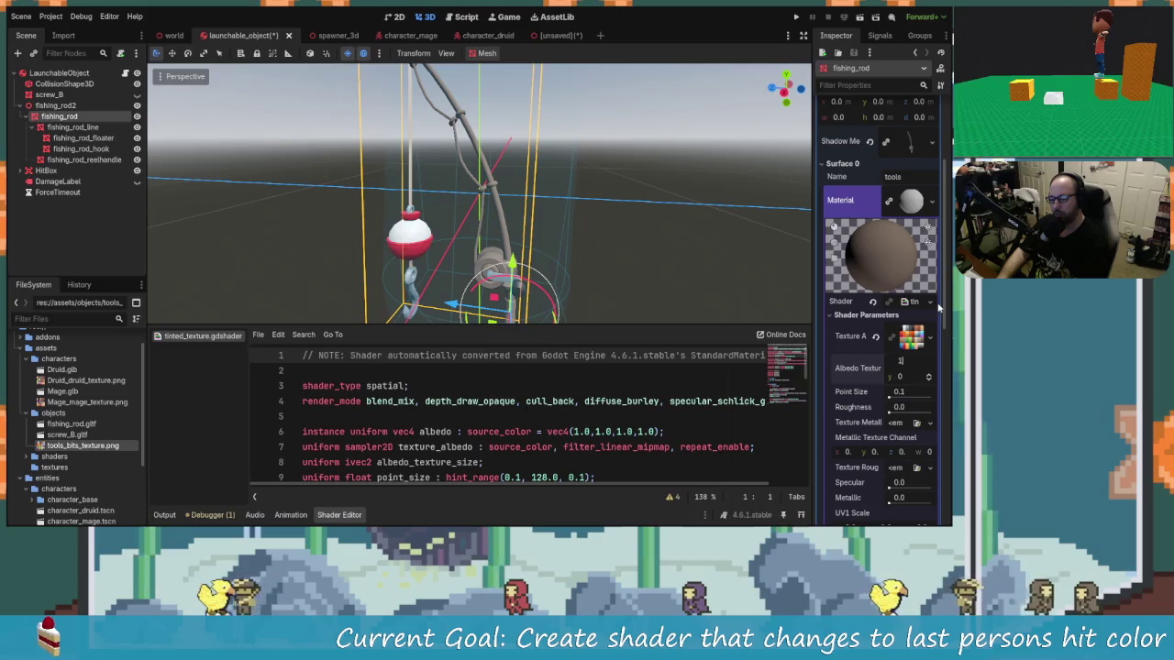
pyautogui.write('024')
pyautogui.press('Return')
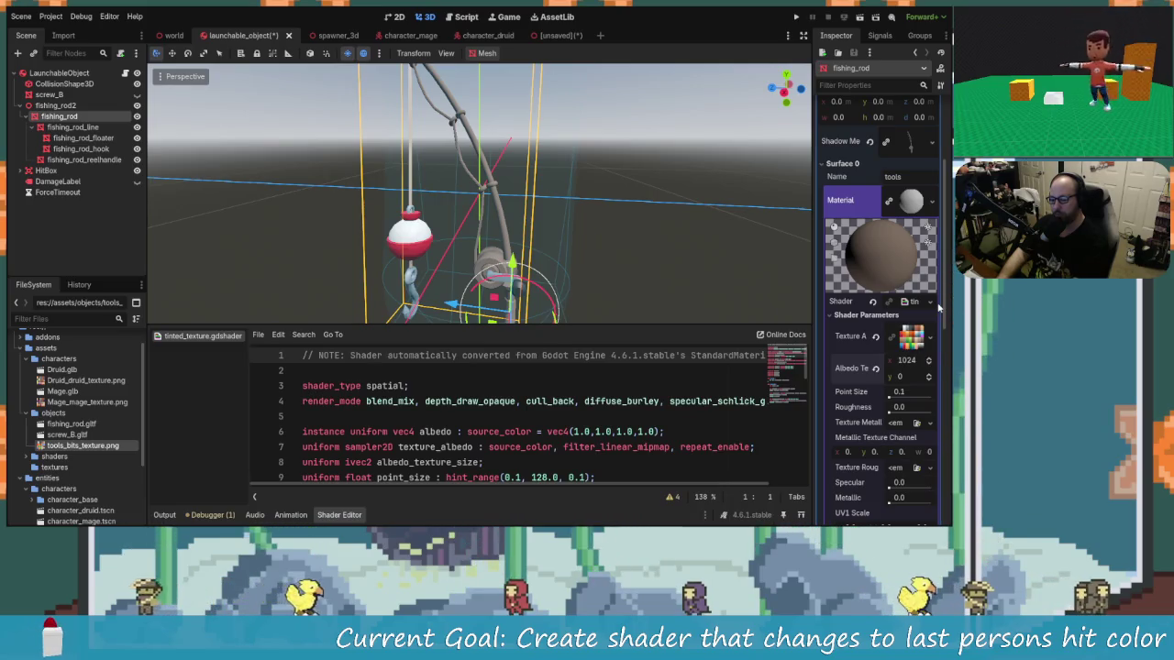
pyautogui.click(910, 377)
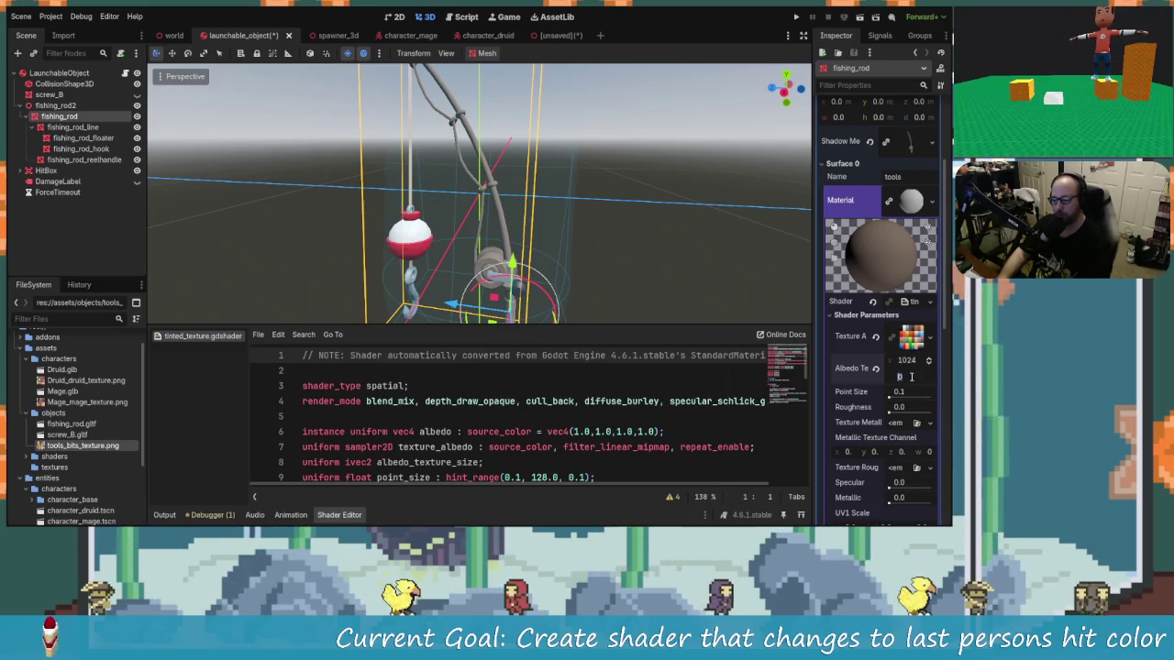
pyautogui.write('1024')
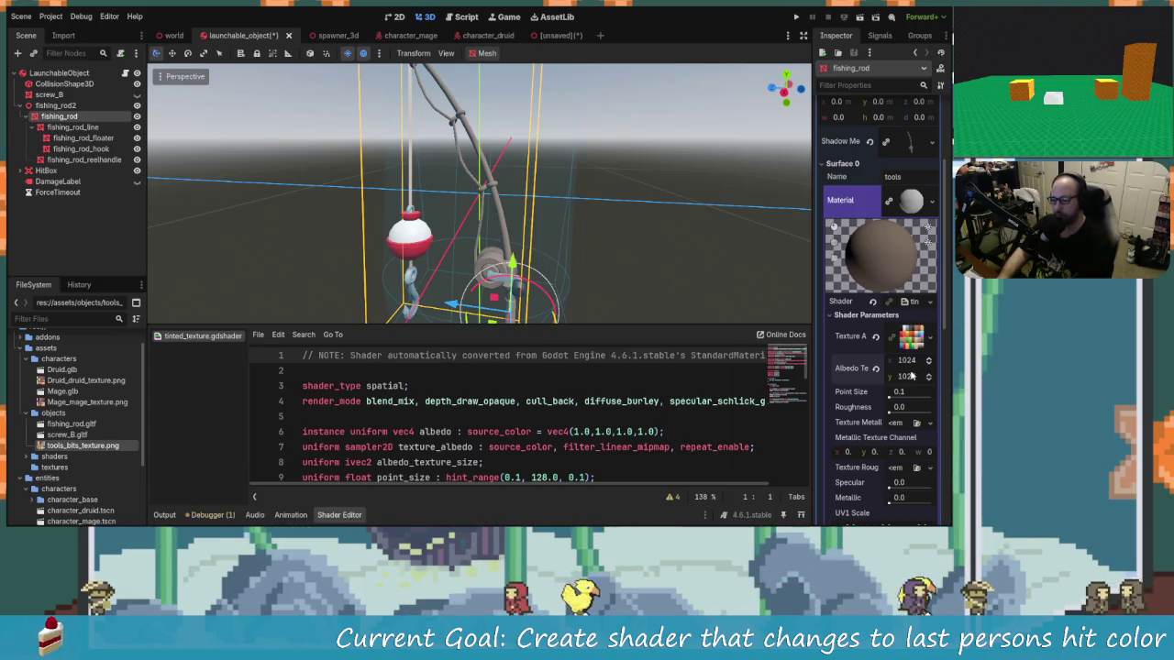
pyautogui.click(668, 293)
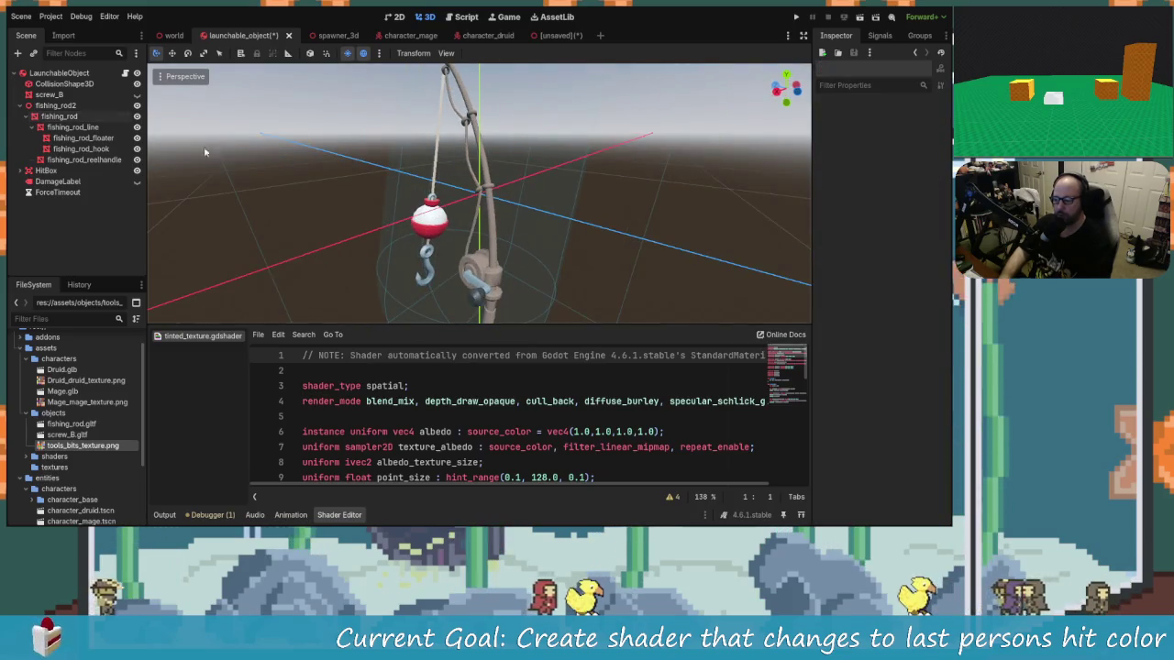
# Select fishing_rod, then screw_B, to compare screw_B's material in the Inspector.
pyautogui.click(52, 116)
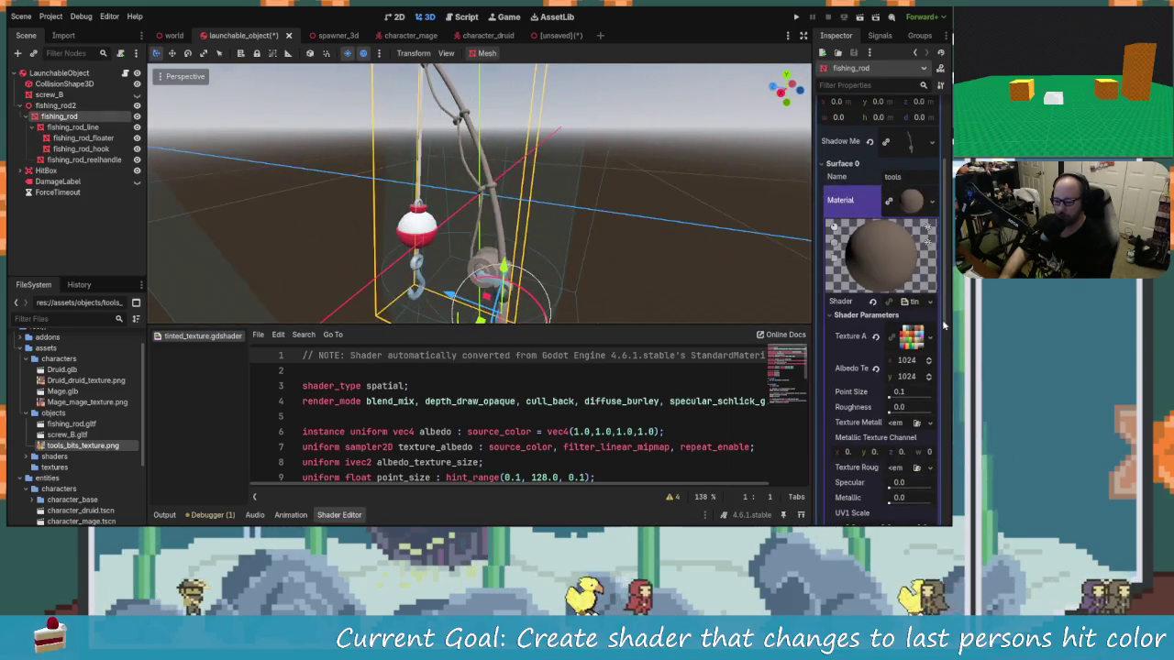
pyautogui.click(49, 95)
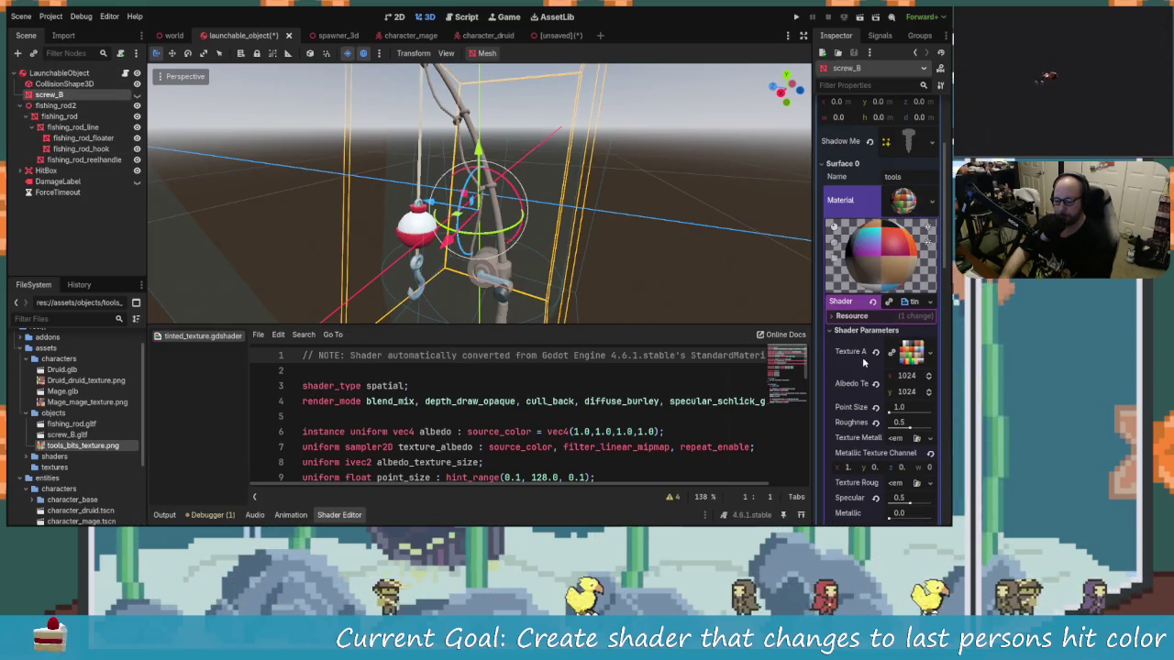
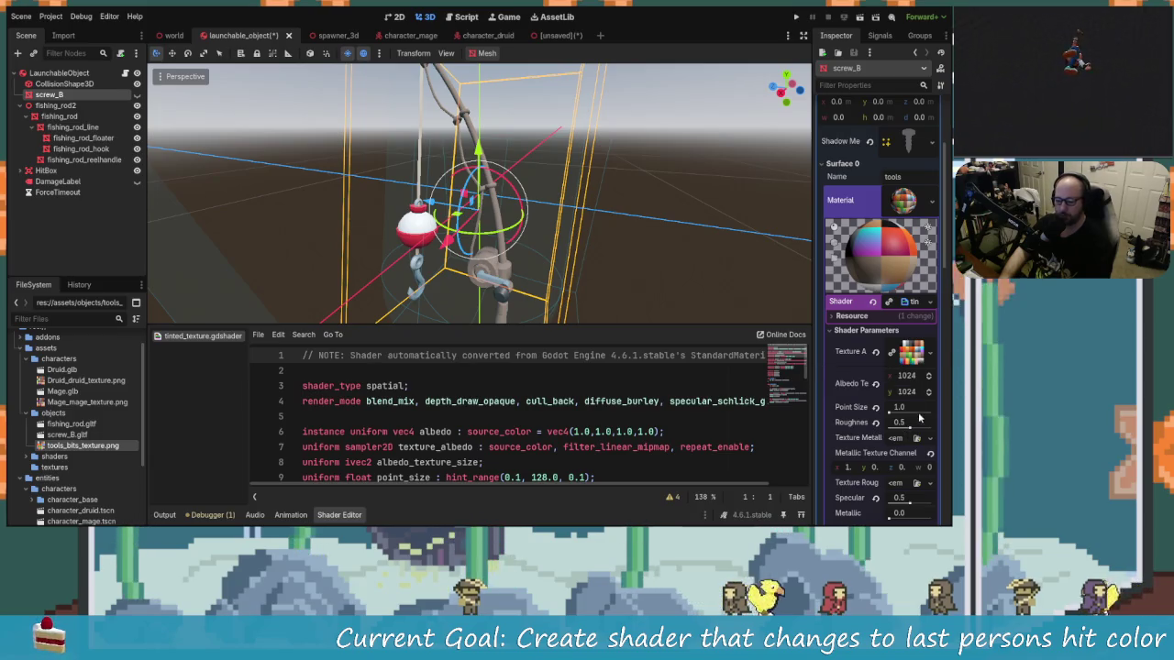
# Compare the fishing rod and screw_B materials and copy a shader parameter's property path.
pyautogui.click(68, 119)
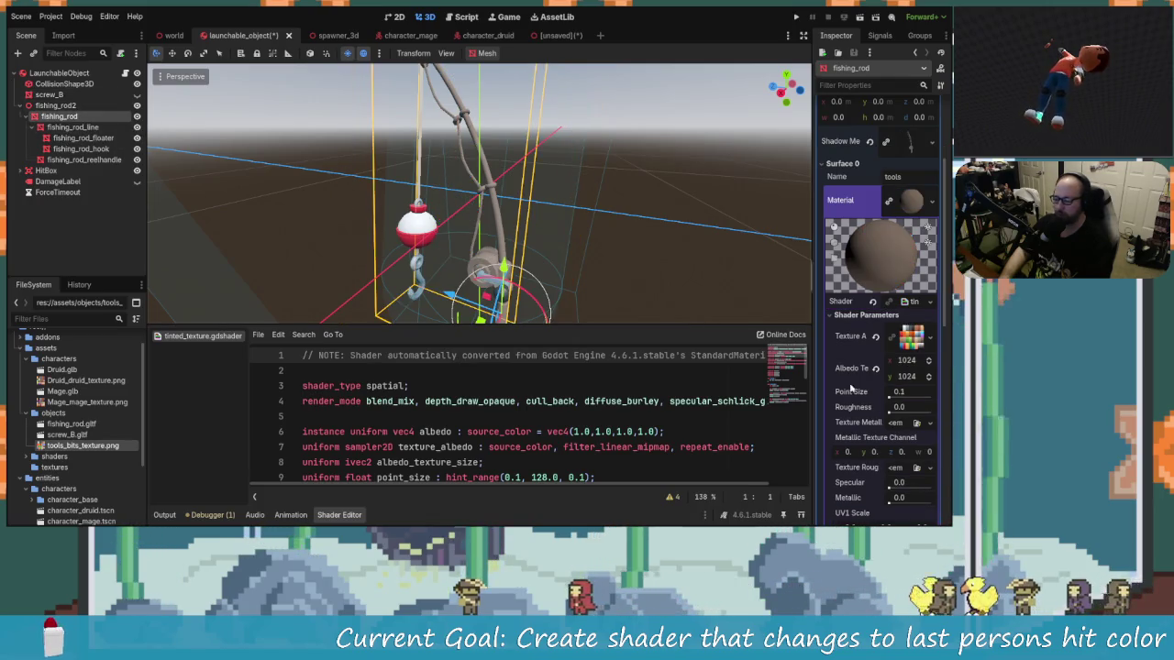
pyautogui.click(57, 96)
pyautogui.rightClick(859, 416)
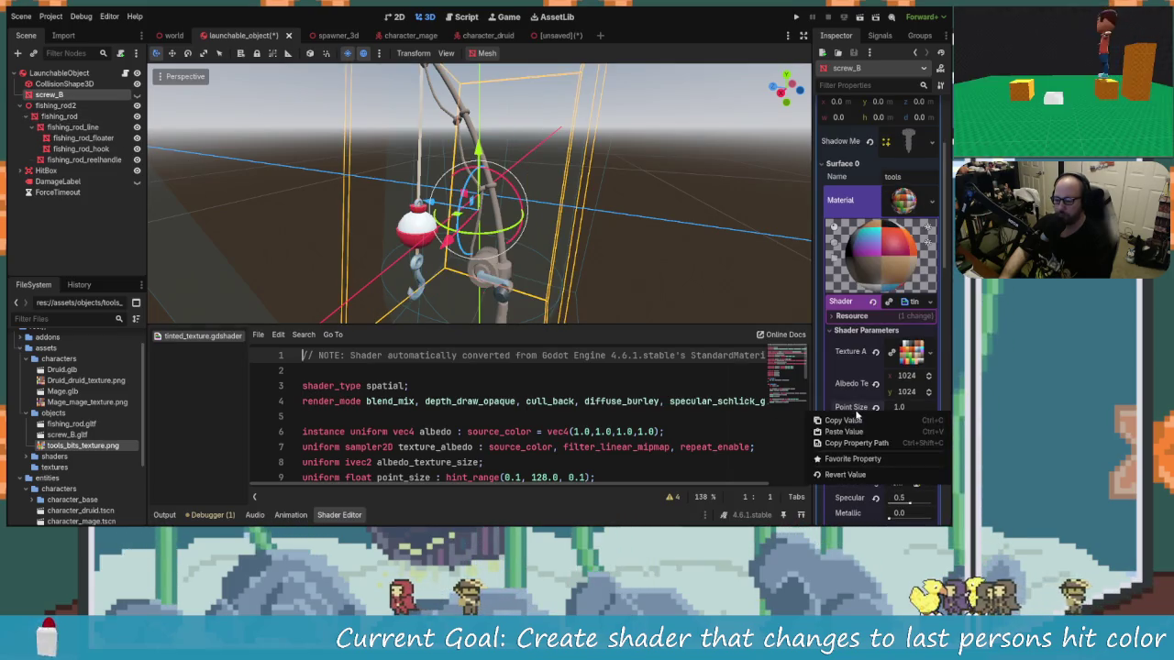
pyautogui.click(857, 431)
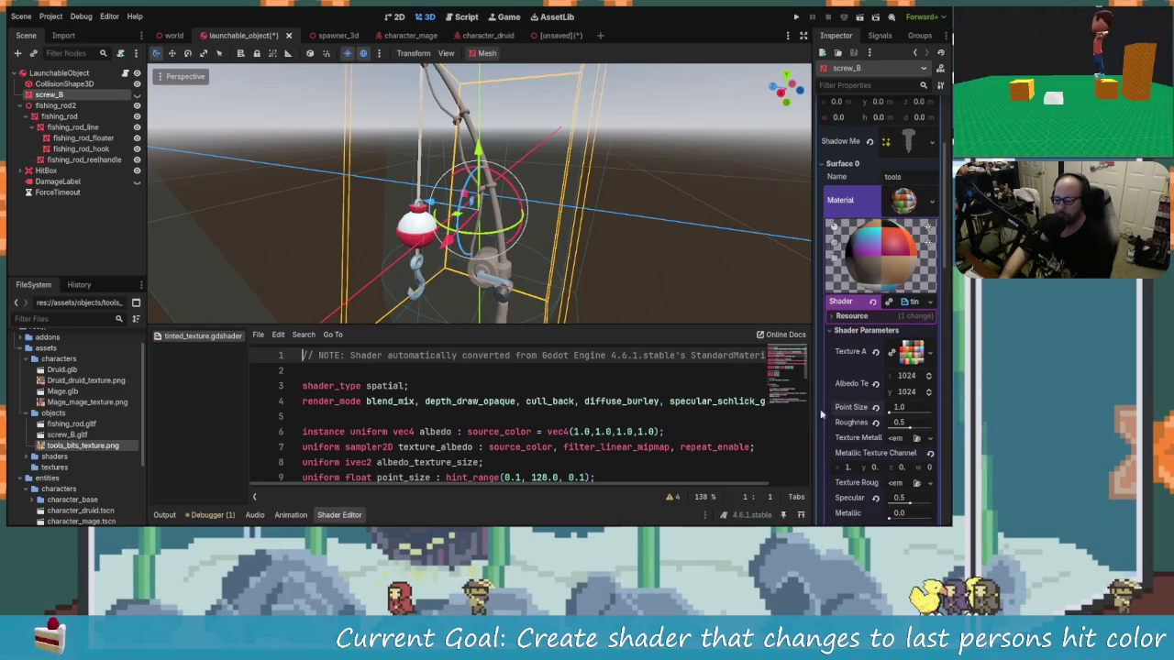
pyautogui.click(59, 117)
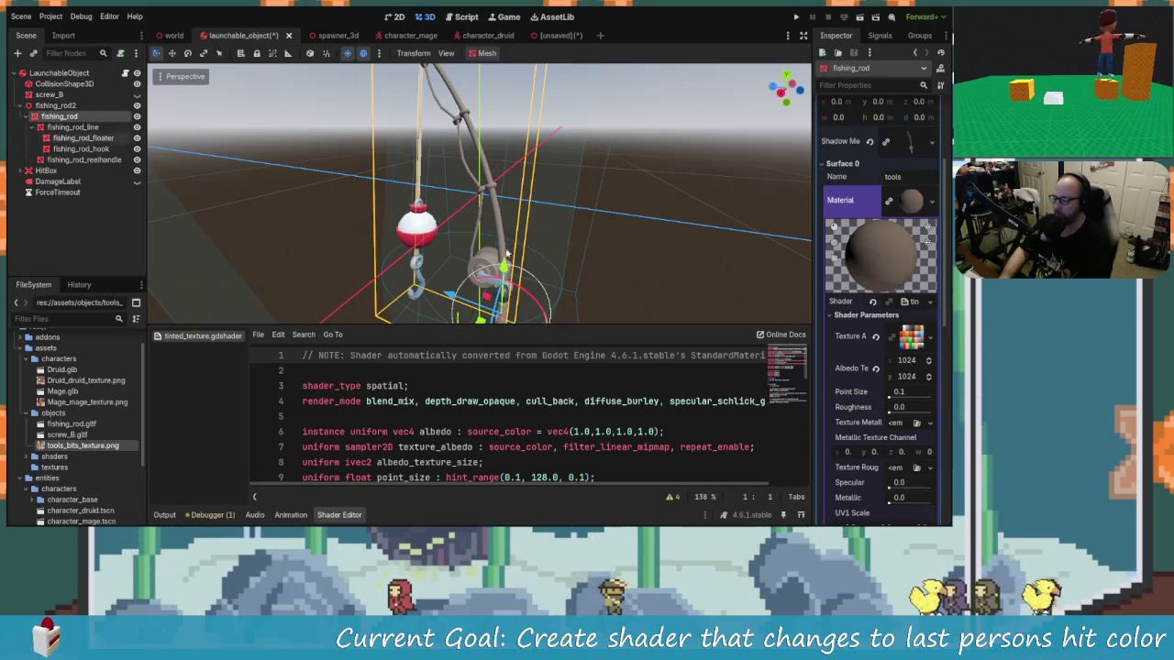
pyautogui.rightClick(858, 406)
pyautogui.click(859, 427)
pyautogui.rightClick(858, 407)
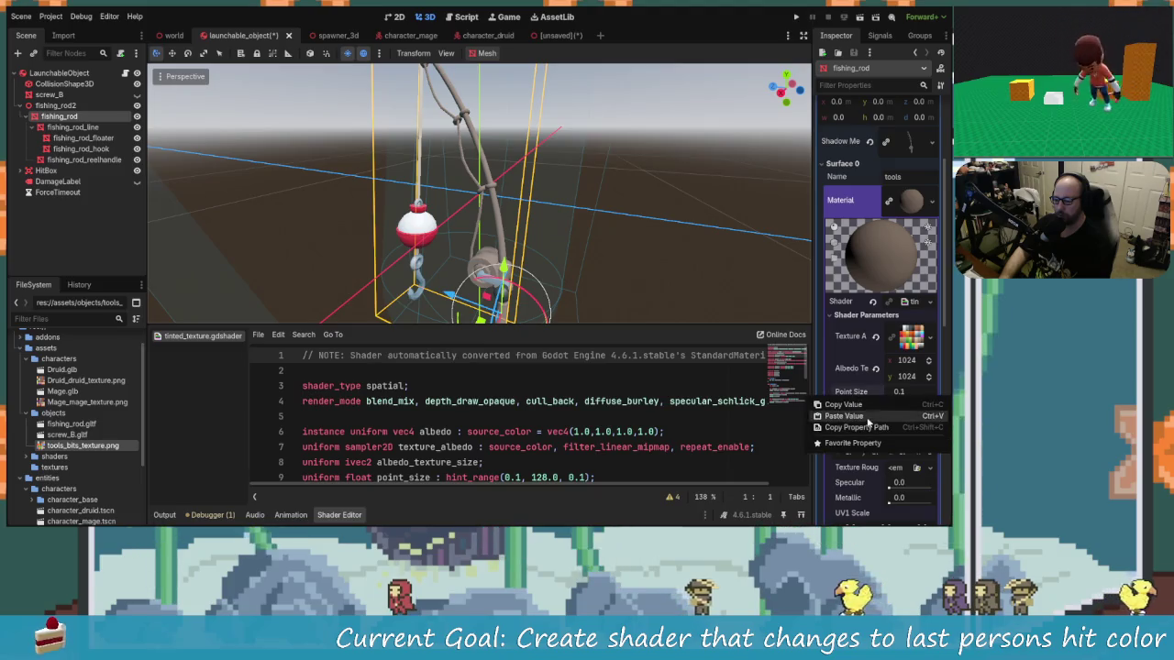
pyautogui.click(860, 427)
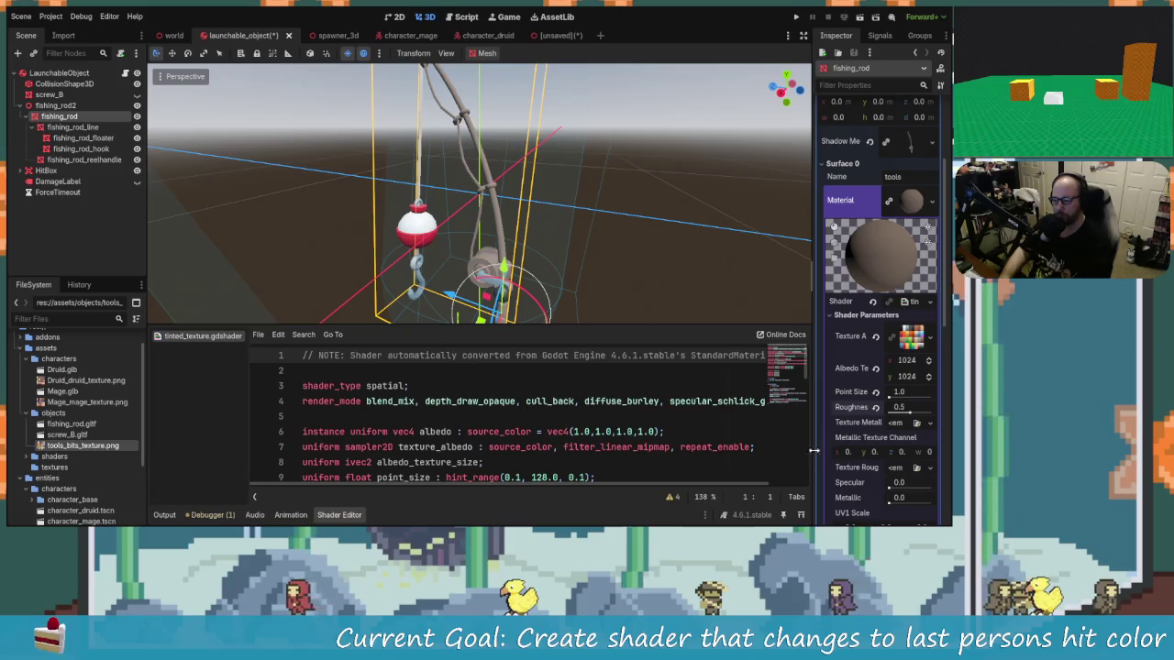
# Set the fishing rod material's UV1 Scale x, y and z to 1.0.
pyautogui.scroll(-1, 871, 371)
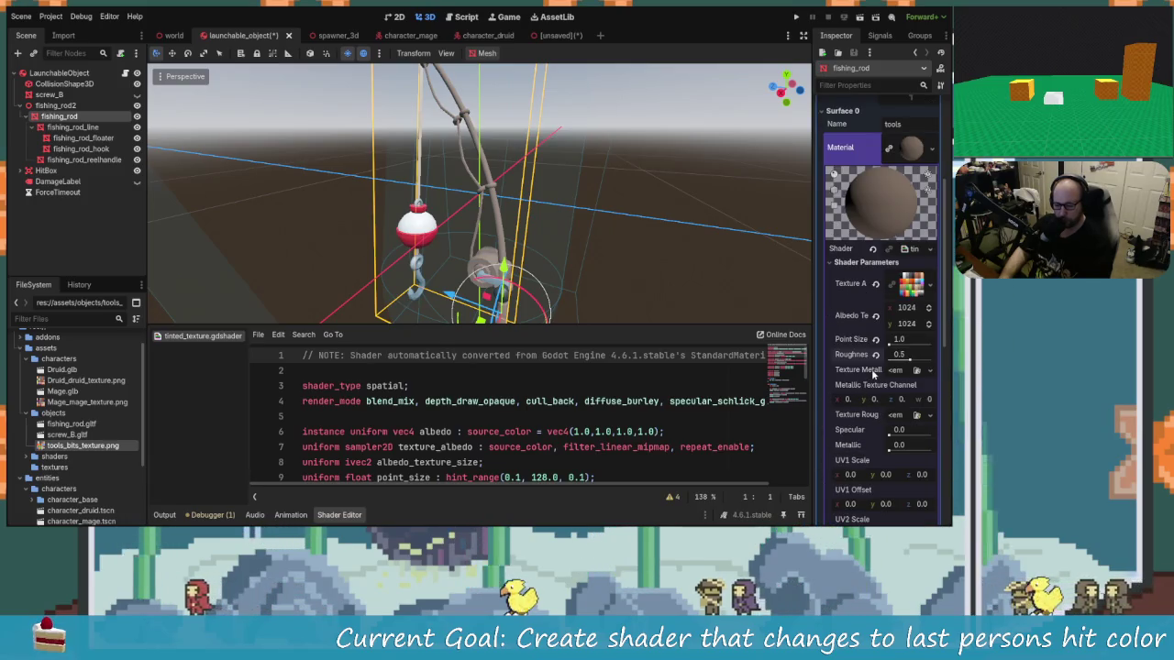
pyautogui.scroll(-1, 869, 440)
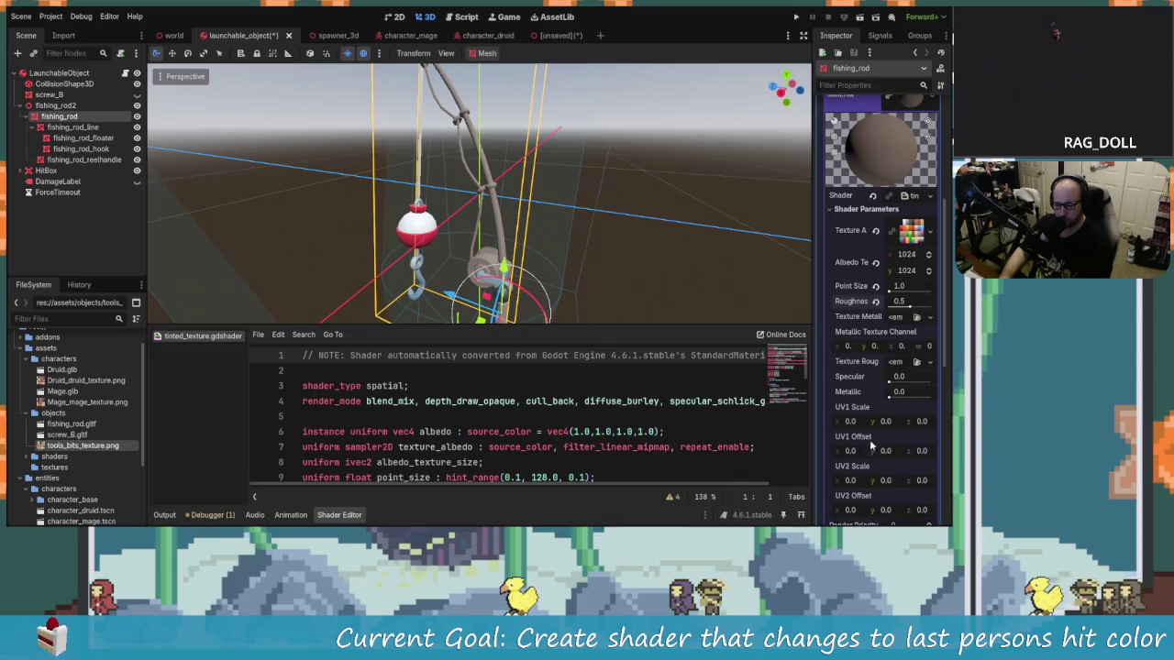
pyautogui.scroll(-2, 862, 385)
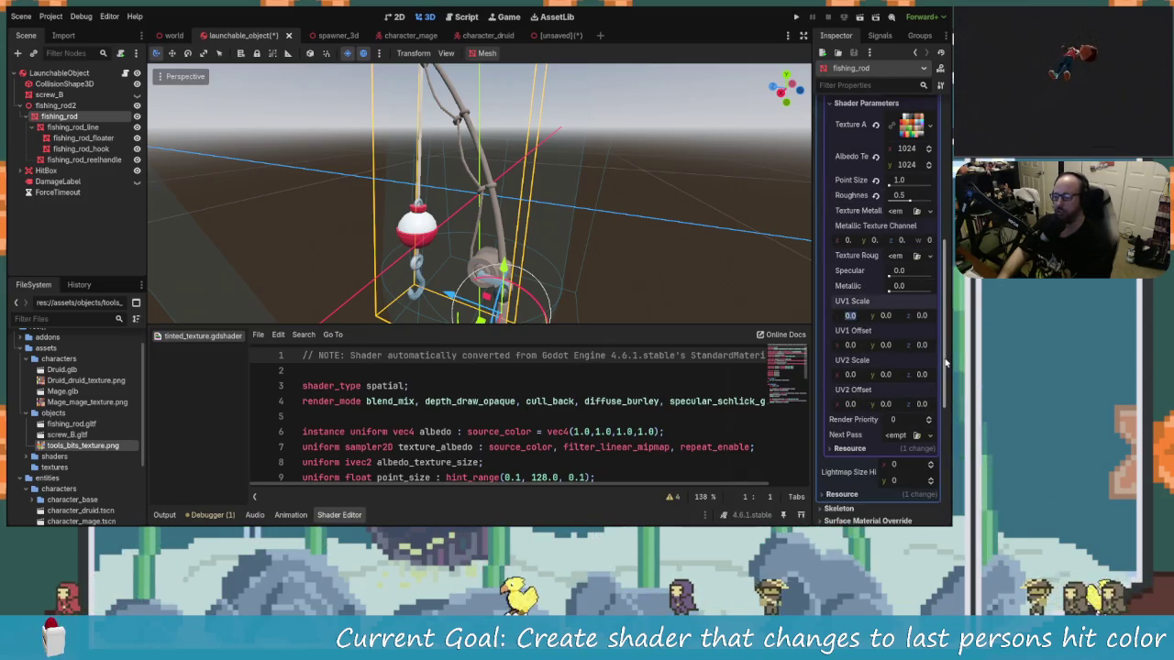
pyautogui.write('1')
pyautogui.press('Tab')
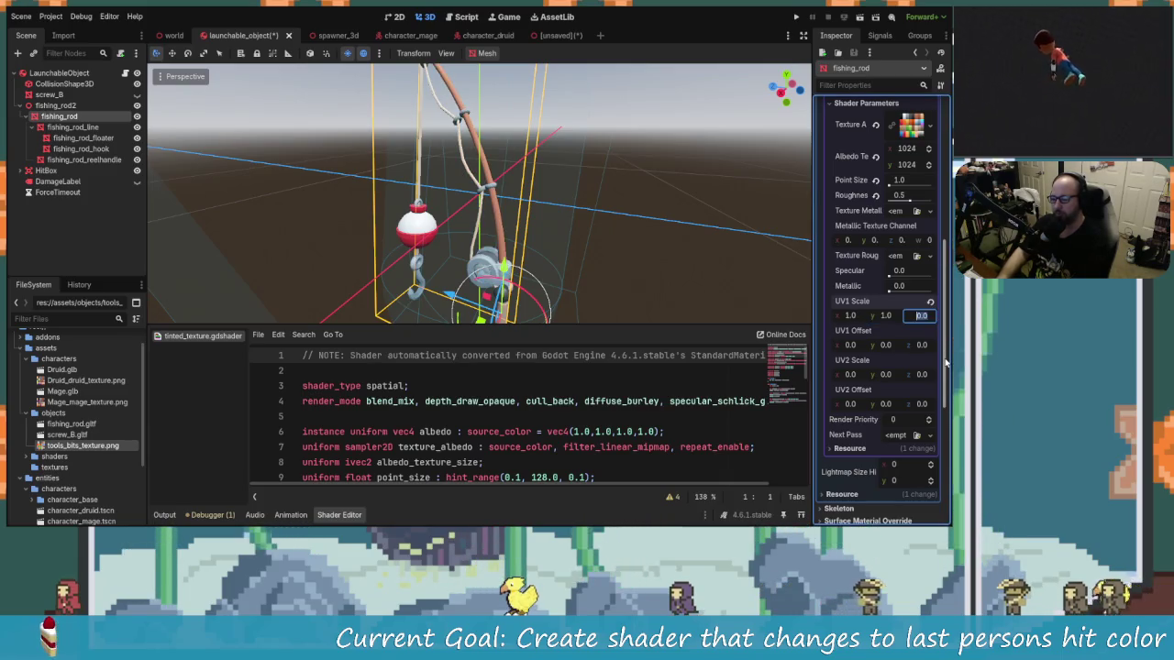
pyautogui.press('Tab')
pyautogui.write('1')
pyautogui.press('Tab')
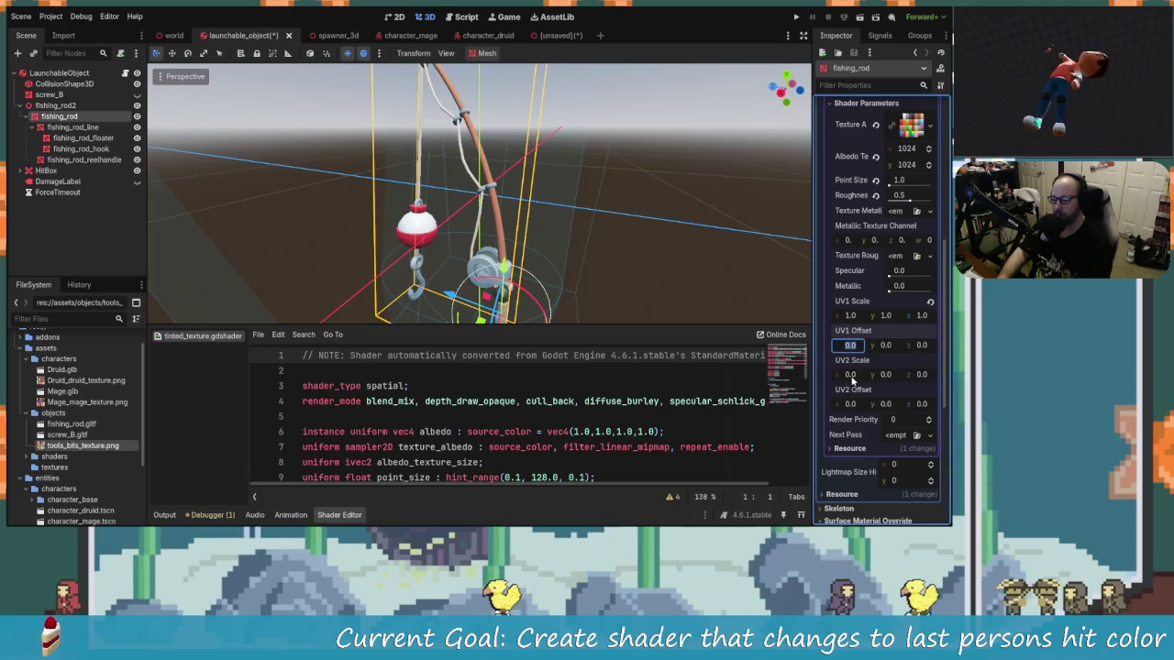
pyautogui.click(867, 375)
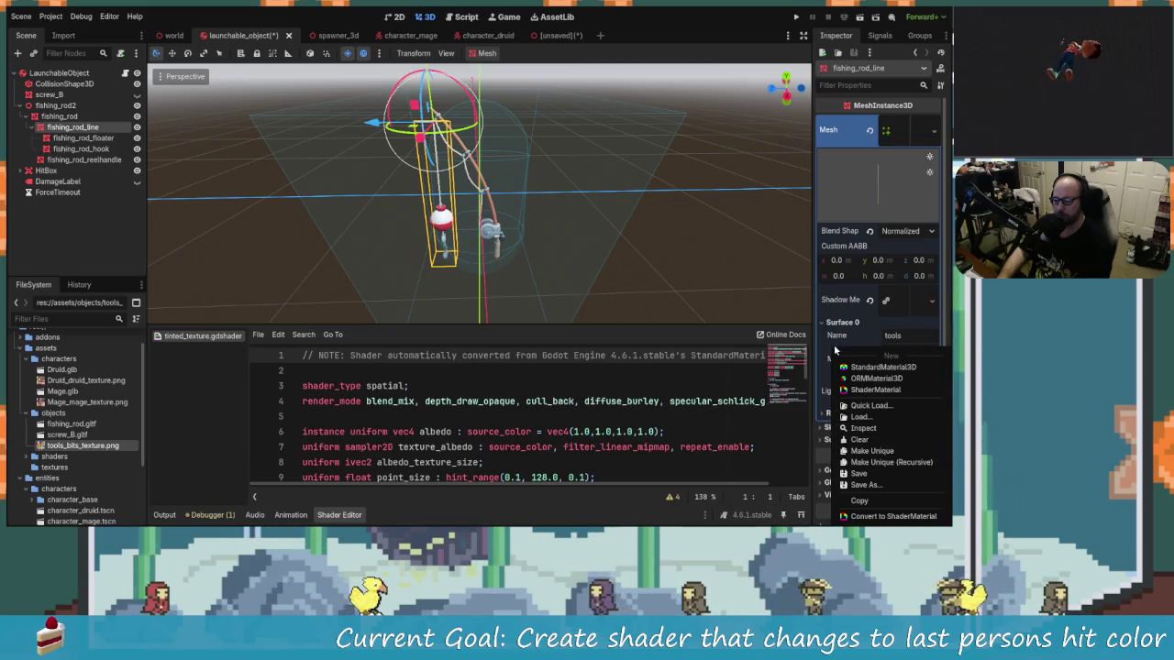
# Save the fishing rod's material with Save As under the name tool_material.tres.
pyautogui.scroll(-3, 845, 337)
pyautogui.click(911, 197)
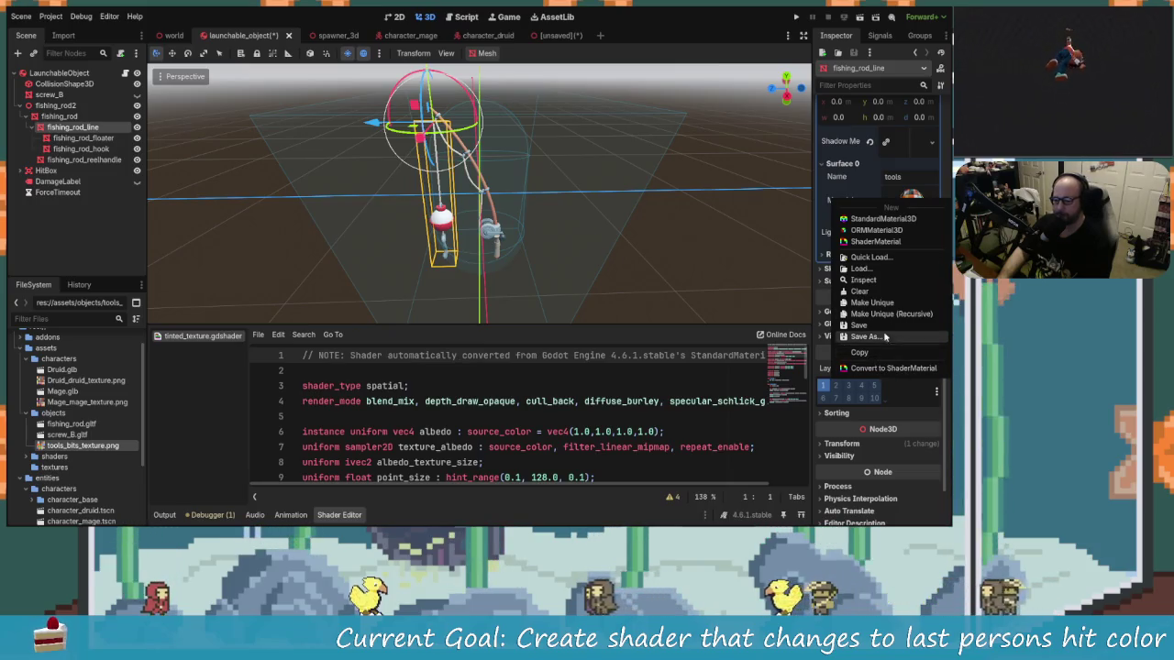
pyautogui.scroll(3, 880, 275)
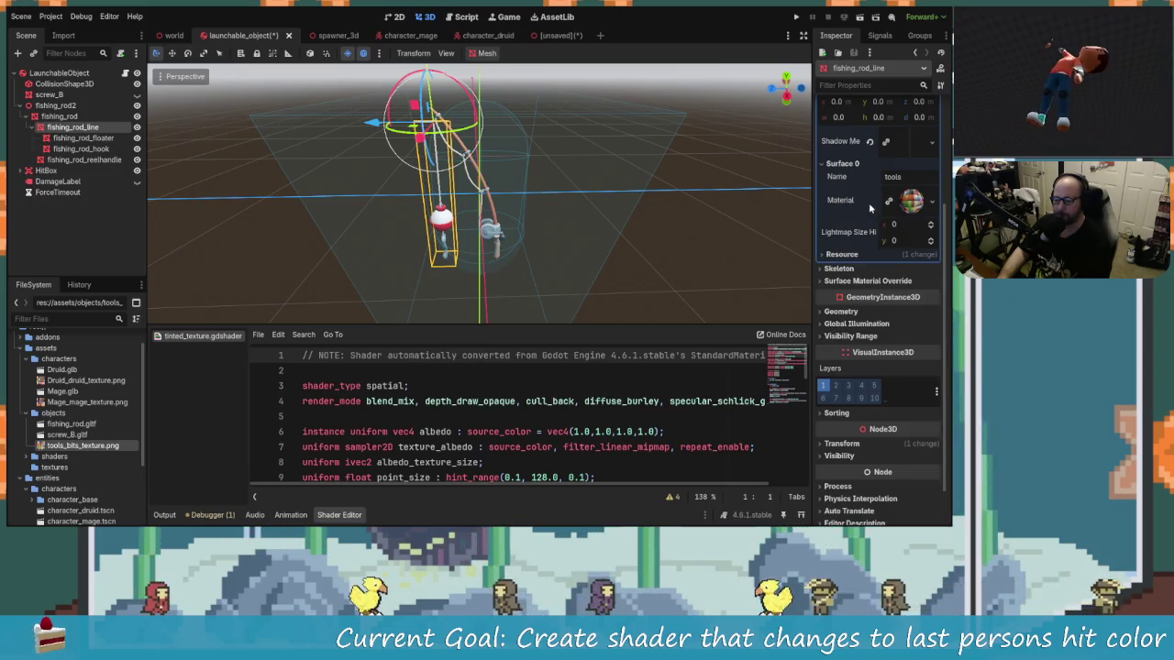
pyautogui.click(439, 192)
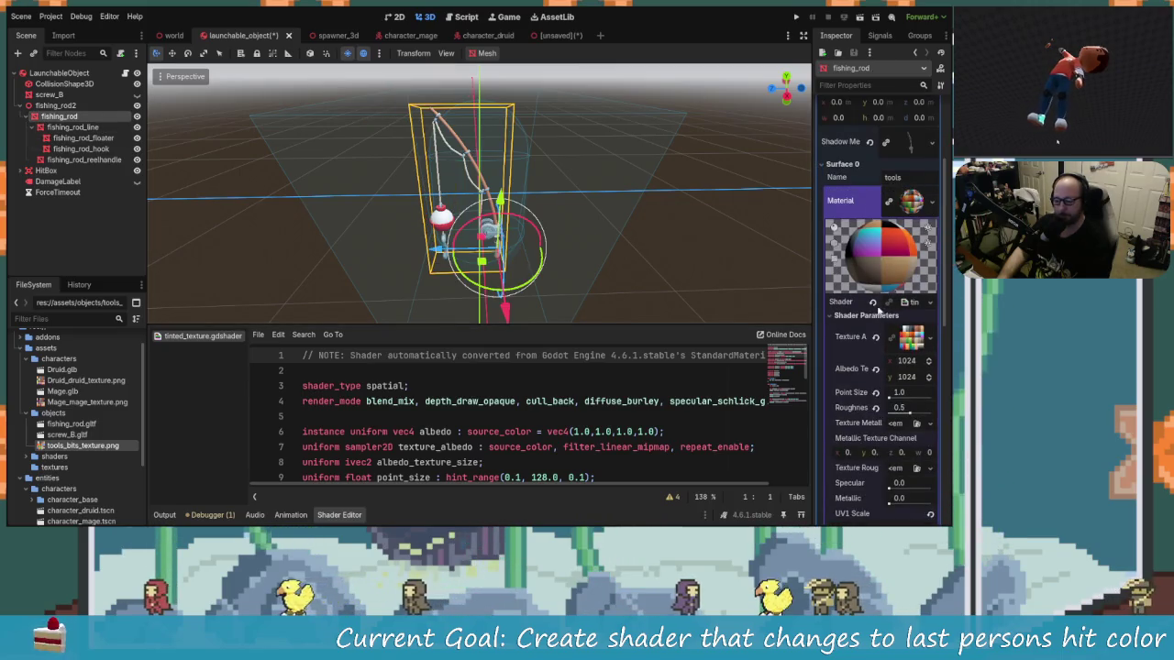
pyautogui.scroll(-2, 873, 394)
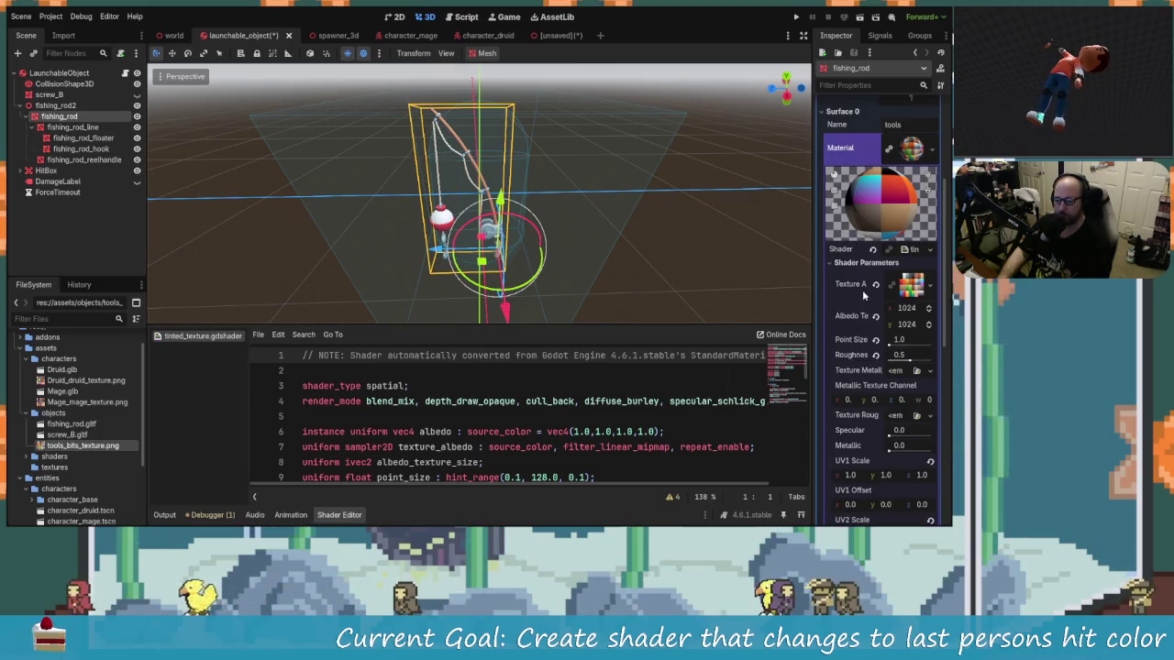
pyautogui.scroll(2, 848, 268)
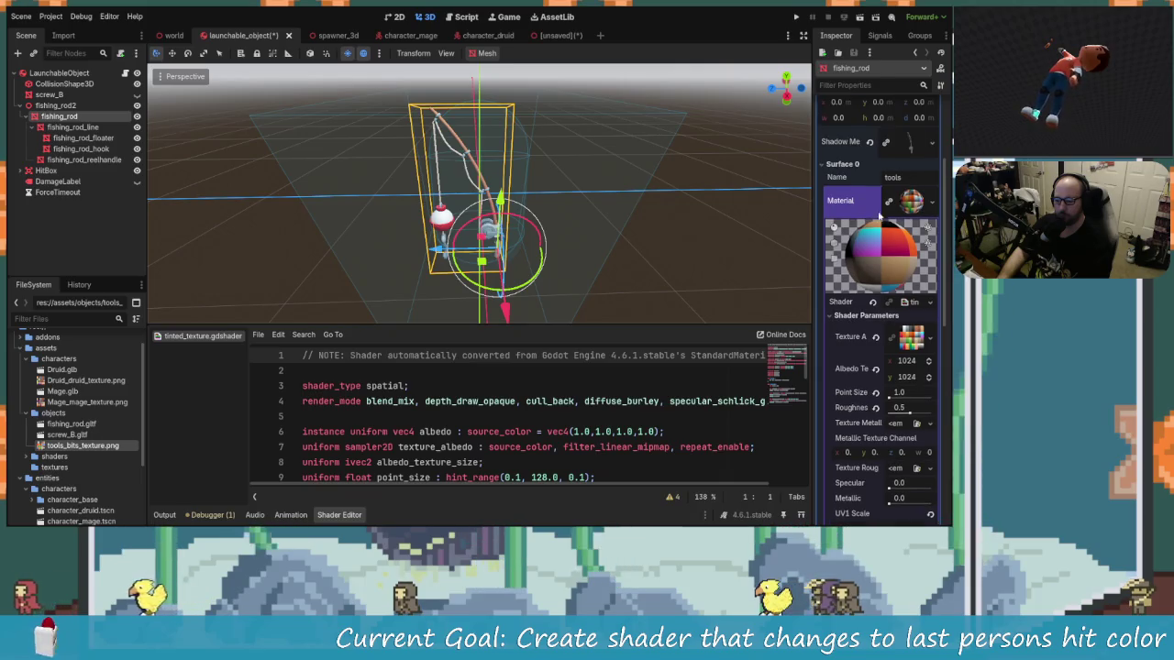
pyautogui.click(932, 201)
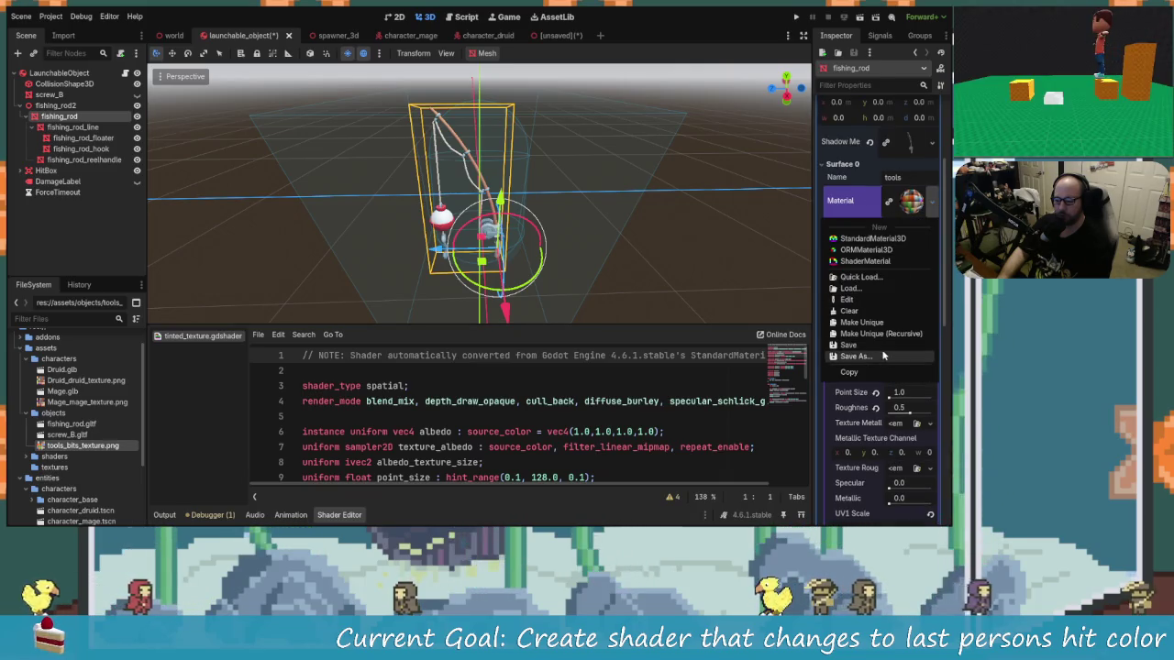
pyautogui.click(855, 355)
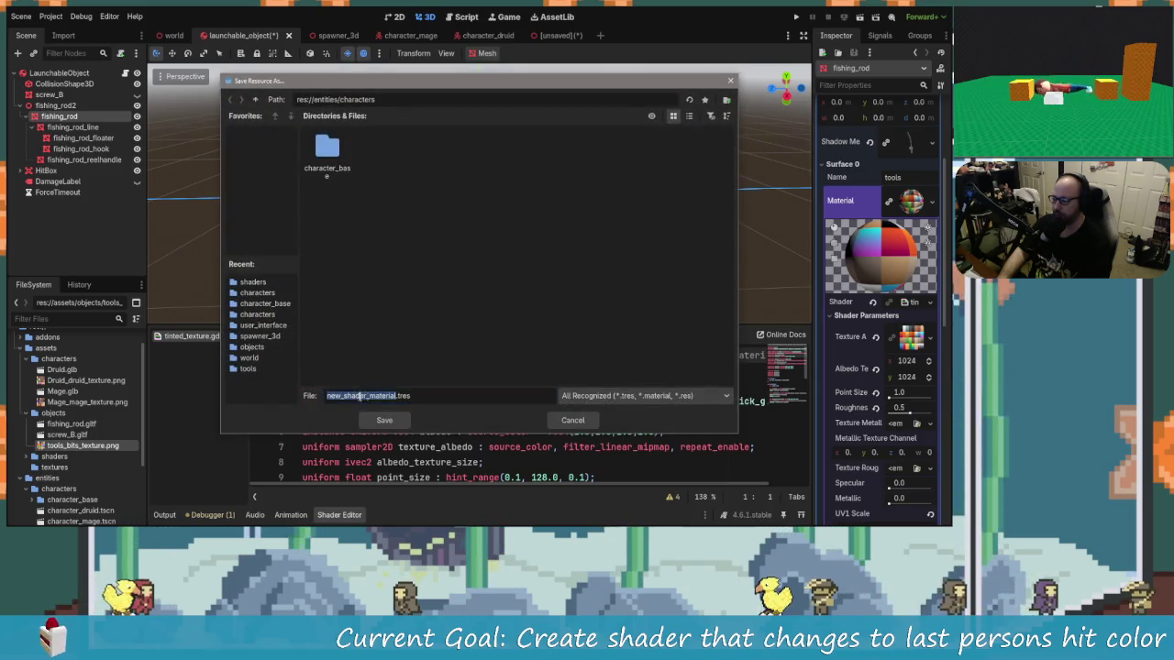
pyautogui.press('BackSpace')
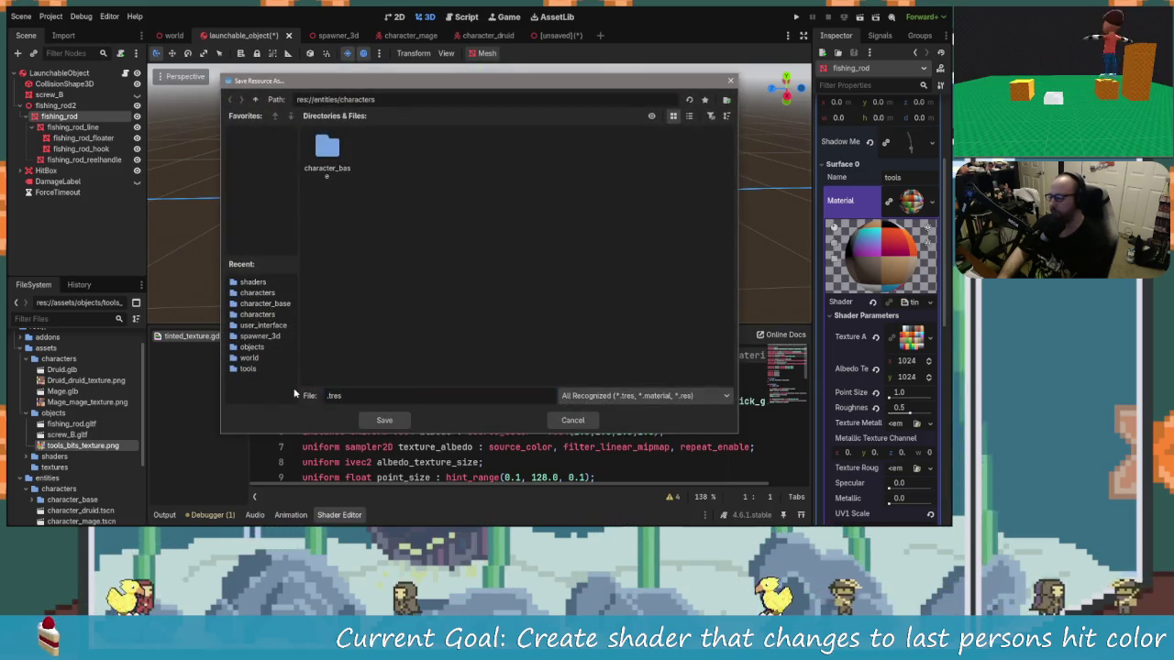
pyautogui.write('TGool')
pyautogui.press('BackSpace')
pyautogui.press('BackSpace')
pyautogui.press('BackSpace')
pyautogui.write('ool')
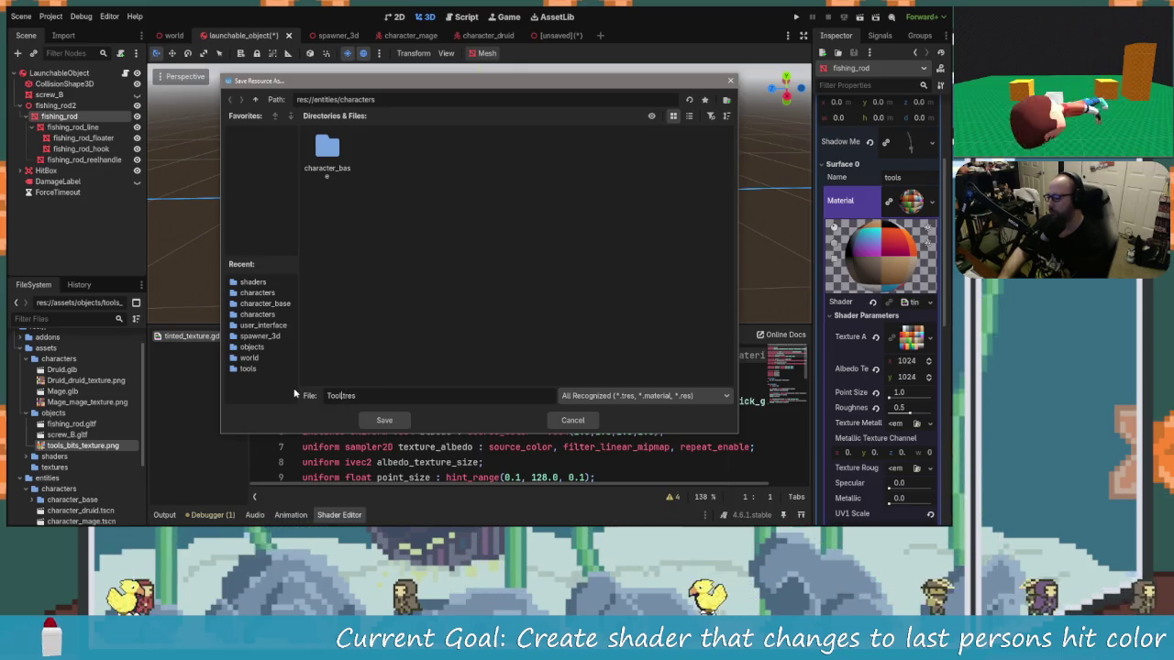
pyautogui.press('BackSpace')
pyautogui.press('BackSpace')
pyautogui.press('BackSpace')
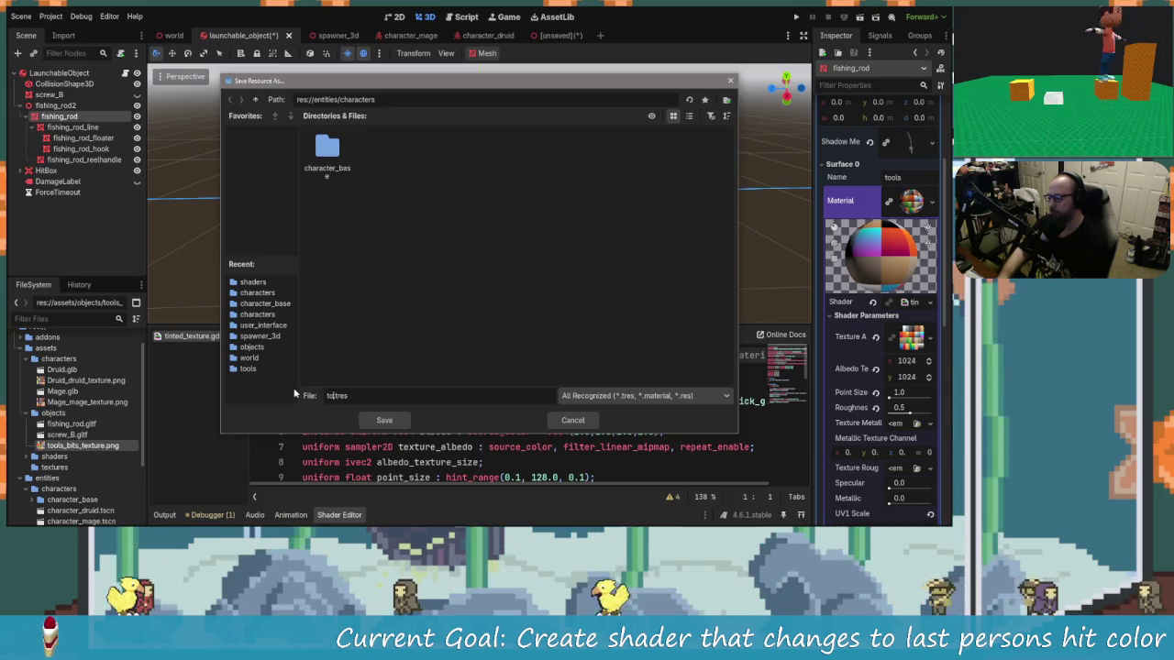
pyautogui.write('_material')
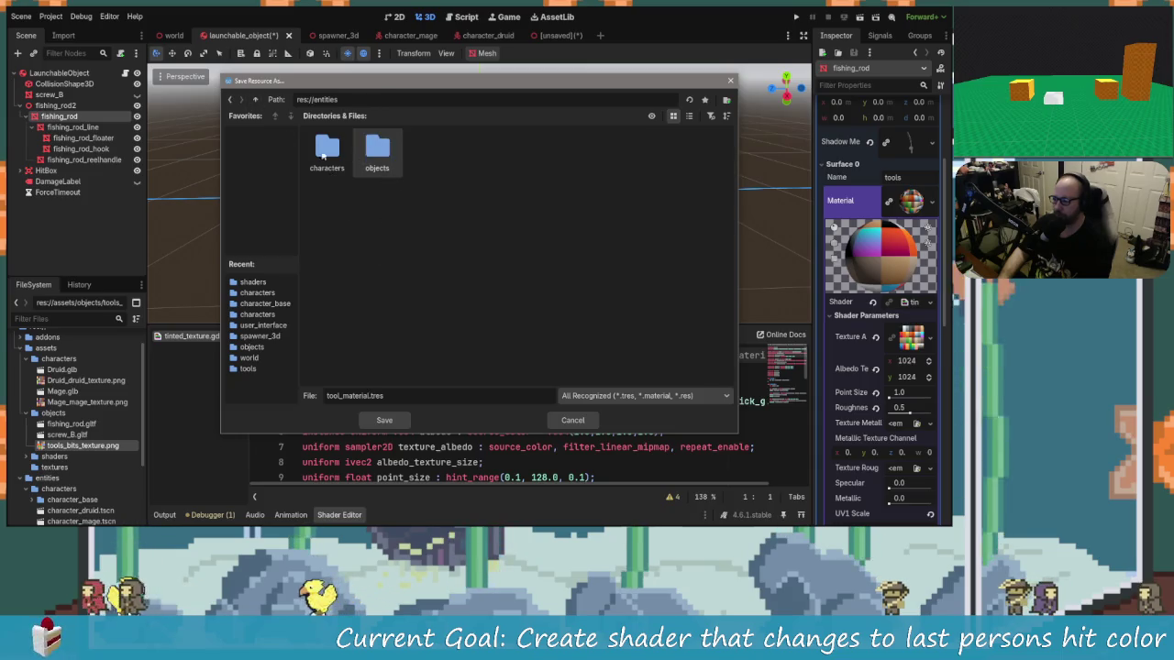
# Save tool_material.tres into the res://assets/shaders folder.
pyautogui.click(255, 102)
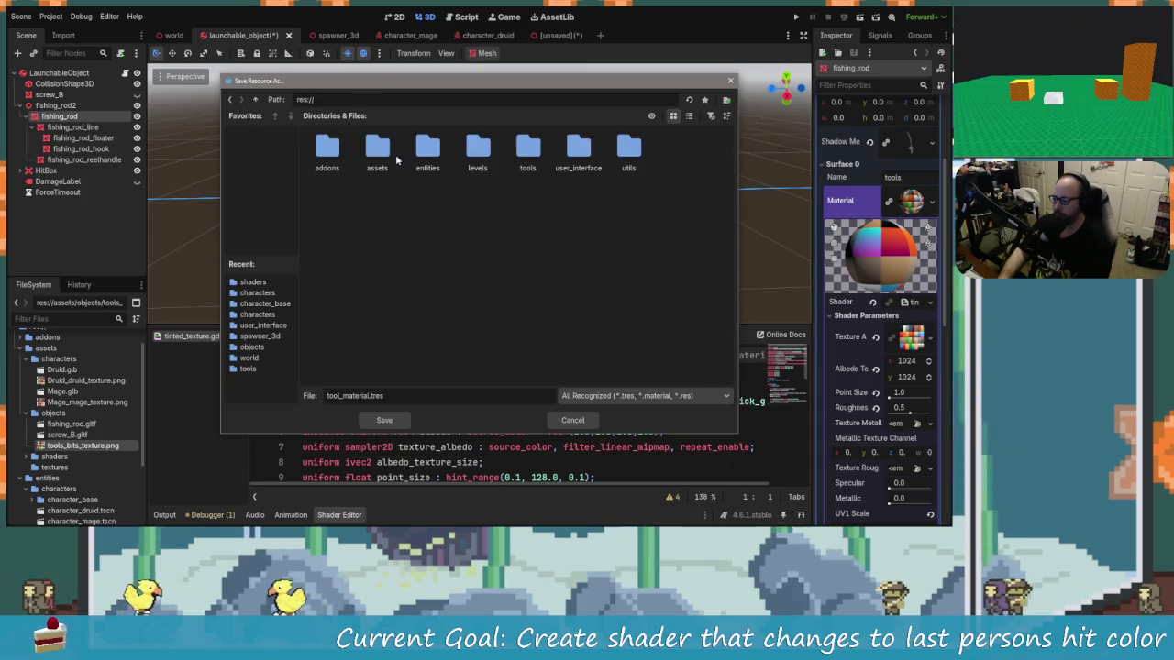
pyautogui.doubleClick(377, 151)
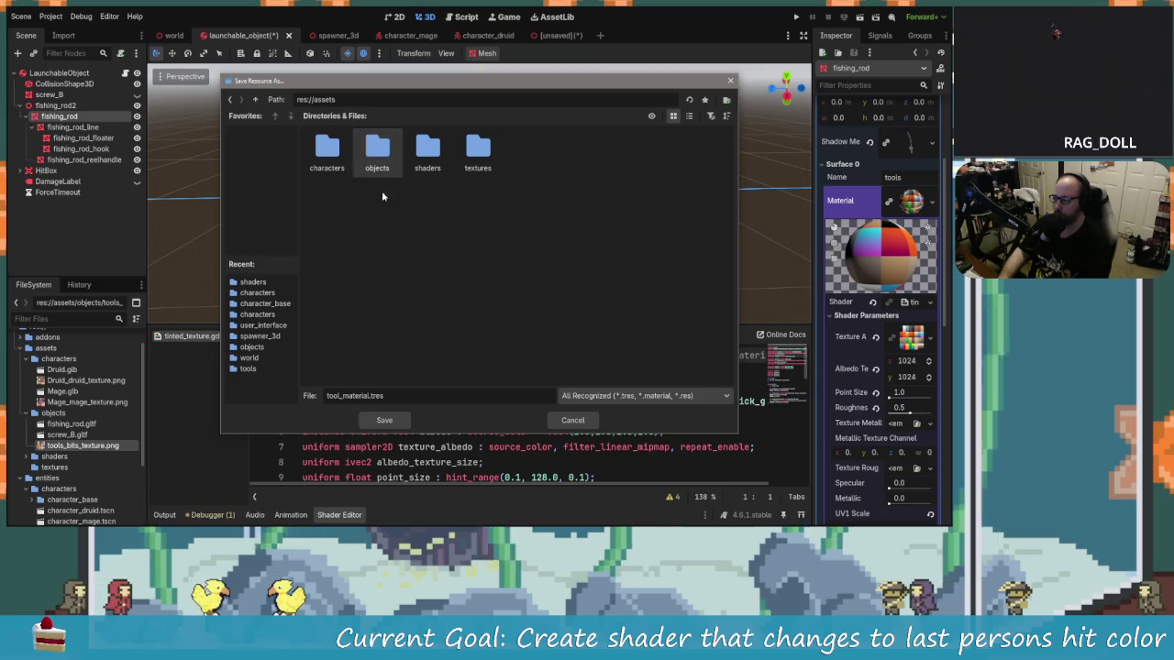
pyautogui.doubleClick(471, 148)
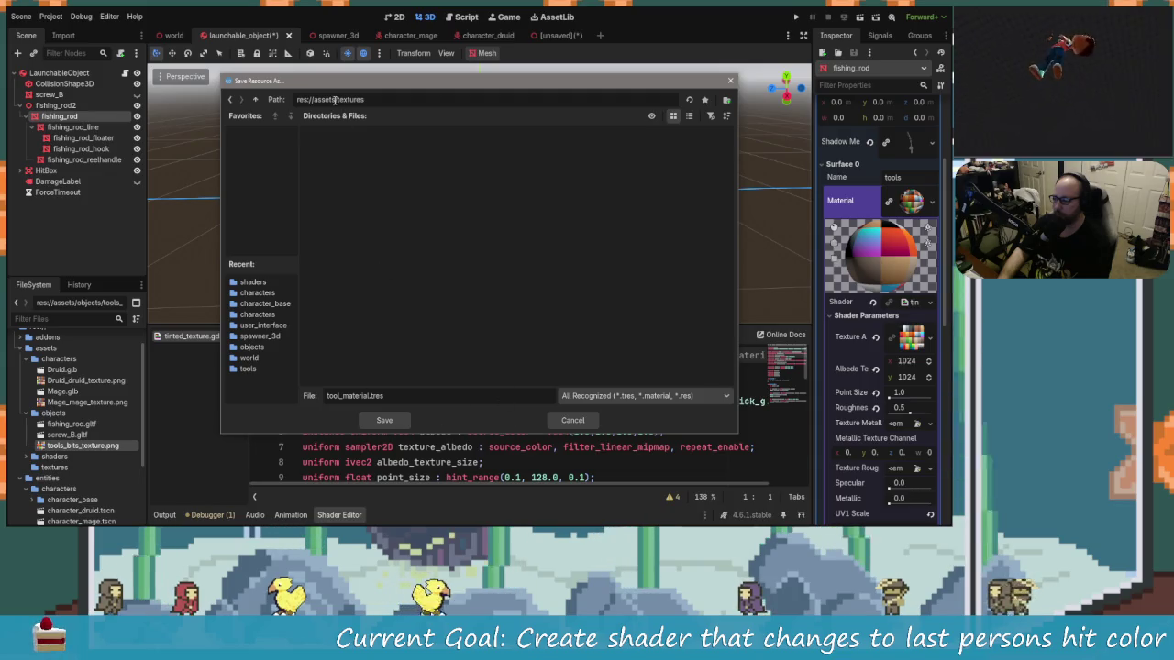
pyautogui.click(255, 99)
pyautogui.doubleClick(425, 151)
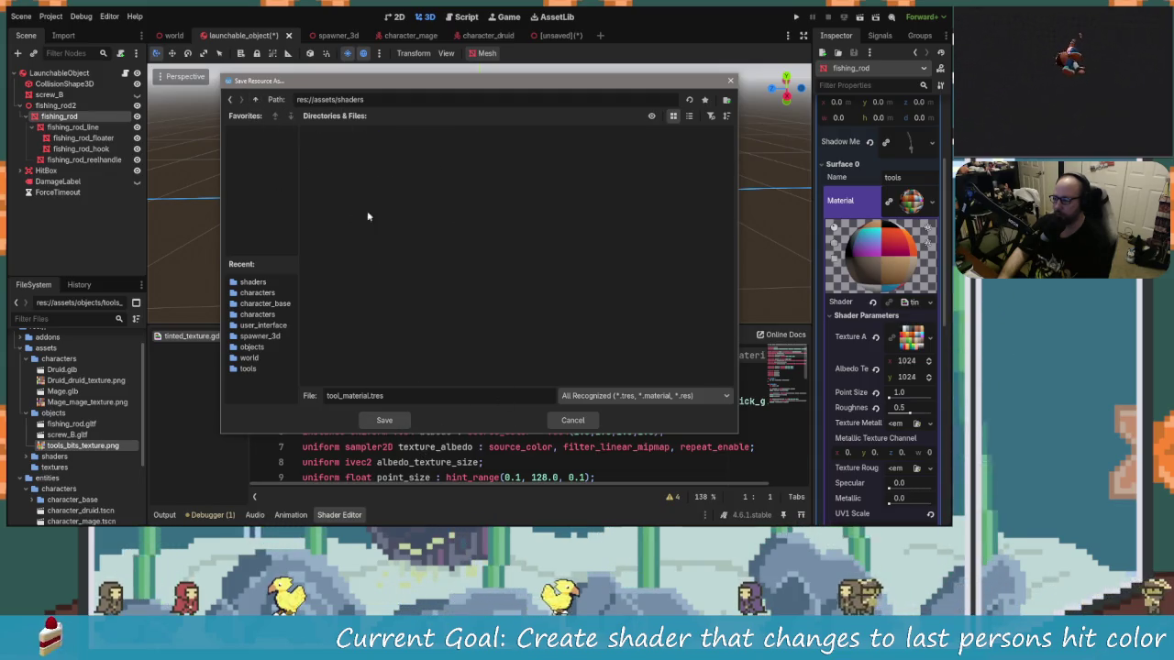
pyautogui.click(394, 423)
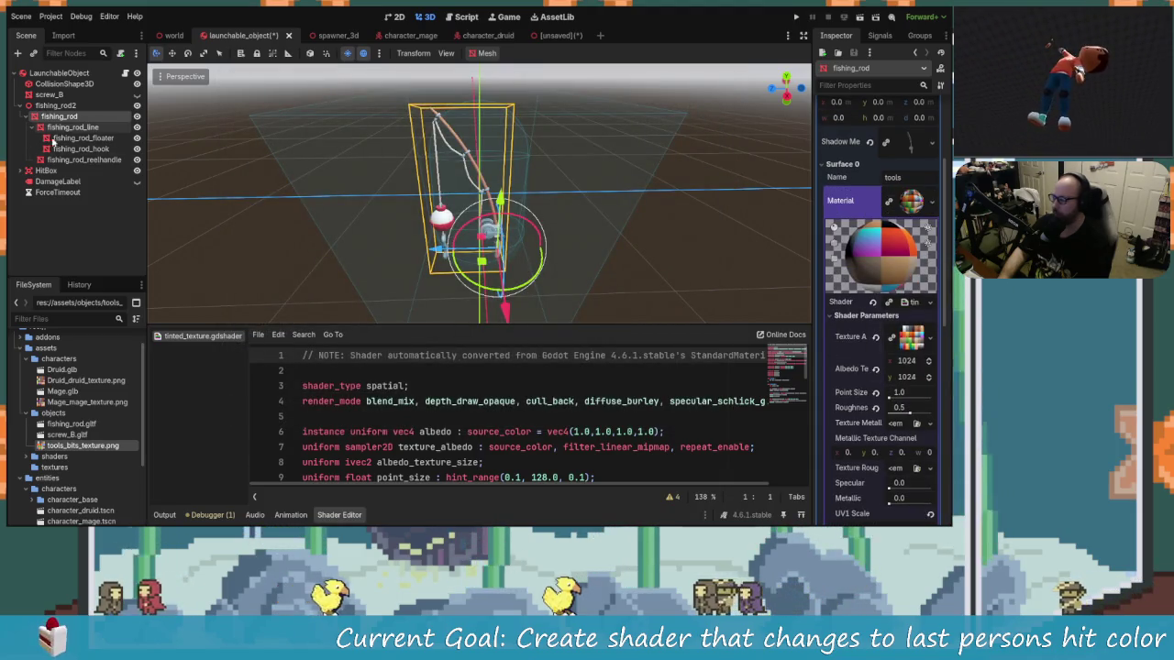
# Try loading tool_material.tres into fishing_rod_line's material slot.
pyautogui.click(75, 128)
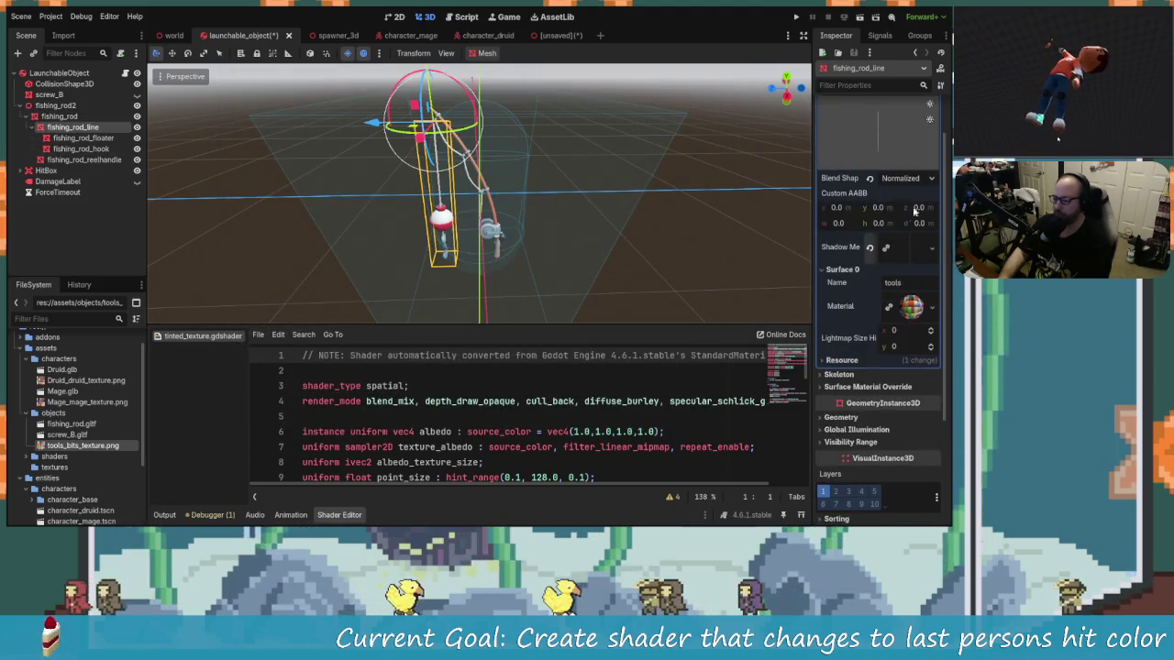
pyautogui.click(933, 308)
pyautogui.click(856, 382)
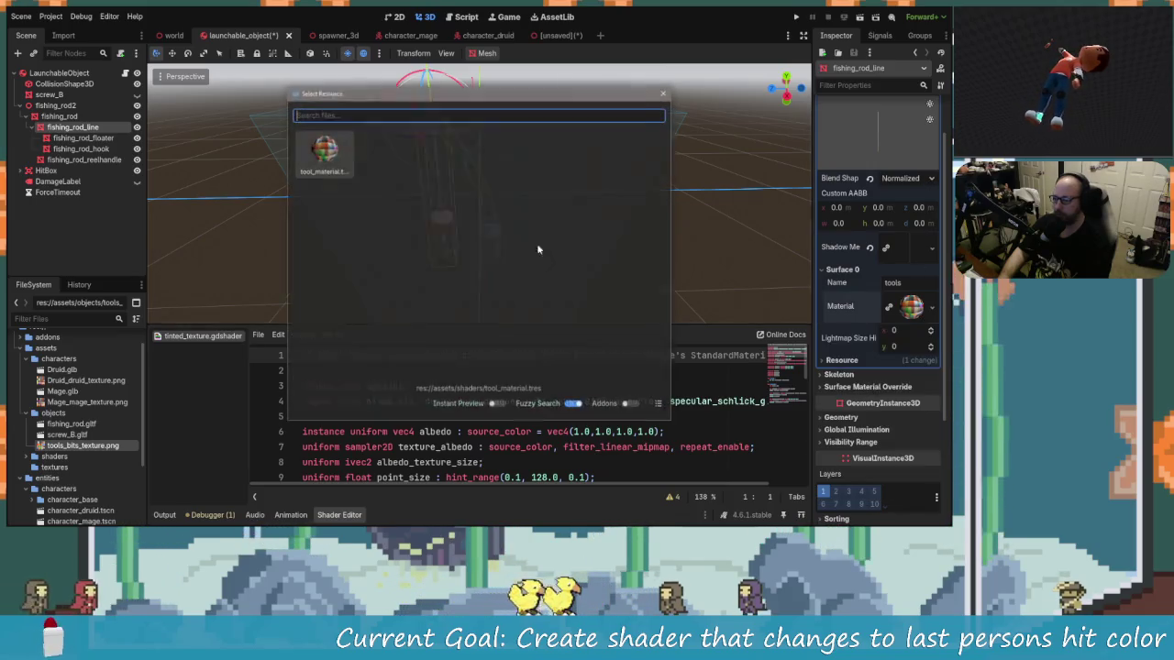
pyautogui.press('Escape')
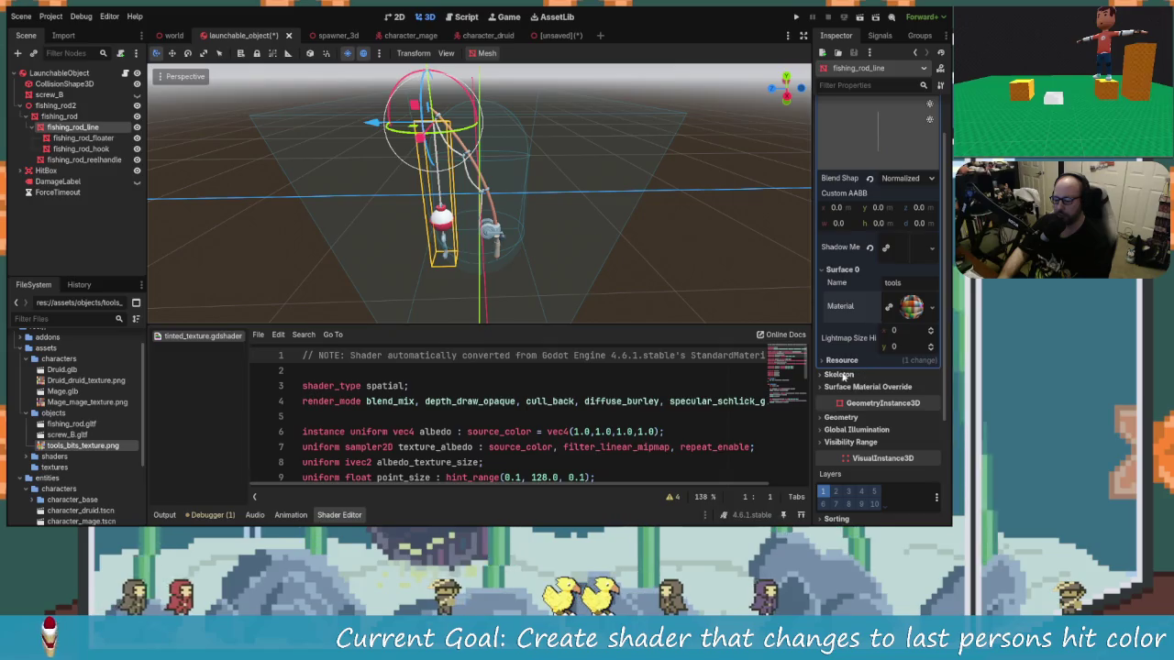
# Select the floater, hook and reel handle nodes and expand their Mesh properties.
pyautogui.click(78, 138)
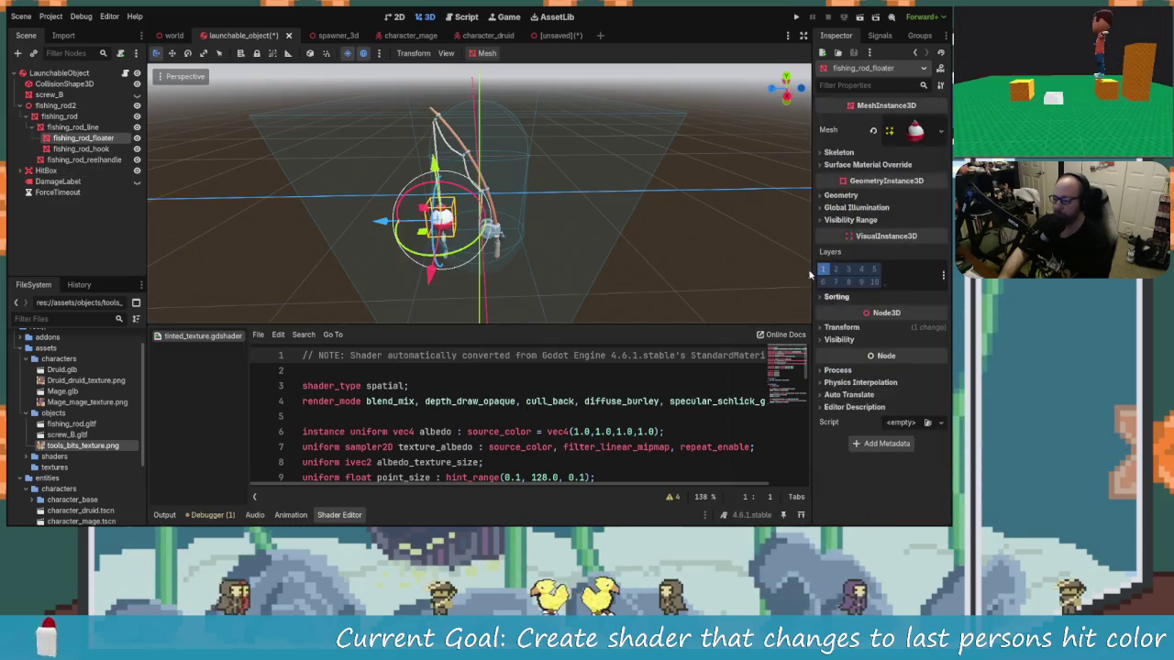
pyautogui.keyDown('ctrl'); pyautogui.click(81, 149); pyautogui.keyUp('ctrl')
pyautogui.keyDown('ctrl'); pyautogui.click(95, 161); pyautogui.keyUp('ctrl')
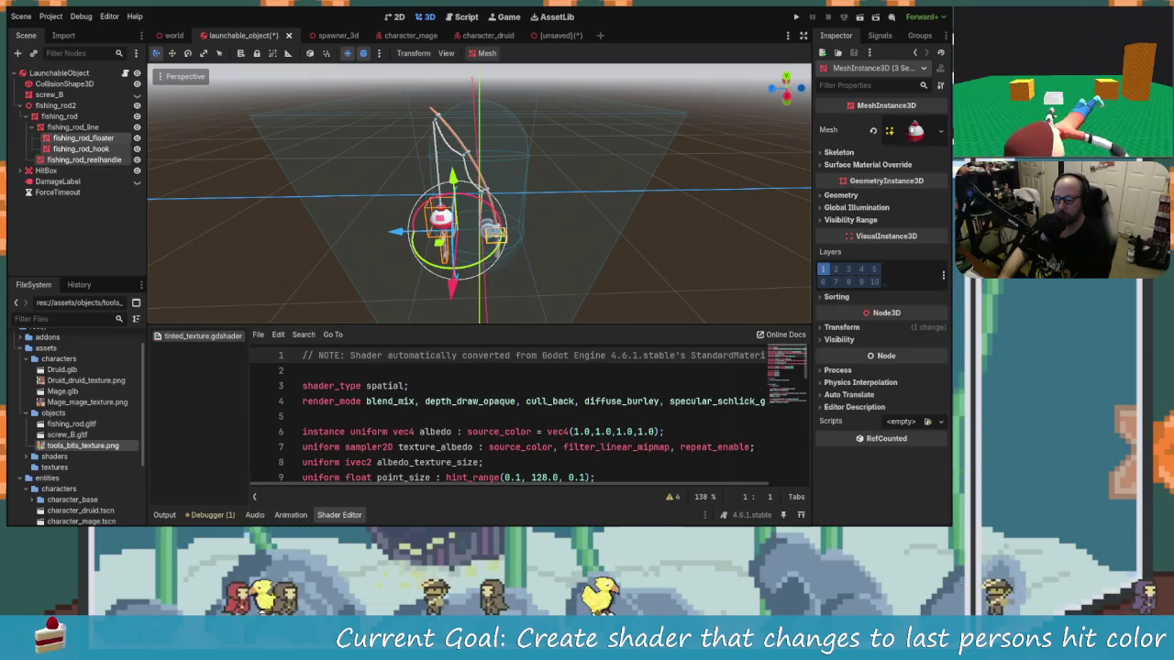
pyautogui.click(913, 130)
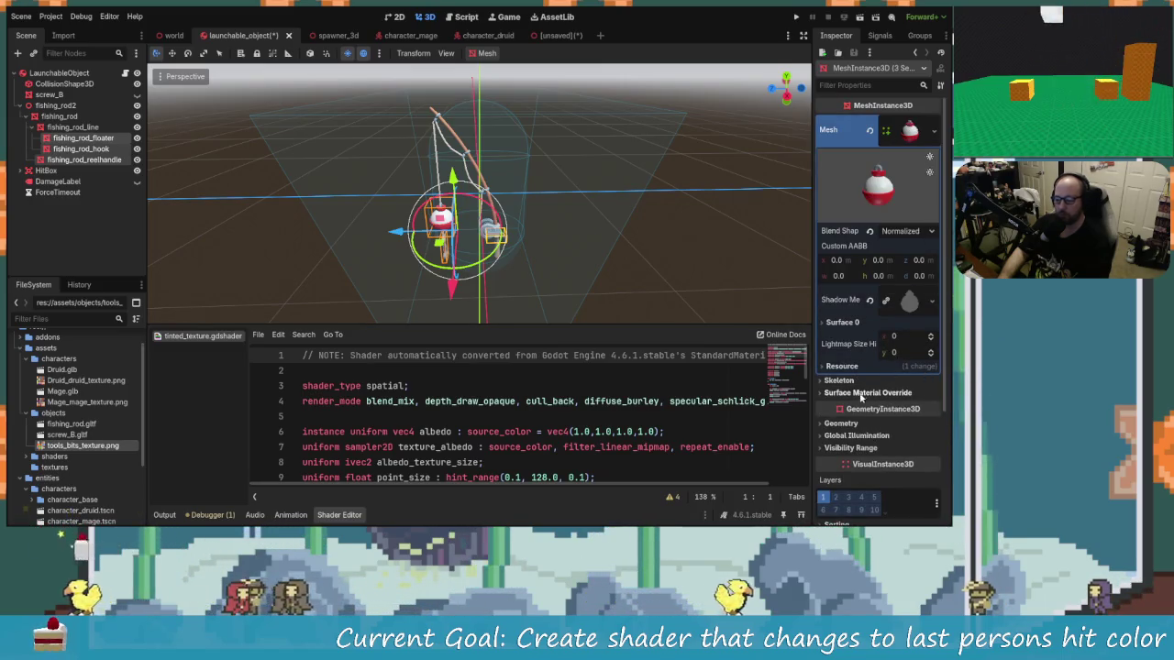
pyautogui.click(864, 393)
pyautogui.scroll(-3, 841, 390)
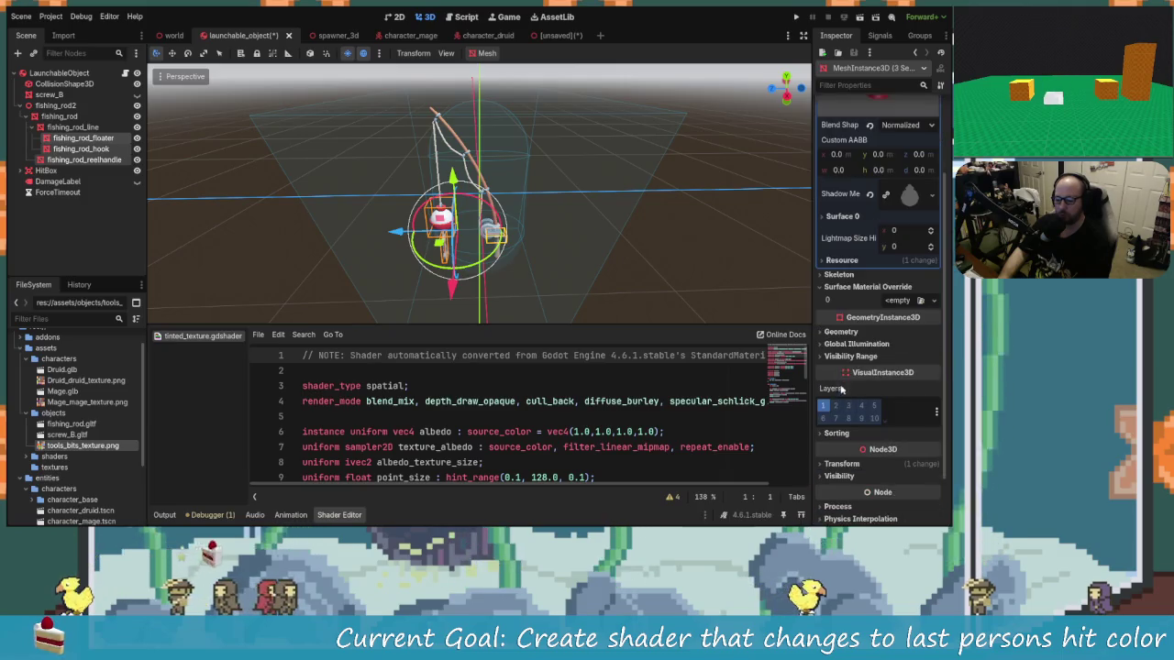
pyautogui.click(869, 287)
pyautogui.scroll(3, 875, 257)
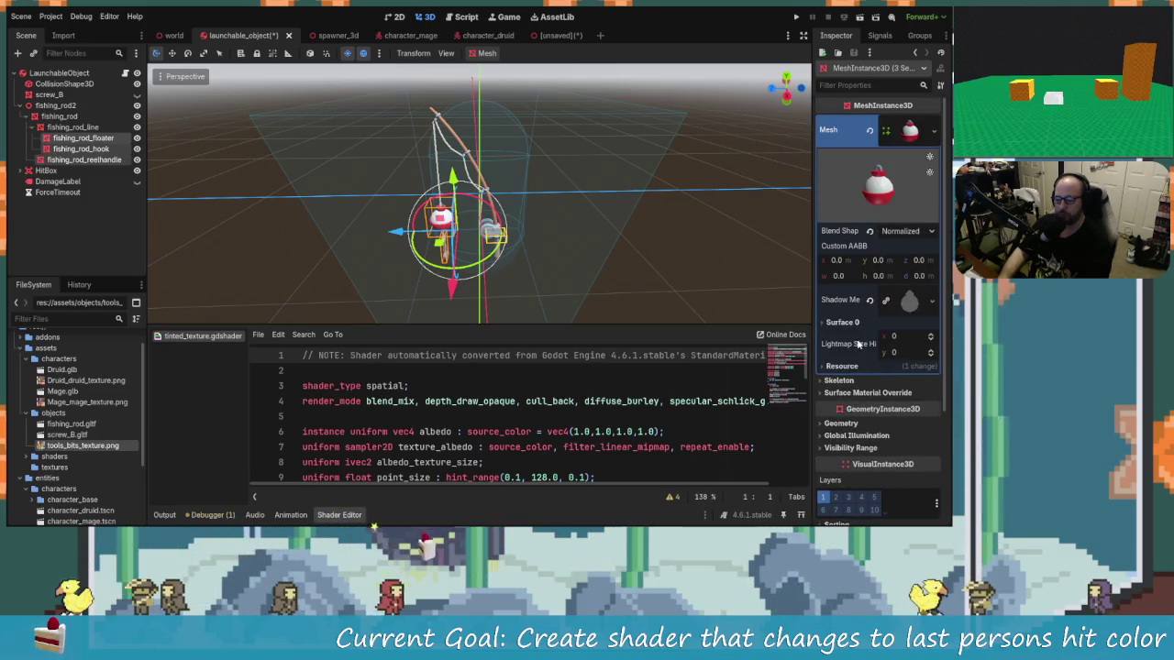
# Quick Load tool_material.tres into the floater mesh's Surface 0 material.
pyautogui.click(866, 323)
pyautogui.click(908, 365)
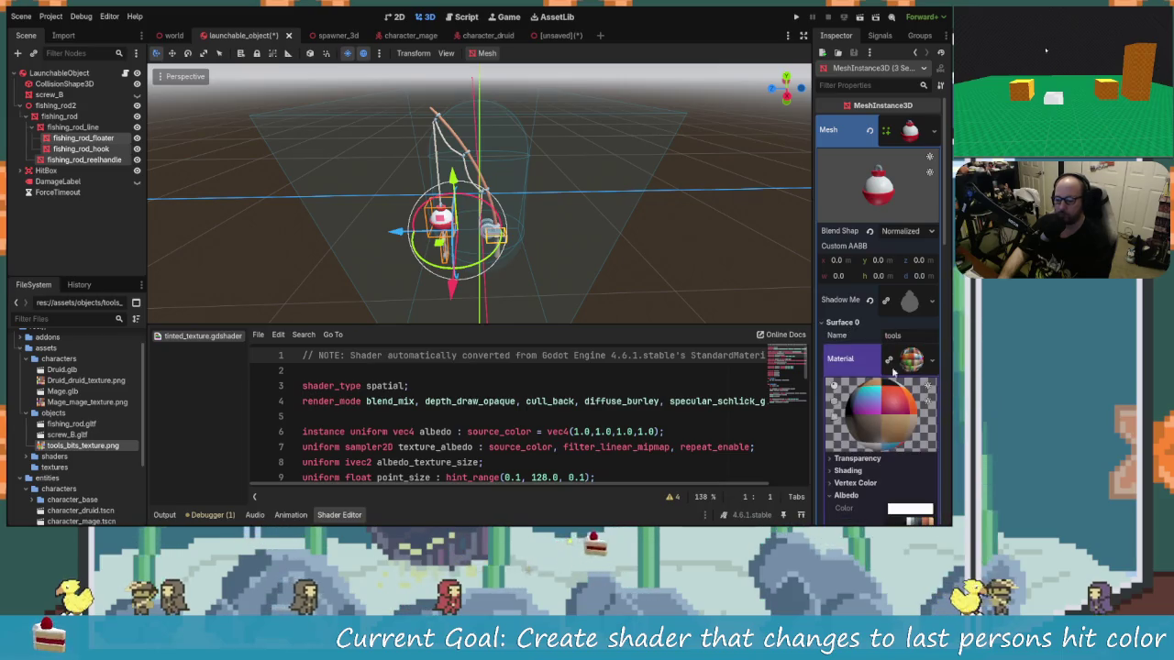
pyautogui.click(920, 365)
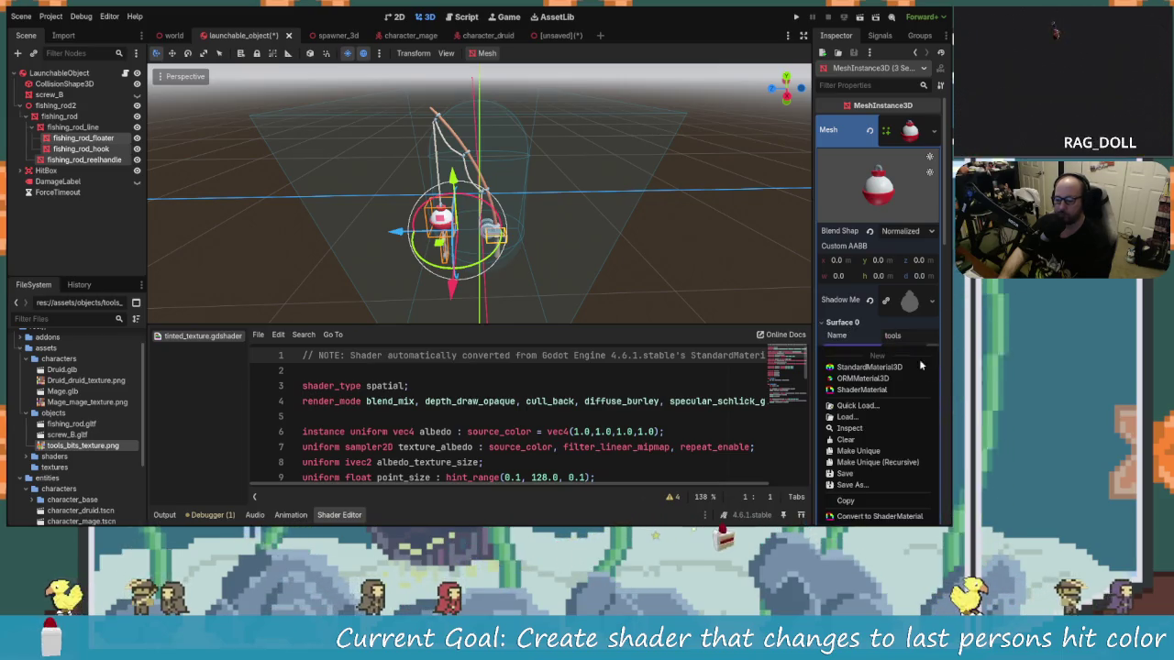
pyautogui.click(858, 405)
pyautogui.press('Return')
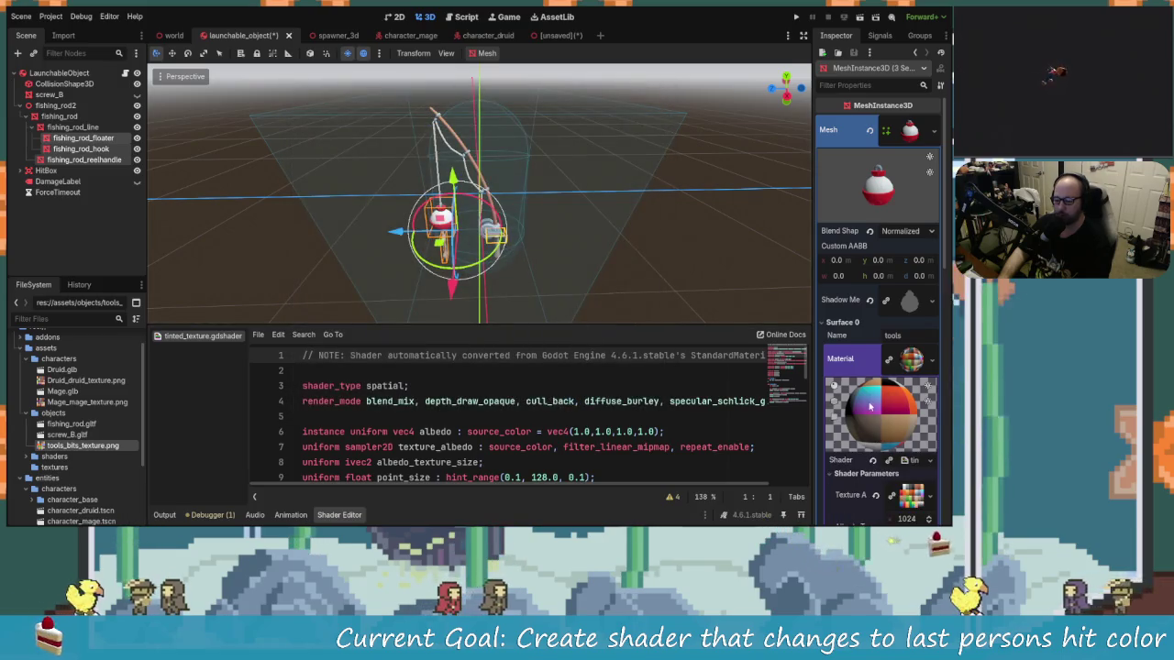
# Quick Load tool_material.tres into the fishing_rod_hook mesh's Surface 0 material.
pyautogui.click(90, 147)
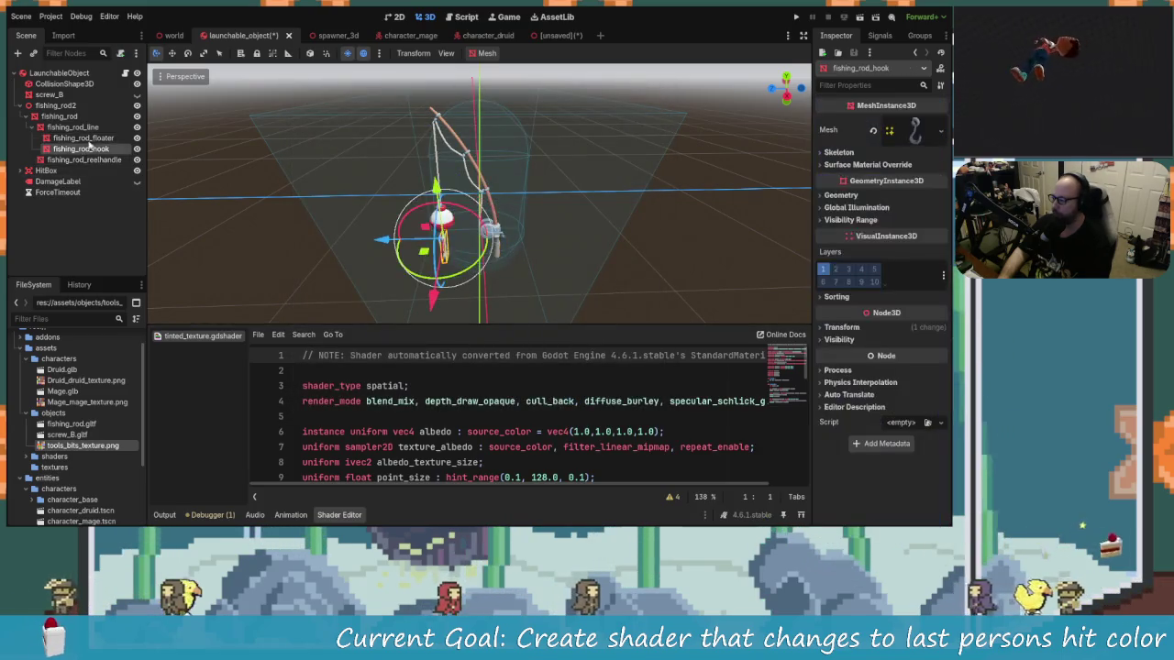
pyautogui.click(83, 138)
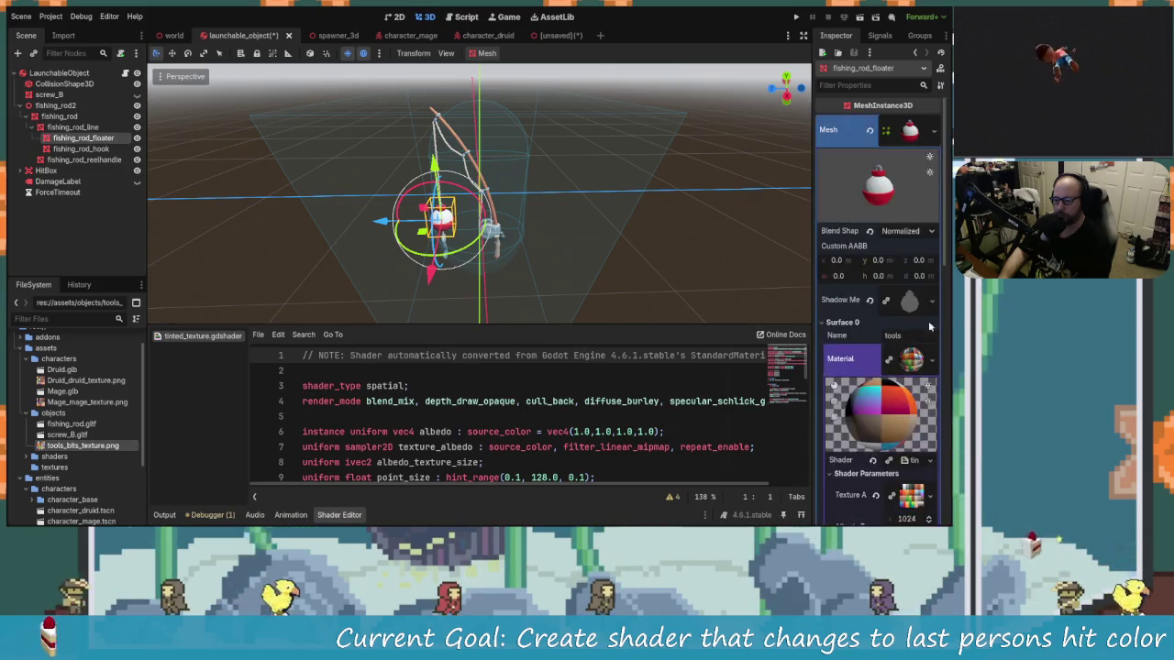
pyautogui.scroll(-2, 928, 325)
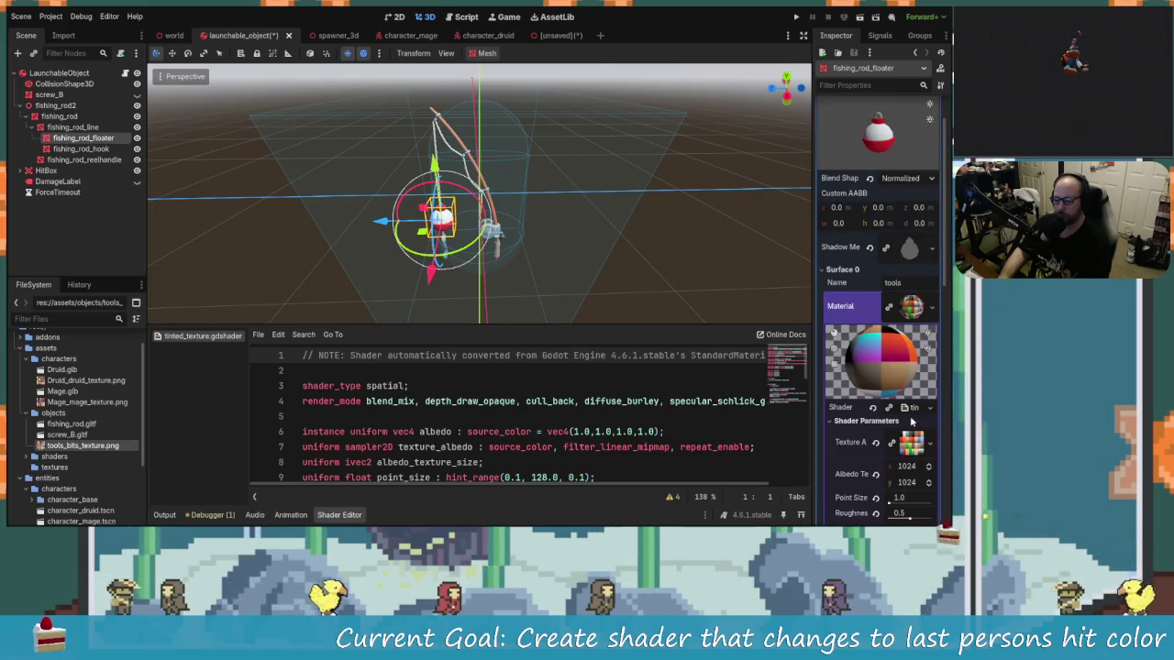
pyautogui.click(90, 149)
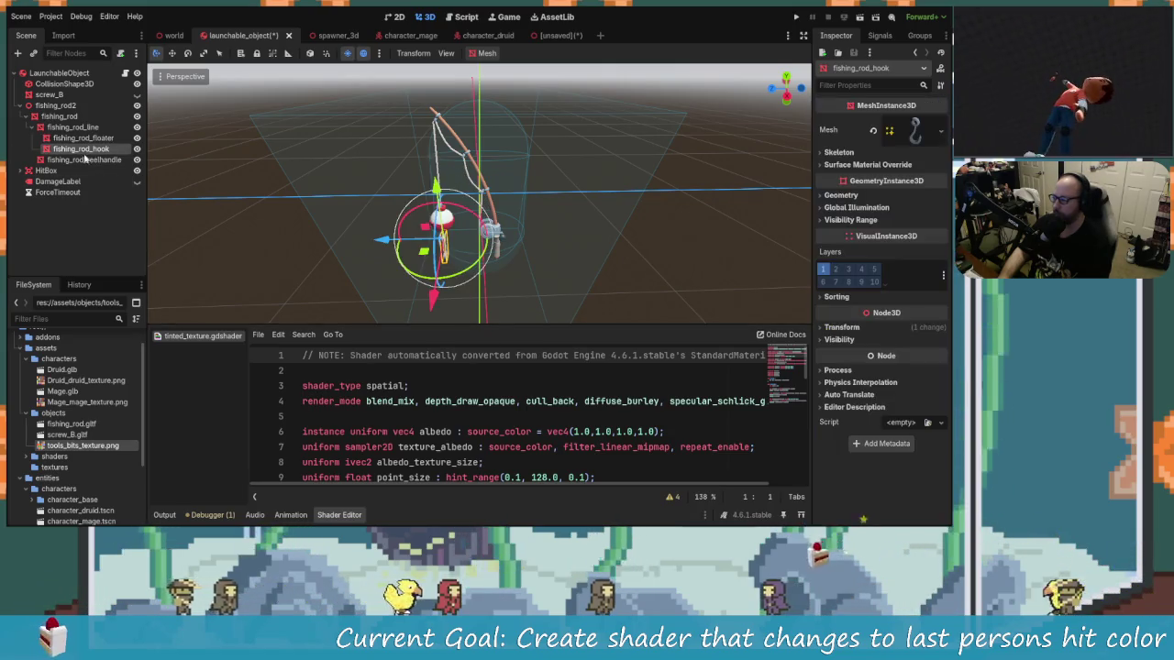
pyautogui.click(913, 138)
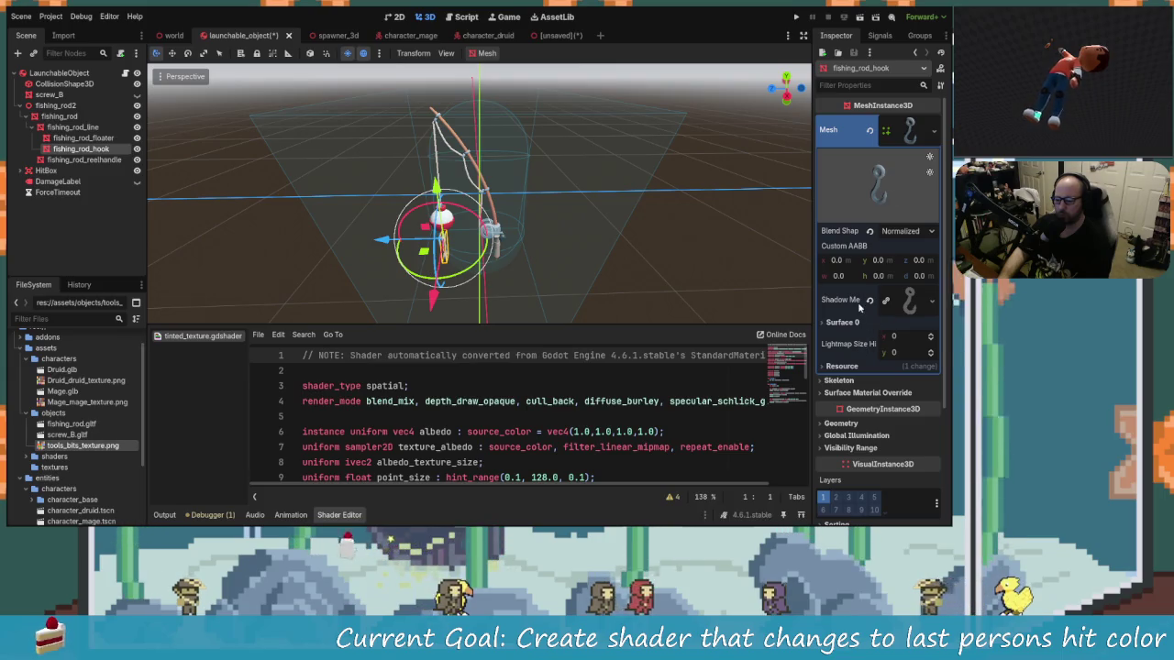
pyautogui.click(842, 323)
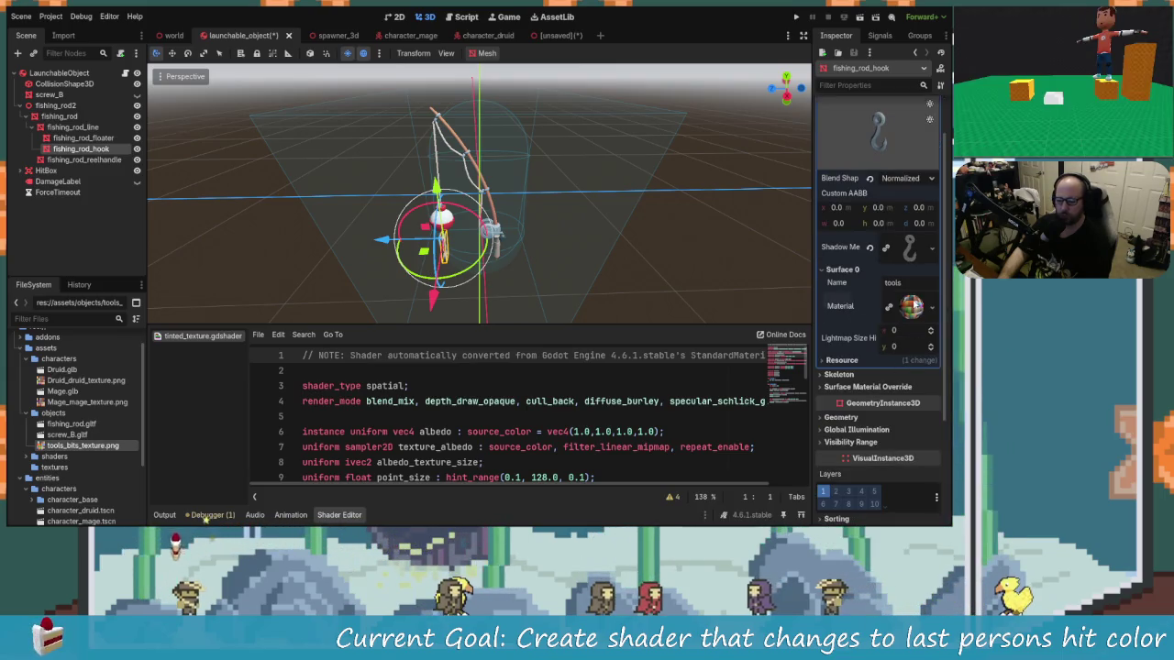
pyautogui.click(910, 306)
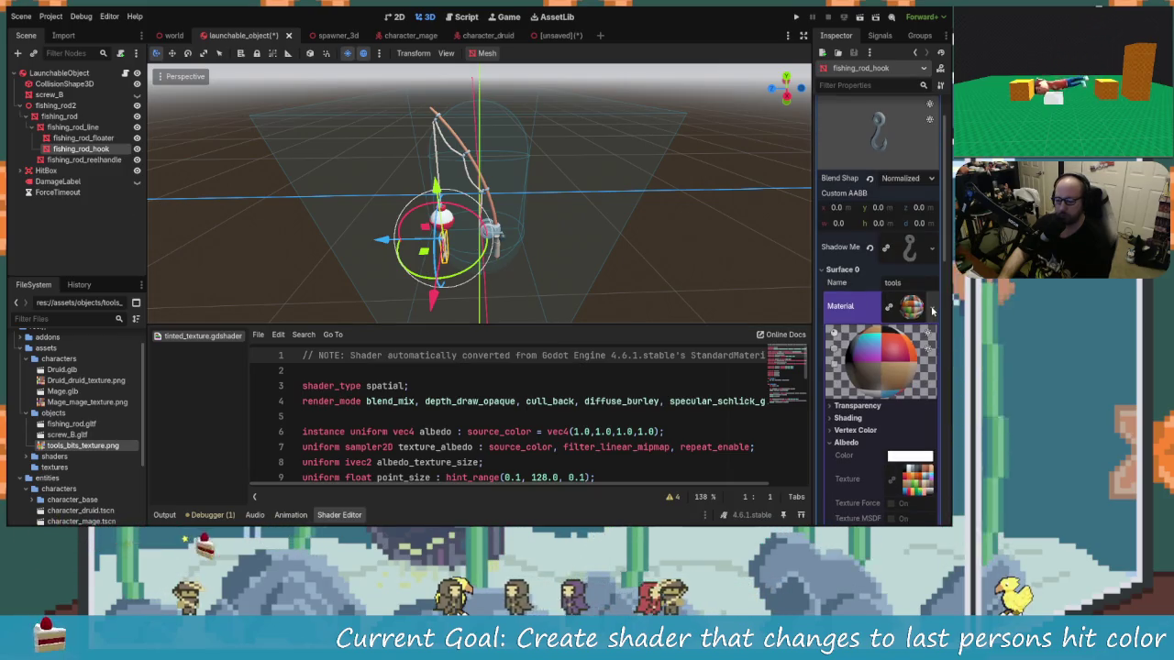
pyautogui.click(931, 306)
pyautogui.click(907, 388)
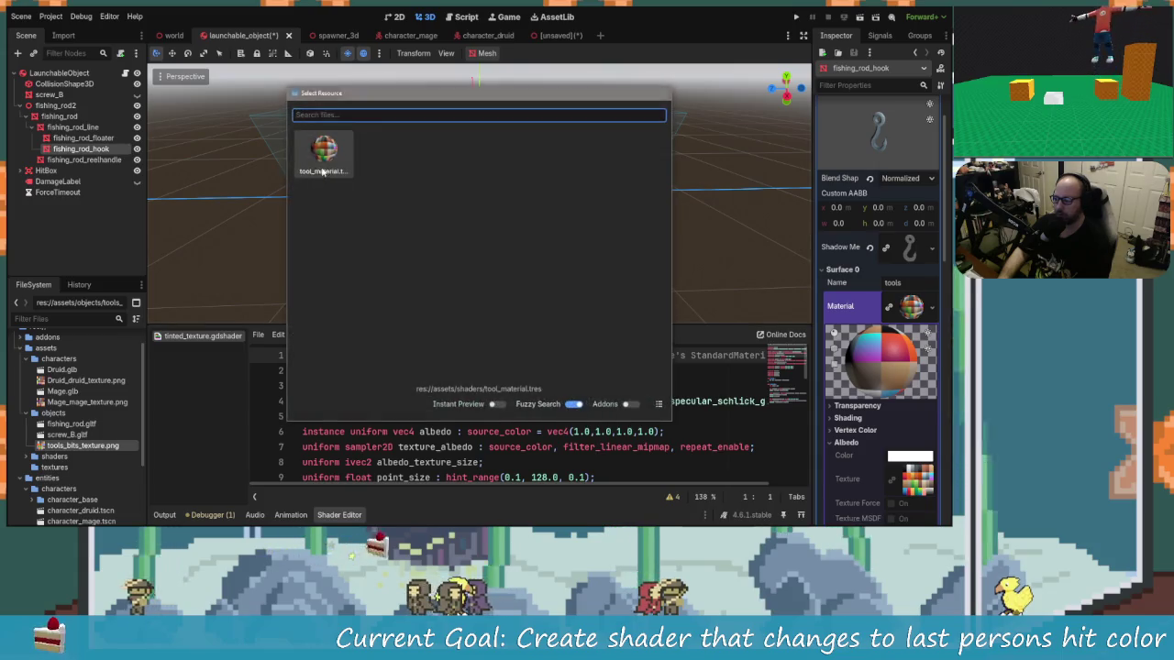
pyautogui.press('Escape')
# Assign tool_material.tres to the fishing_rod_reelhandle mesh's Surface 0 material.
pyautogui.click(84, 160)
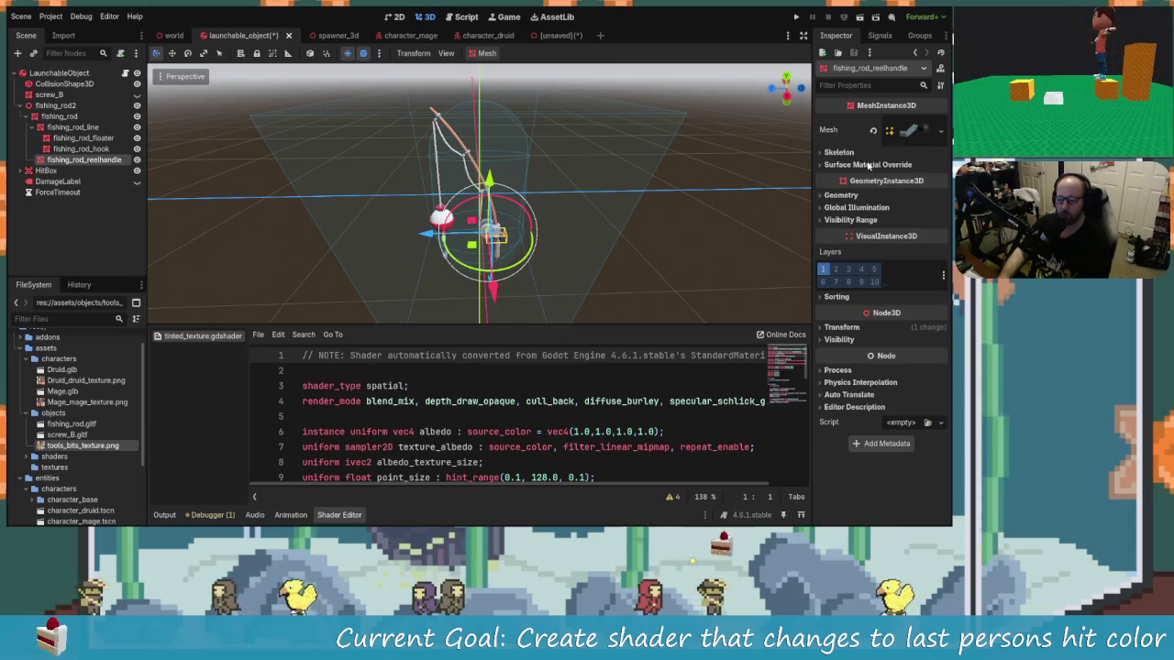
pyautogui.click(903, 130)
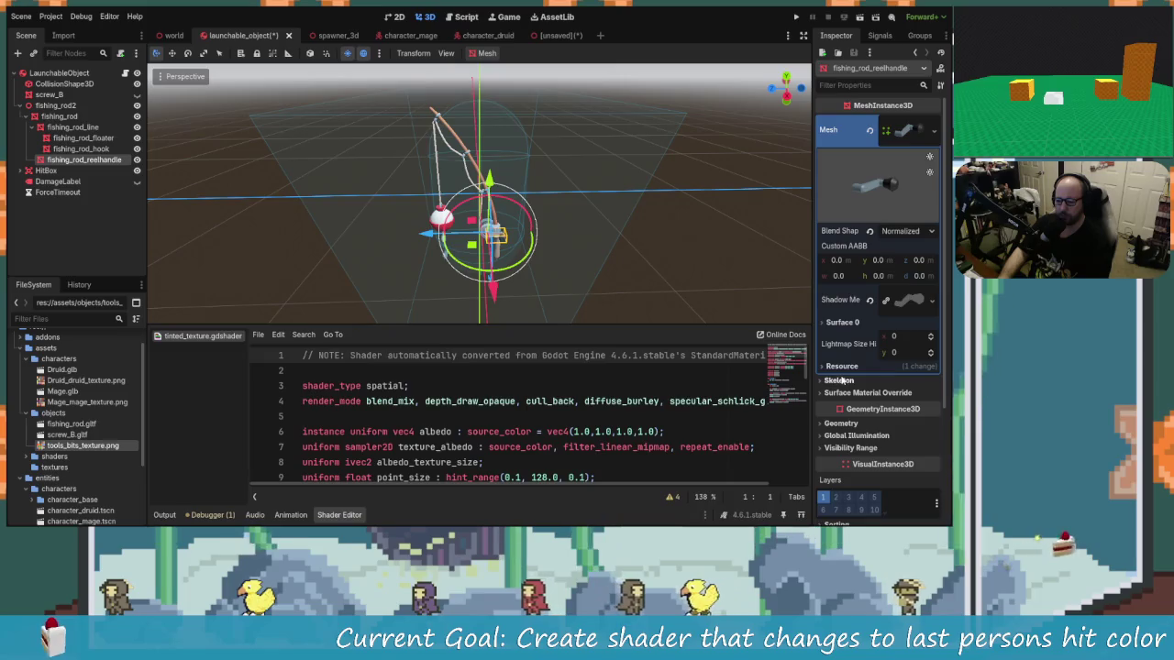
pyautogui.click(845, 323)
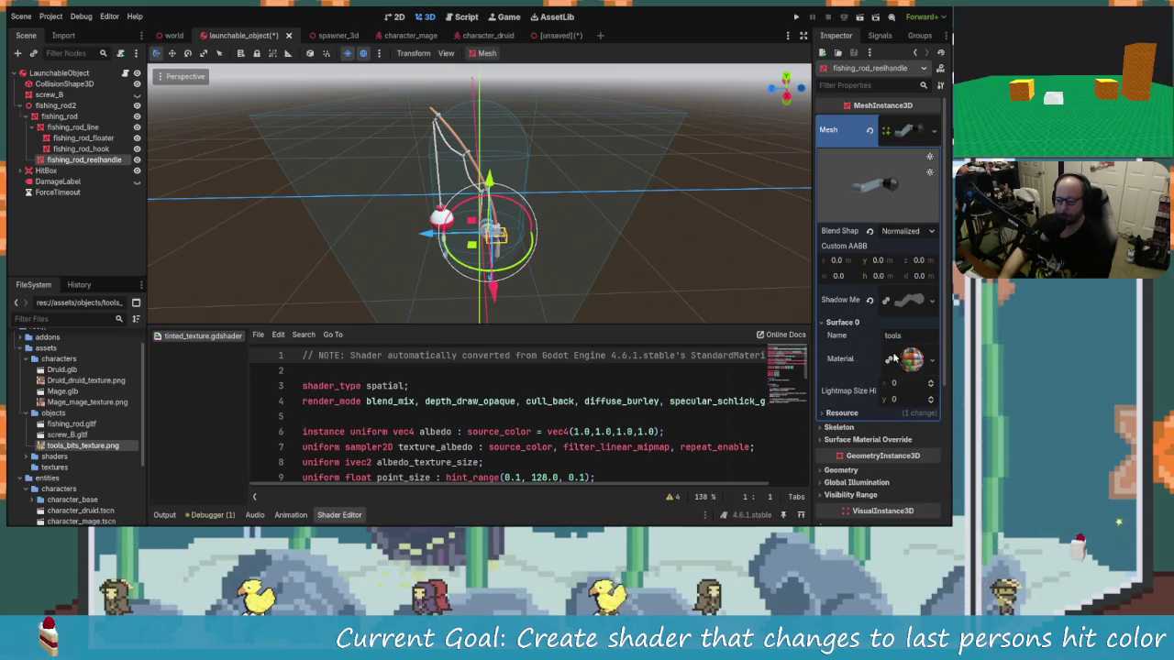
pyautogui.click(903, 348)
pyautogui.click(857, 405)
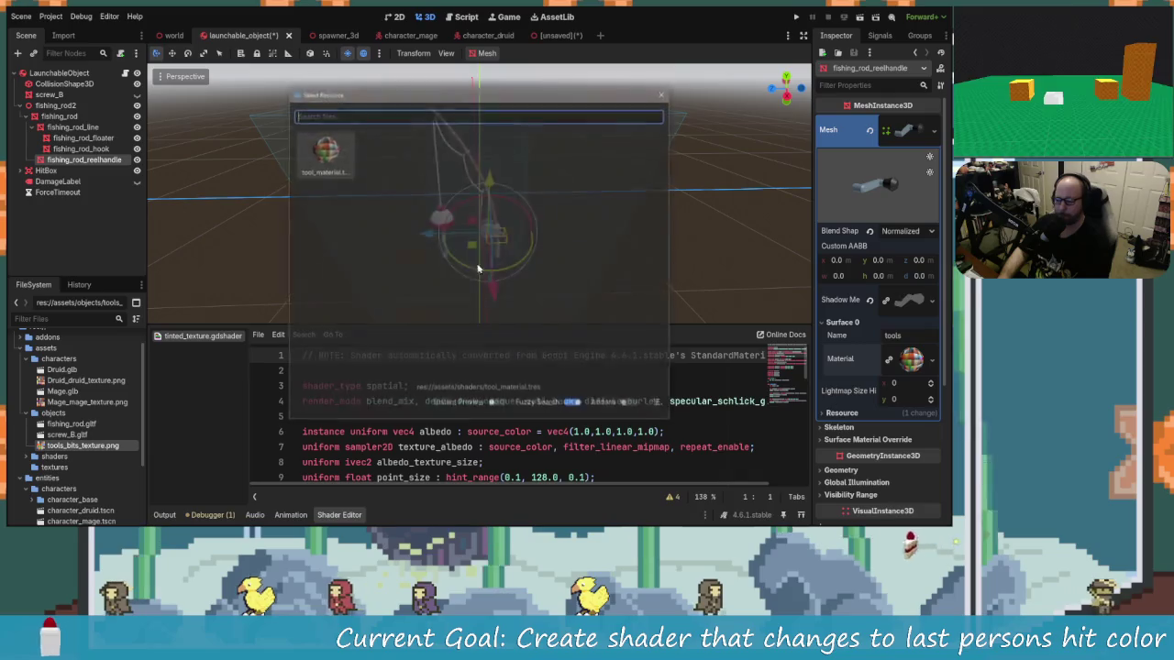
pyautogui.doubleClick(322, 154)
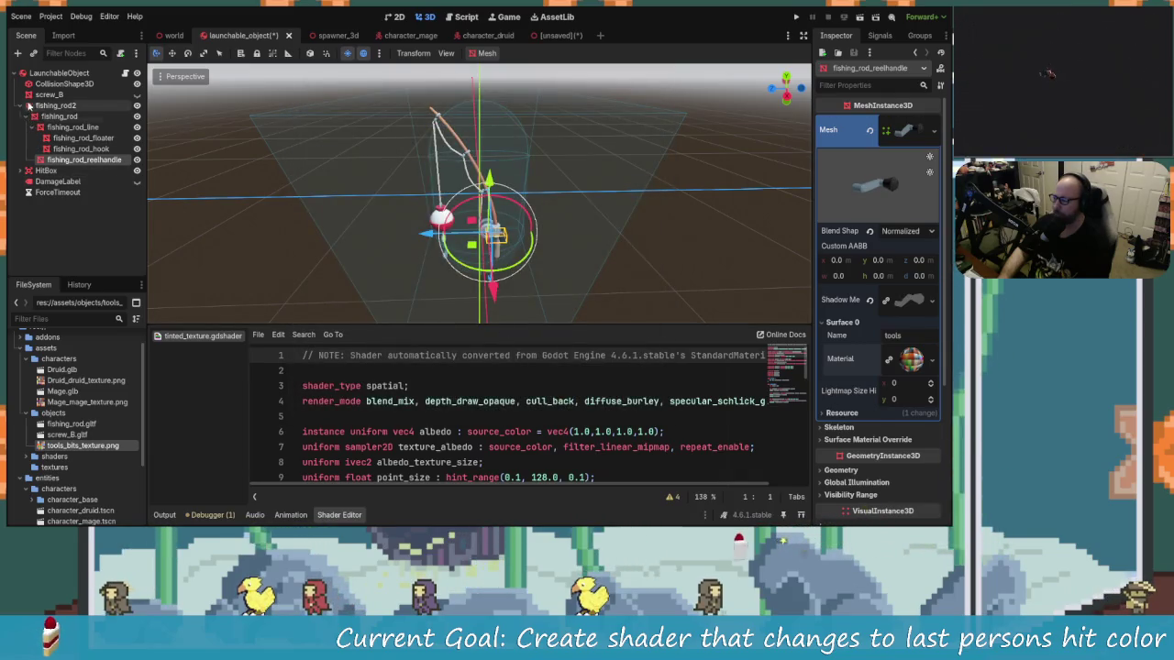
pyautogui.click(41, 107)
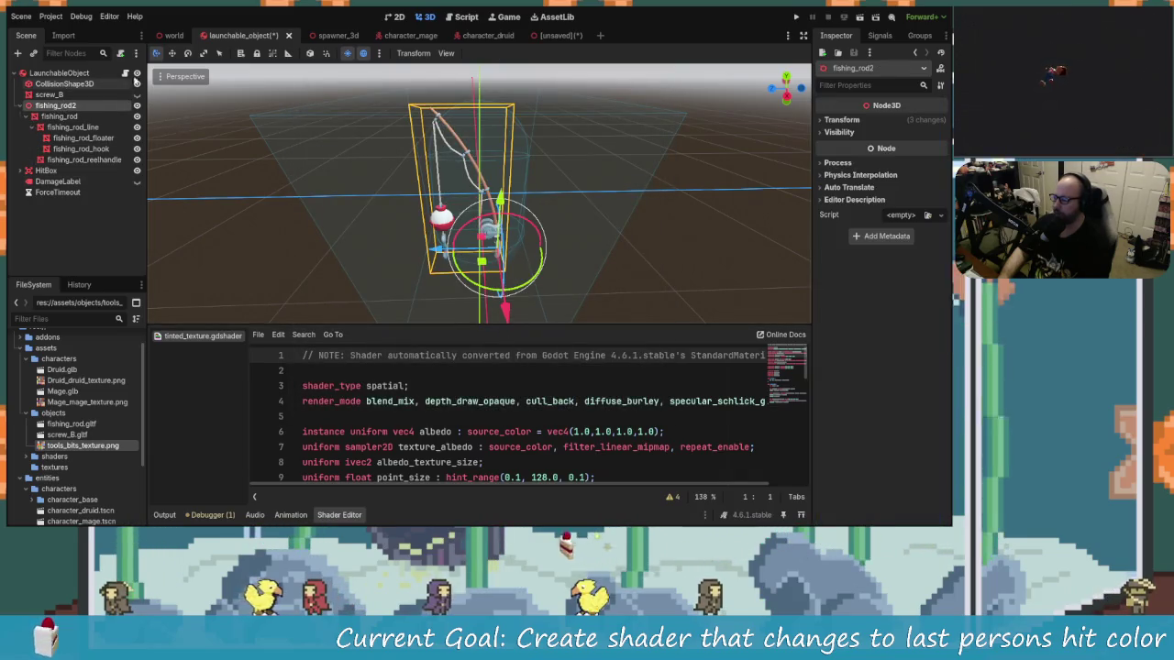
pyautogui.click(125, 72)
pyautogui.click(507, 197)
pyautogui.scroll(4, 507, 197)
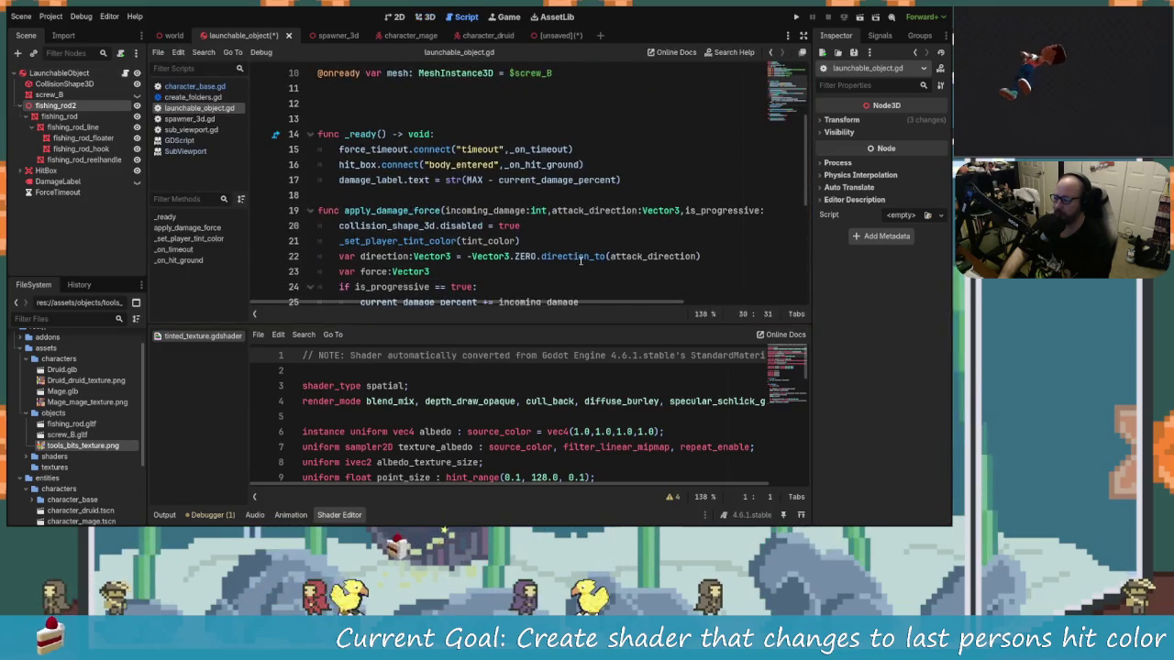
pyautogui.scroll(-5, 502, 237)
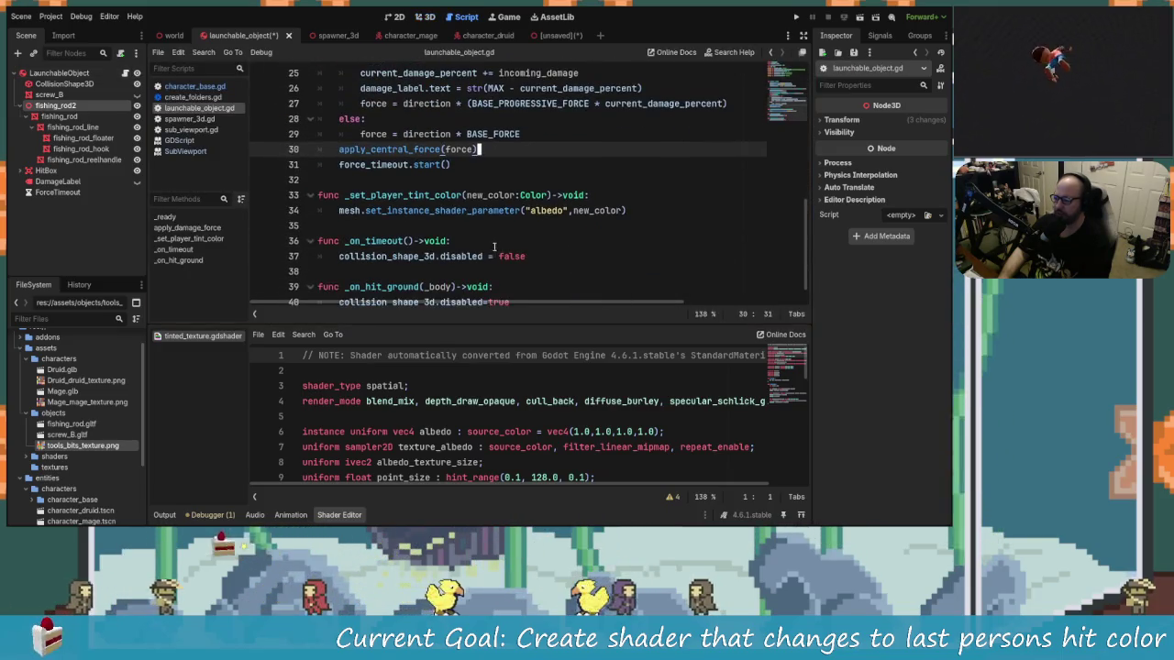
pyautogui.scroll(8, 411, 161)
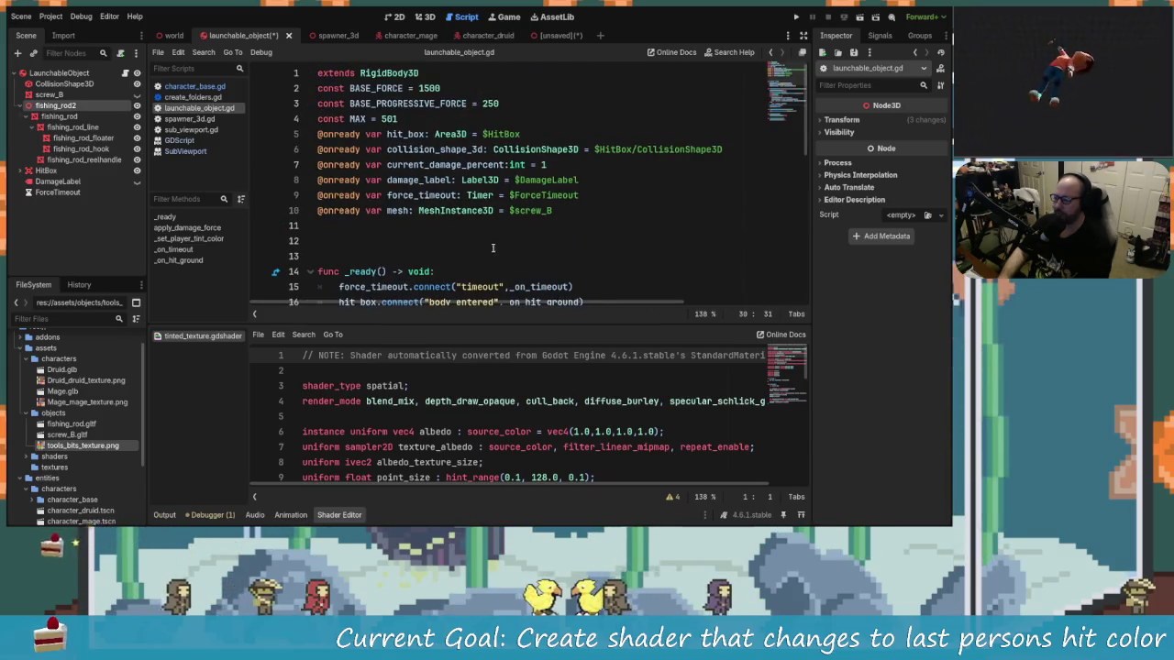
pyautogui.click(398, 210)
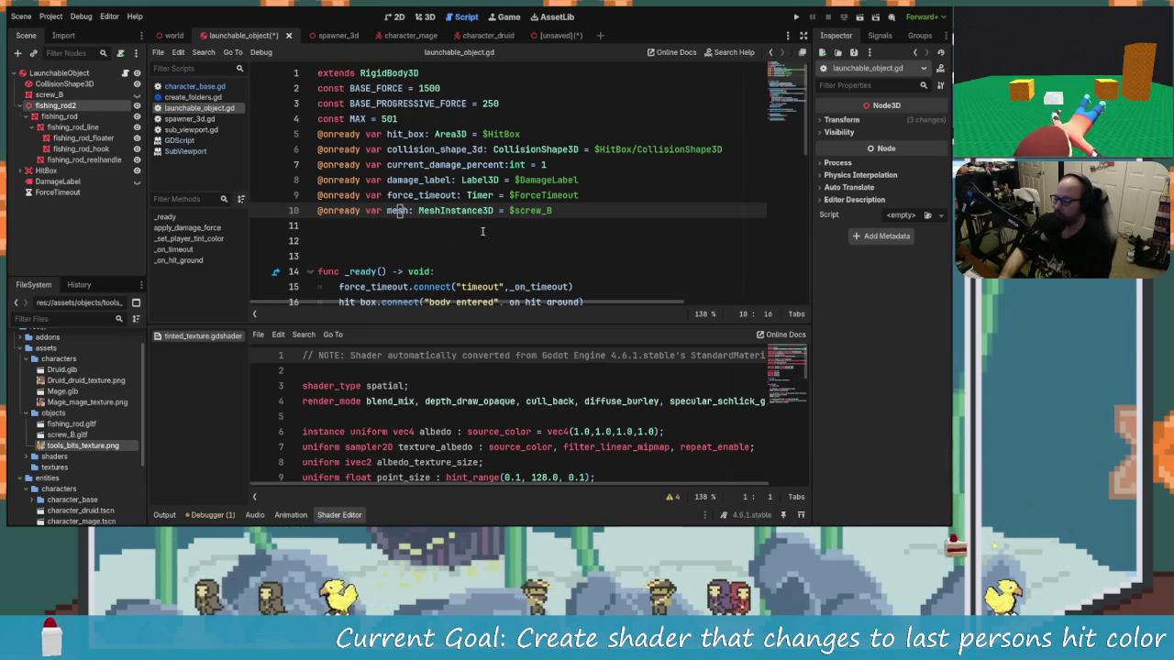
pyautogui.click(562, 209)
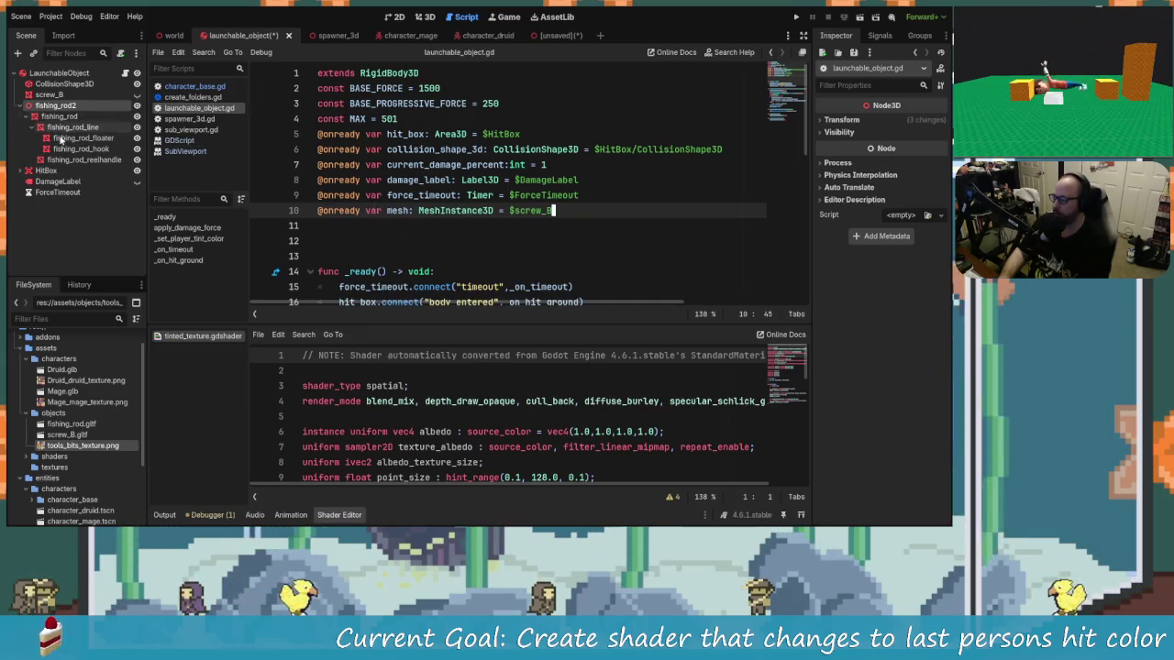
# Review the _set_player_tint_color code that sets the albedo shader parameter.
pyautogui.scroll(-3, 447, 241)
pyautogui.scroll(-2, 495, 241)
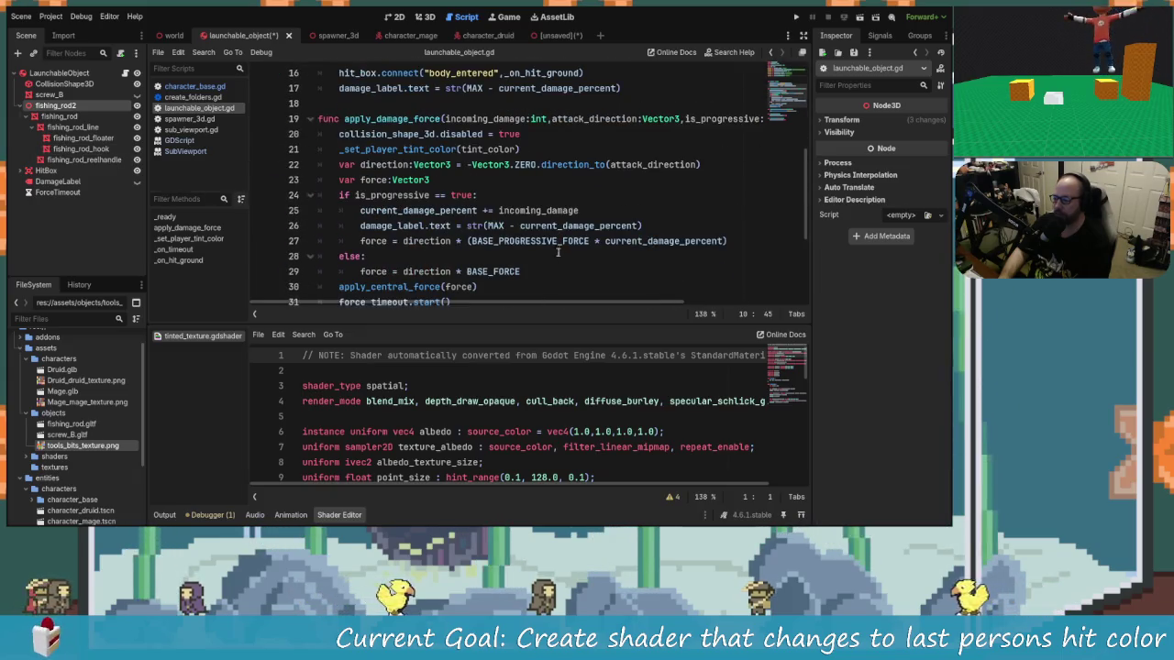
pyautogui.scroll(-4, 557, 252)
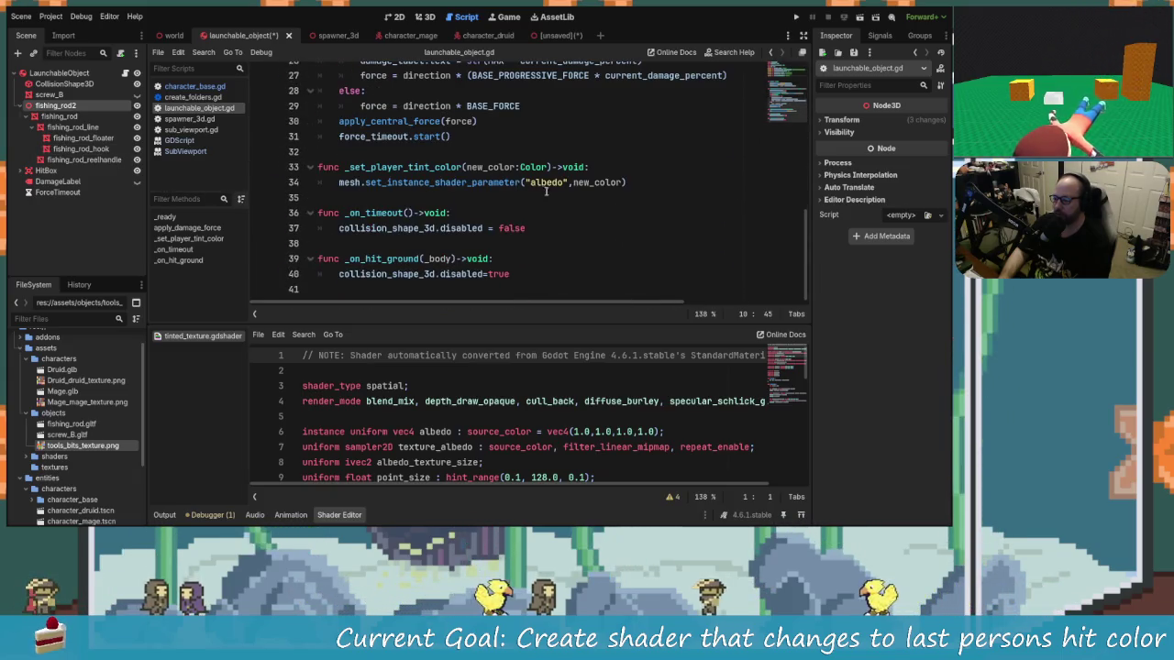
pyautogui.scroll(6, 522, 201)
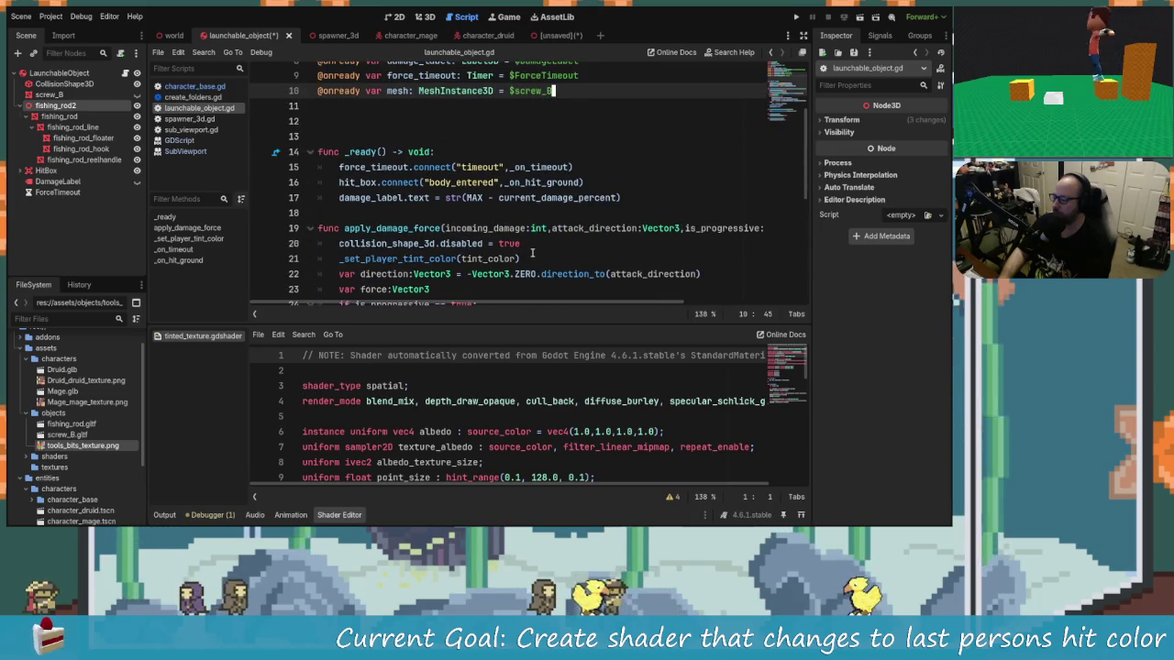
pyautogui.scroll(-6, 532, 253)
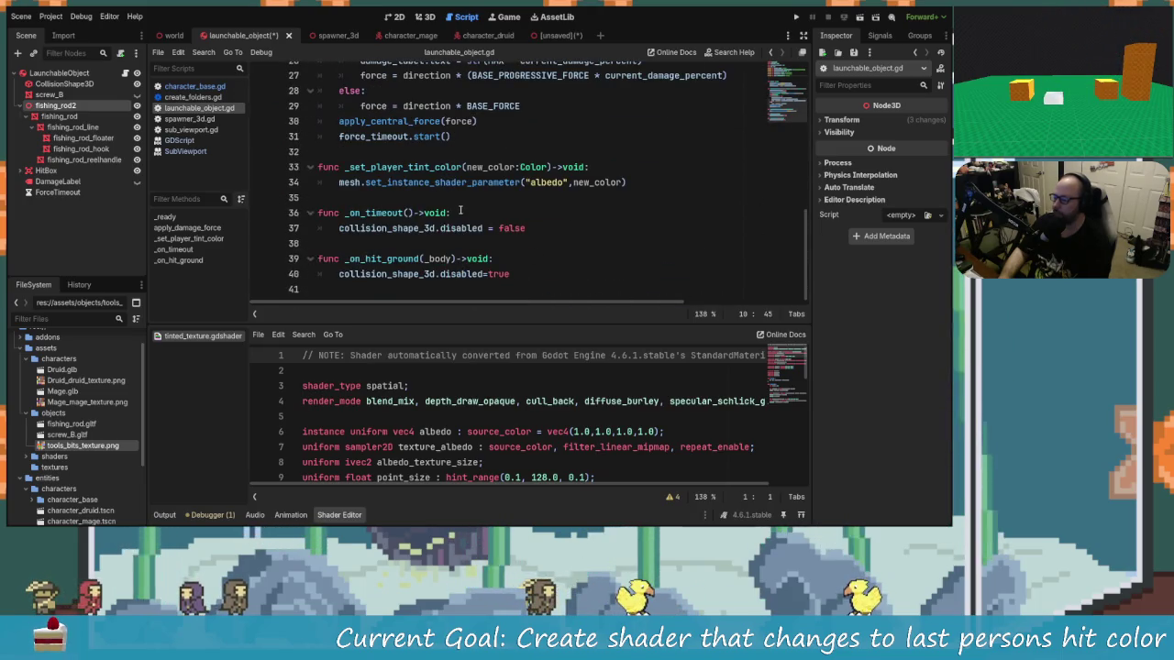
pyautogui.scroll(9, 459, 204)
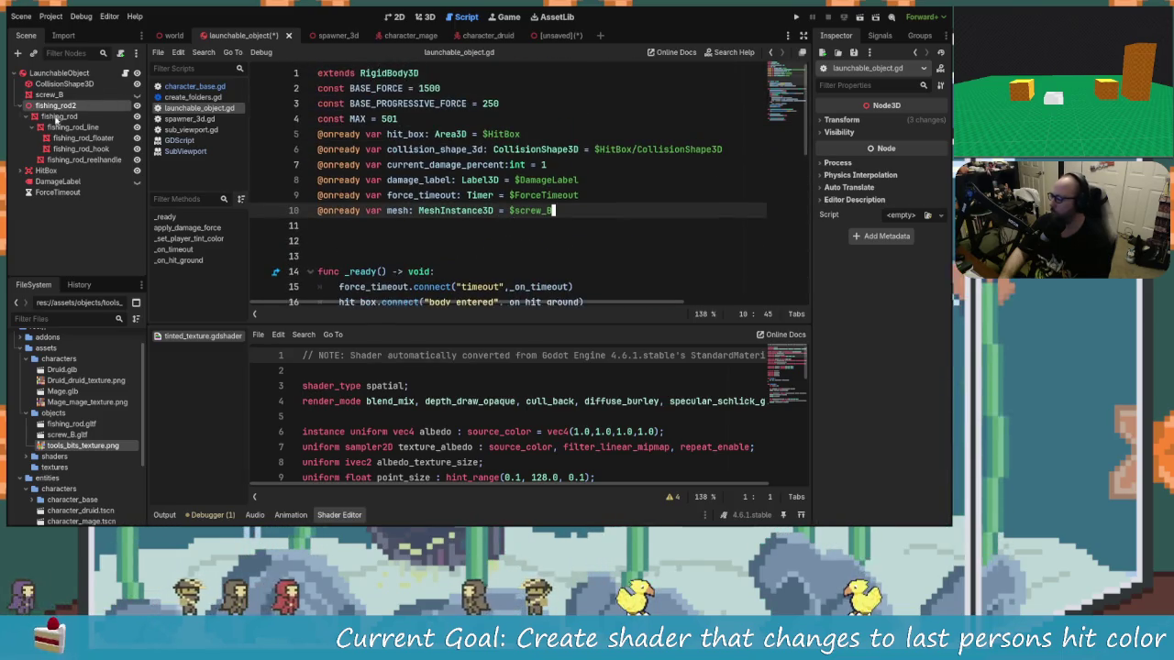
pyautogui.scroll(-1, 453, 232)
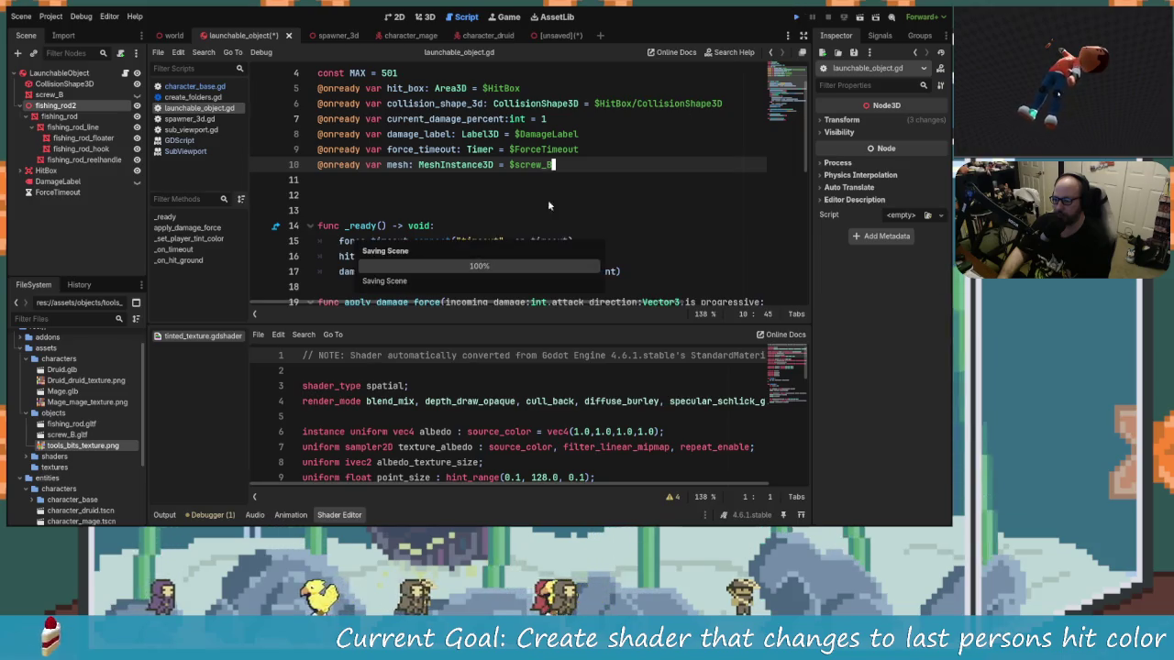
# Run the game without saving, stop it, then close fishing_rod2 choosing Don't Save.
pyautogui.click(797, 17)
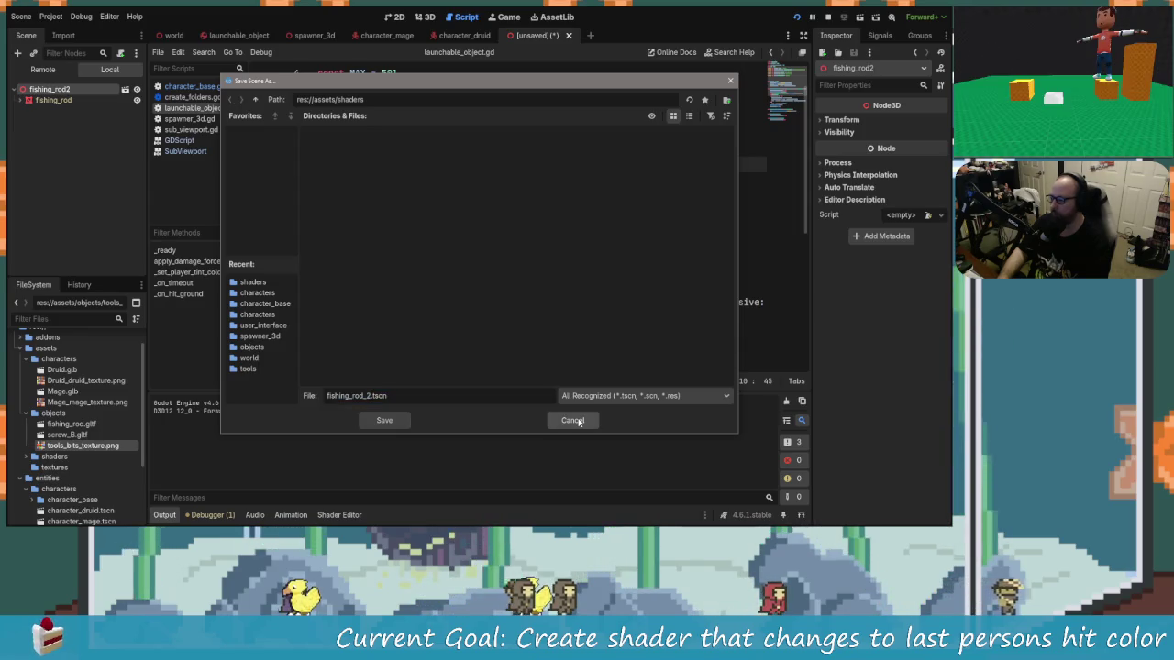
pyautogui.click(574, 420)
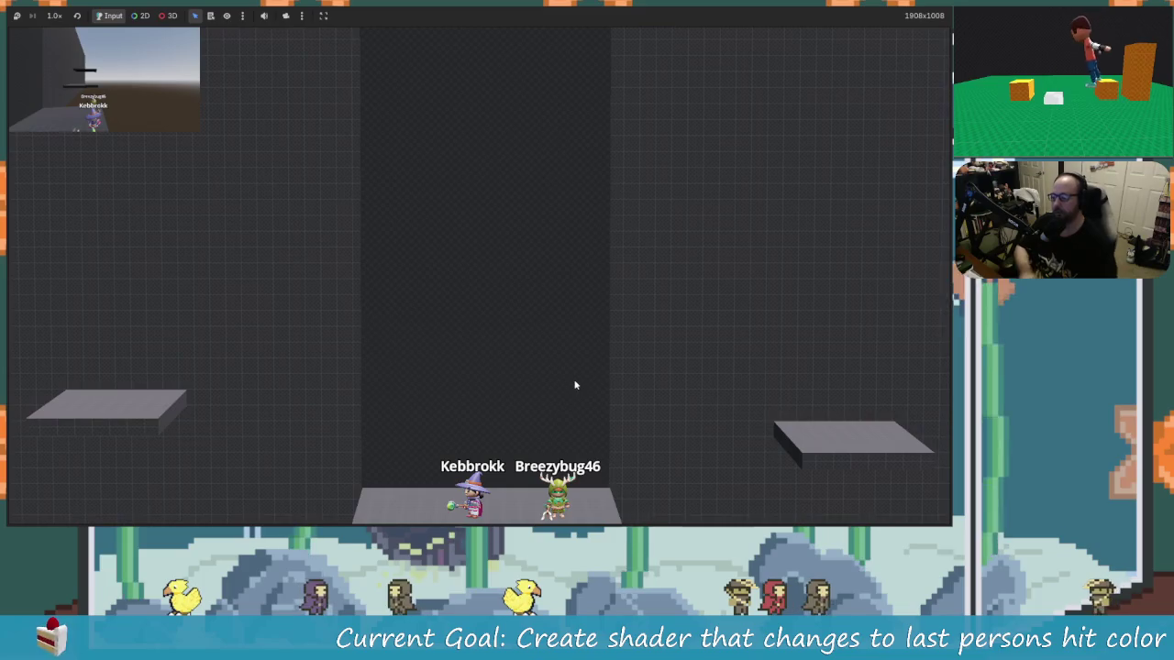
pyautogui.press('F8')
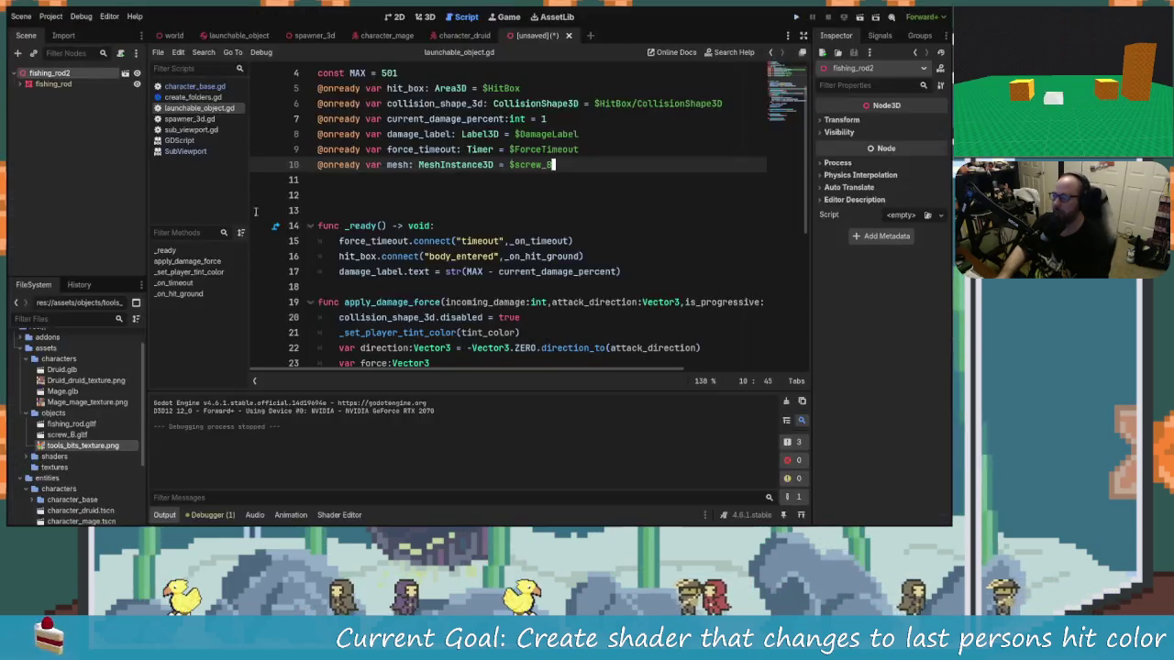
pyautogui.click(567, 36)
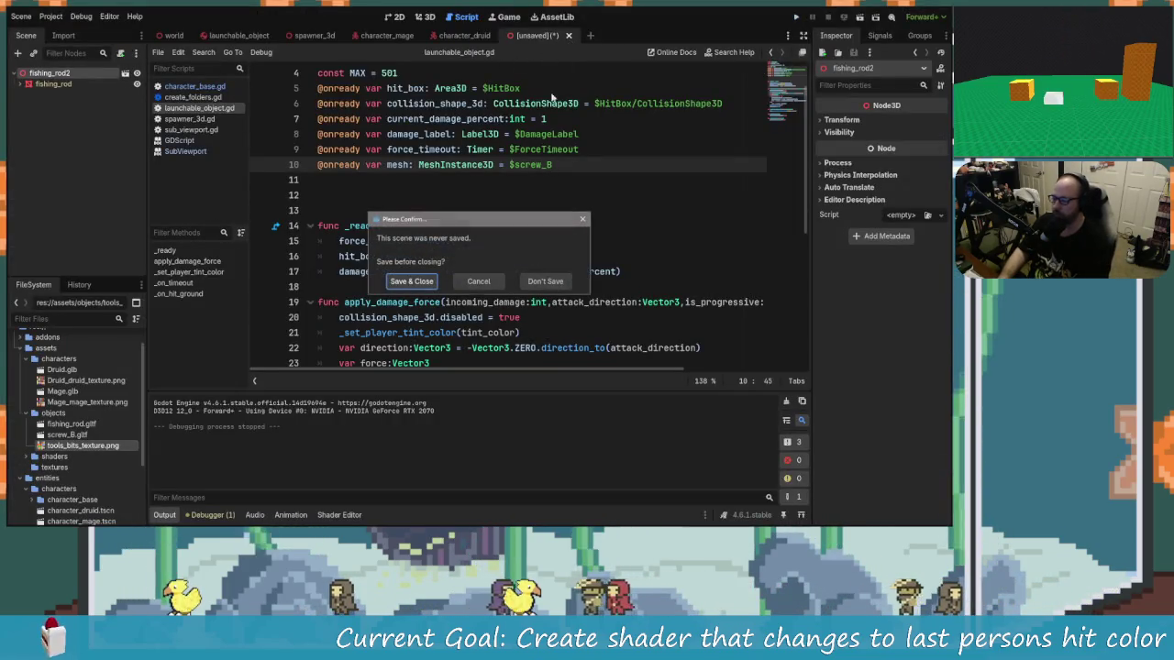
pyautogui.click(544, 282)
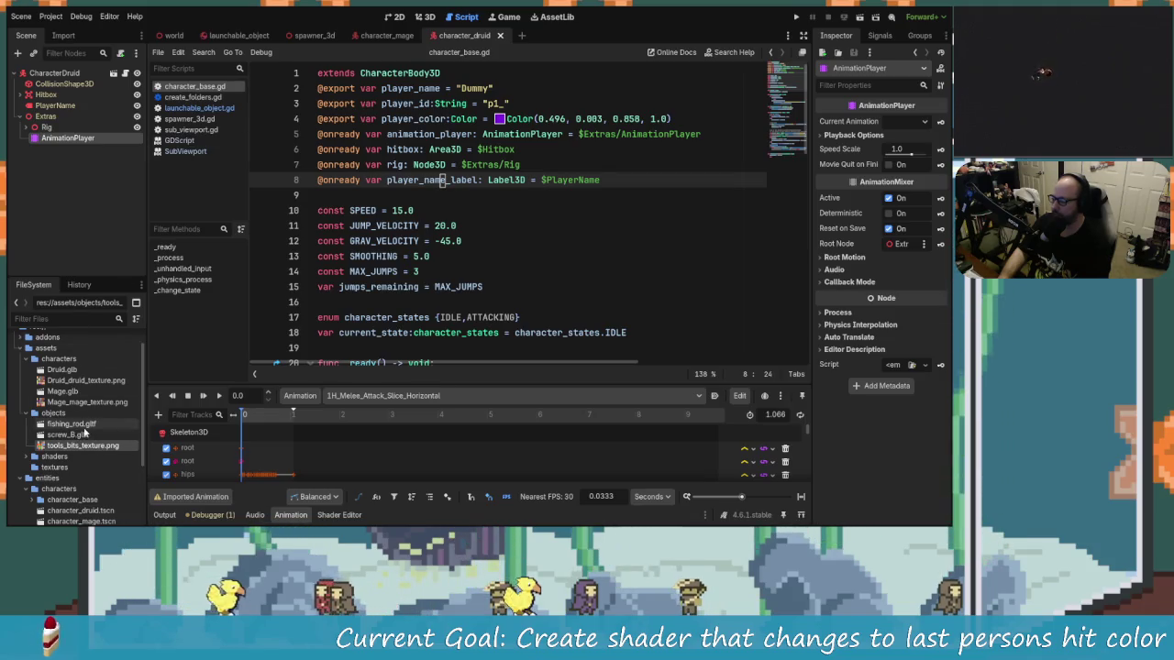
# Open entities/objects/launchable_object.tscn in the 3D view and run the game.
pyautogui.scroll(-2, 107, 466)
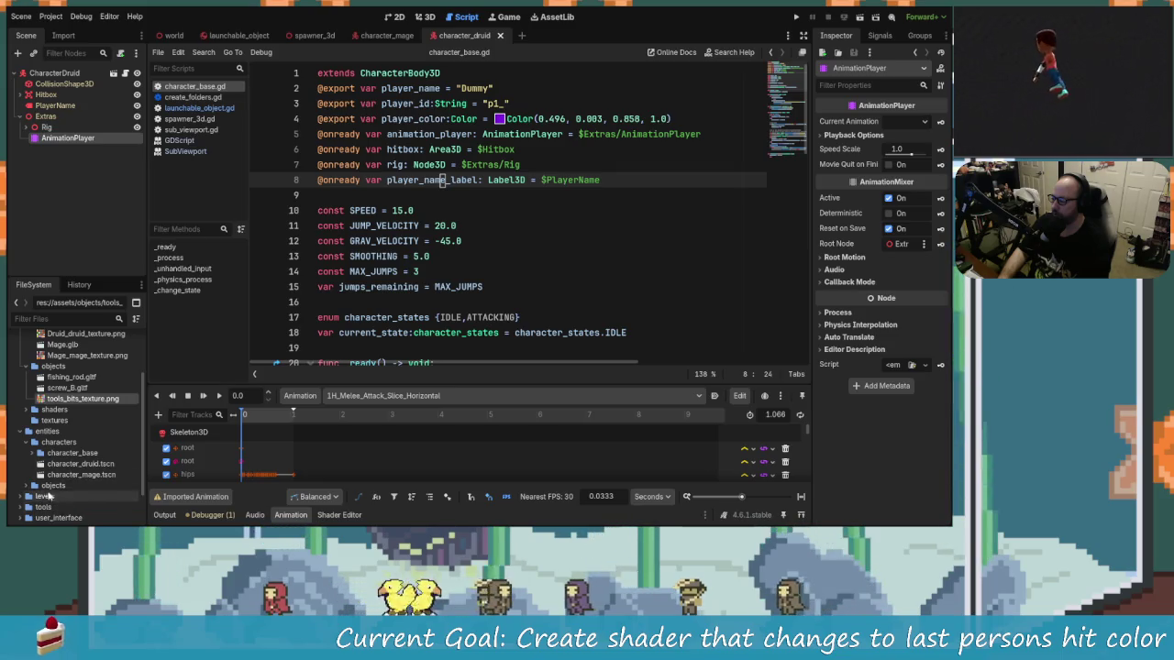
pyautogui.click(51, 485)
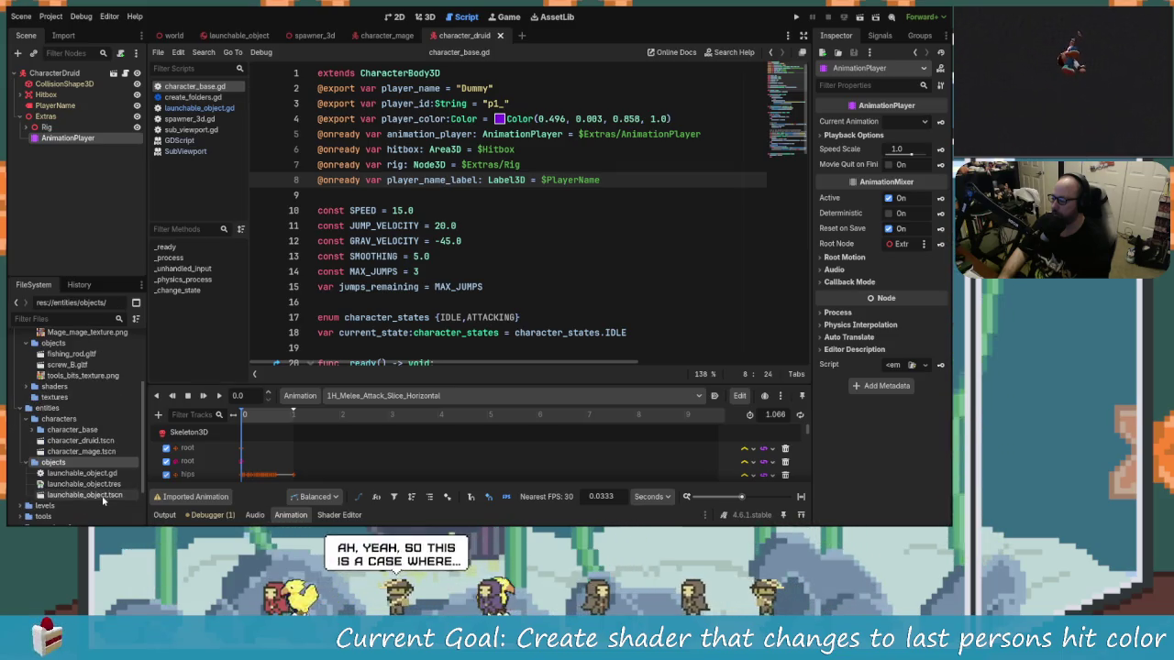
pyautogui.doubleClick(84, 495)
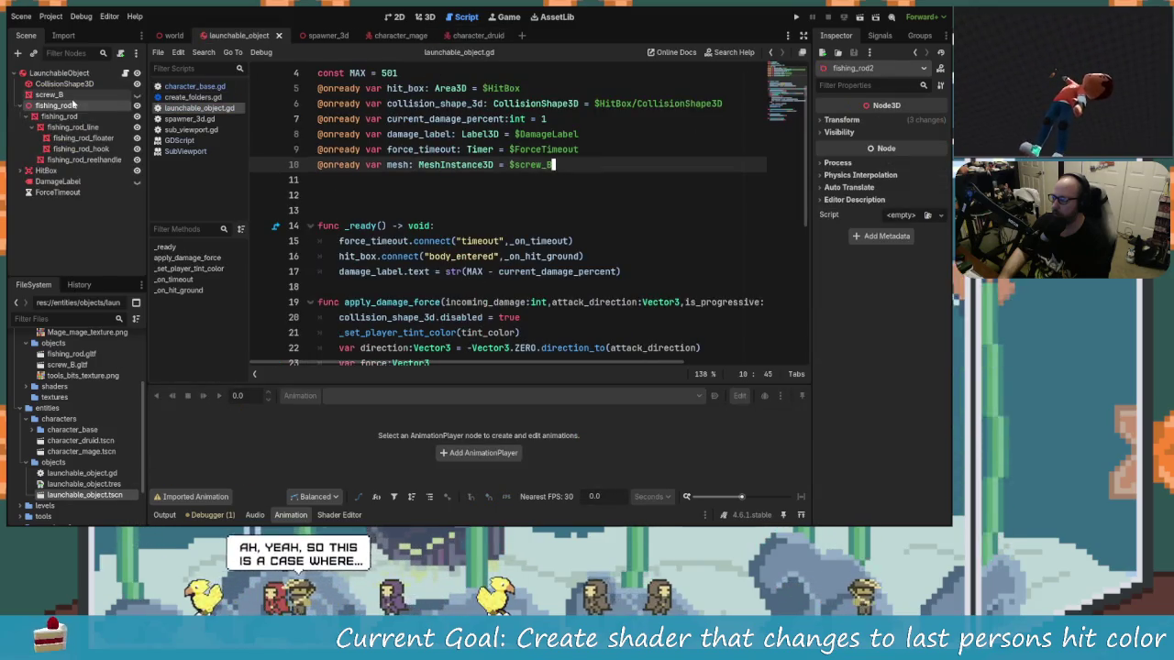
pyautogui.click(423, 14)
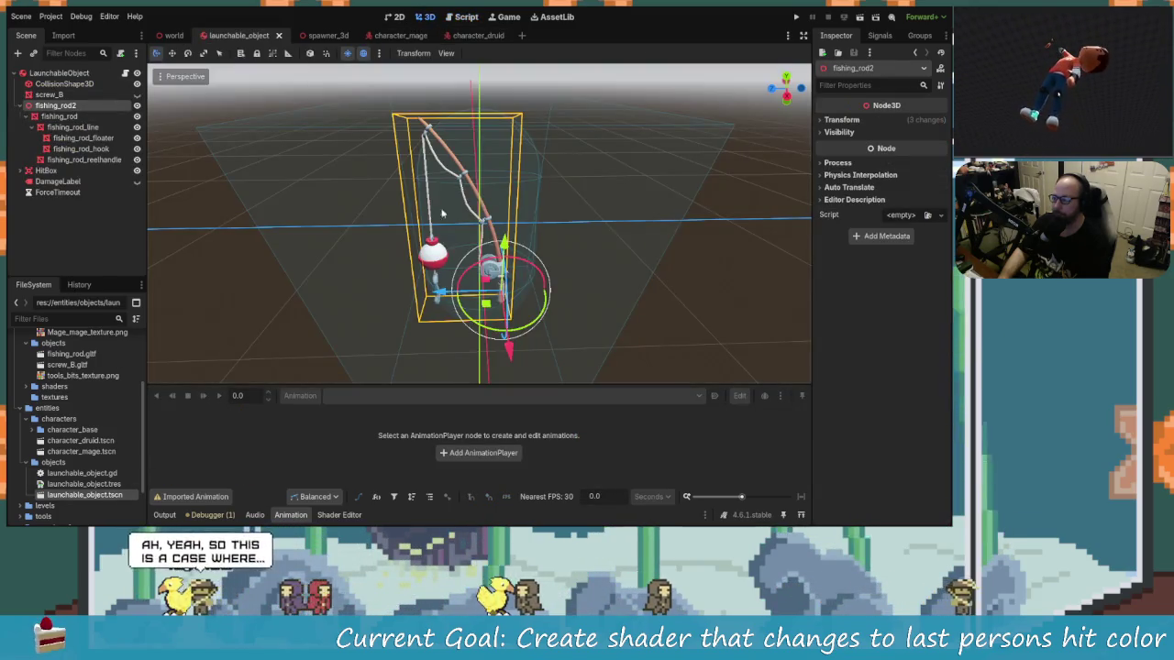
pyautogui.scroll(-2, 388, 221)
pyautogui.moveTo(388, 221)
pyautogui.mouseDown()
pyautogui.moveTo(558, 225)
pyautogui.moveTo(406, 263)
pyautogui.moveTo(799, 63)
pyautogui.mouseUp()
pyautogui.click(798, 16)
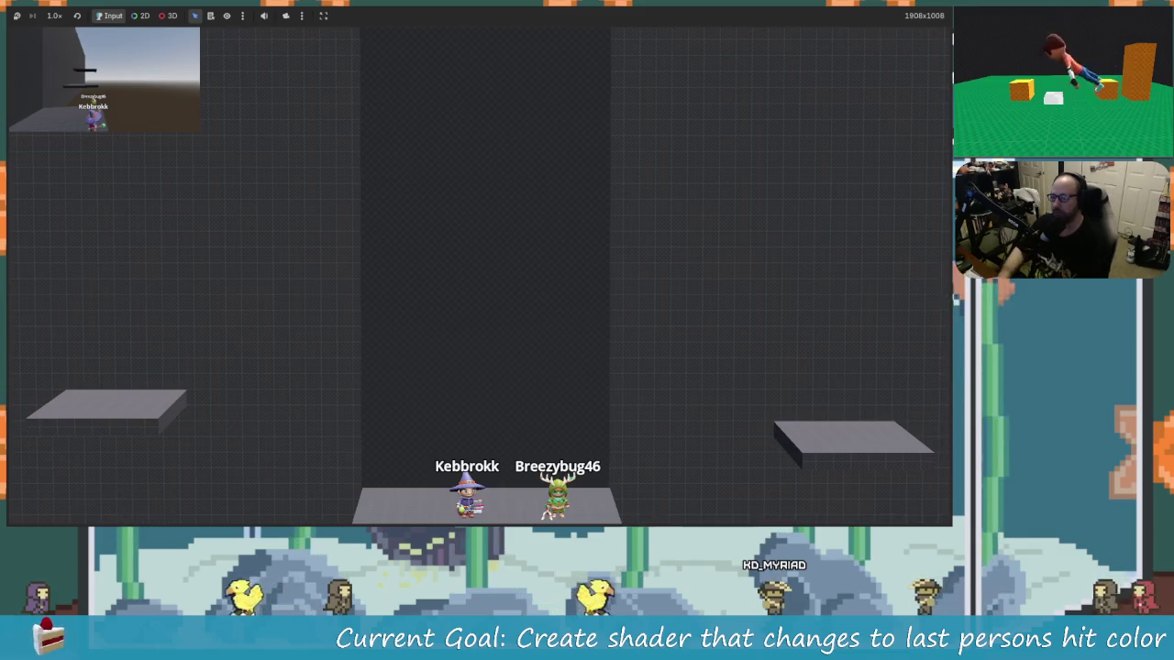
# Stop the game, select the LaunchableObject root and orbit around the rod model.
pyautogui.press('F8')
pyautogui.scroll(-5, 417, 306)
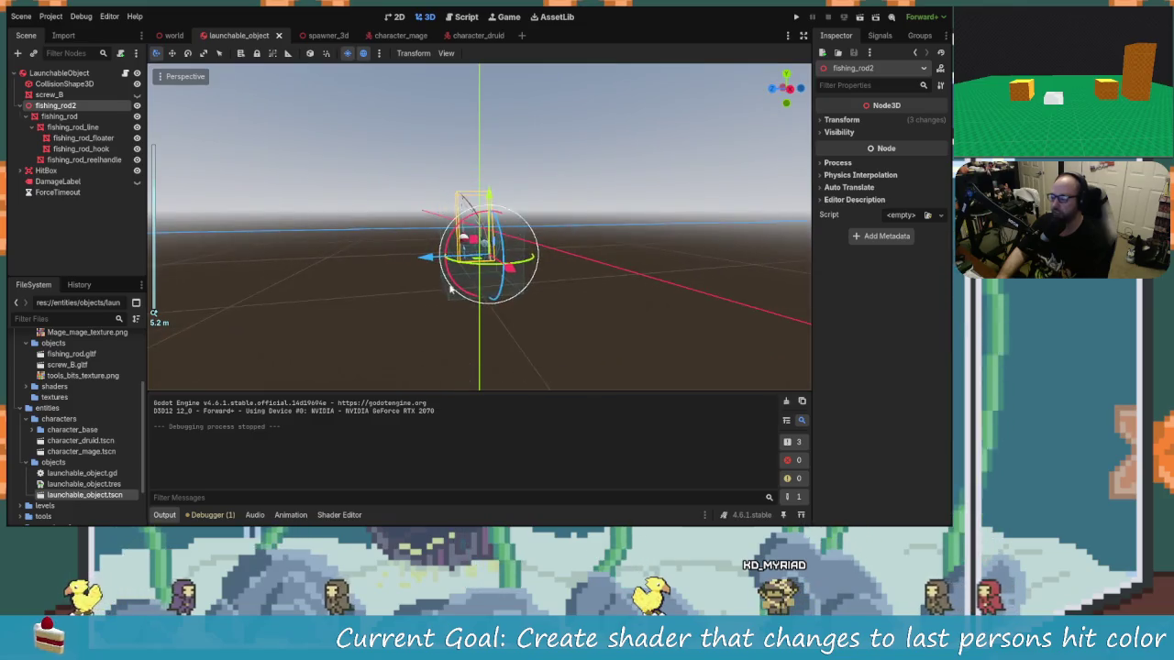
pyautogui.scroll(6, 449, 290)
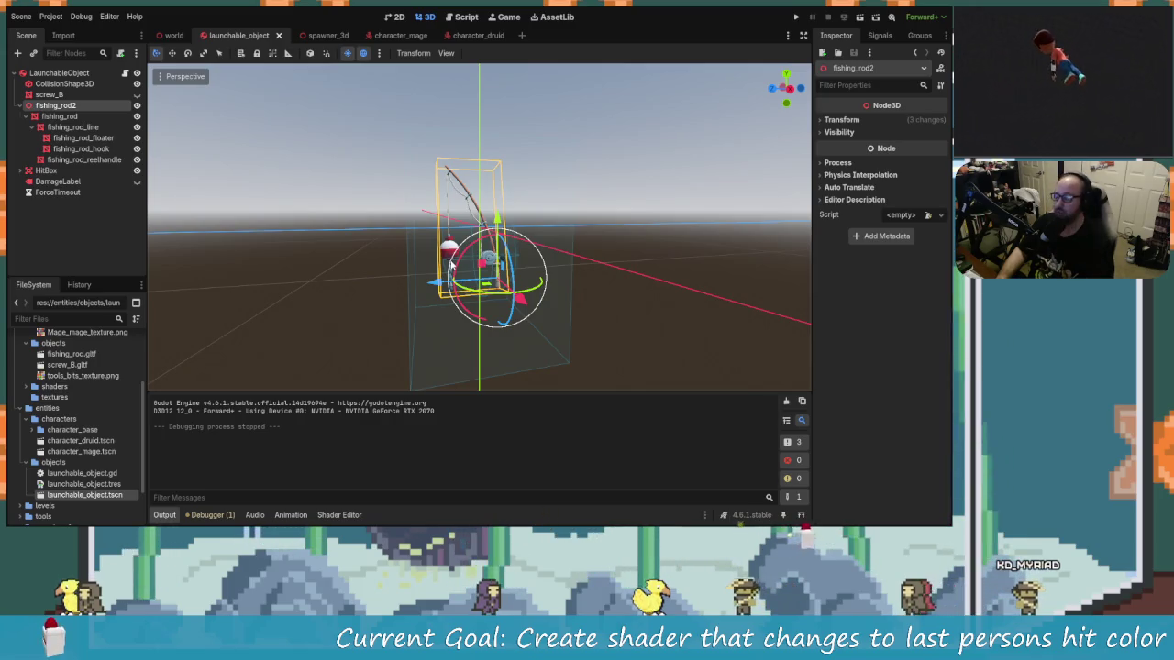
pyautogui.moveTo(347, 223)
pyautogui.mouseDown()
pyautogui.moveTo(615, 203)
pyautogui.moveTo(256, 204)
pyautogui.mouseUp()
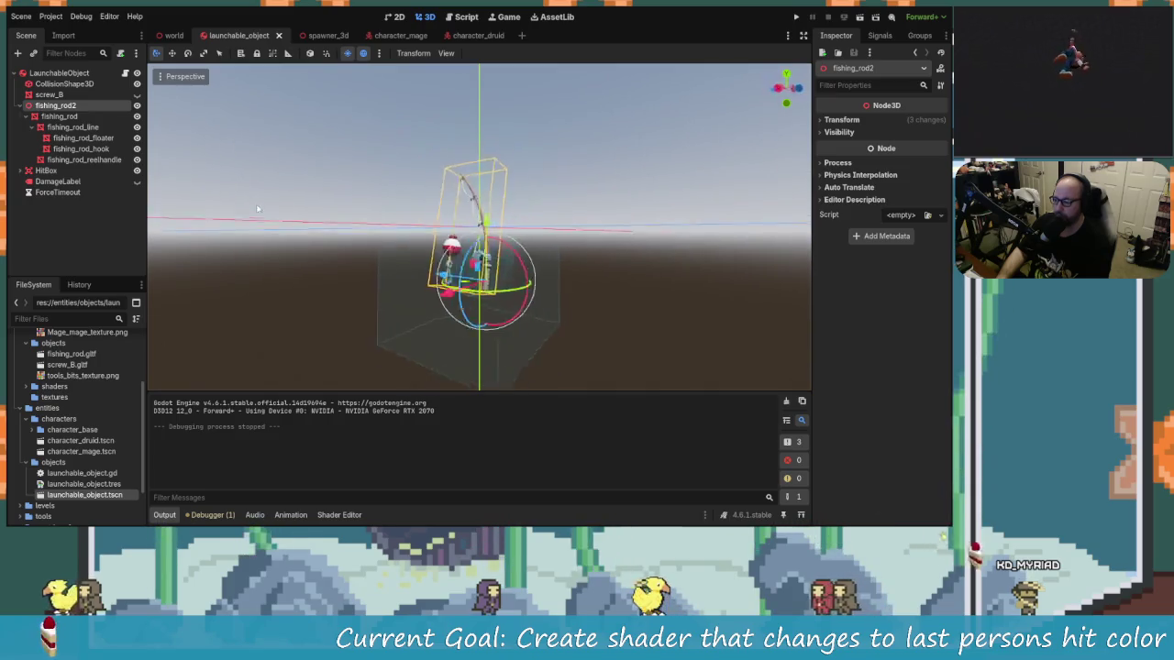
pyautogui.scroll(3, 256, 204)
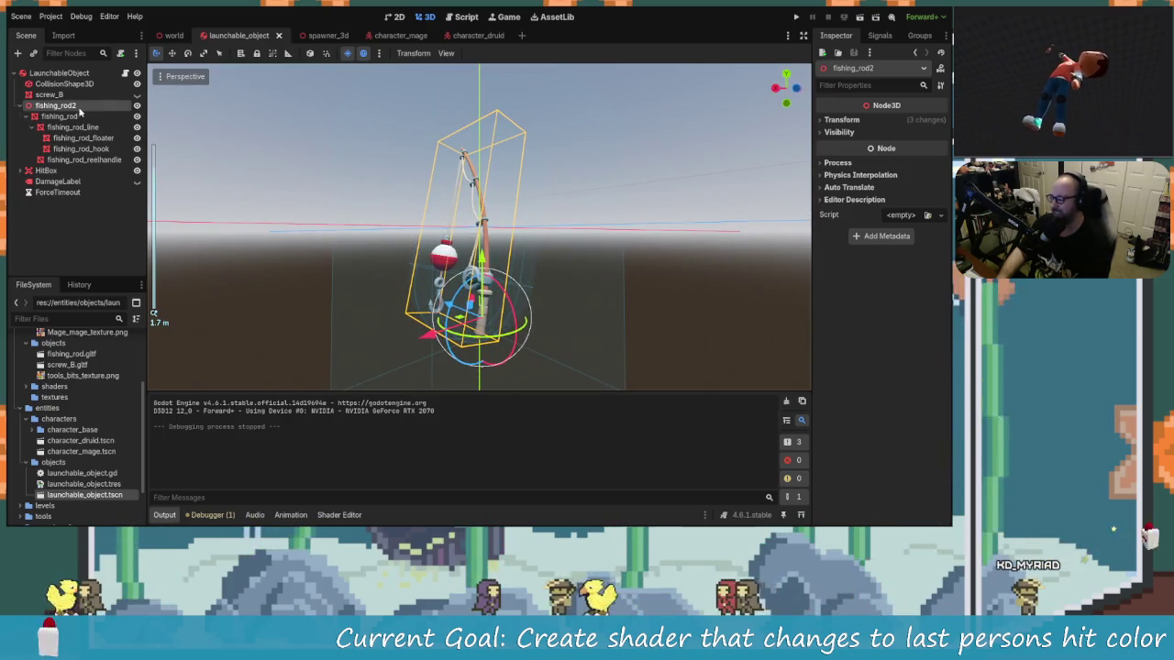
pyautogui.click(74, 74)
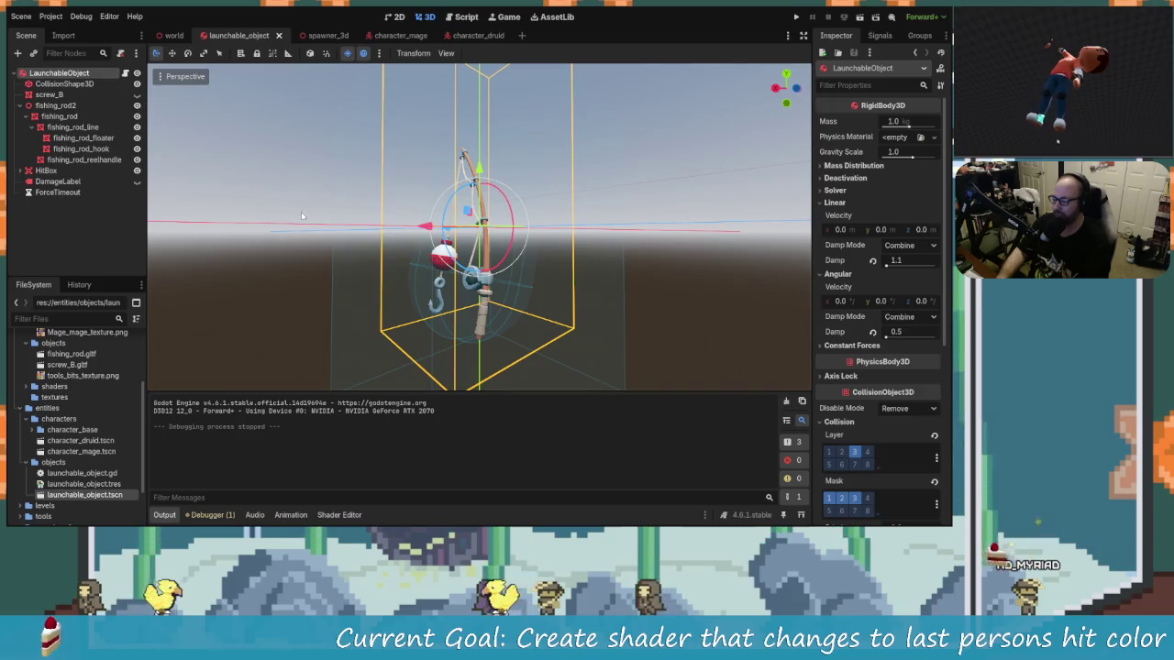
pyautogui.moveTo(302, 215)
pyautogui.mouseDown()
pyautogui.moveTo(280, 206)
pyautogui.moveTo(261, 230)
pyautogui.moveTo(243, 223)
pyautogui.mouseUp()
pyautogui.scroll(-3, 243, 222)
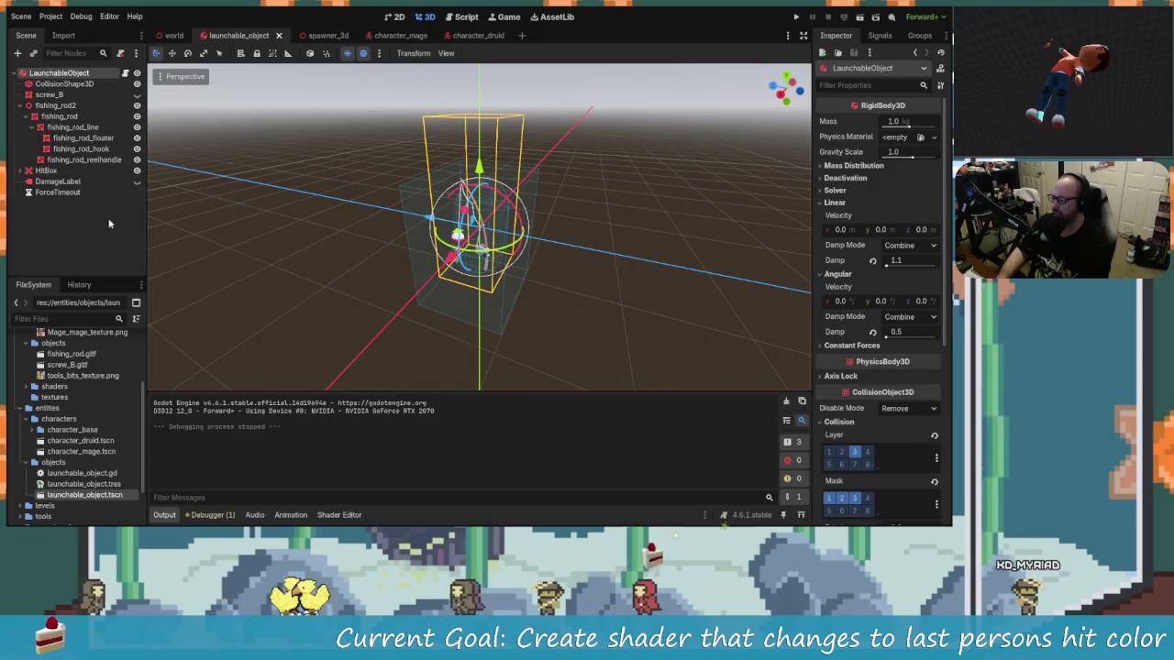
pyautogui.moveTo(237, 256)
pyautogui.mouseDown()
pyautogui.moveTo(407, 262)
pyautogui.moveTo(302, 256)
pyautogui.mouseUp()
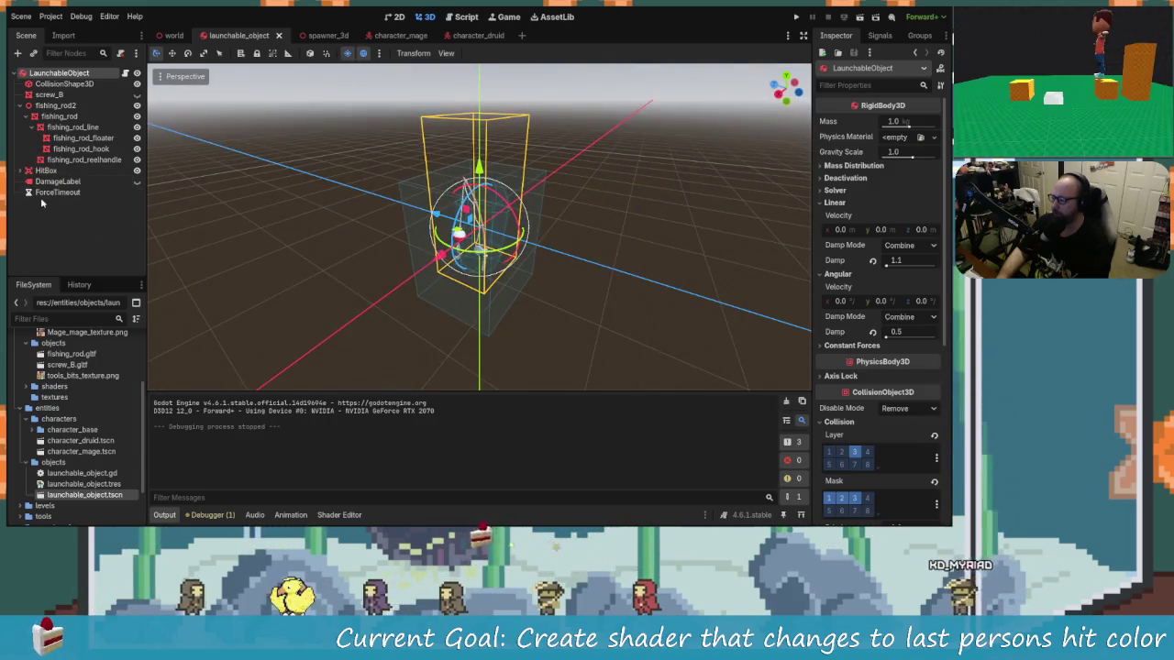
# Inspect the ForceTimeout timer, the capsule collision shape and the HitBox box shape.
pyautogui.click(41, 195)
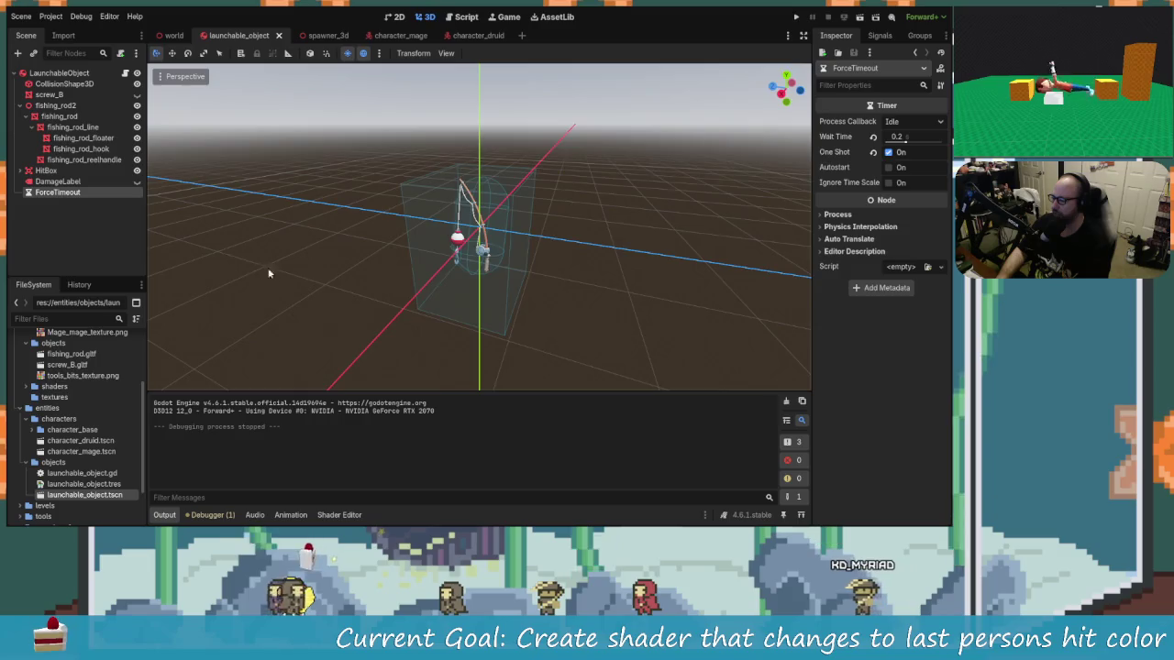
pyautogui.scroll(5, 590, 238)
pyautogui.moveTo(590, 239)
pyautogui.mouseDown()
pyautogui.moveTo(370, 247)
pyautogui.moveTo(492, 270)
pyautogui.moveTo(571, 261)
pyautogui.moveTo(329, 257)
pyautogui.moveTo(204, 220)
pyautogui.moveTo(385, 275)
pyautogui.moveTo(550, 303)
pyautogui.moveTo(537, 338)
pyautogui.moveTo(237, 192)
pyautogui.moveTo(385, 238)
pyautogui.moveTo(532, 202)
pyautogui.mouseUp()
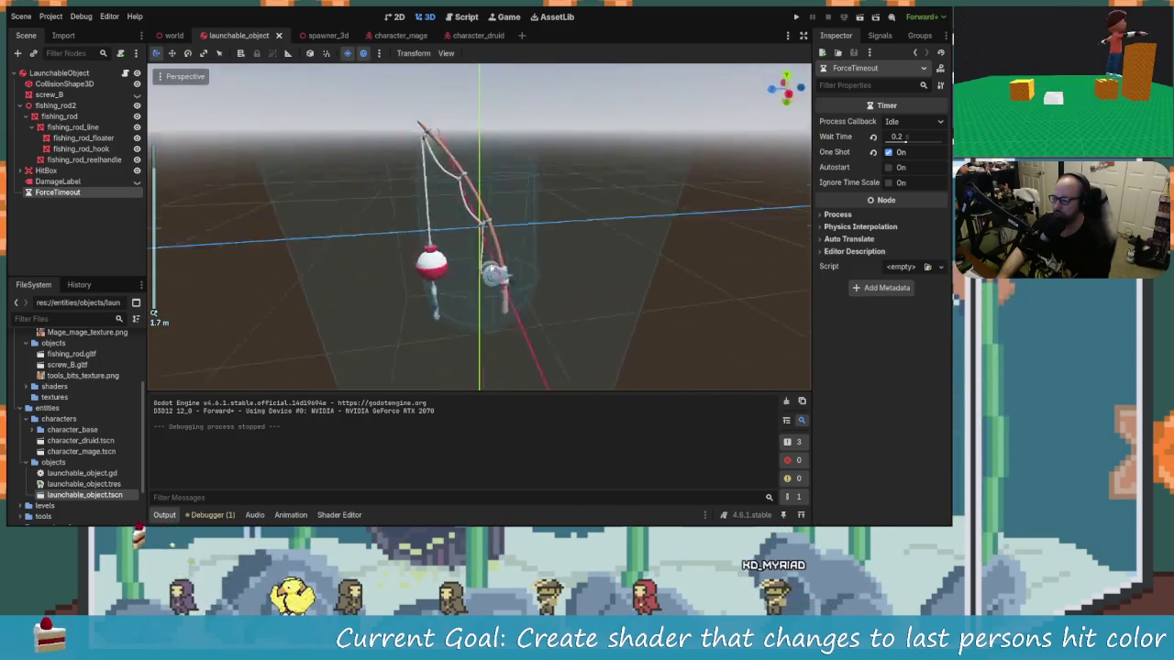
pyautogui.click(537, 189)
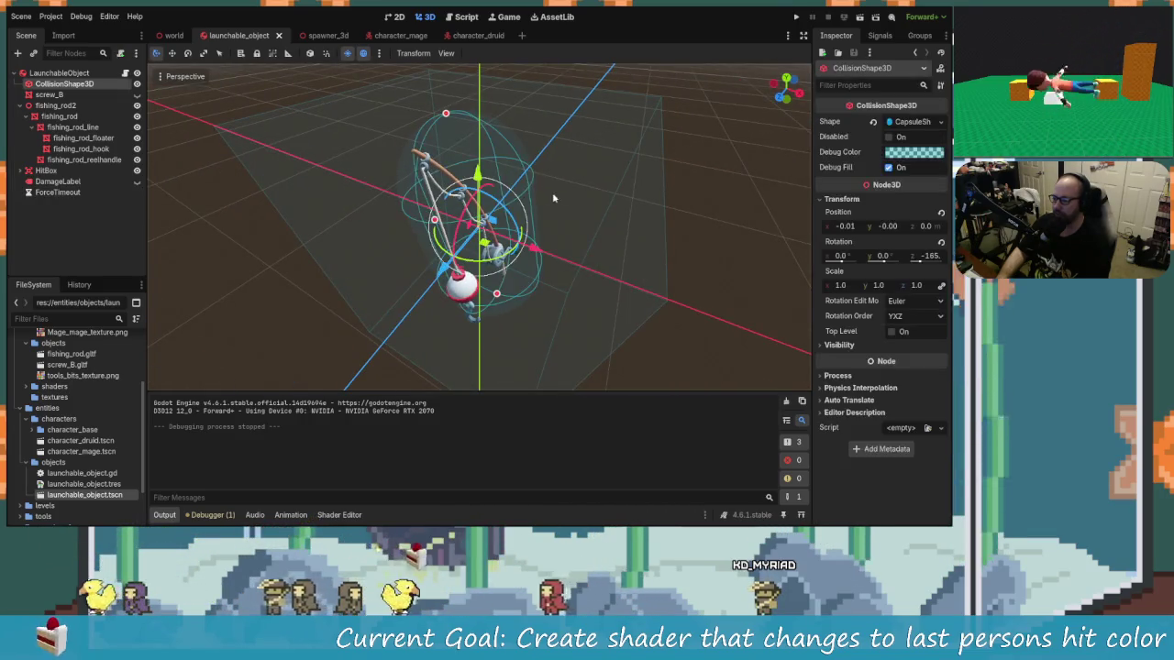
pyautogui.click(498, 201)
pyautogui.moveTo(529, 207)
pyautogui.mouseDown()
pyautogui.moveTo(419, 311)
pyautogui.moveTo(514, 238)
pyautogui.moveTo(612, 203)
pyautogui.moveTo(537, 210)
pyautogui.mouseUp()
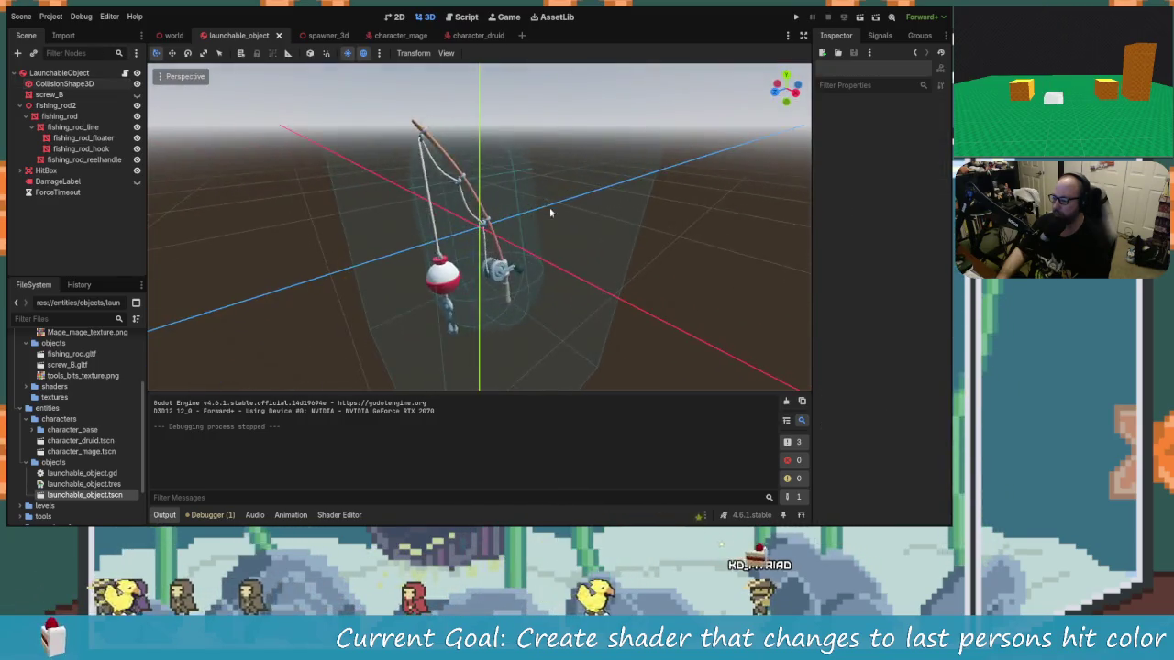
pyautogui.scroll(-3, 495, 319)
pyautogui.moveTo(428, 302)
pyautogui.mouseDown()
pyautogui.moveTo(567, 257)
pyautogui.moveTo(515, 288)
pyautogui.moveTo(532, 197)
pyautogui.moveTo(620, 203)
pyautogui.moveTo(449, 282)
pyautogui.moveTo(619, 237)
pyautogui.moveTo(408, 156)
pyautogui.moveTo(299, 183)
pyautogui.moveTo(550, 211)
pyautogui.mouseUp()
pyautogui.click(532, 197)
pyautogui.click(450, 280)
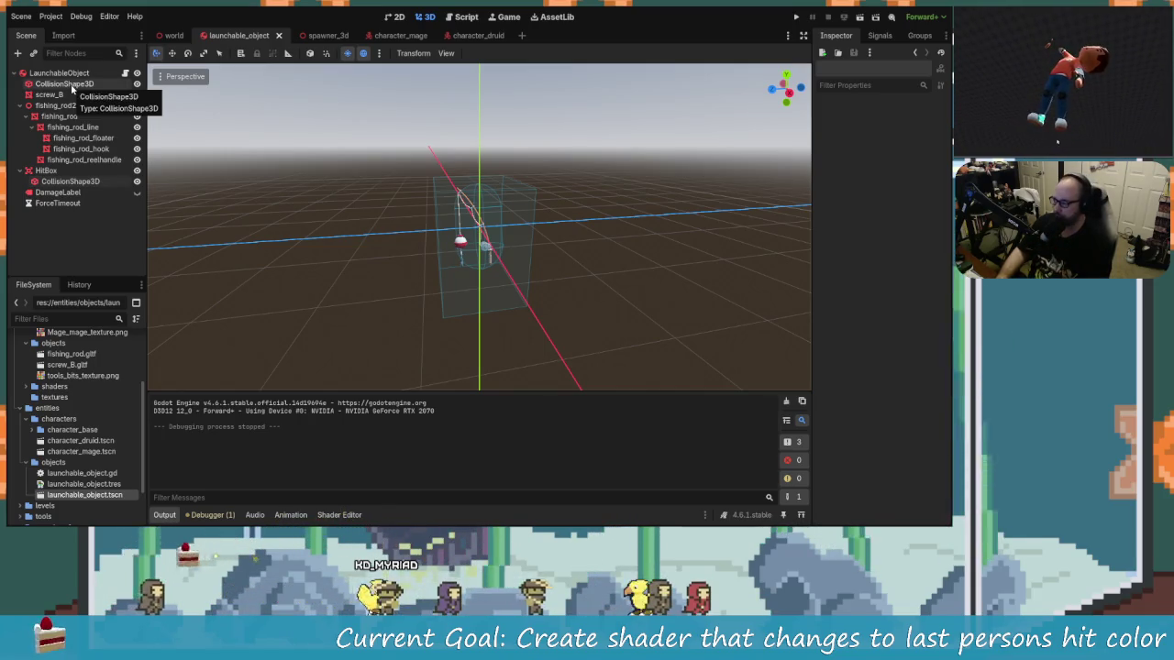
# Select fishing_rod2 and bring up launchable_object.gd in the Script workspace.
pyautogui.click(22, 16)
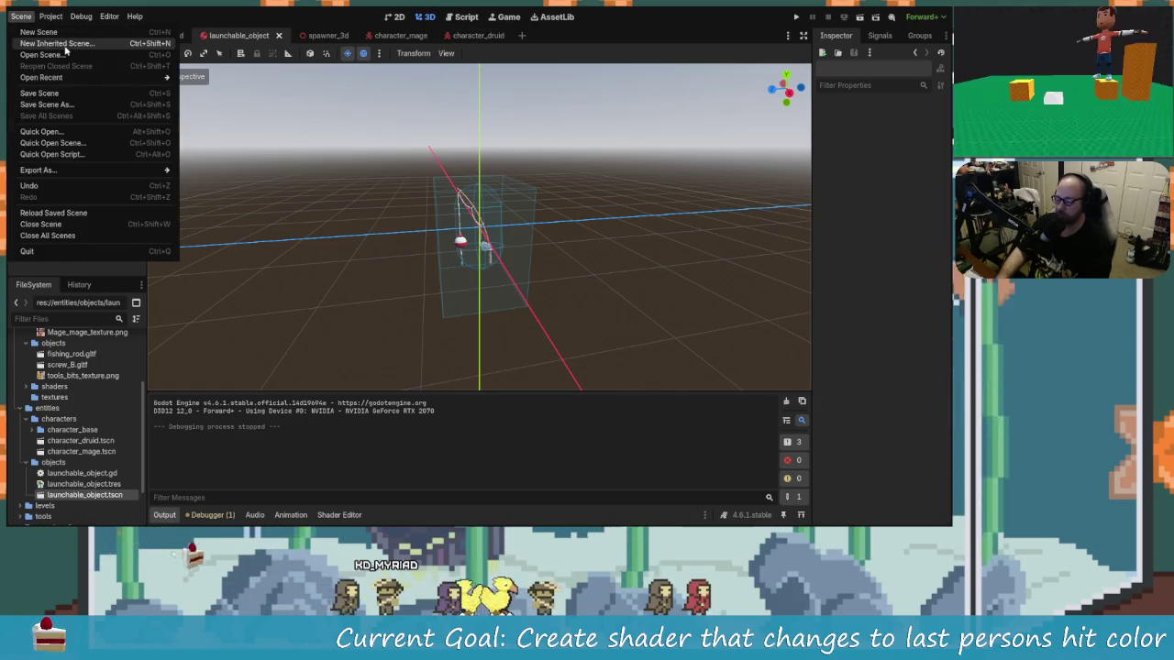
pyautogui.click(333, 260)
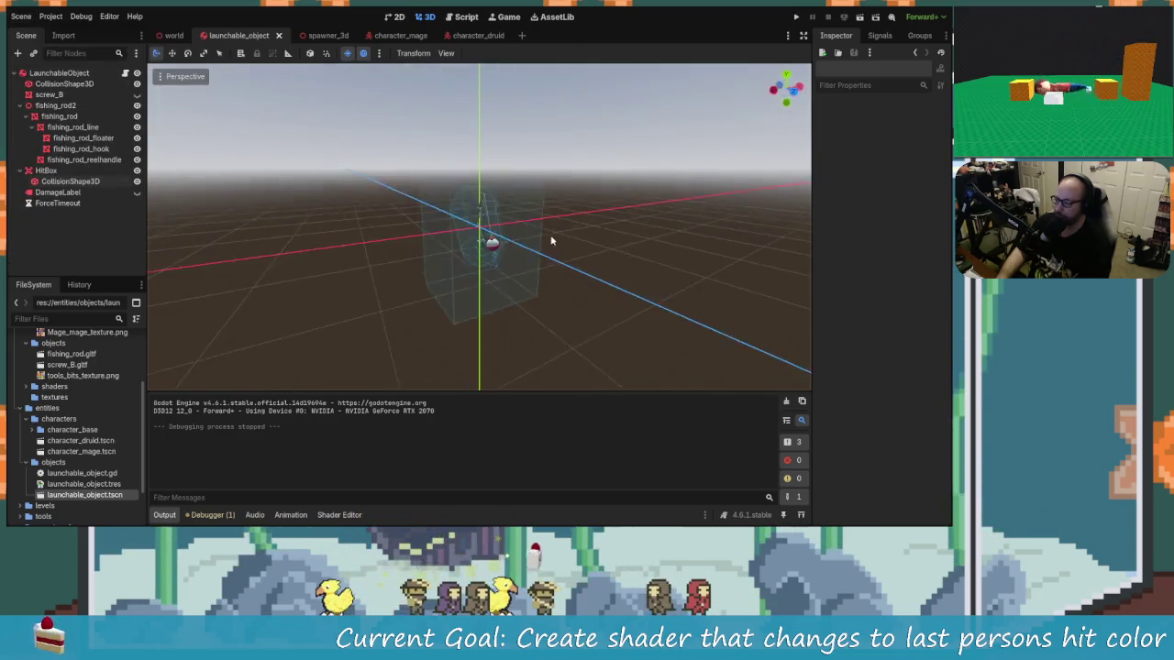
pyautogui.scroll(5, 432, 275)
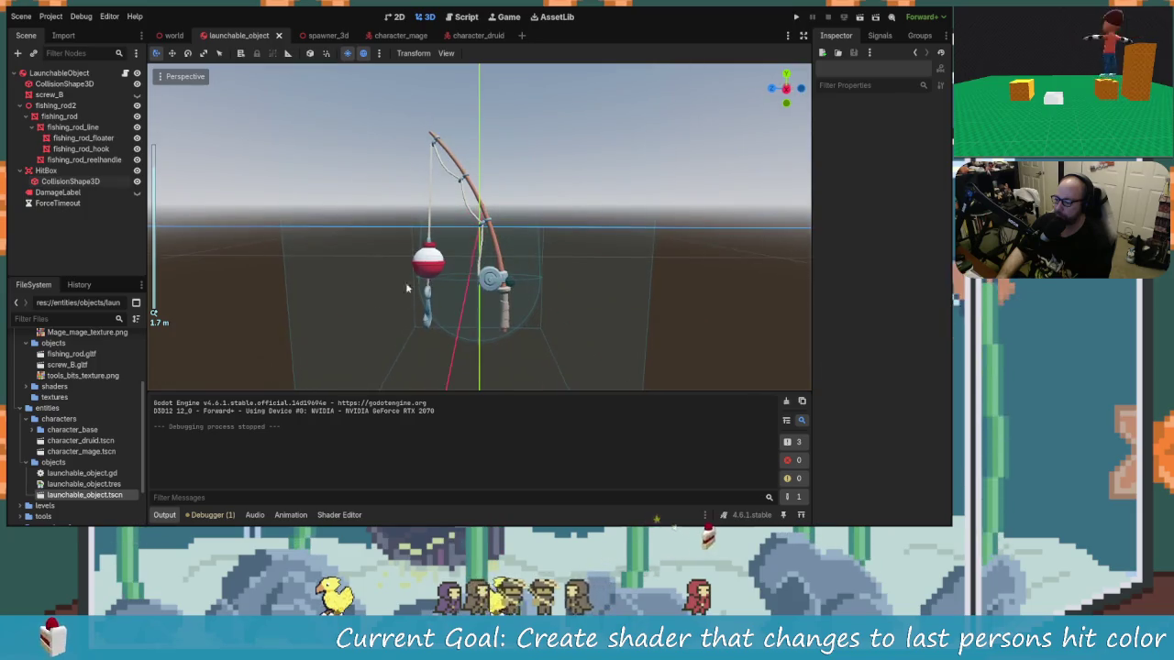
pyautogui.moveTo(433, 284)
pyautogui.mouseDown()
pyautogui.moveTo(384, 366)
pyautogui.moveTo(431, 275)
pyautogui.mouseUp()
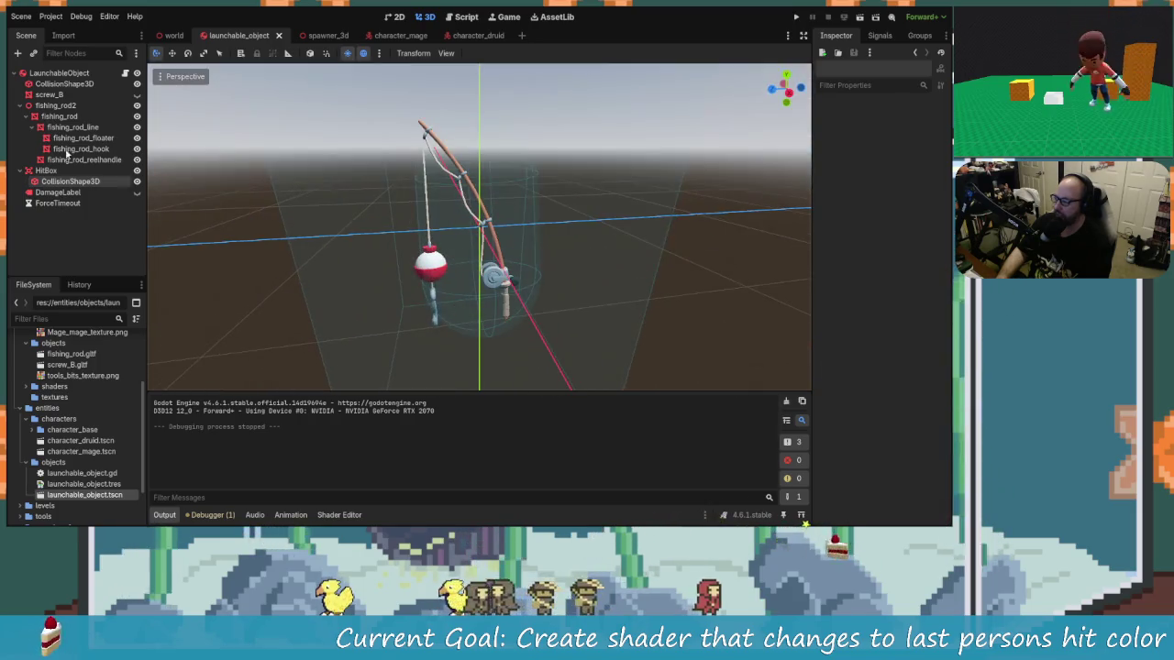
pyautogui.click(55, 105)
pyautogui.moveTo(422, 349)
pyautogui.mouseDown()
pyautogui.moveTo(397, 294)
pyautogui.moveTo(431, 229)
pyautogui.mouseUp()
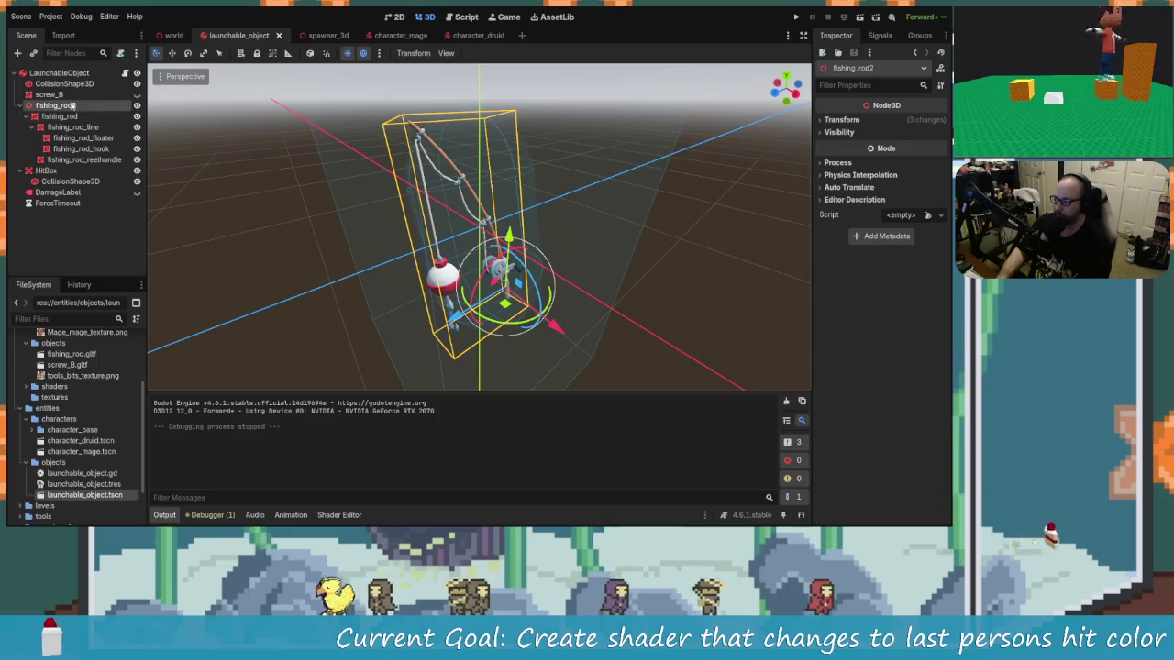
pyautogui.click(473, 19)
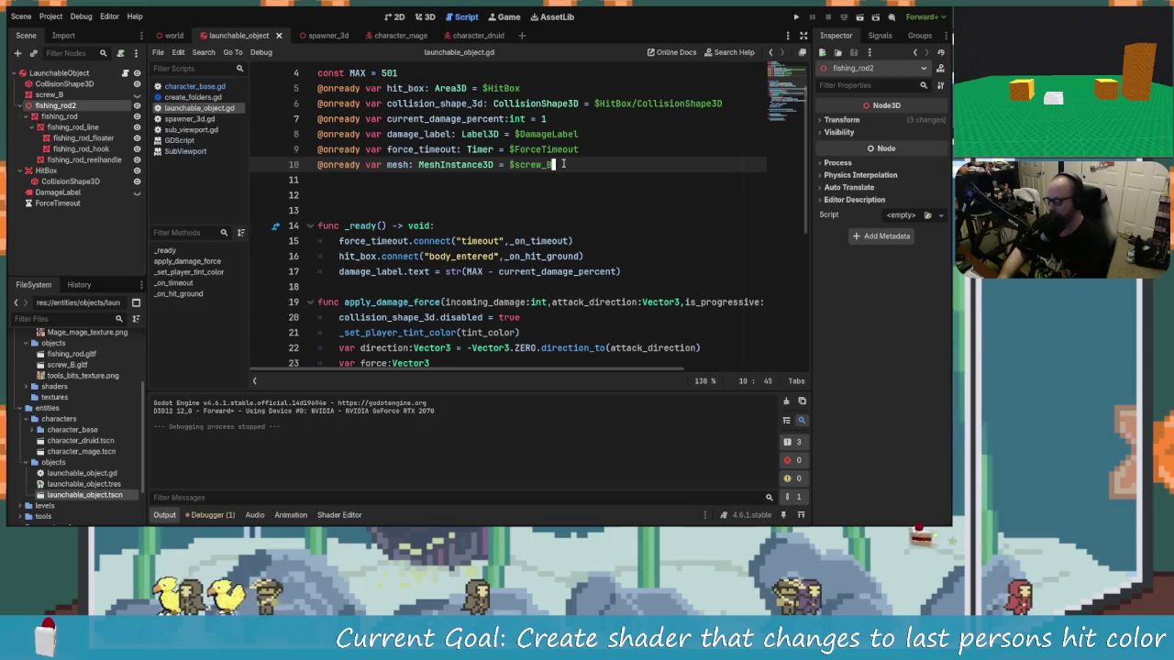
pyautogui.press('Return')
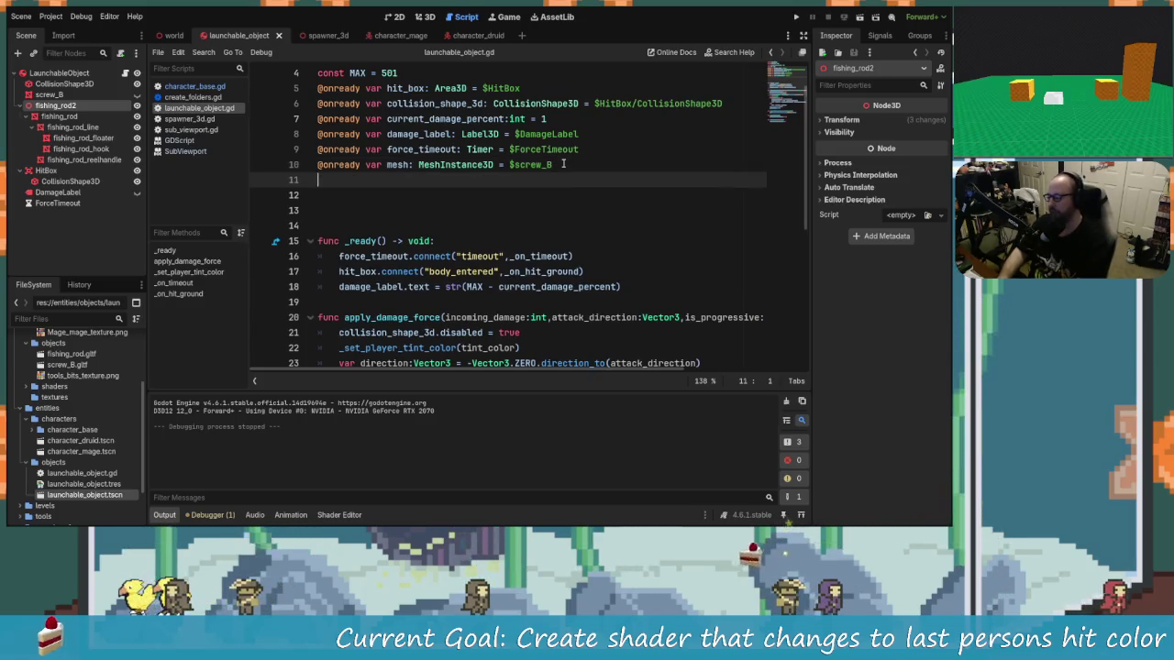
pyautogui.write('@onread')
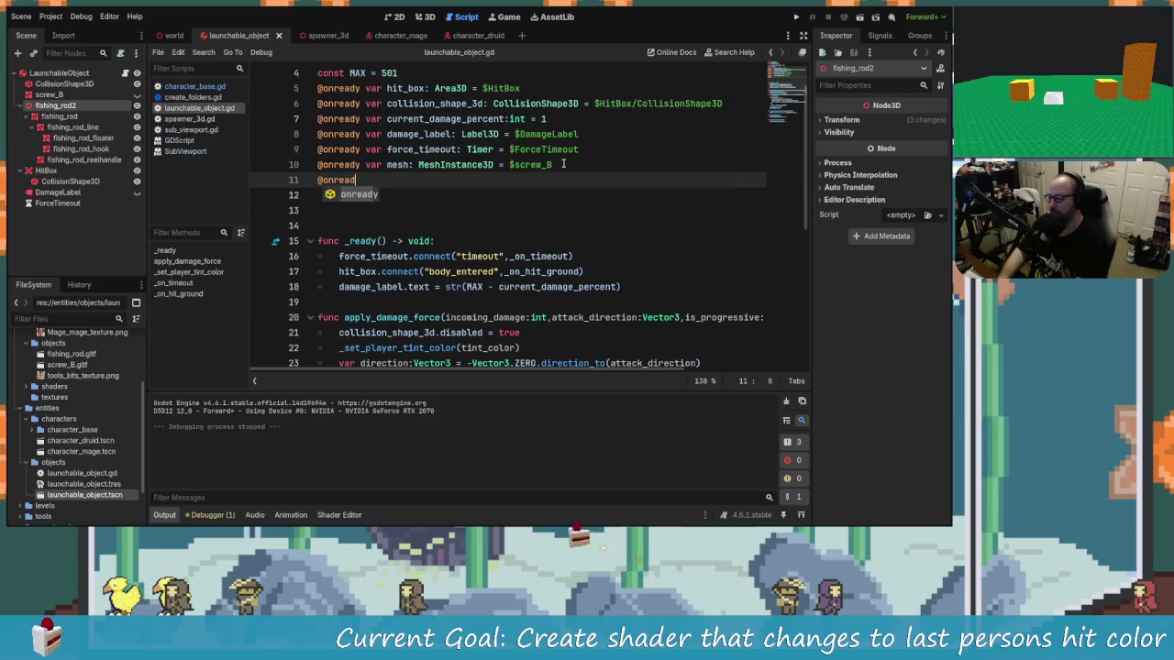
pyautogui.write(' var fishing_mesh:')
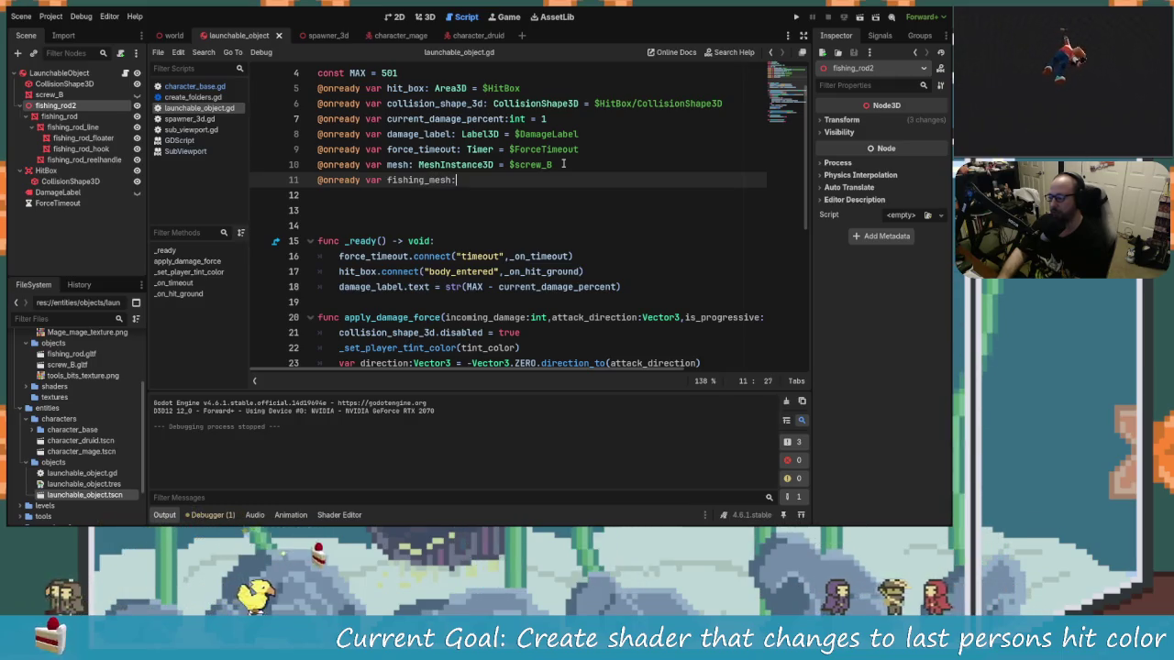
pyautogui.write('Nod')
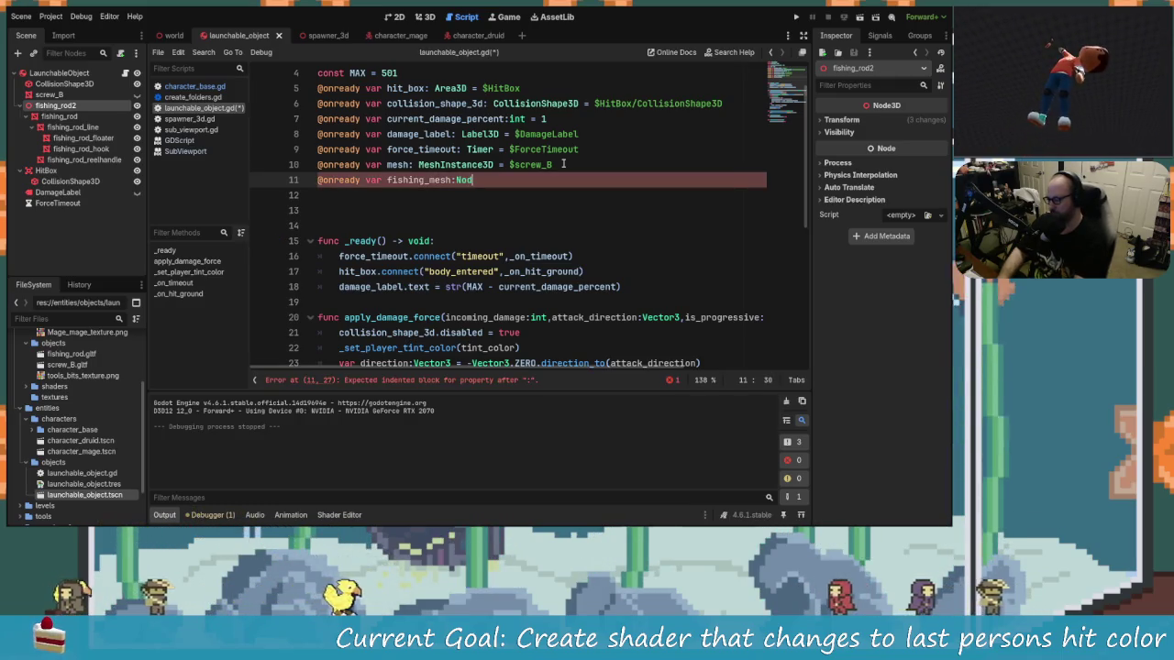
pyautogui.write('e3')
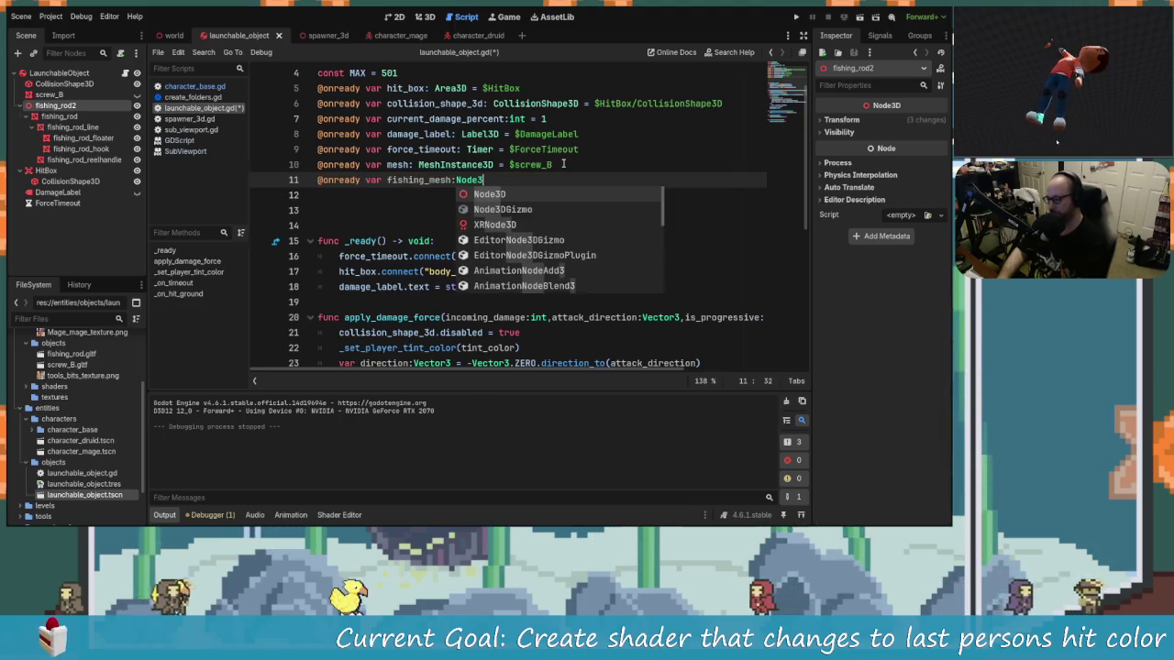
pyautogui.press('Return')
pyautogui.write('$Fishing')
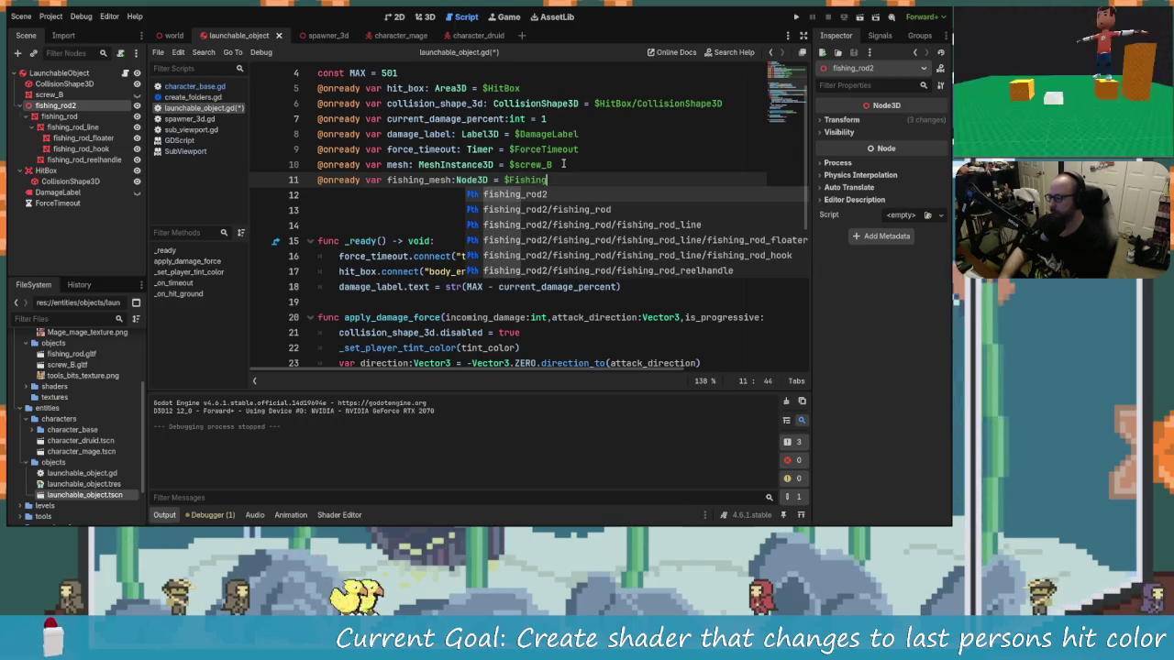
pyautogui.press('Return')
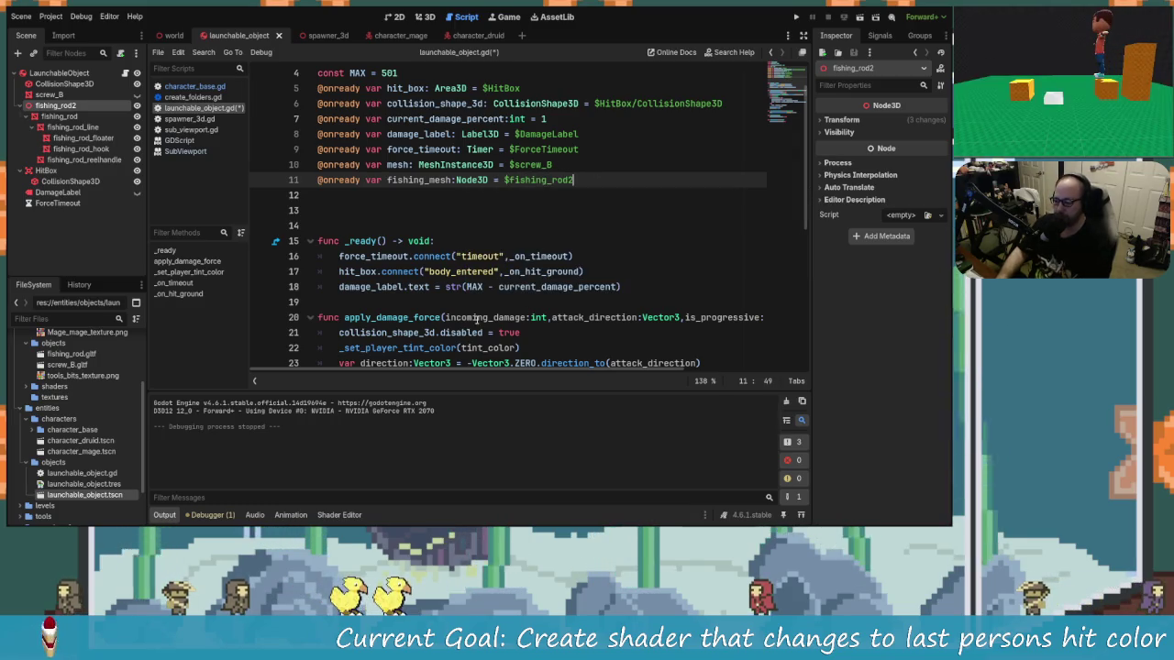
pyautogui.scroll(-2, 477, 224)
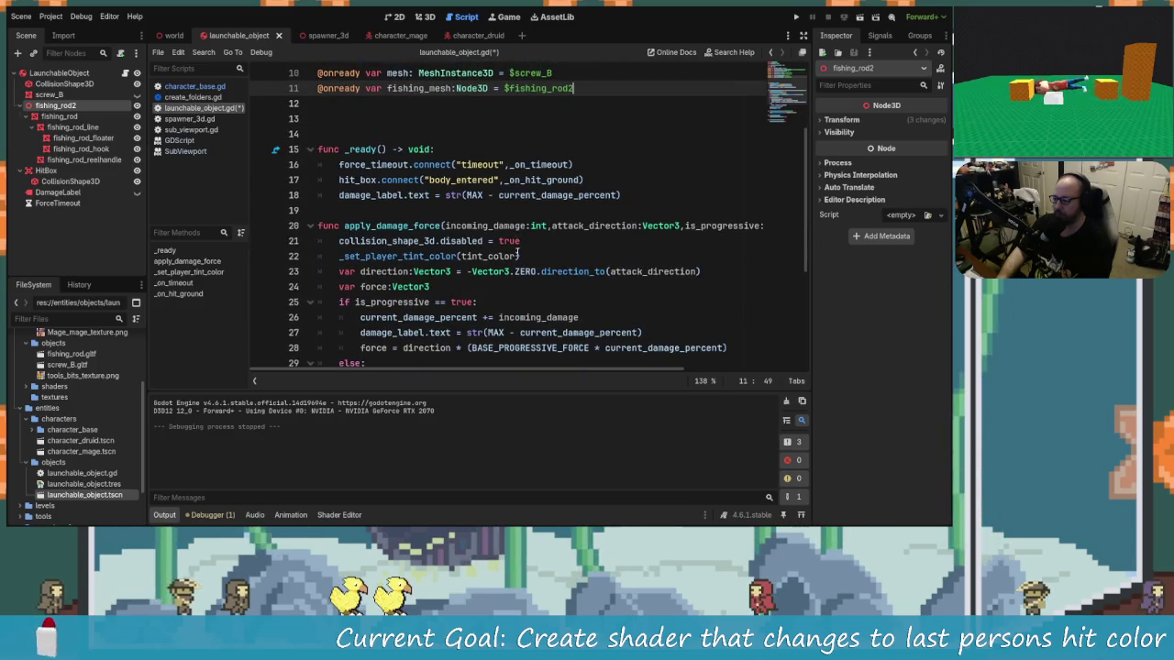
pyautogui.scroll(-4, 518, 252)
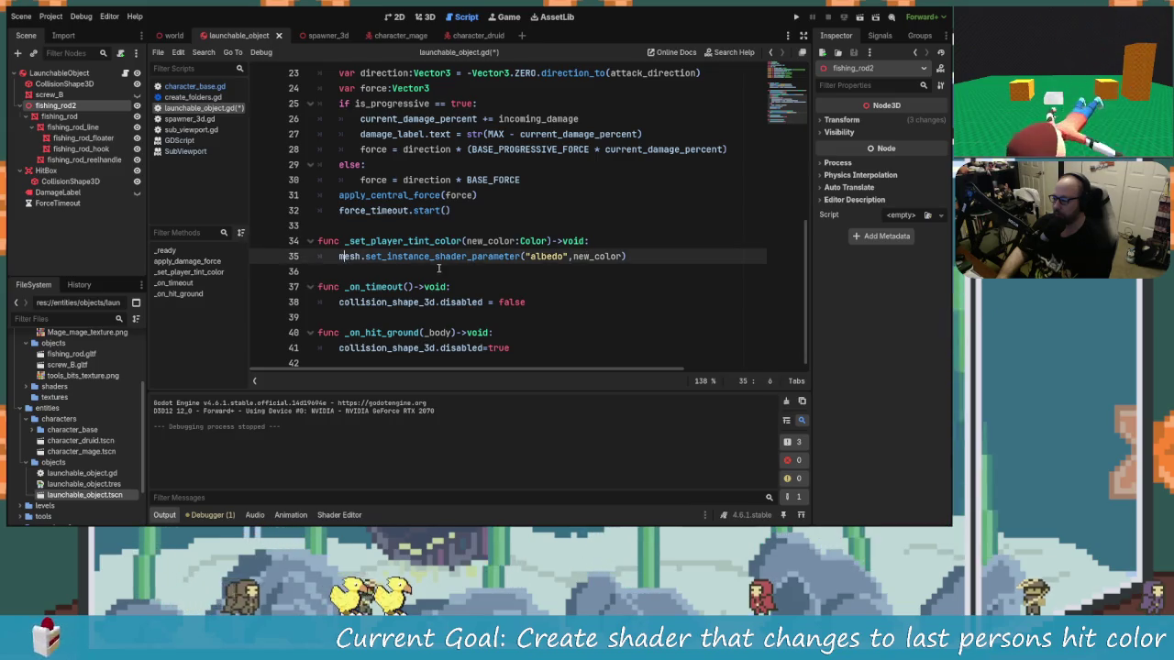
# Comment out the old mesh.set_instance_shader_parameter line and add an empty line above it.
pyautogui.click(339, 257)
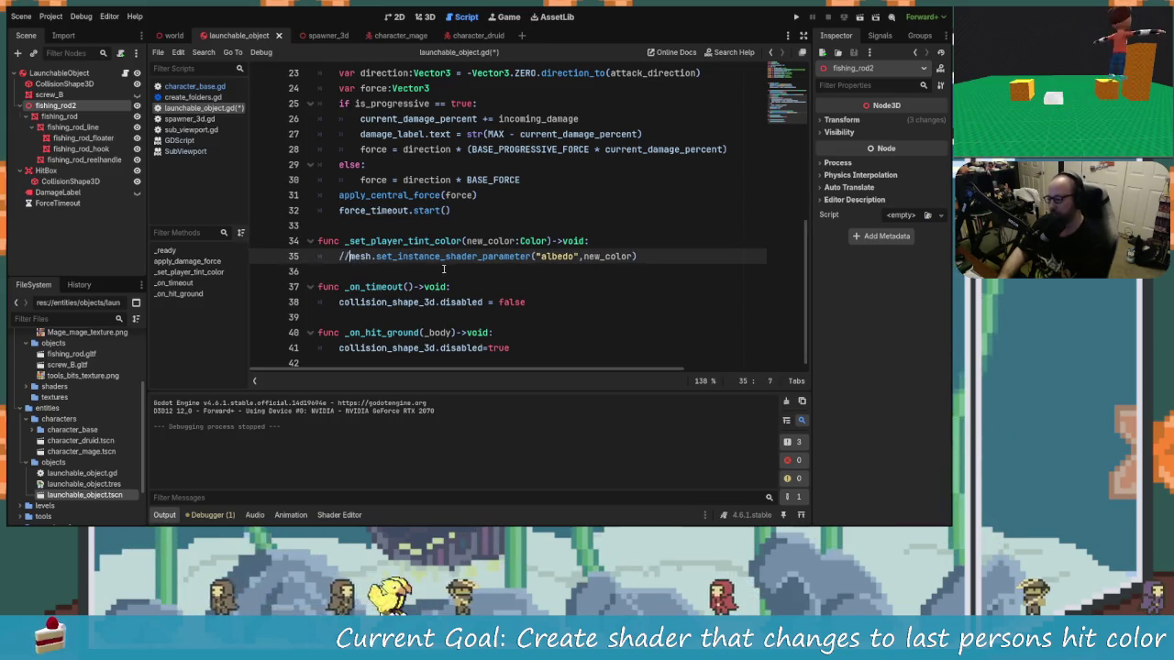
pyautogui.write('#')
pyautogui.press('Return')
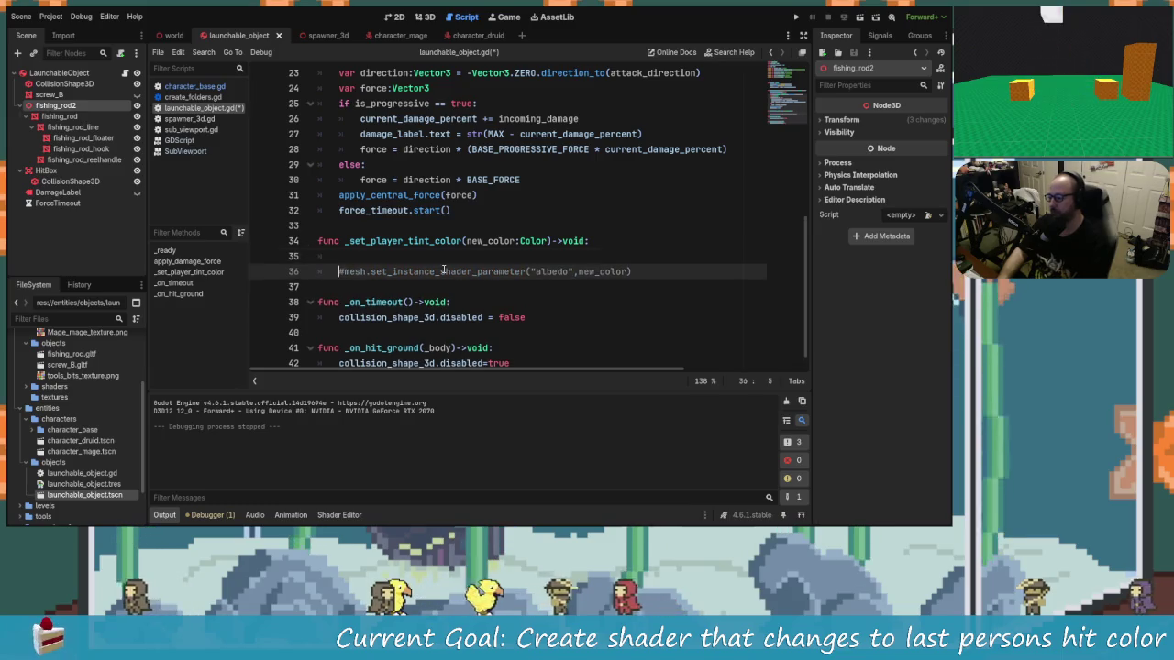
pyautogui.hotkey('ctrl', 'k')
pyautogui.press('Up')
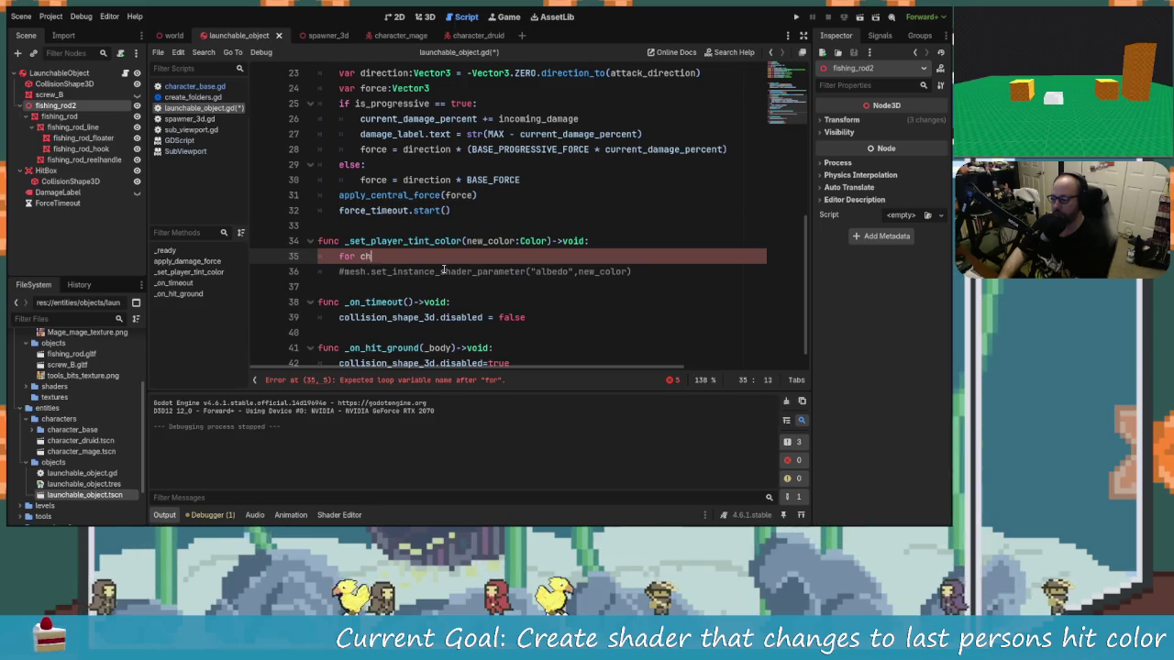
# Write the loop header 'for child in fishing_mesh.get_children():'.
pyautogui.write('ild in ')
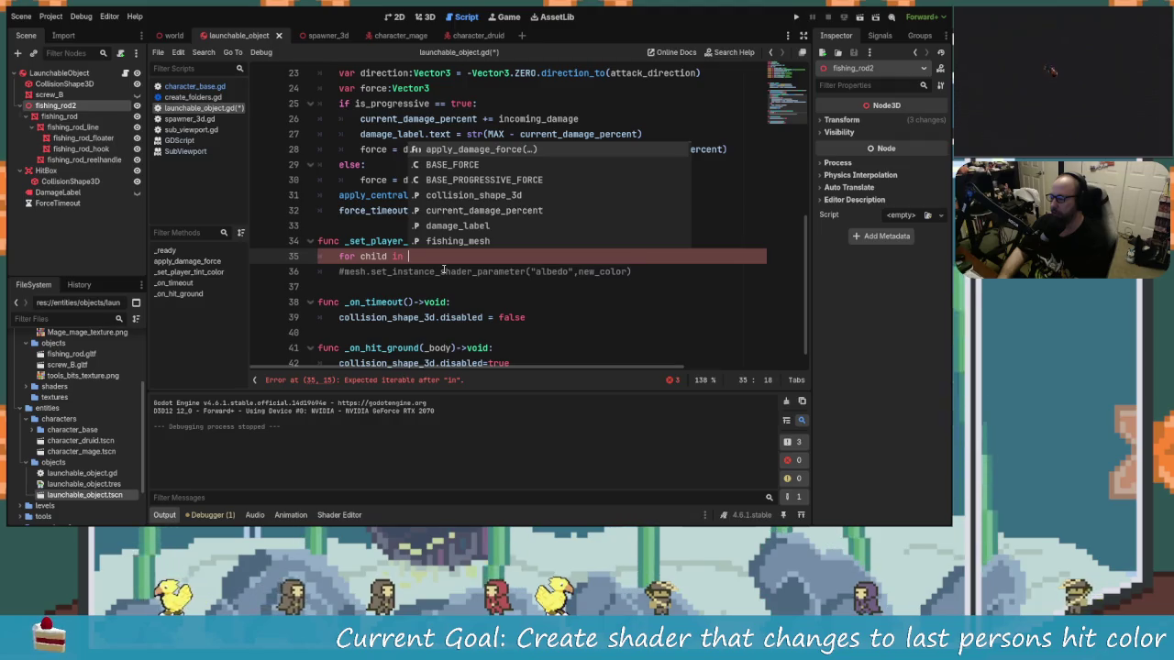
pyautogui.write('fish')
pyautogui.press('Return')
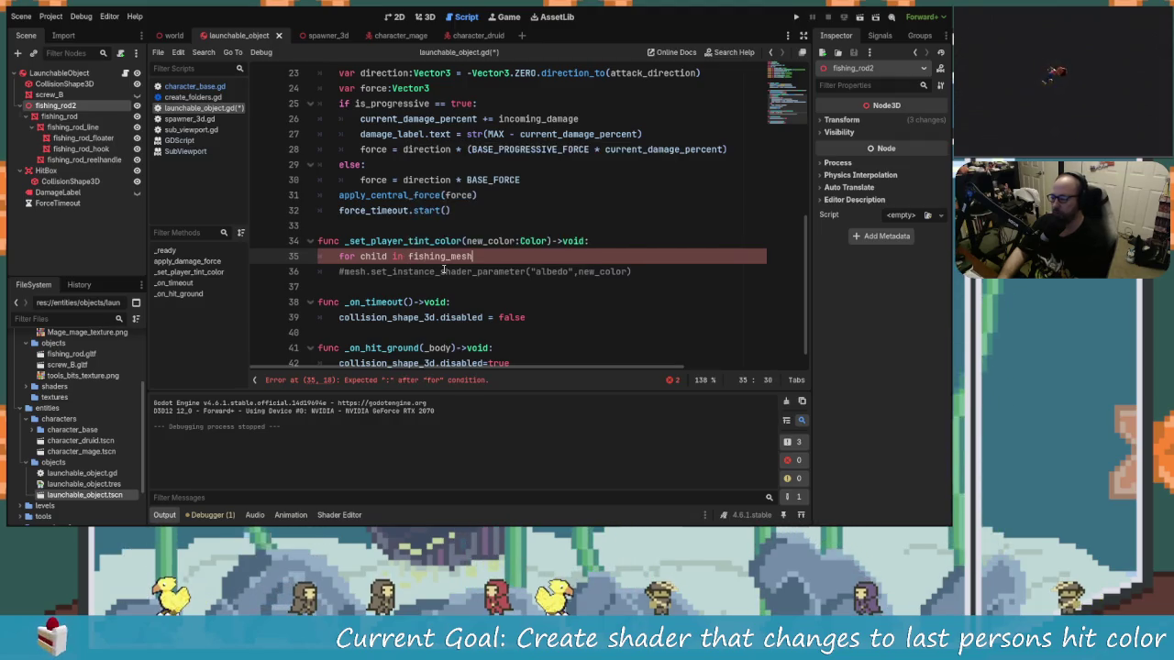
pyautogui.write('.get')
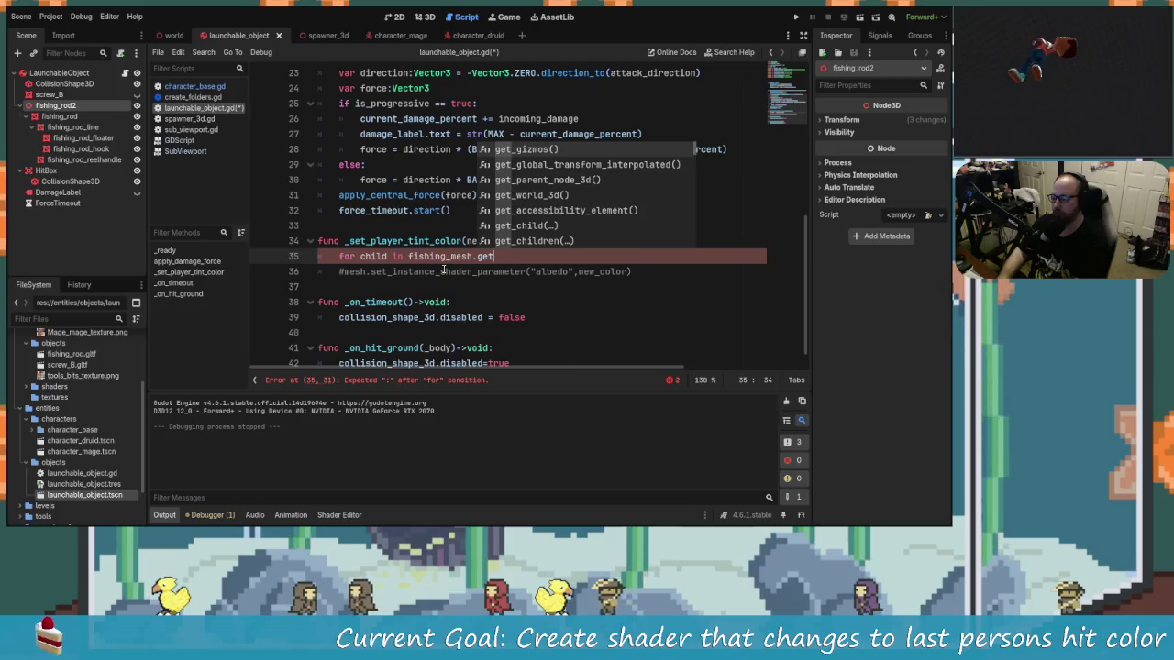
pyautogui.write('_child')
pyautogui.press('Return')
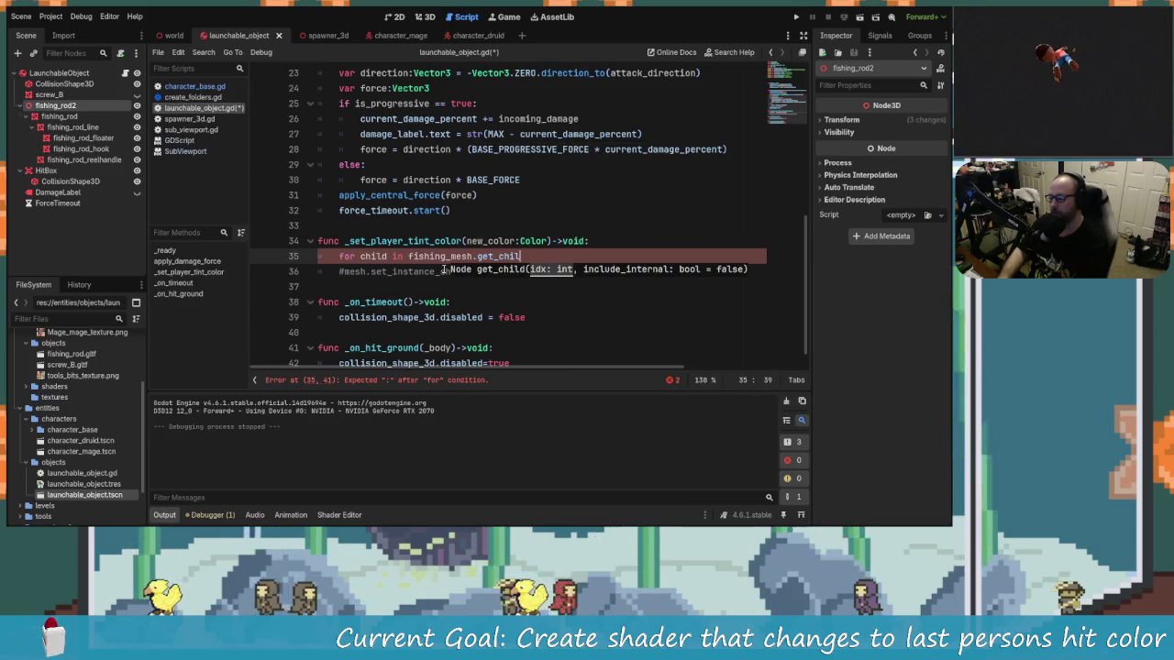
pyautogui.write('h')
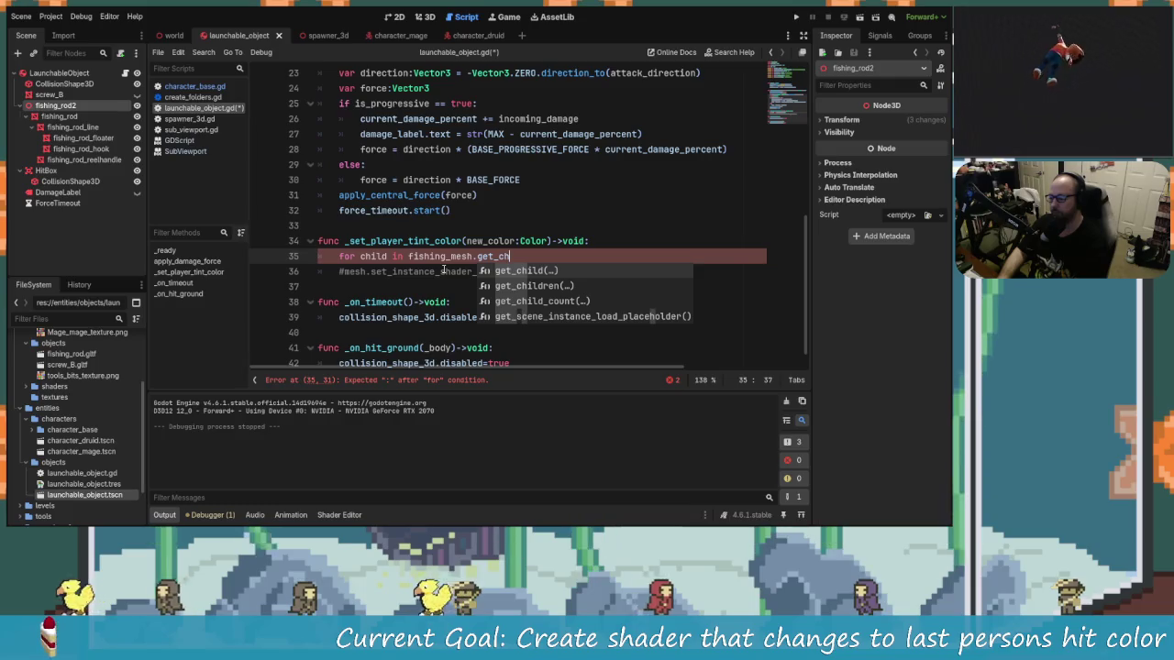
pyautogui.press('Down')
pyautogui.press('Return')
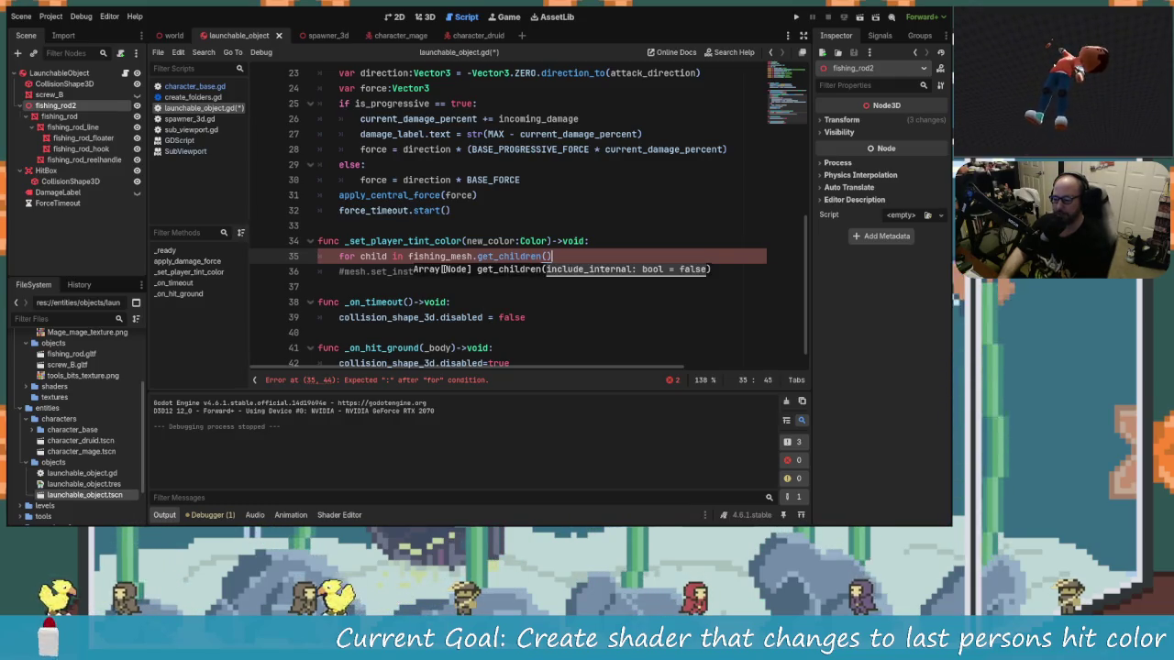
pyautogui.write(':')
pyautogui.press('Return')
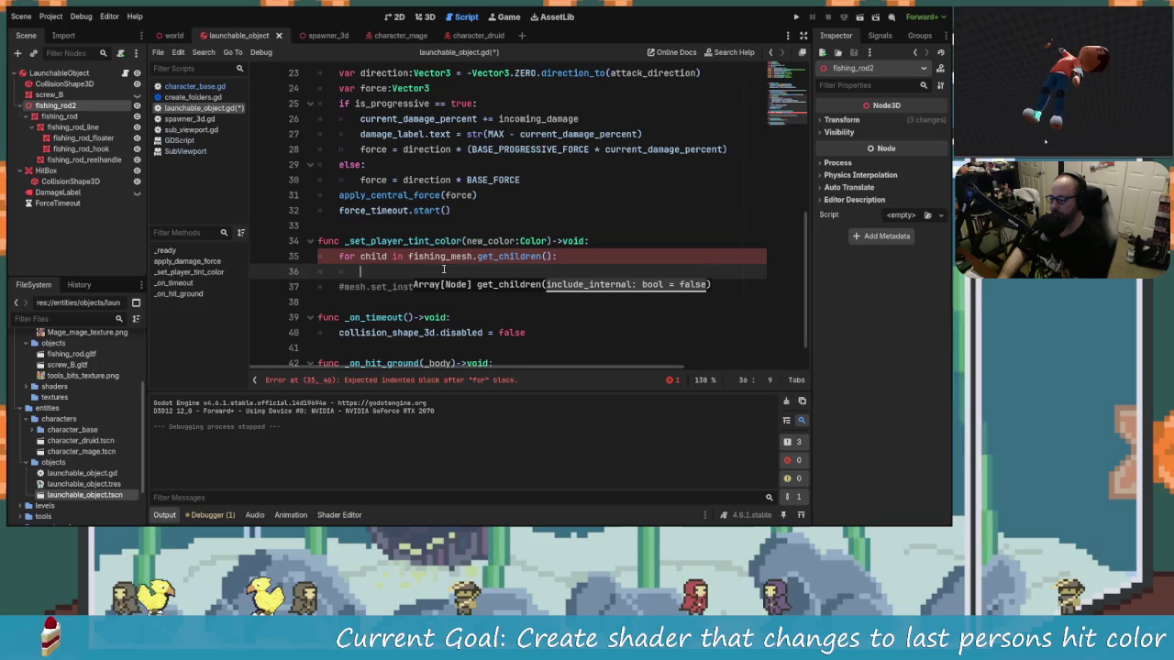
pyautogui.press('Up')
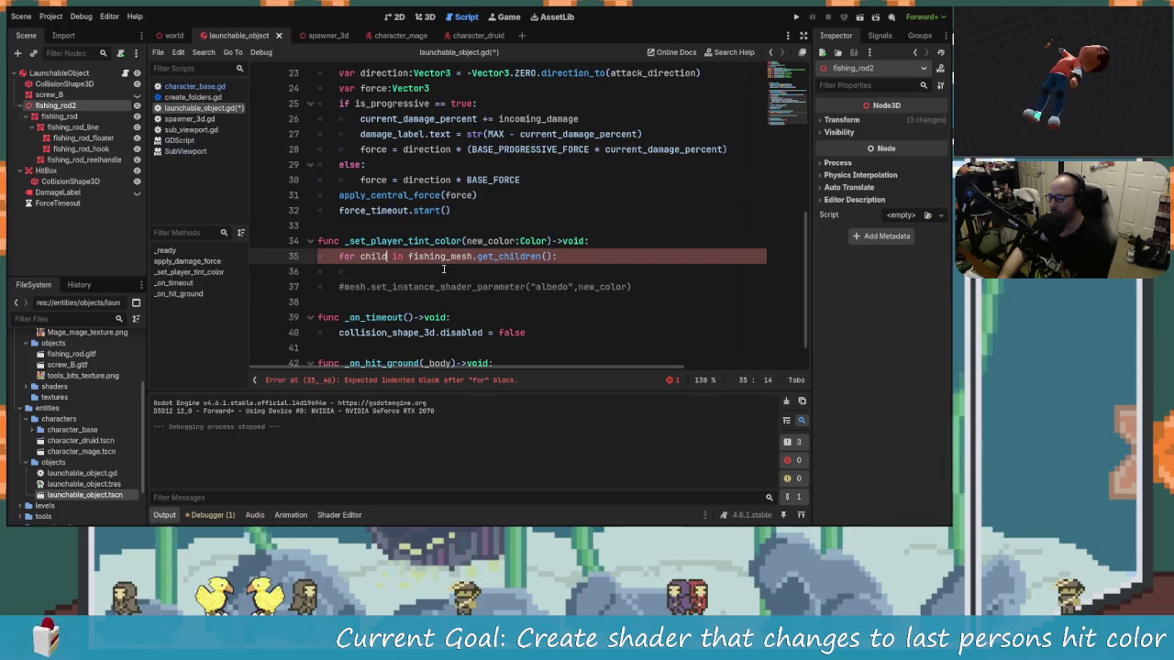
pyautogui.write('mesh')
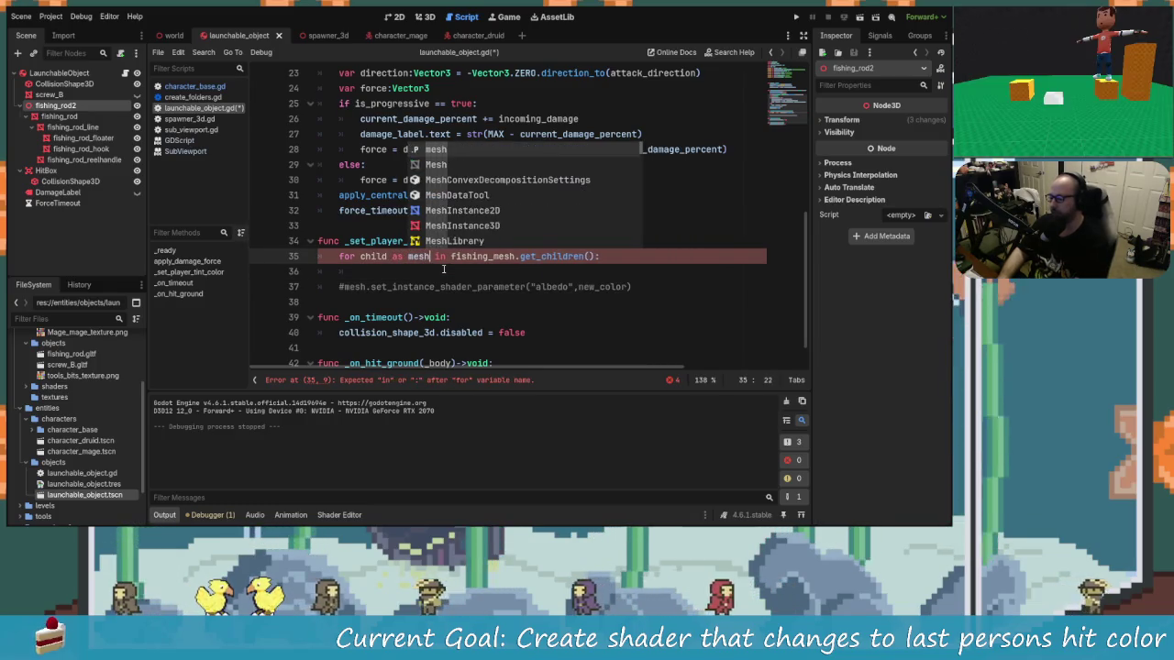
pyautogui.press('Escape')
pyautogui.press('BackSpace')
pyautogui.press('BackSpace')
pyautogui.press('BackSpace')
pyautogui.write('M')
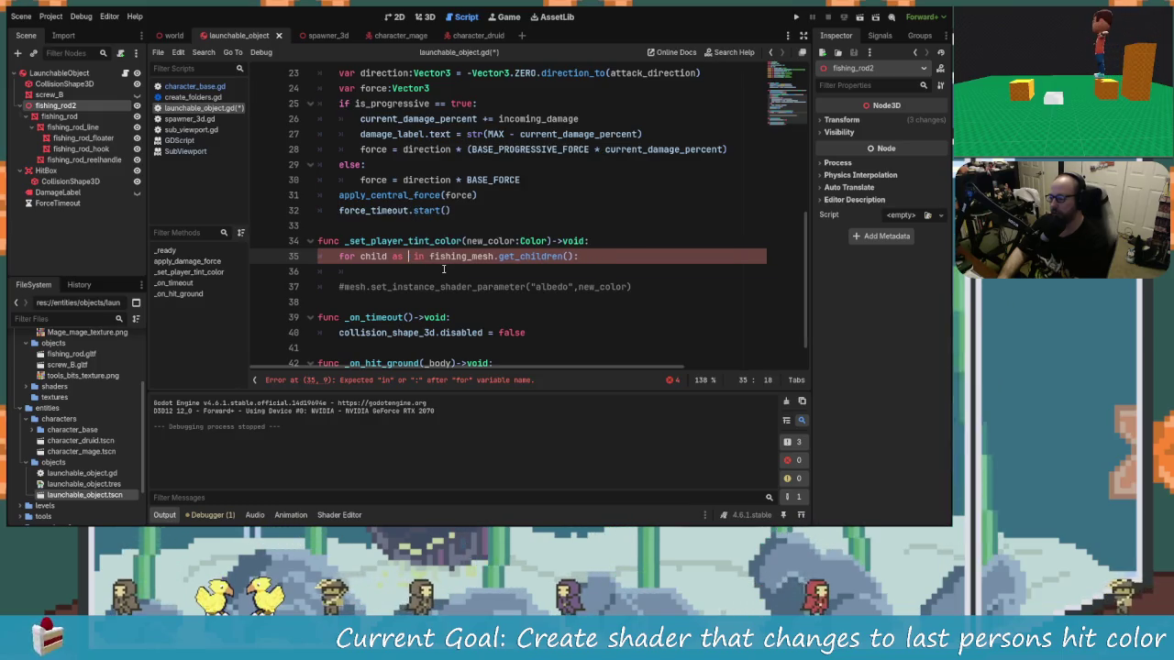
pyautogui.write('es')
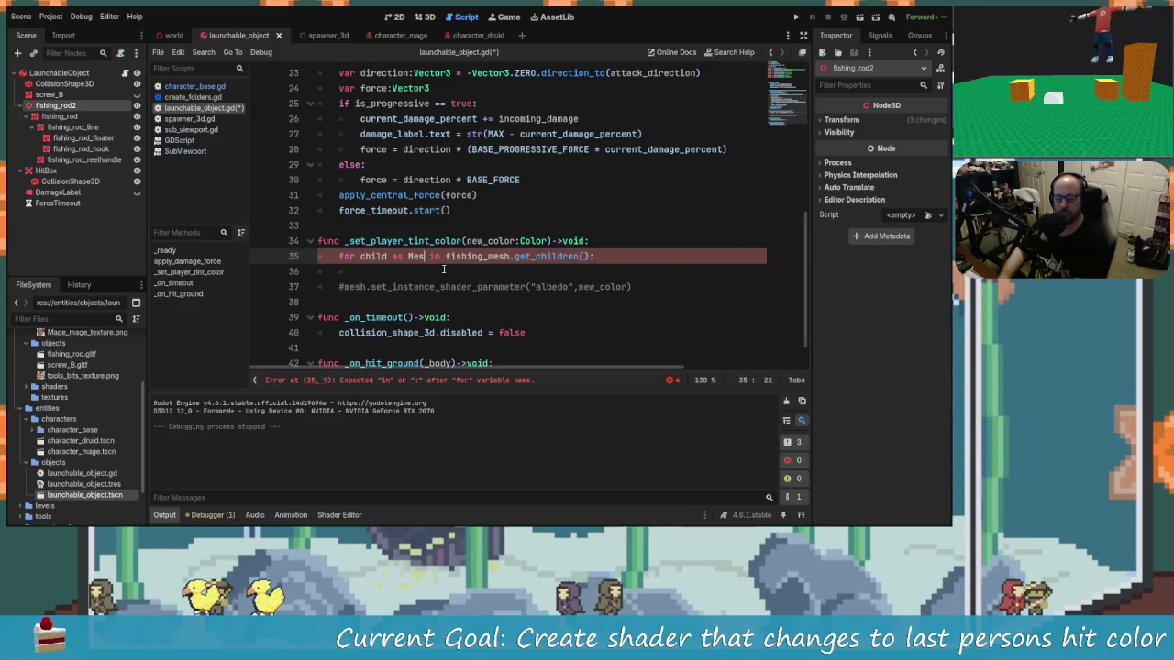
pyautogui.press('BackSpace')
pyautogui.press('BackSpace')
pyautogui.press('BackSpace')
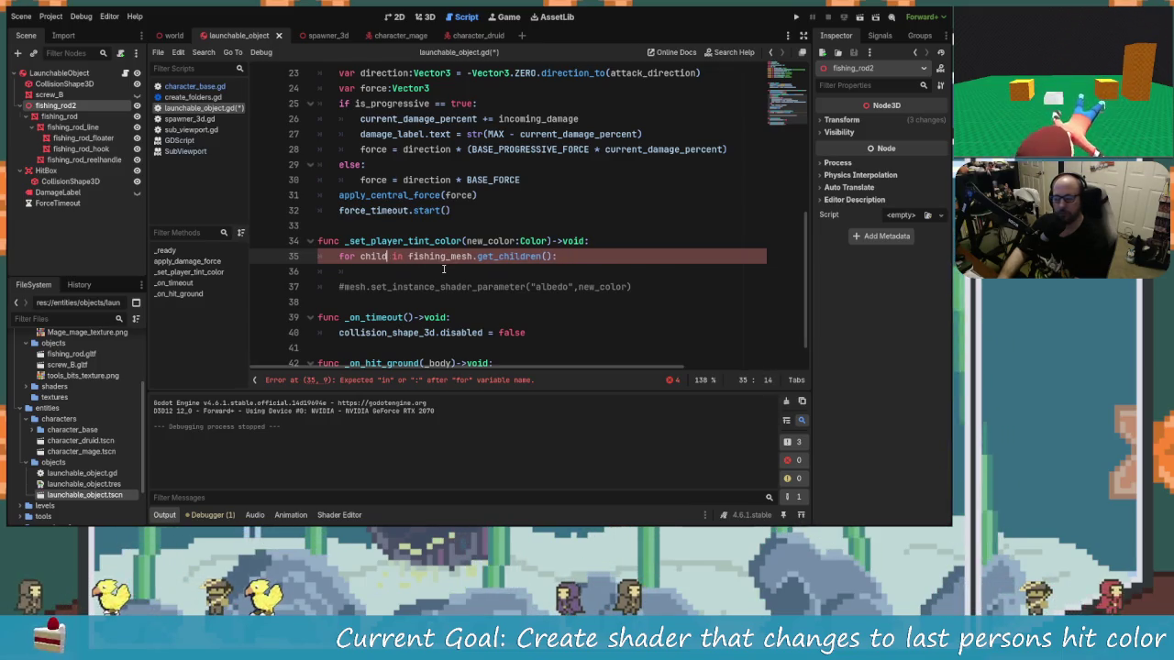
# Fill the loop body with child. plus the copied set_instance_shader_parameter("albedo", new_color) call.
pyautogui.press('Down')
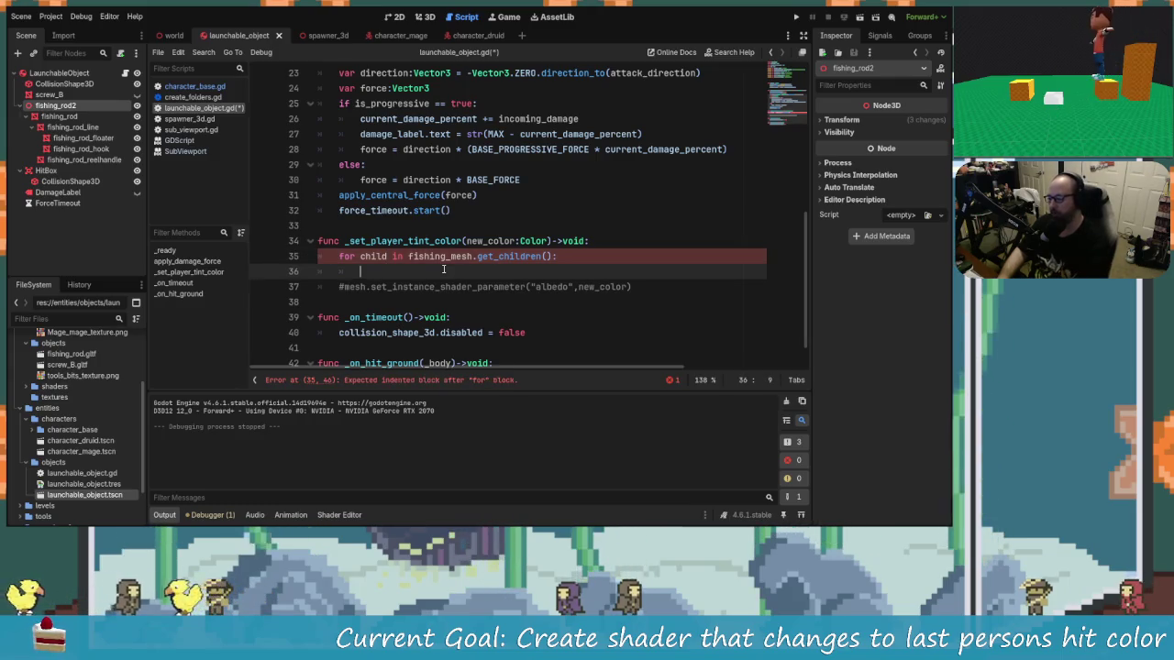
pyautogui.write('child.')
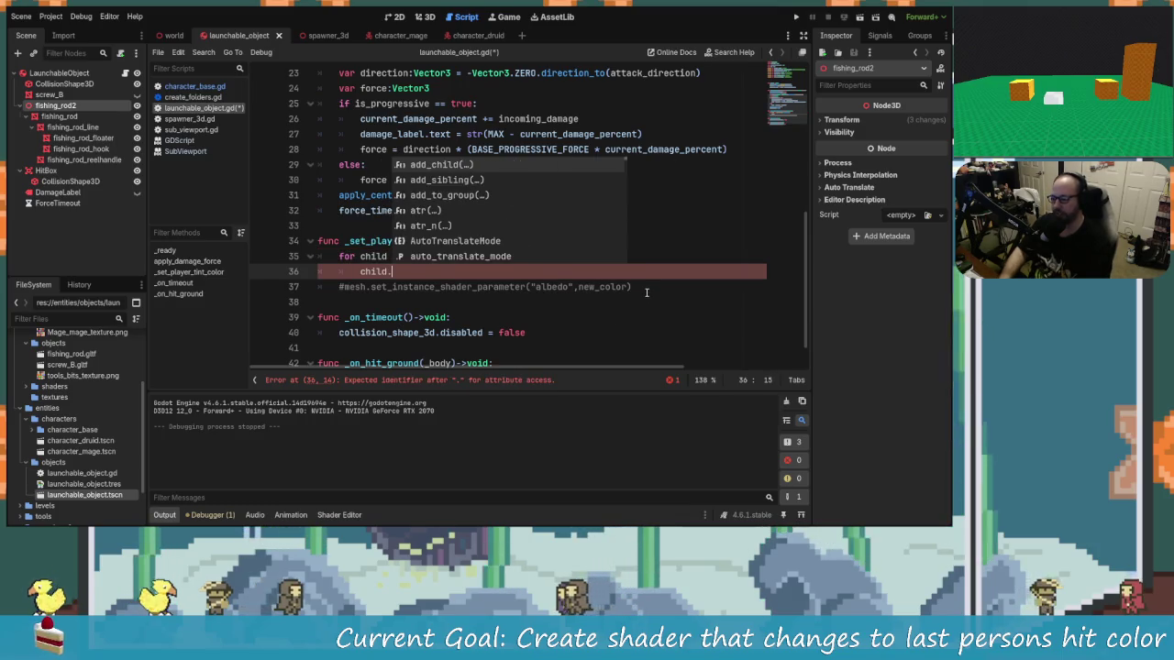
pyautogui.moveTo(631, 287); pyautogui.dragTo(371, 287)
pyautogui.rightClick(387, 291)
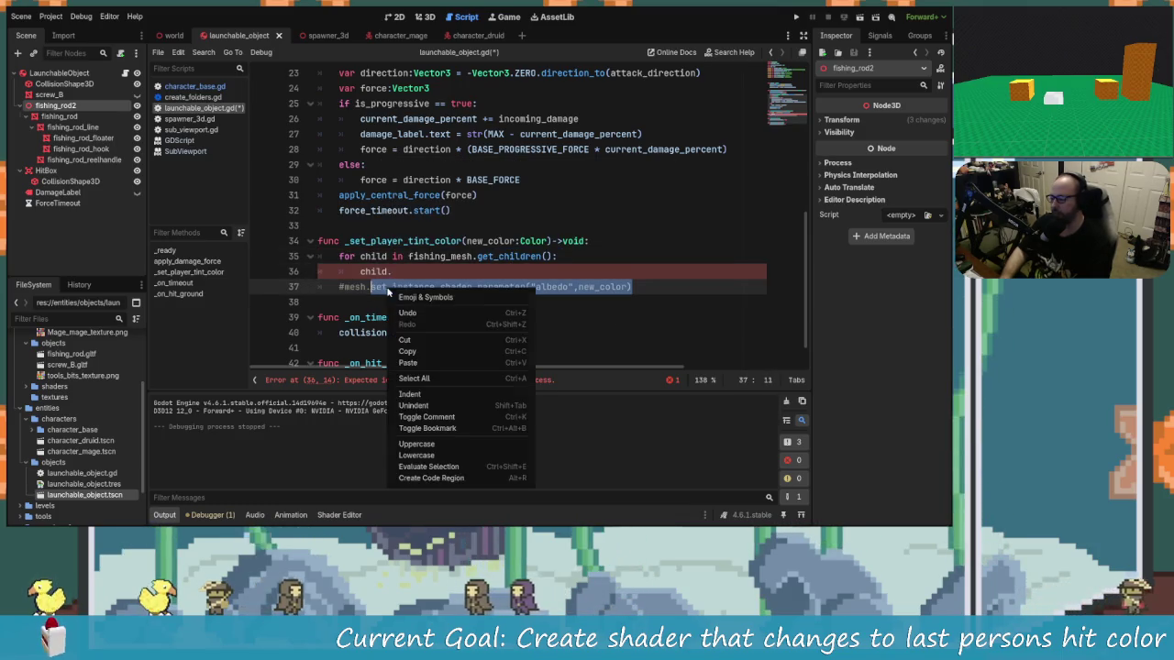
pyautogui.click(408, 352)
pyautogui.click(633, 273)
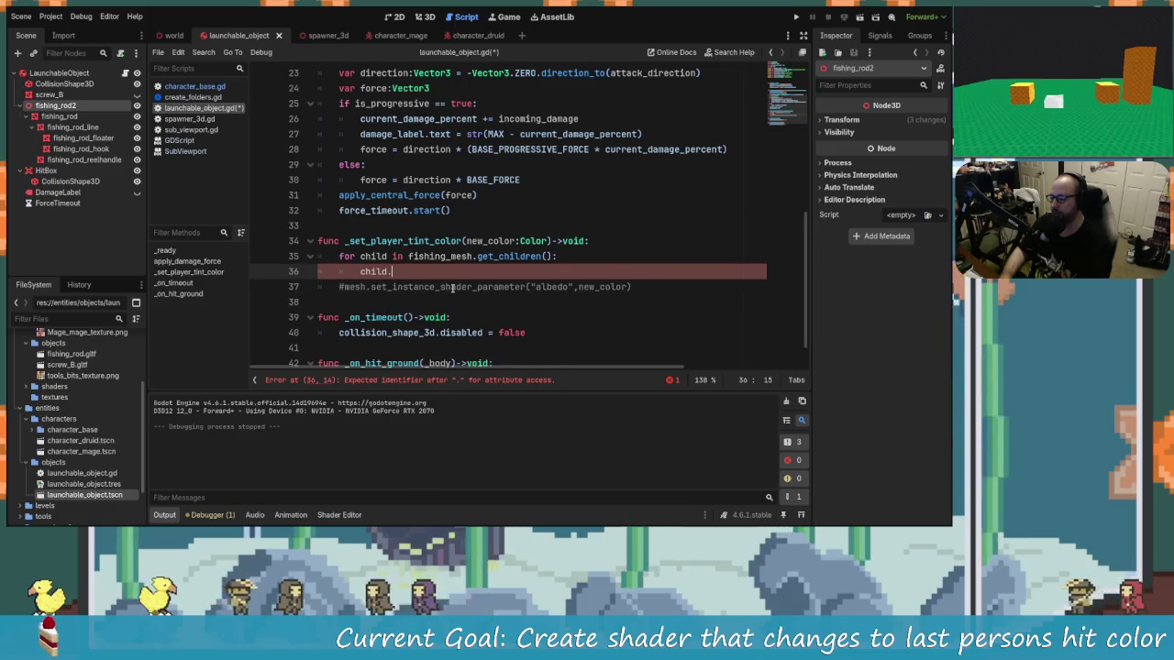
pyautogui.write('set_instance_shader_parameter("albedo",new_color)')
pyautogui.click(627, 293)
pyautogui.click(625, 272)
pyautogui.hotkey('ctrl', 's')
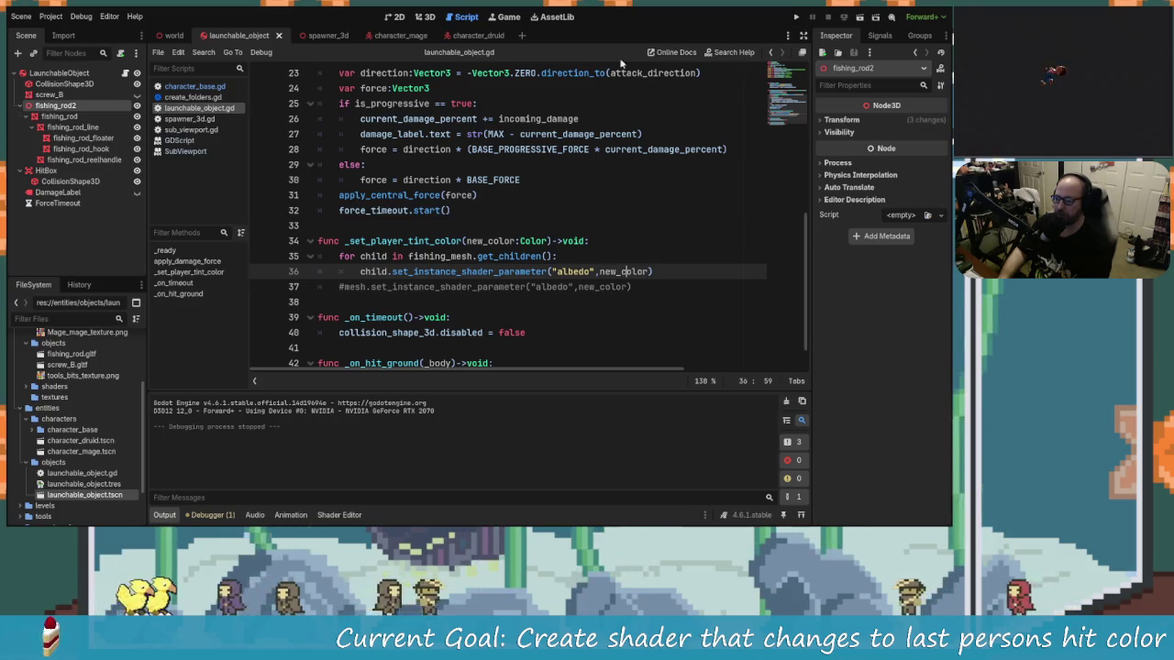
pyautogui.click(803, 17)
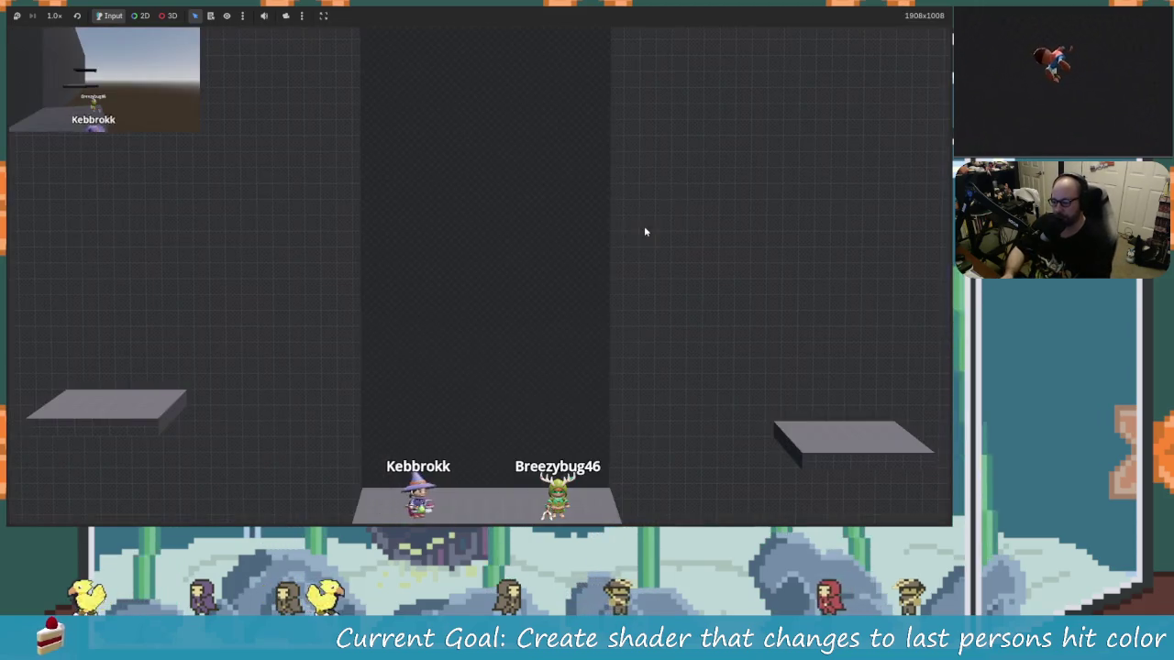
pyautogui.press('space')
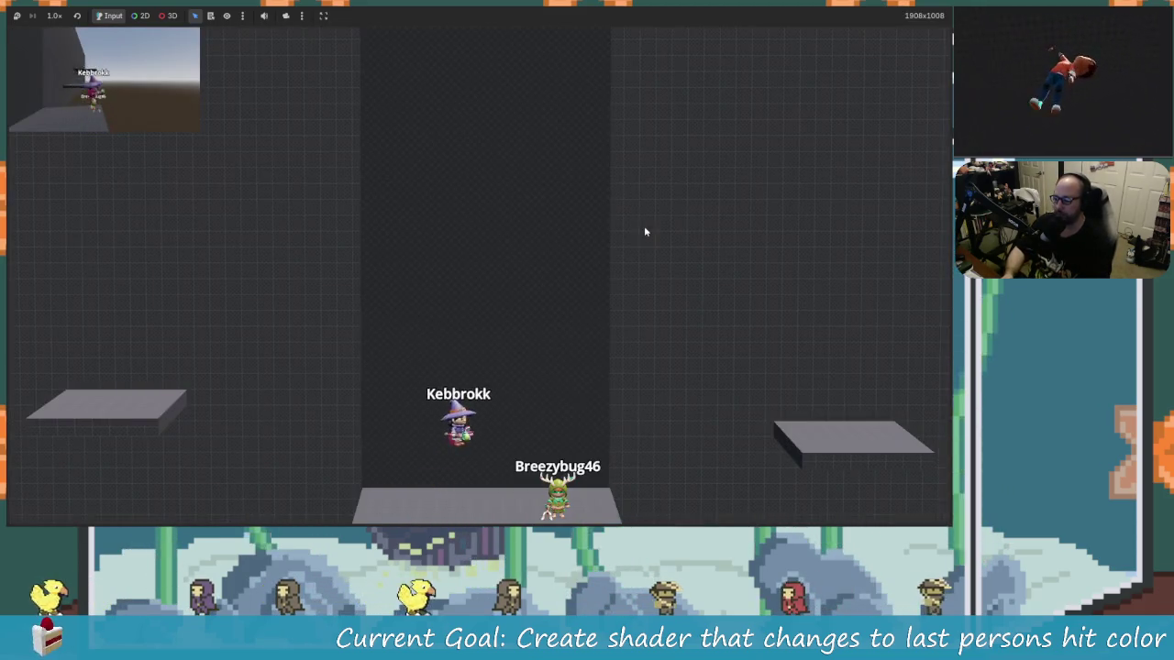
pyautogui.press('space')
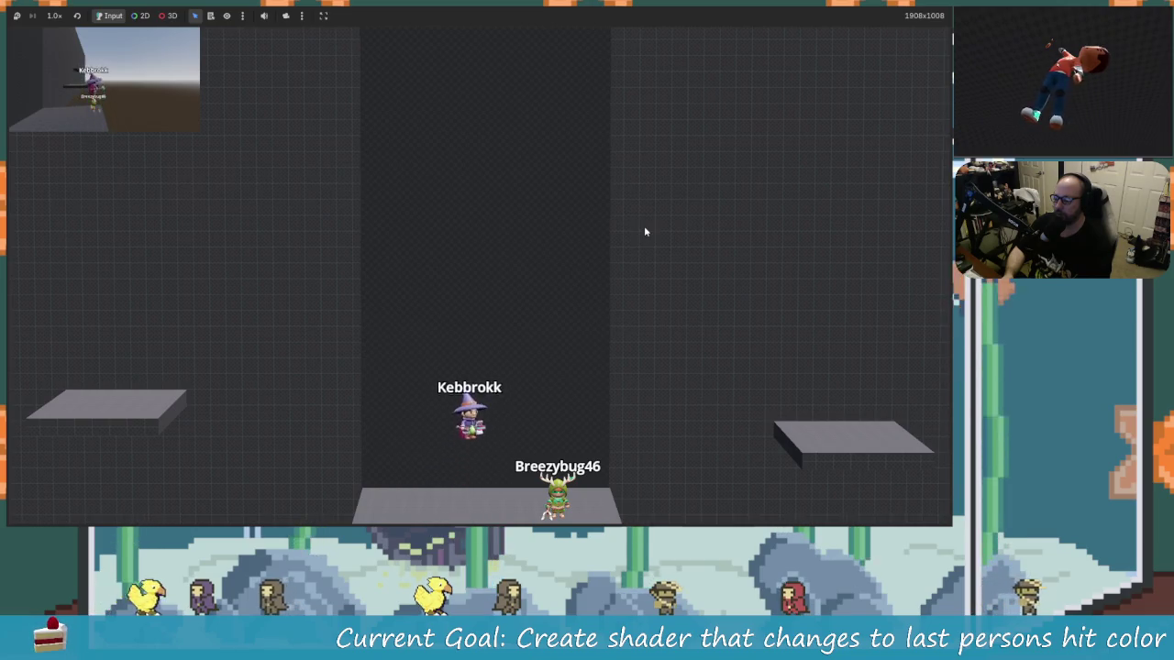
pyautogui.press('Right')
pyautogui.press('space')
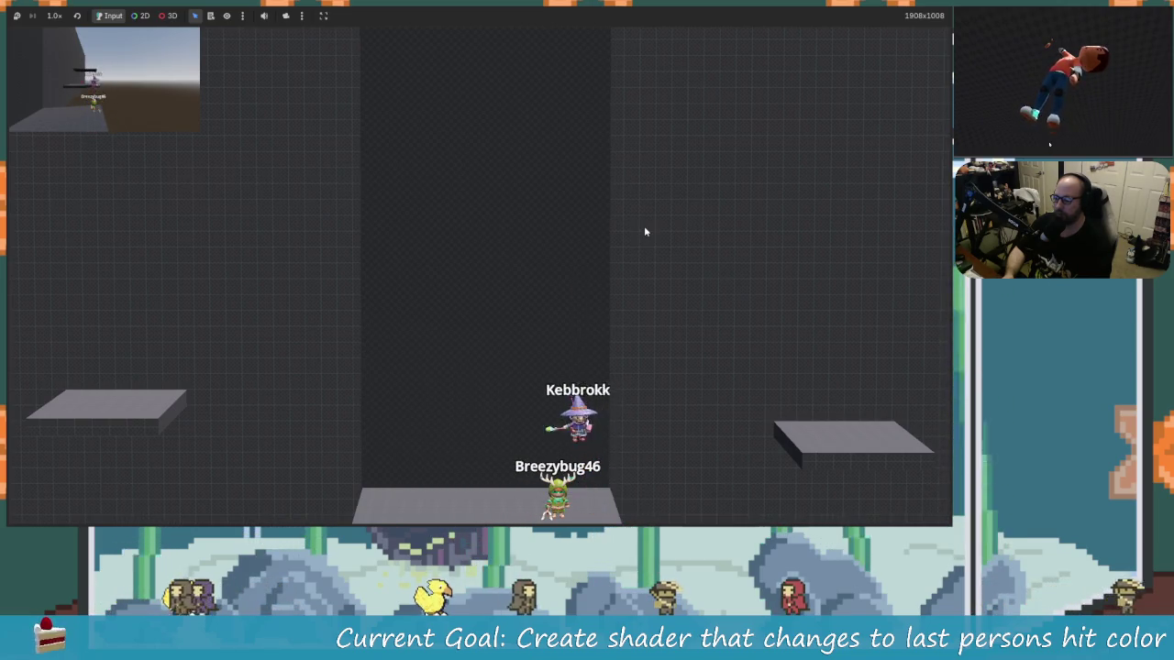
pyautogui.press('Left')
pyautogui.press('space')
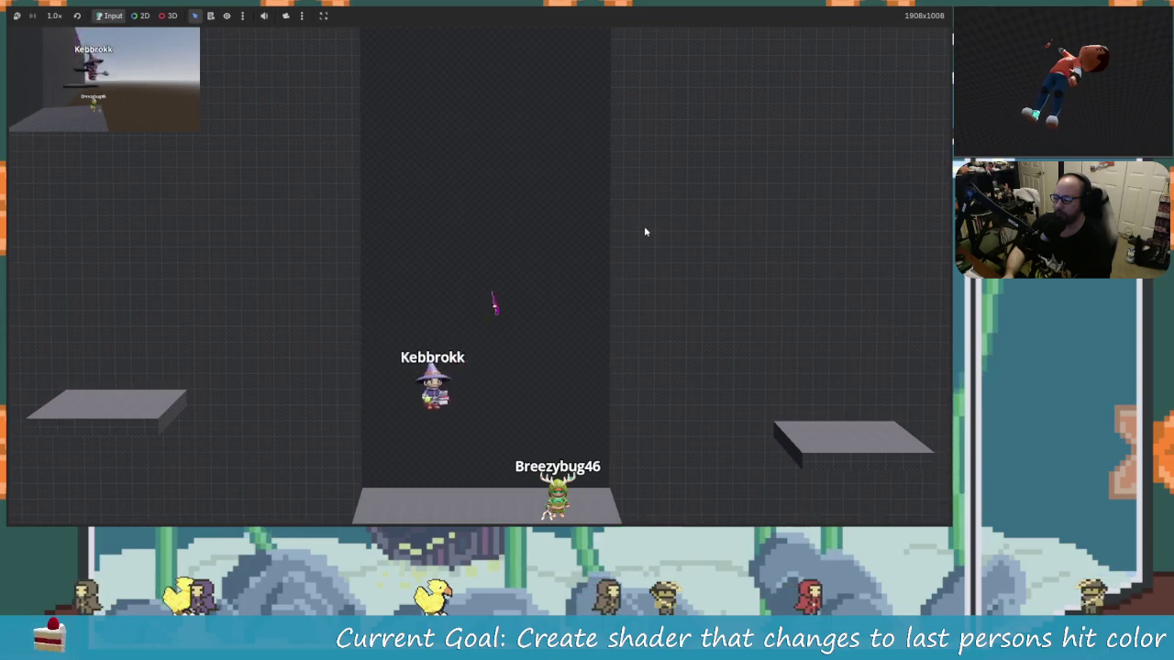
pyautogui.press('Right')
pyautogui.press('space')
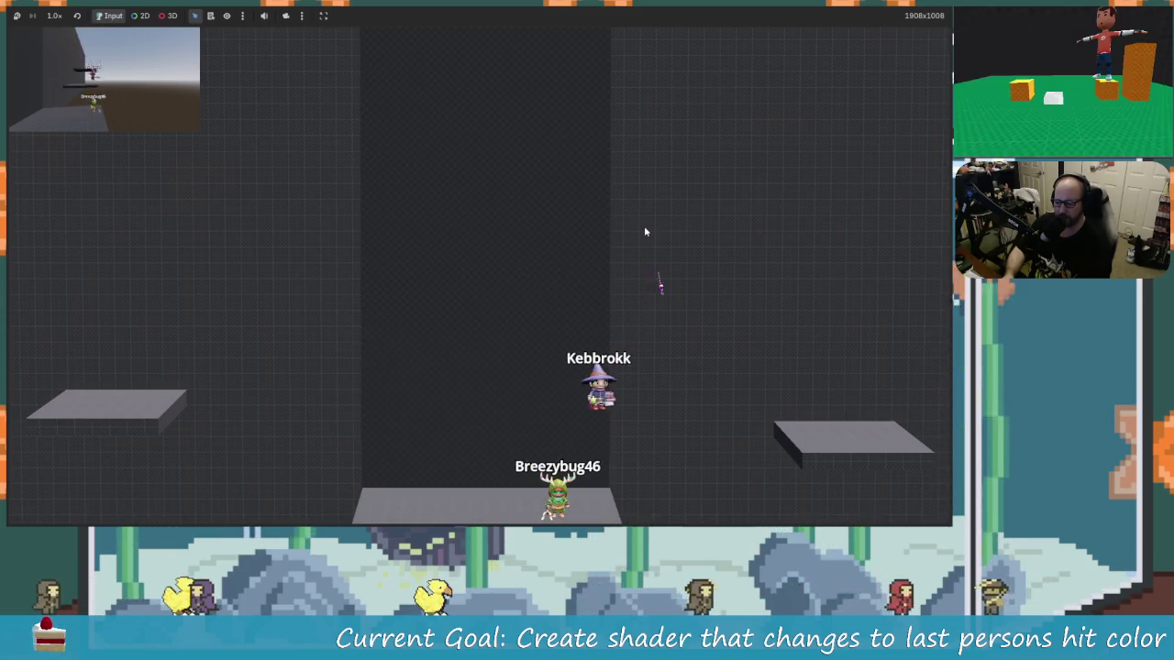
pyautogui.press('Right')
pyautogui.press('space')
pyautogui.press('Left')
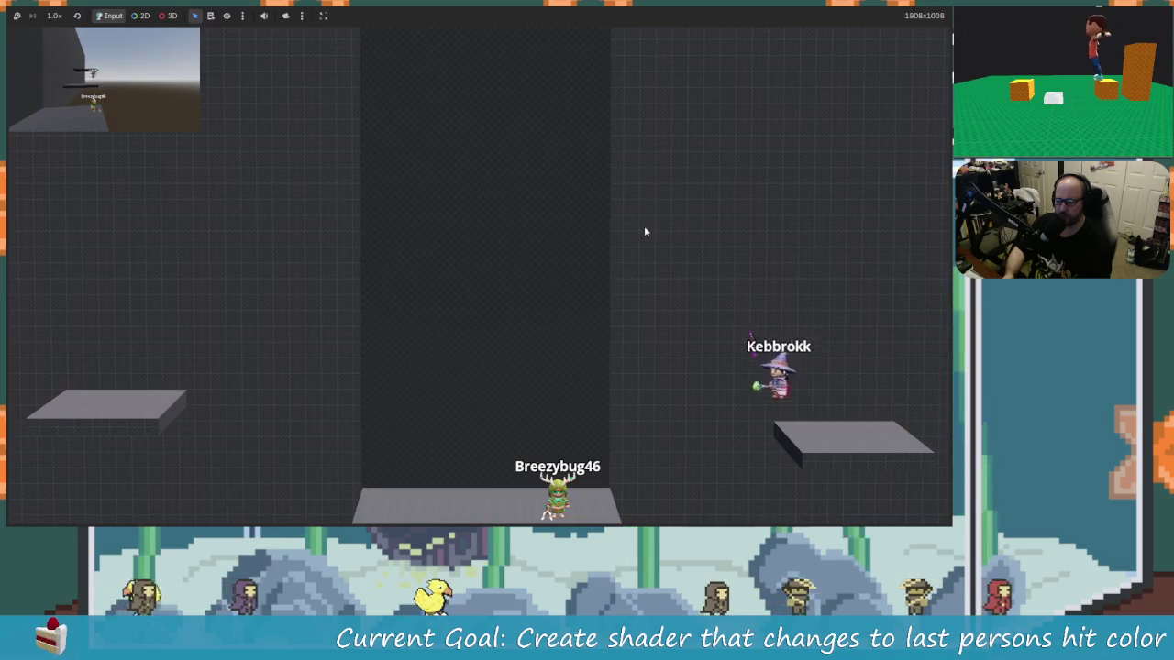
pyautogui.press('Left')
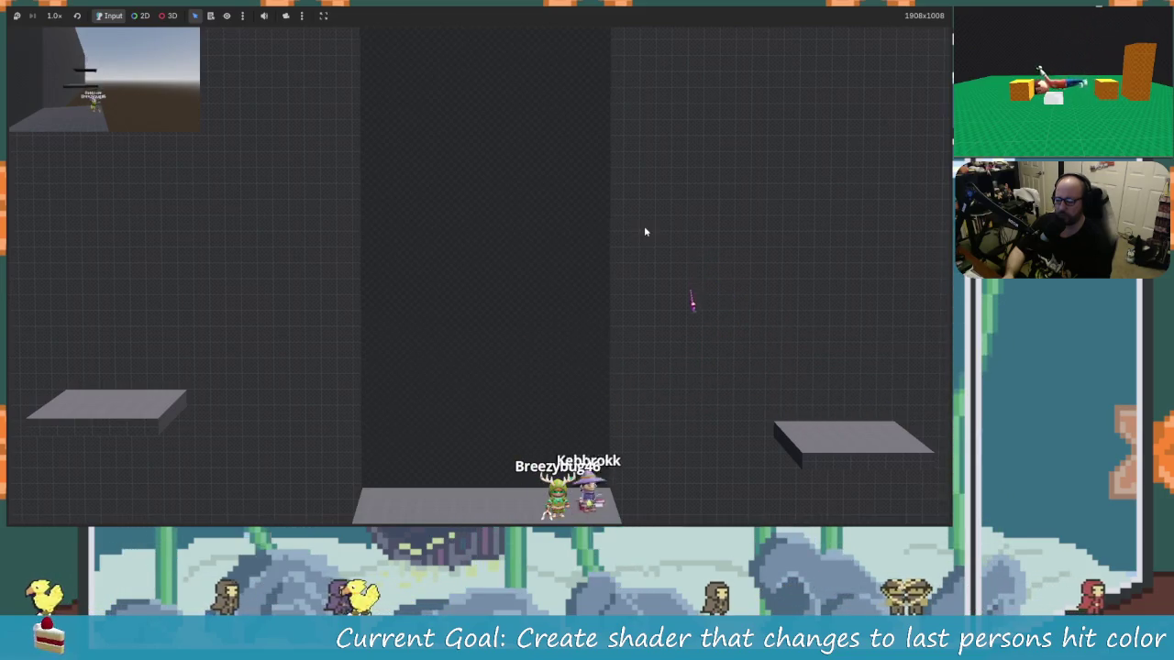
pyautogui.press('space')
pyautogui.press('Right')
pyautogui.press('Left')
pyautogui.press('Left')
pyautogui.press('space')
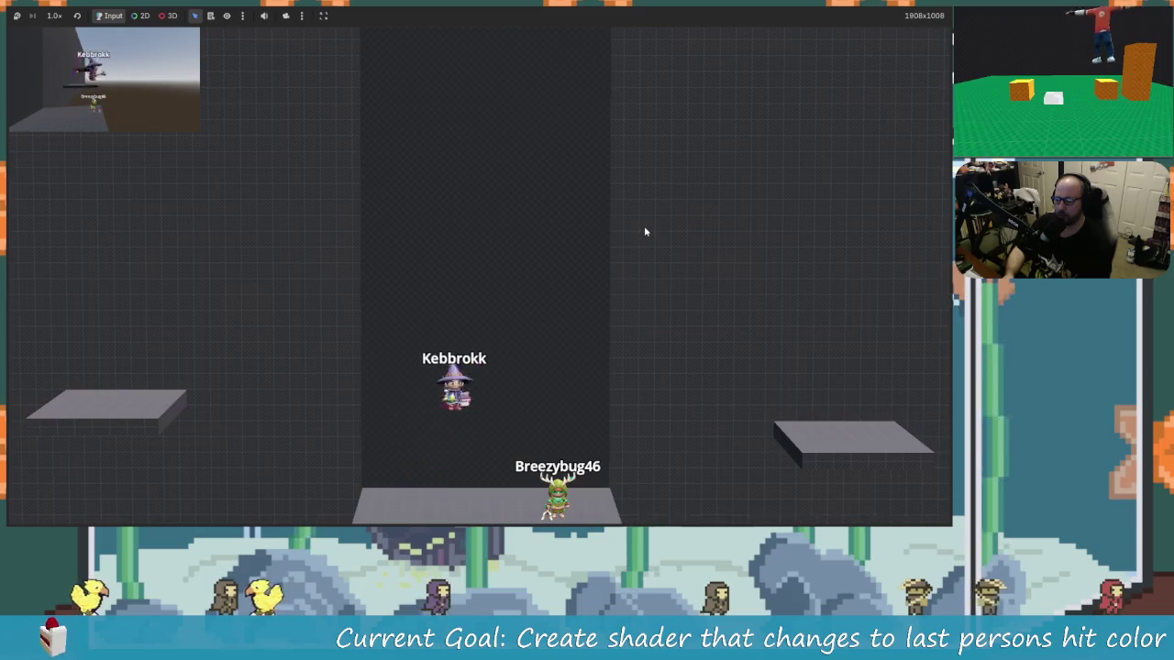
pyautogui.press('Right')
pyautogui.press('space')
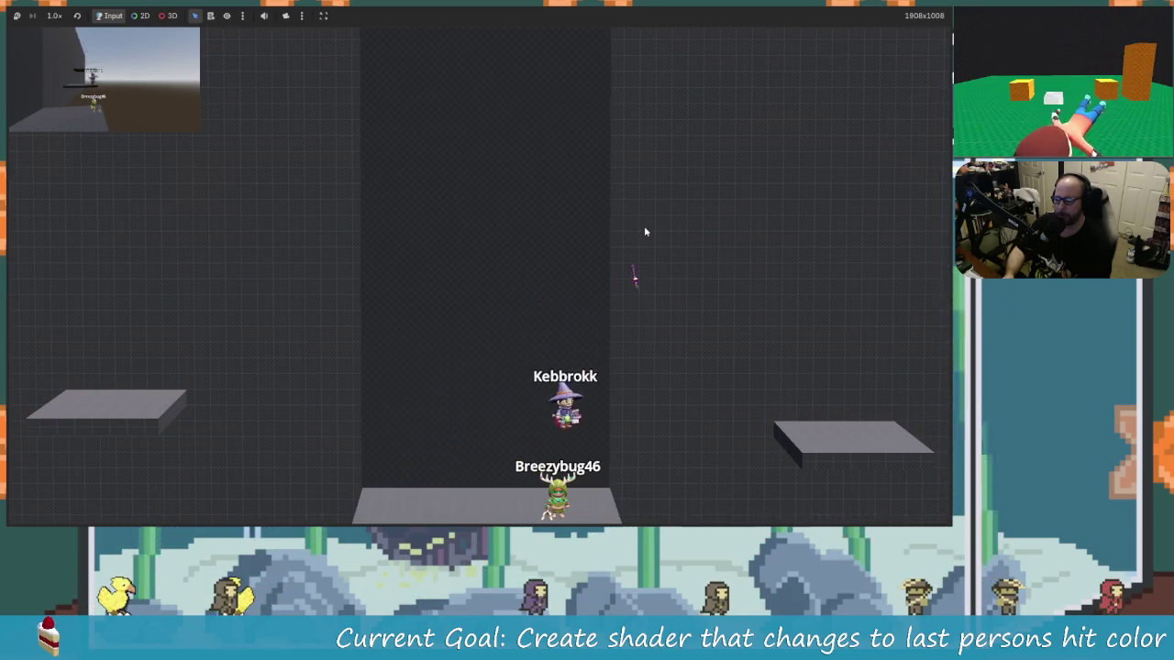
pyautogui.press('Right')
pyautogui.press('space')
pyautogui.press('Right')
pyautogui.press('space')
pyautogui.press('Left')
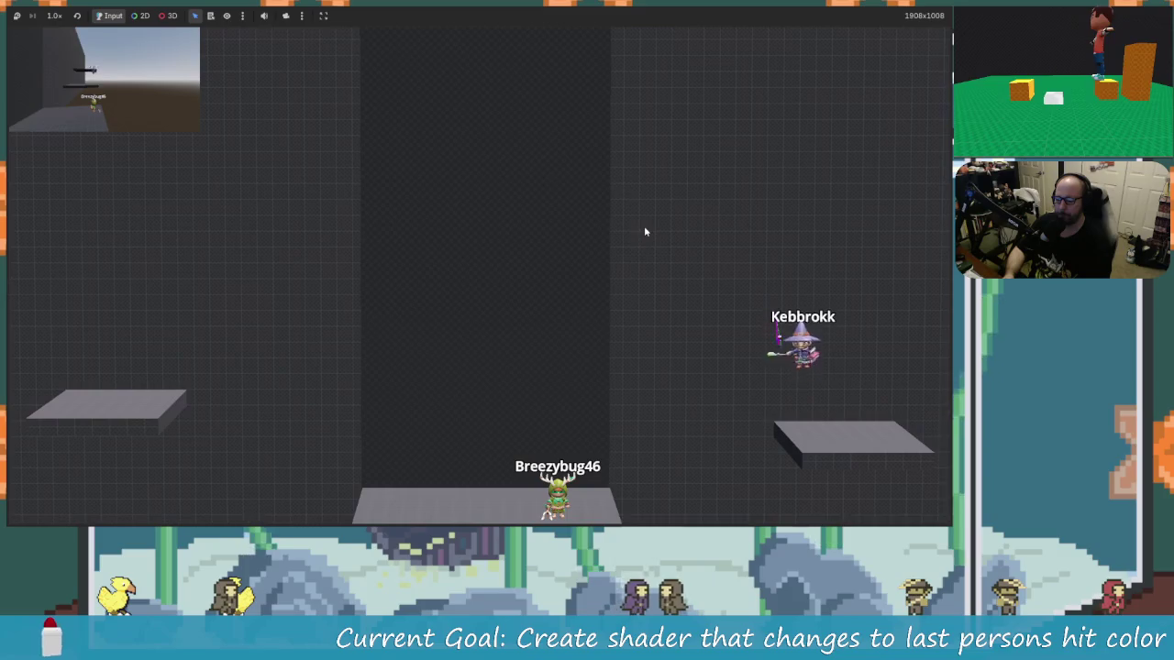
pyautogui.press('space')
pyautogui.press('Left')
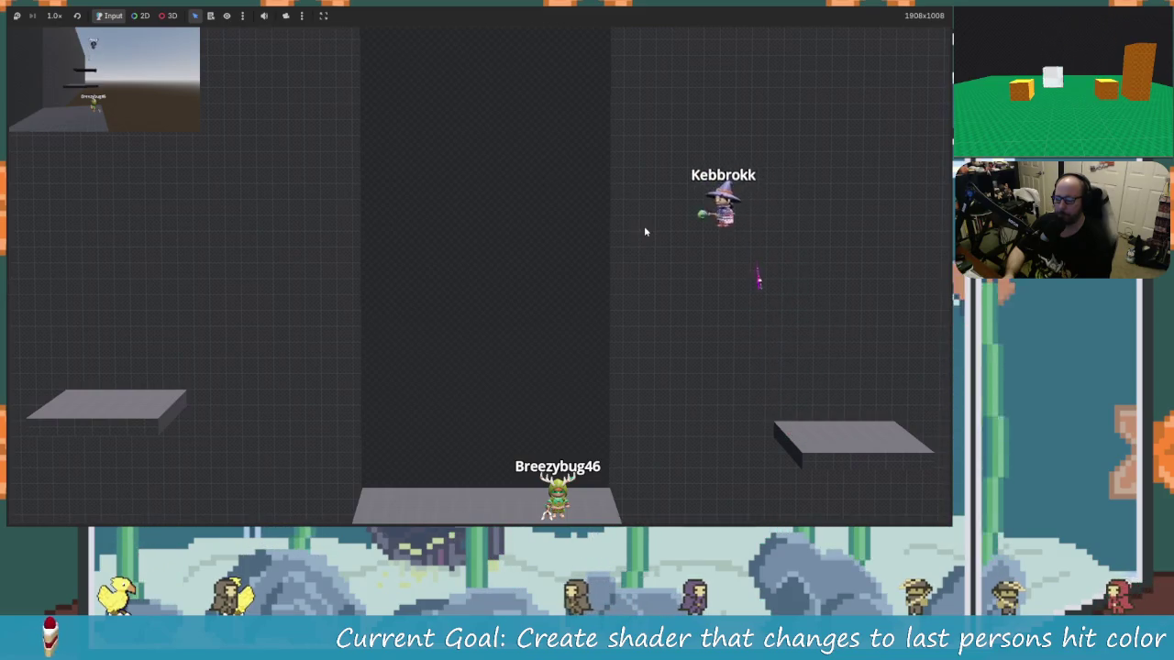
pyautogui.press('Right')
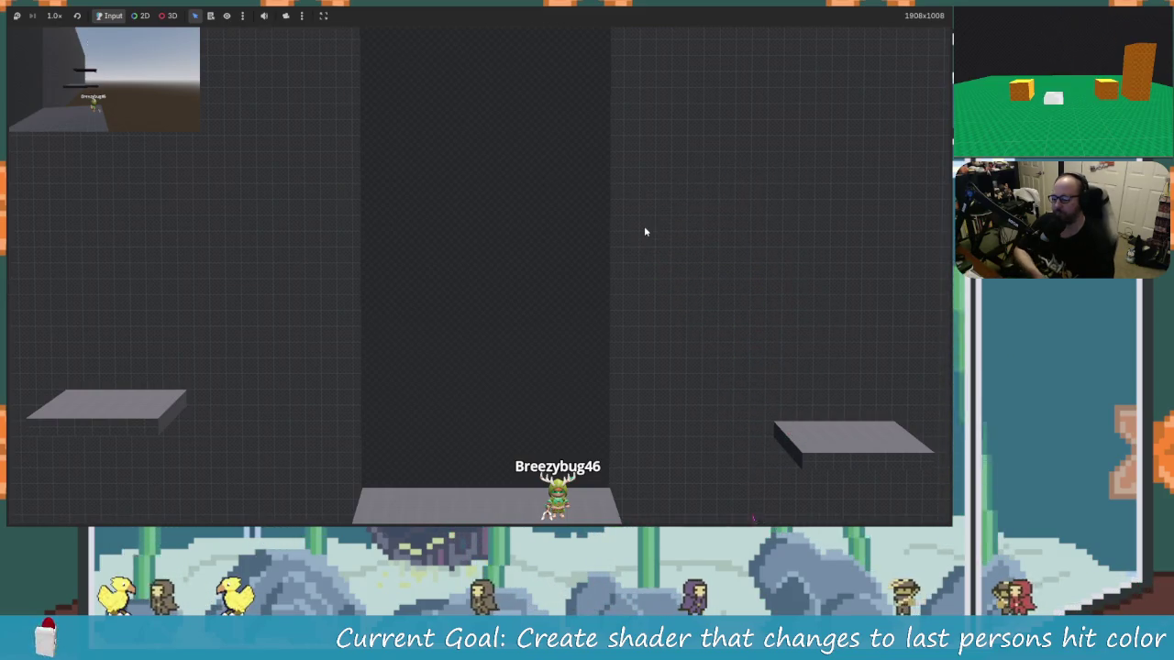
pyautogui.press('F8')
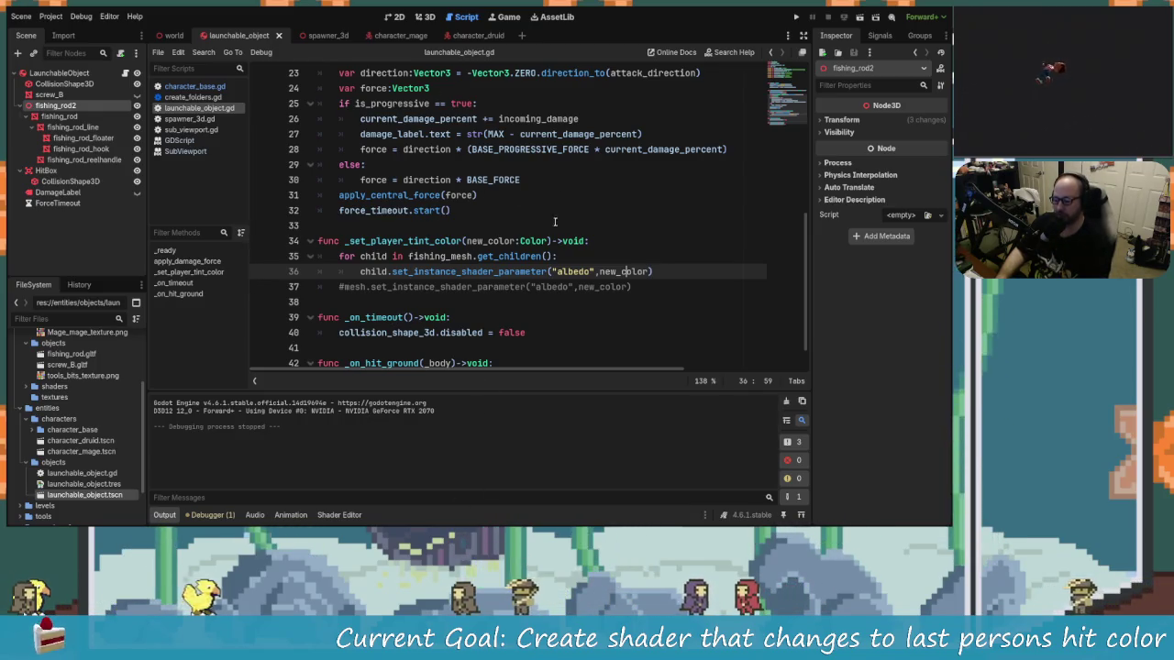
# Review the tint loop and inspect the fishing_rod and fishing_rod_line nodes' materials.
pyautogui.click(375, 256)
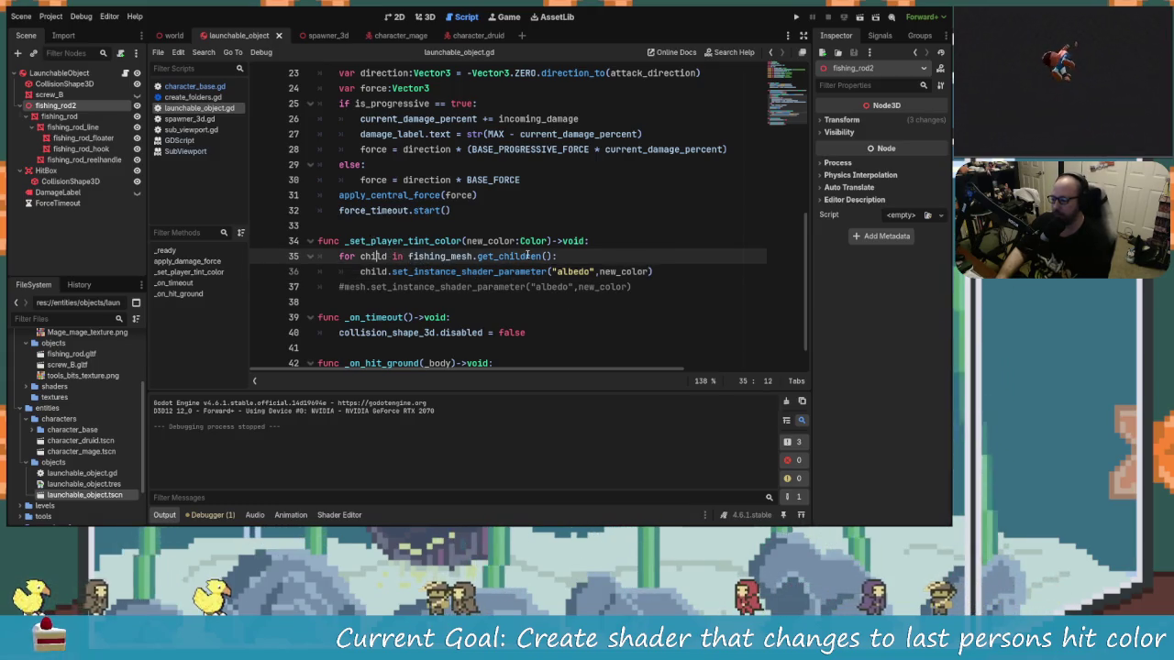
pyautogui.press('Down')
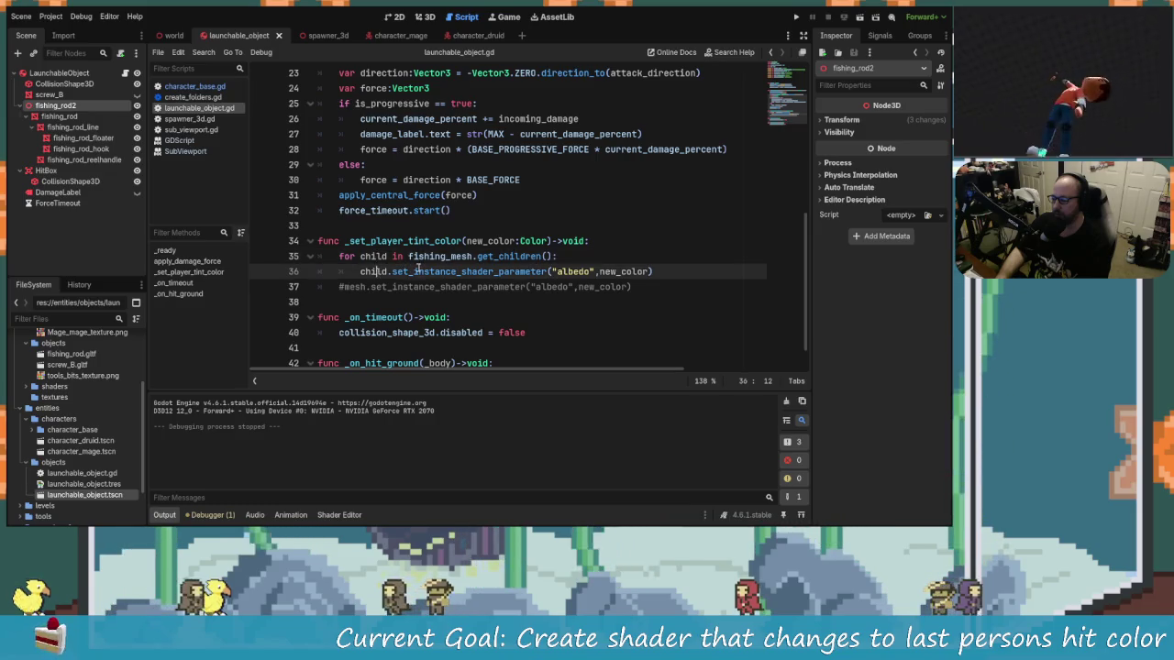
pyautogui.click(59, 117)
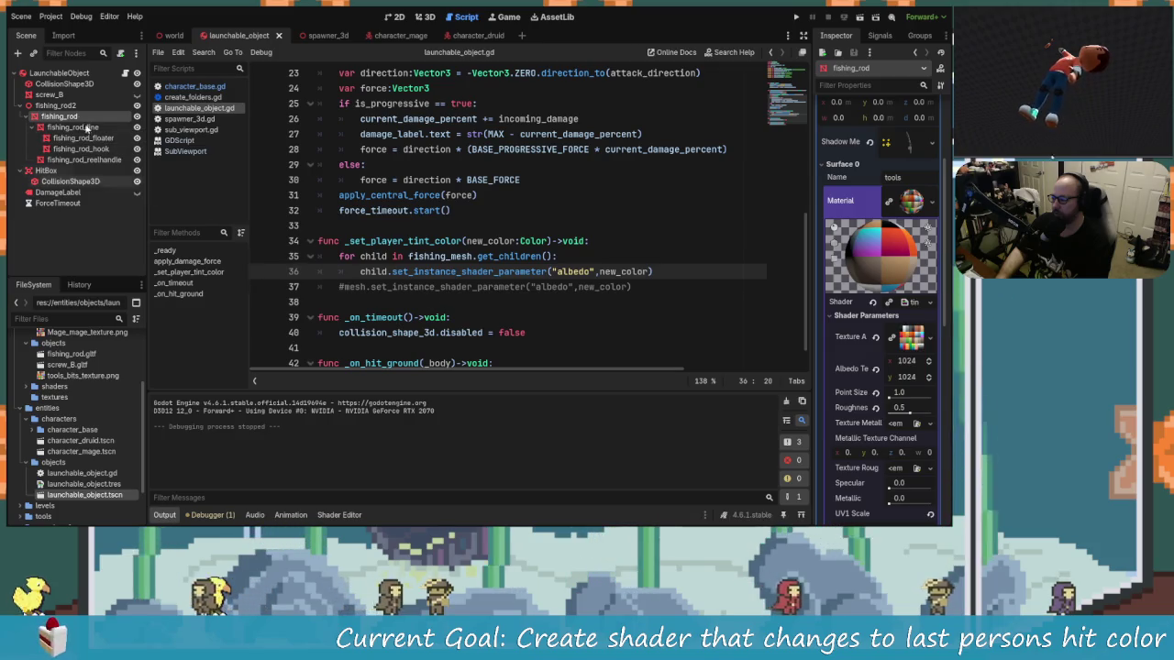
pyautogui.click(78, 127)
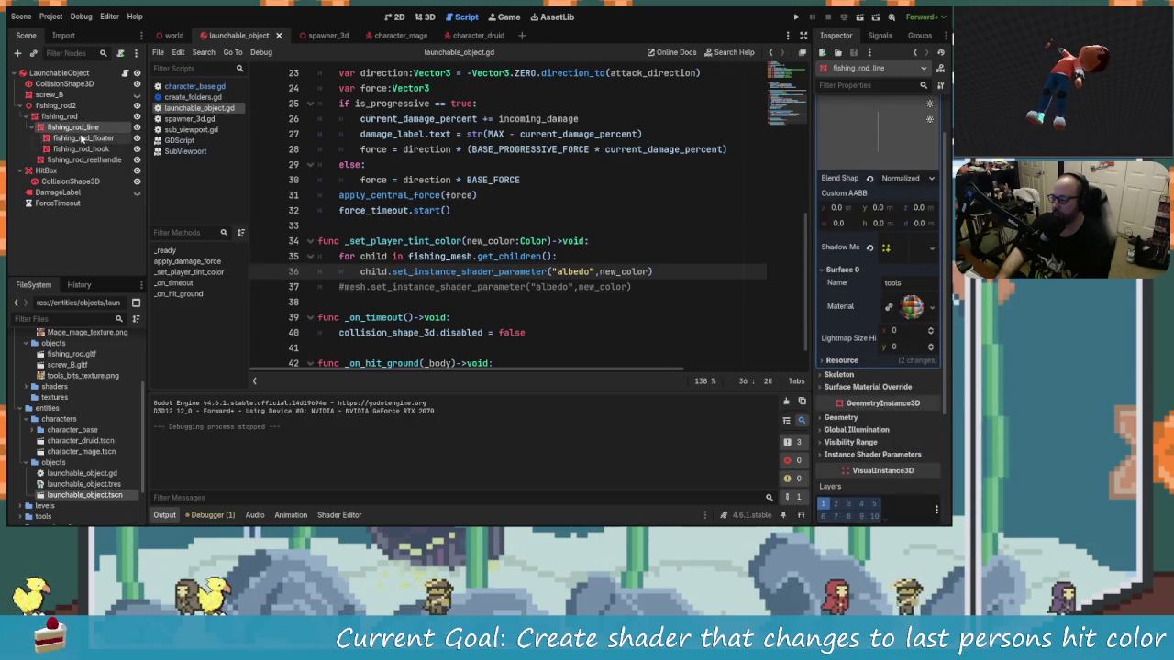
# Change the loop's call to get_children(true) so internal children are included.
pyautogui.click(548, 257)
pyautogui.press('BackSpace')
pyautogui.press('BackSpace')
pyautogui.write('(')
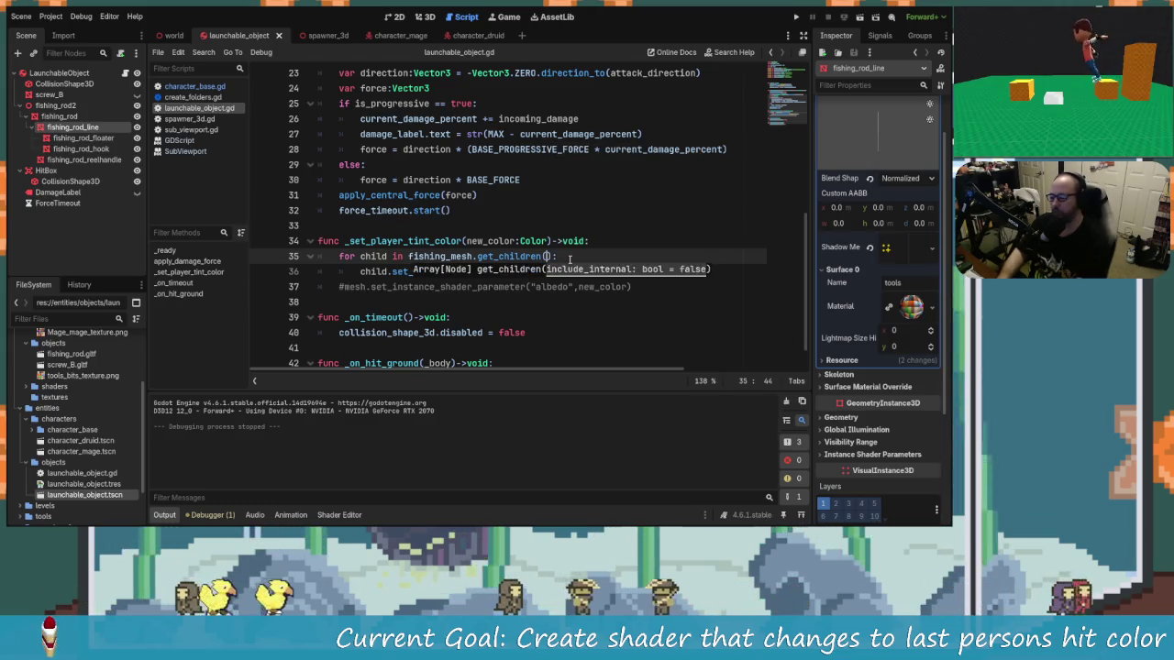
pyautogui.write('true')
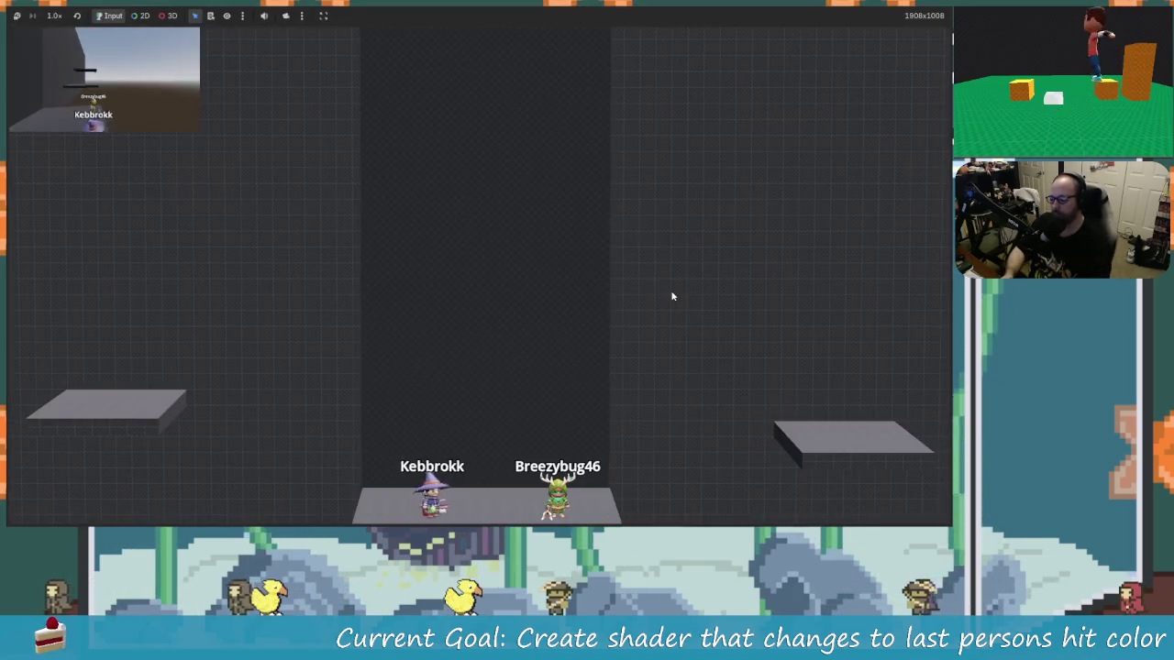
# Jump the wizard across to the right platform and back to the centre platform.
pyautogui.press('space')
pyautogui.press('Right')
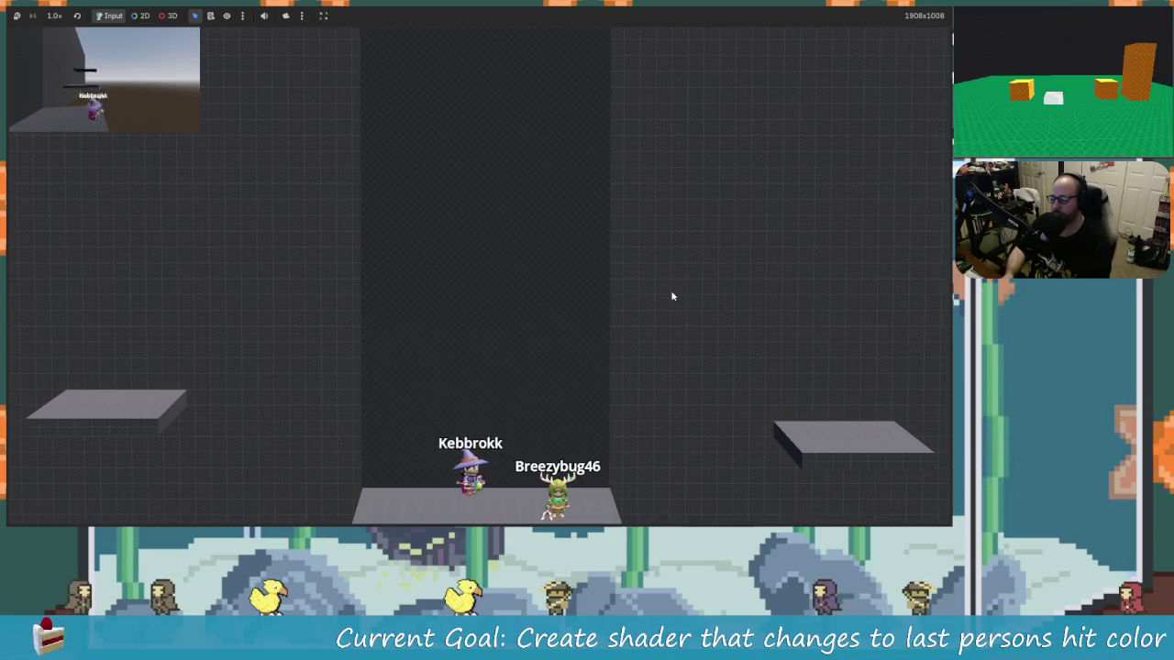
pyautogui.press('space')
pyautogui.press('space')
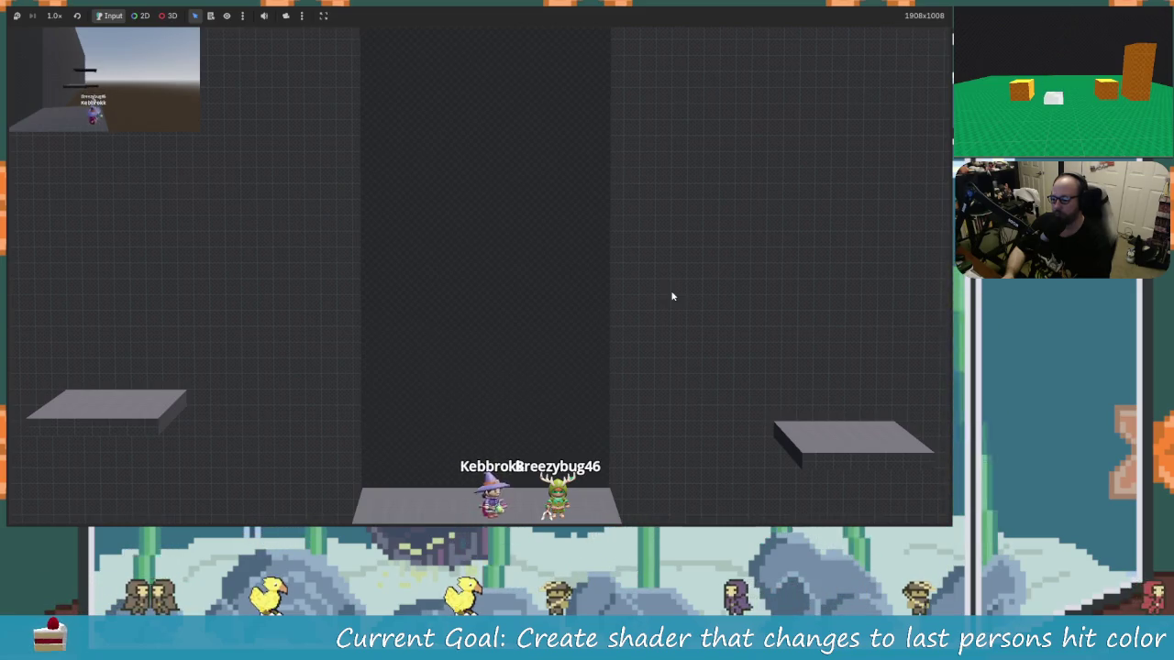
pyautogui.press('space')
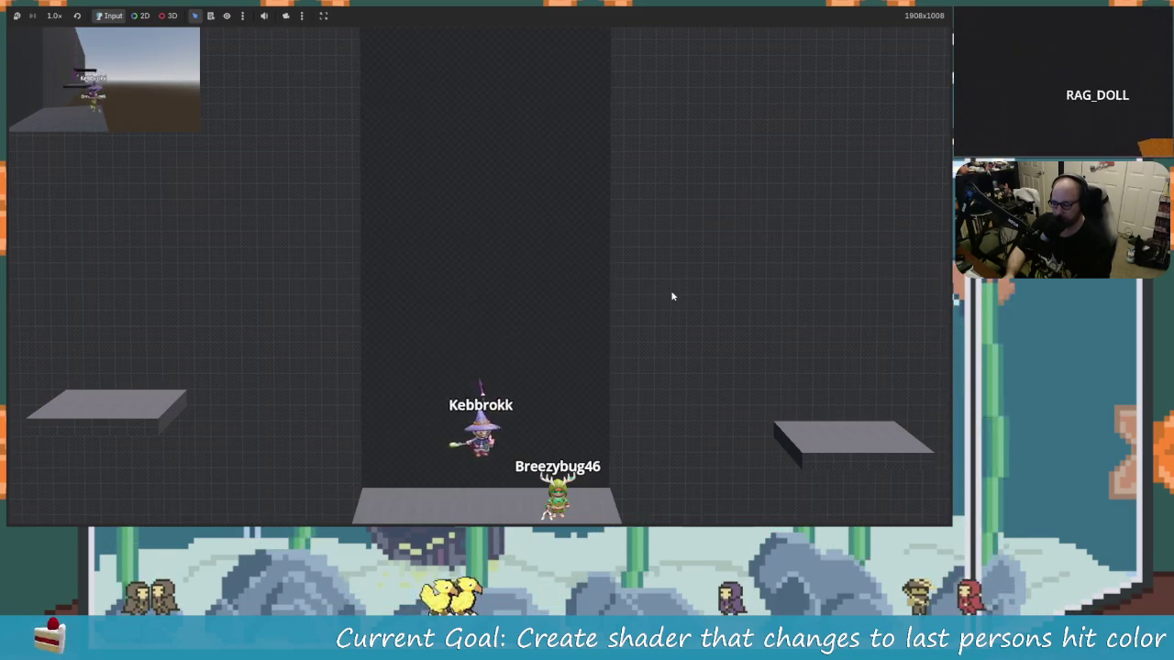
pyautogui.press('space')
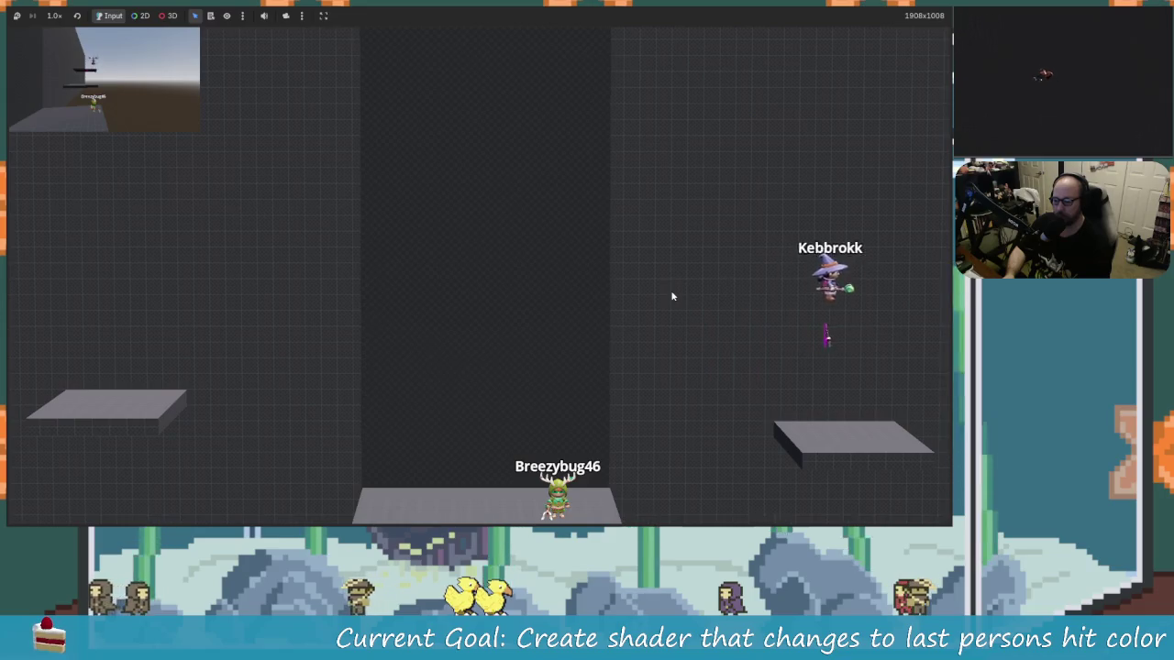
pyautogui.press('Right')
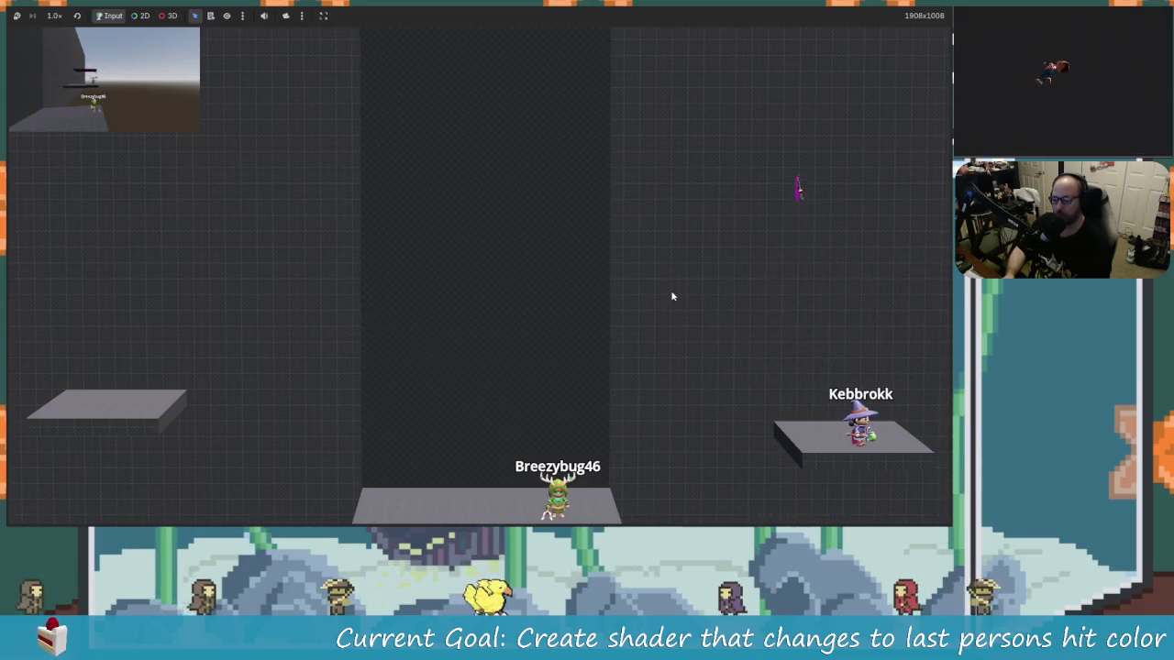
pyautogui.press('space')
pyautogui.press('Left')
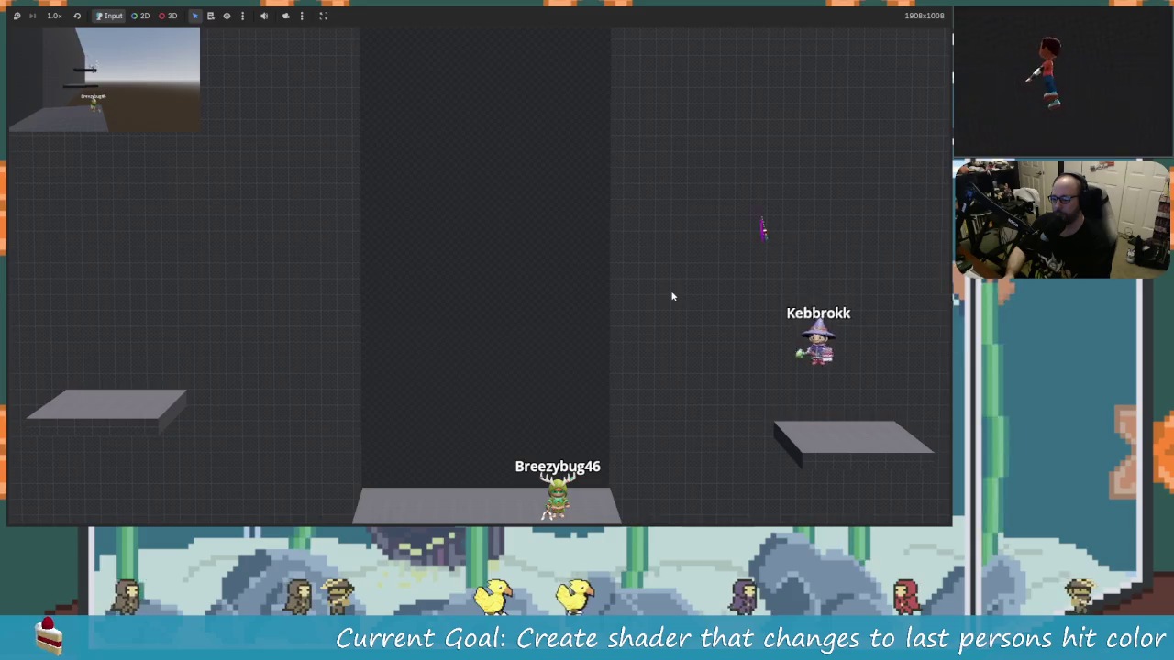
pyautogui.press('space')
pyautogui.press('Left')
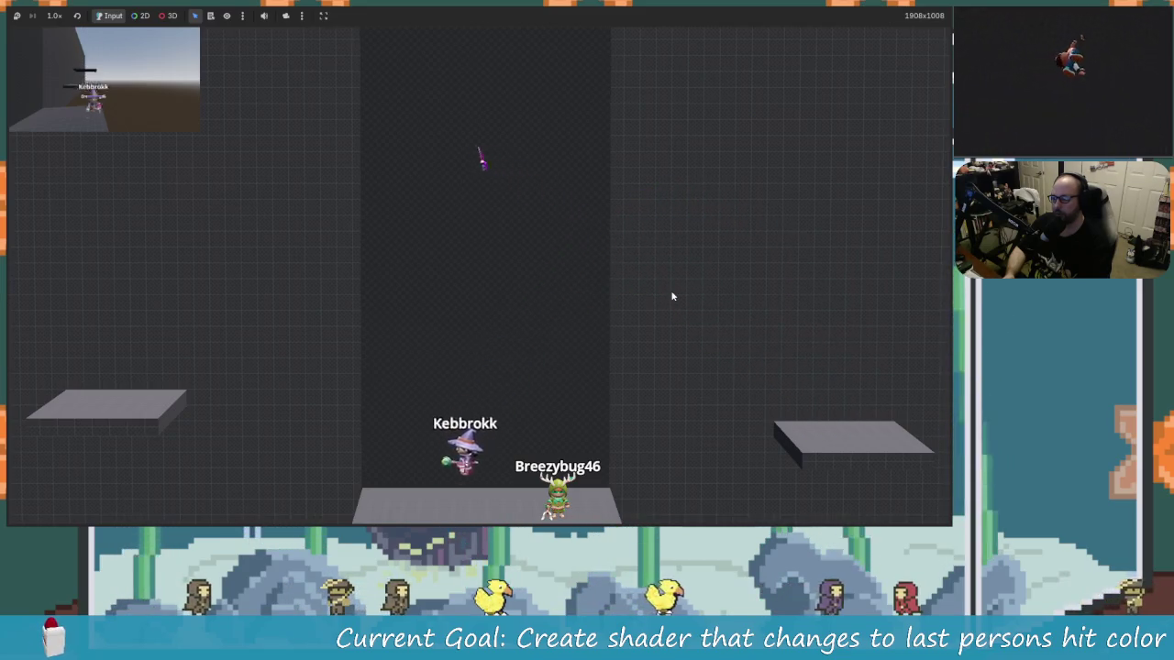
# Jump the wizard onto the right grey platform again, then stop the game with F8.
pyautogui.press('Left')
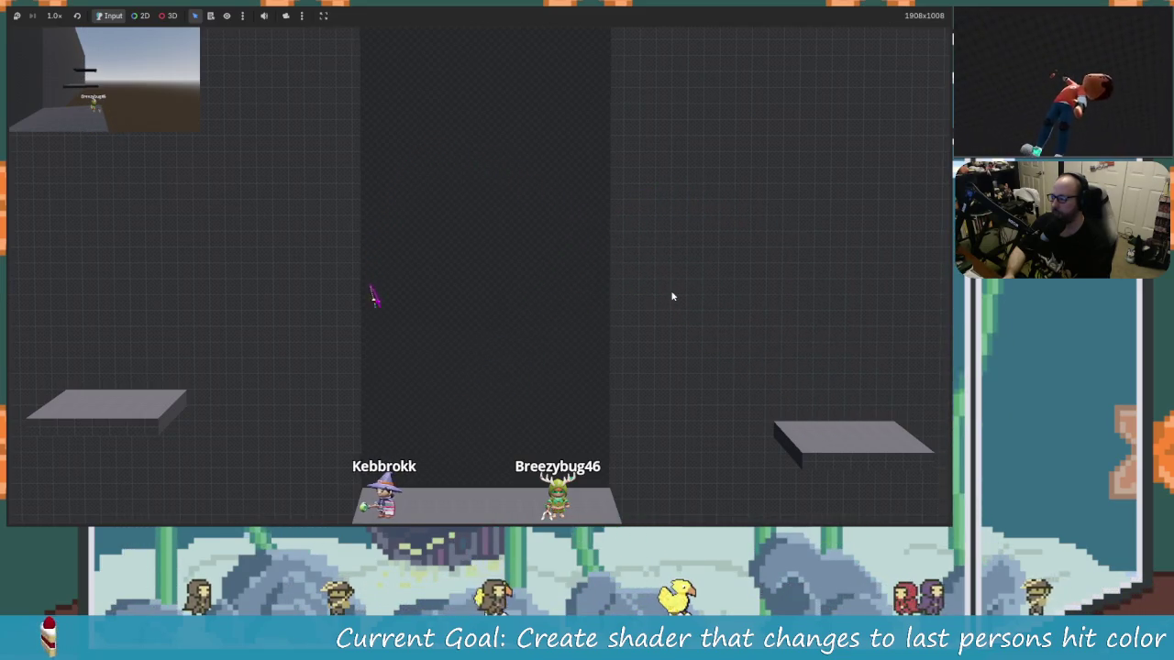
pyautogui.press('space')
pyautogui.press('Right')
pyautogui.press('Left')
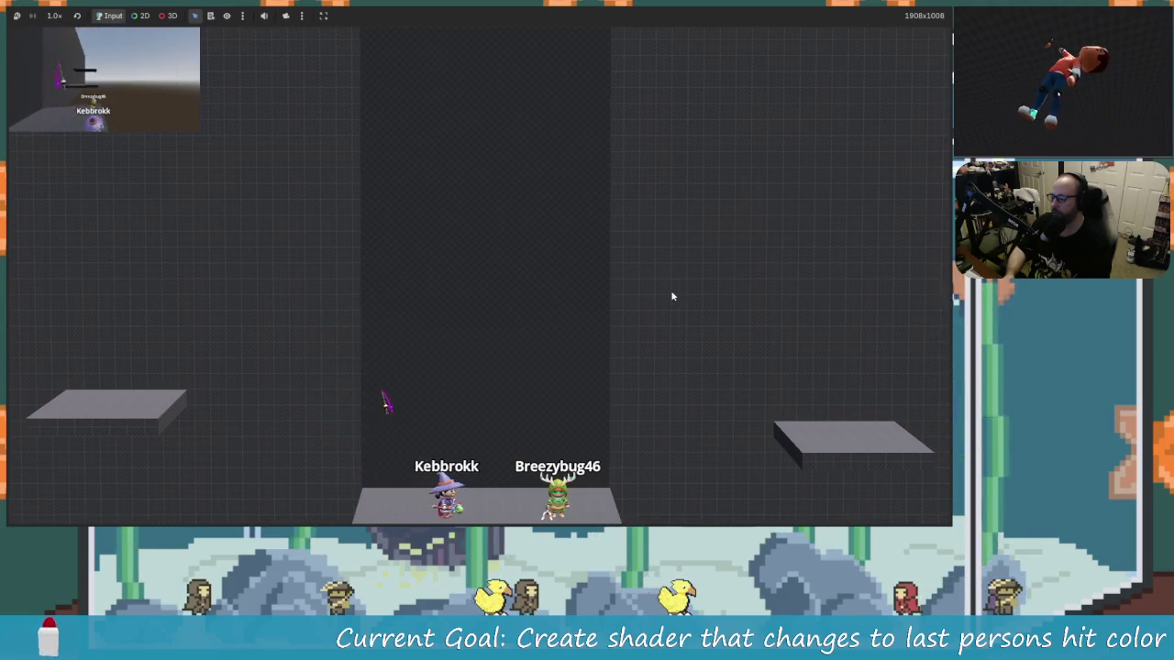
pyautogui.press('space')
pyautogui.press('Right')
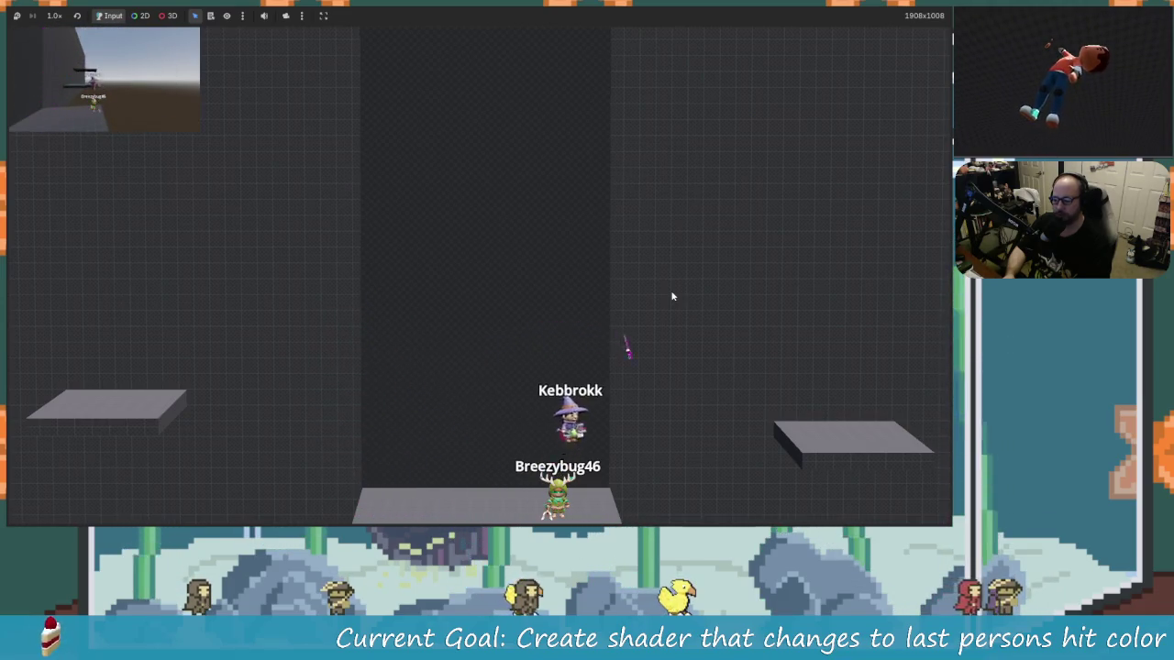
pyautogui.press('Right')
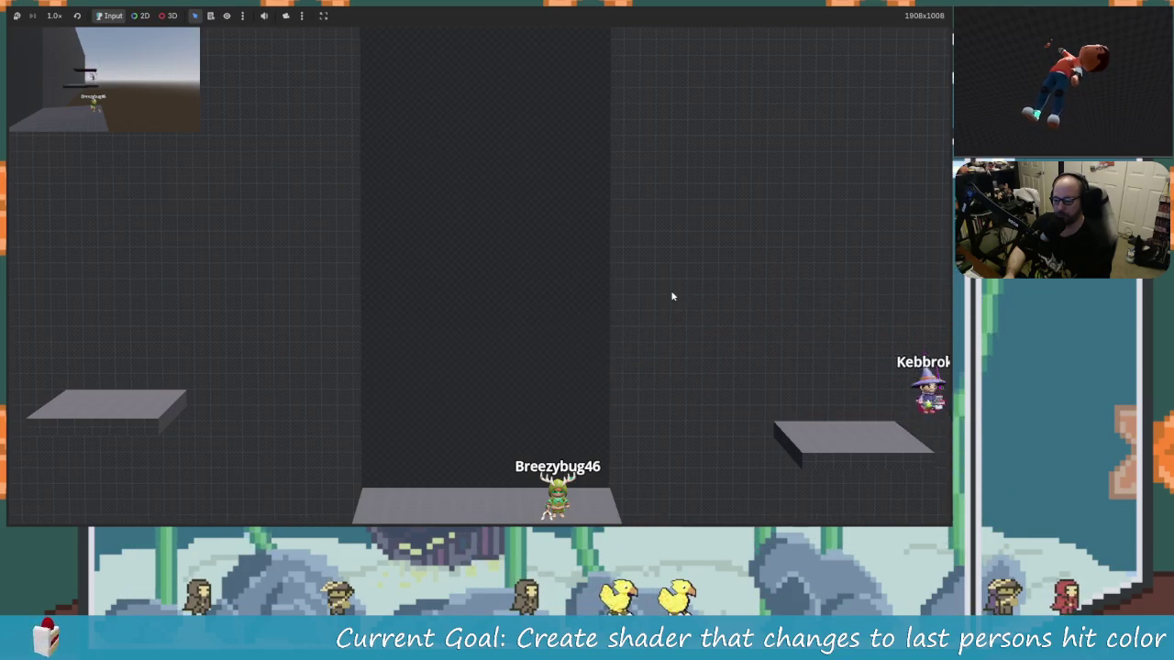
pyautogui.press('Left')
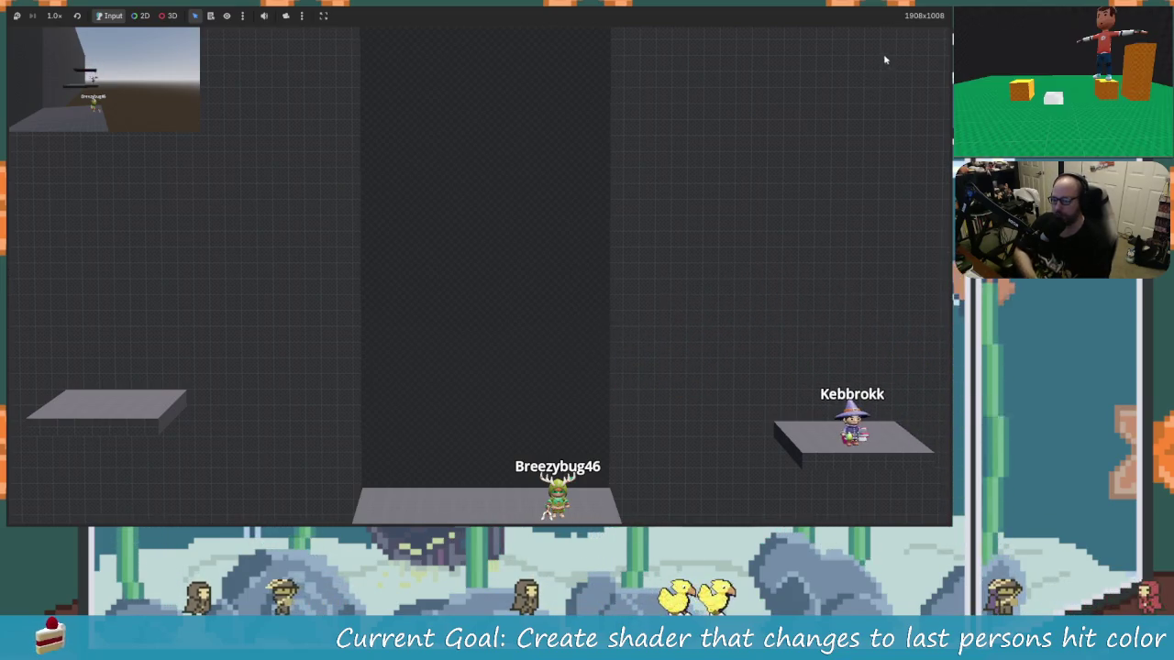
pyautogui.press('F8')
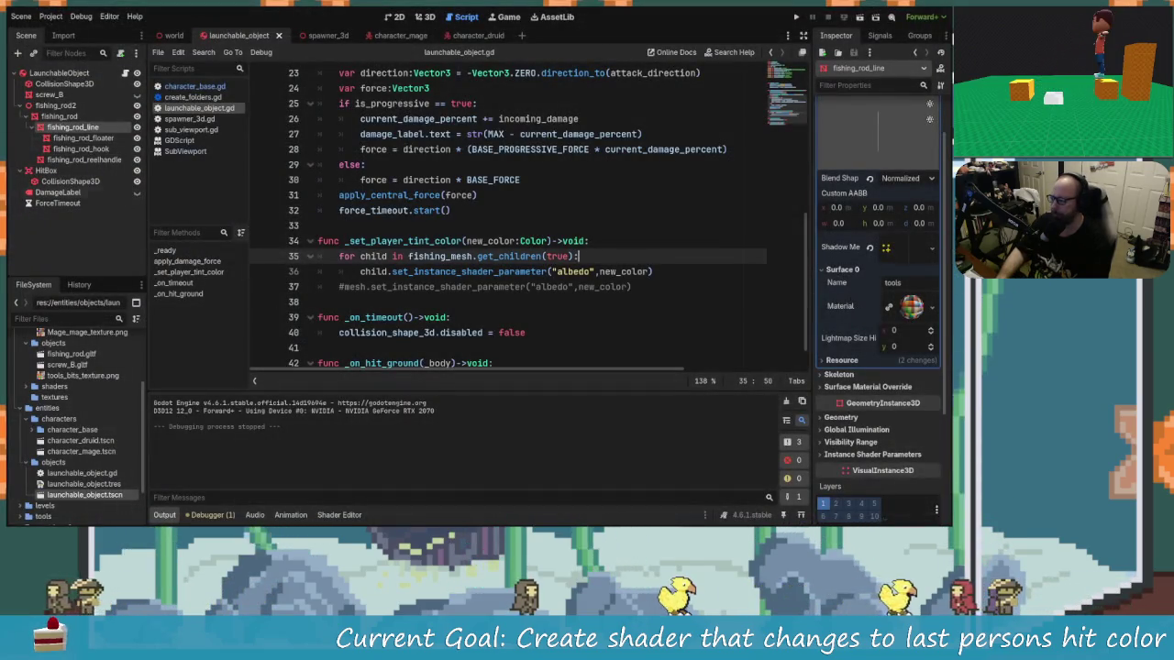
# Inspect the floater, hook and reel handle meshes, expanding the reel handle's shader parameters.
pyautogui.click(89, 138)
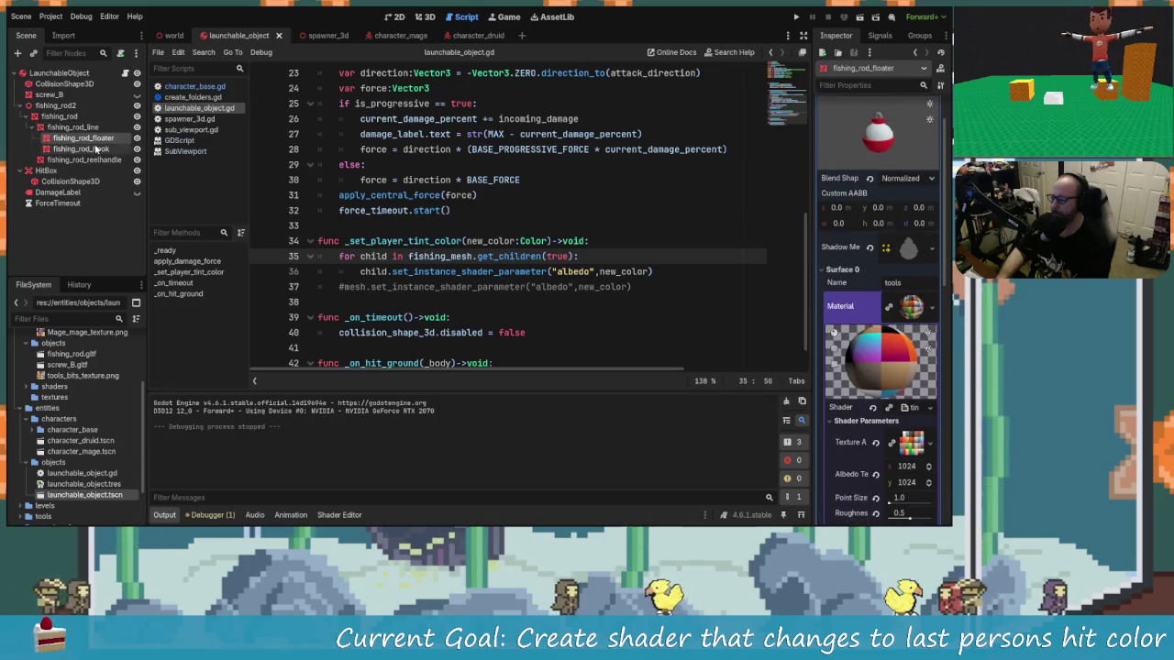
pyautogui.scroll(-3, 890, 347)
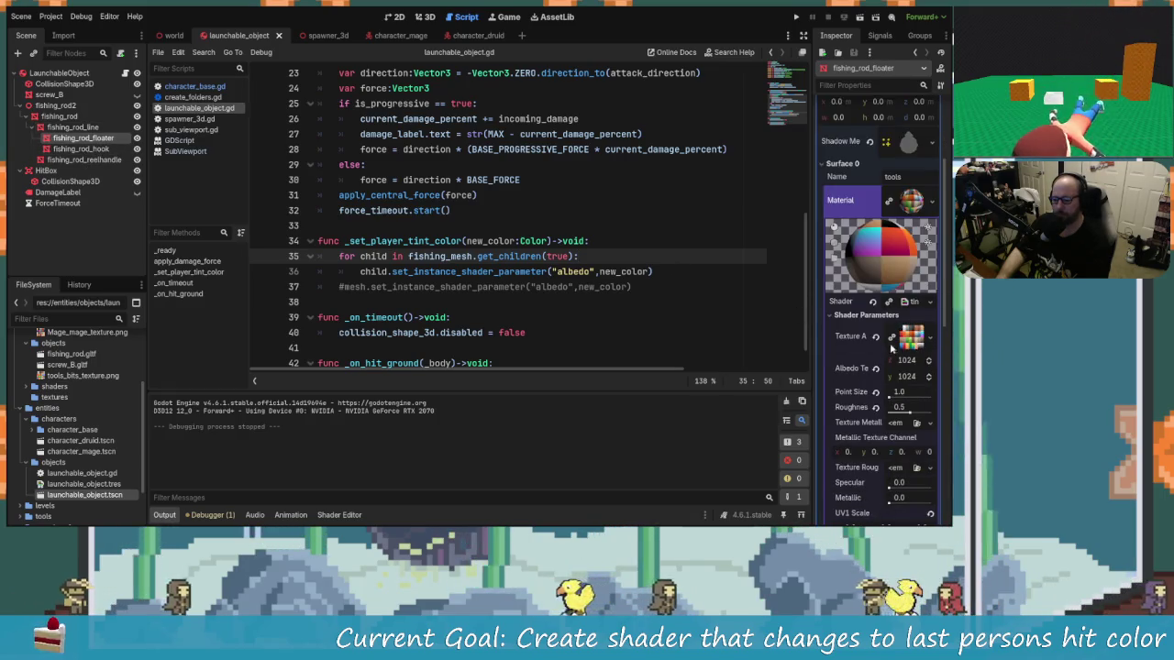
pyautogui.scroll(3, 890, 351)
pyautogui.scroll(-3, 886, 356)
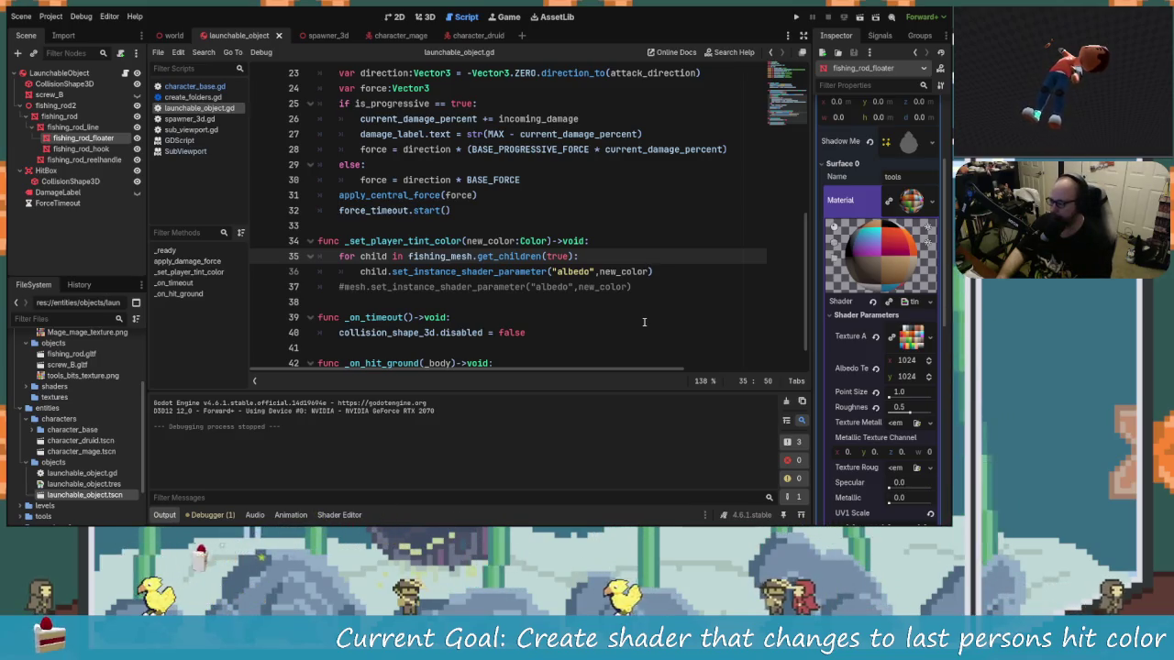
pyautogui.click(66, 127)
pyautogui.click(84, 148)
pyautogui.click(98, 161)
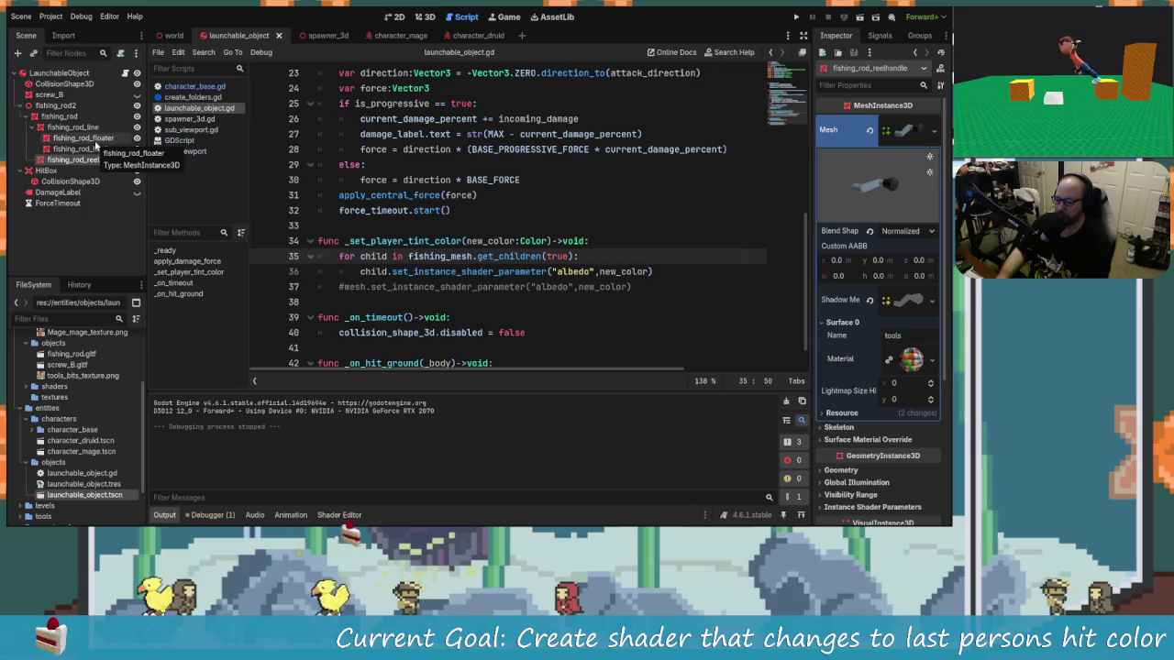
pyautogui.click(911, 362)
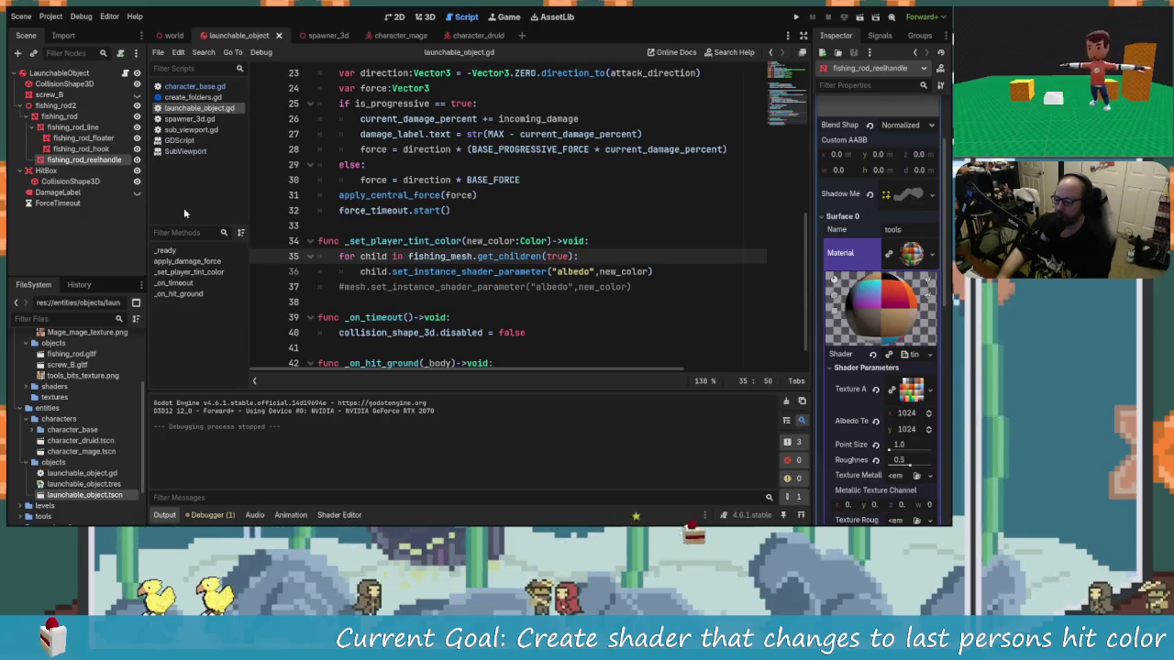
# Check the hook, floater albedo texture, line and fishing_rod materials.
pyautogui.click(81, 149)
pyautogui.scroll(-4, 901, 390)
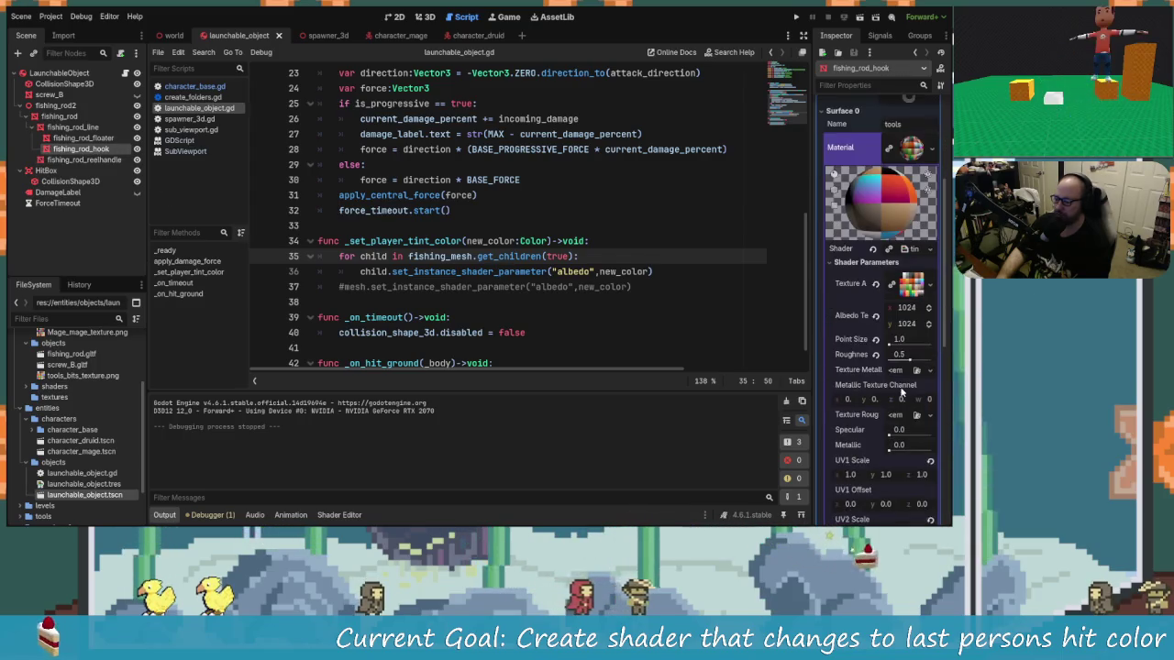
pyautogui.click(83, 137)
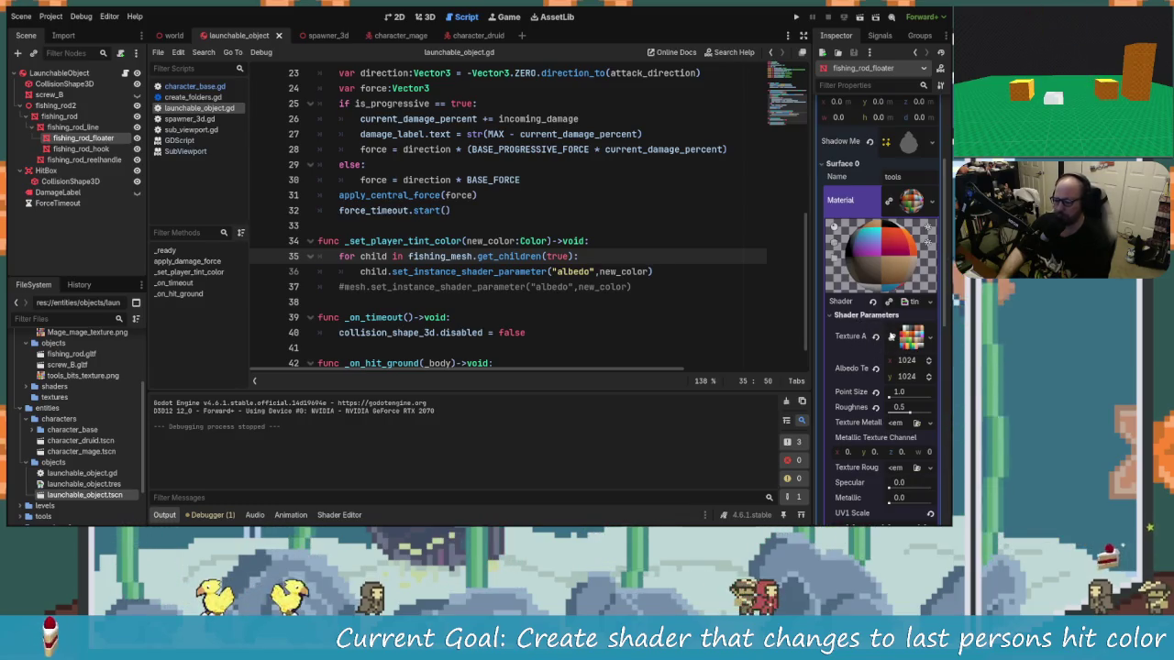
pyautogui.click(929, 336)
pyautogui.click(732, 332)
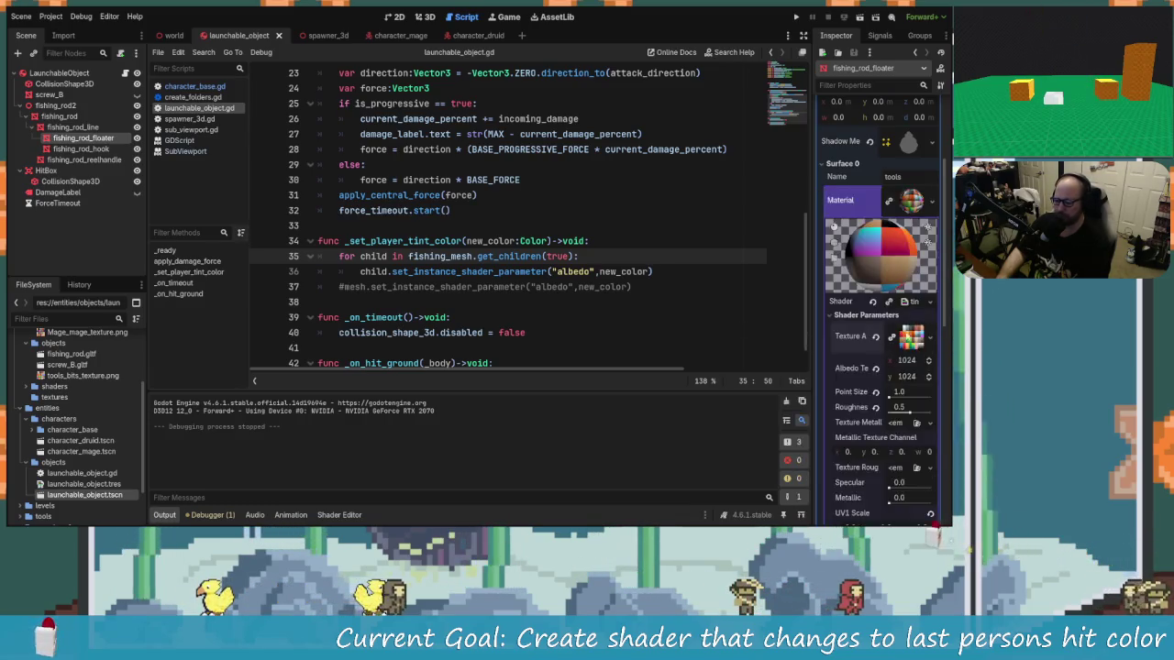
pyautogui.scroll(-3, 896, 380)
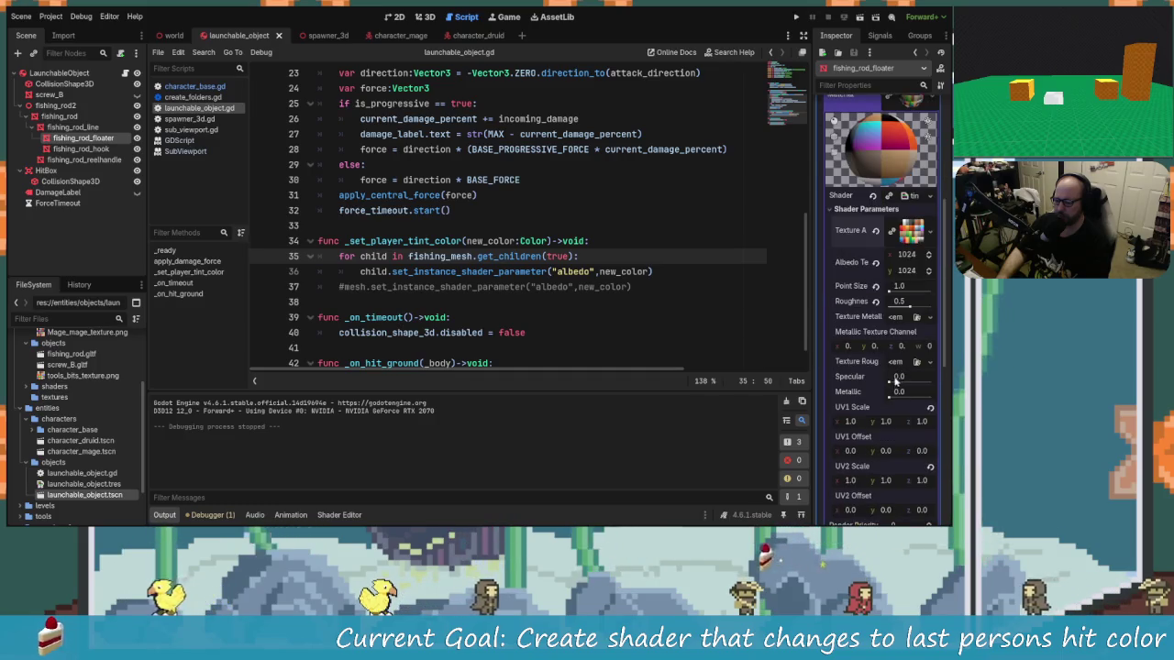
pyautogui.click(74, 126)
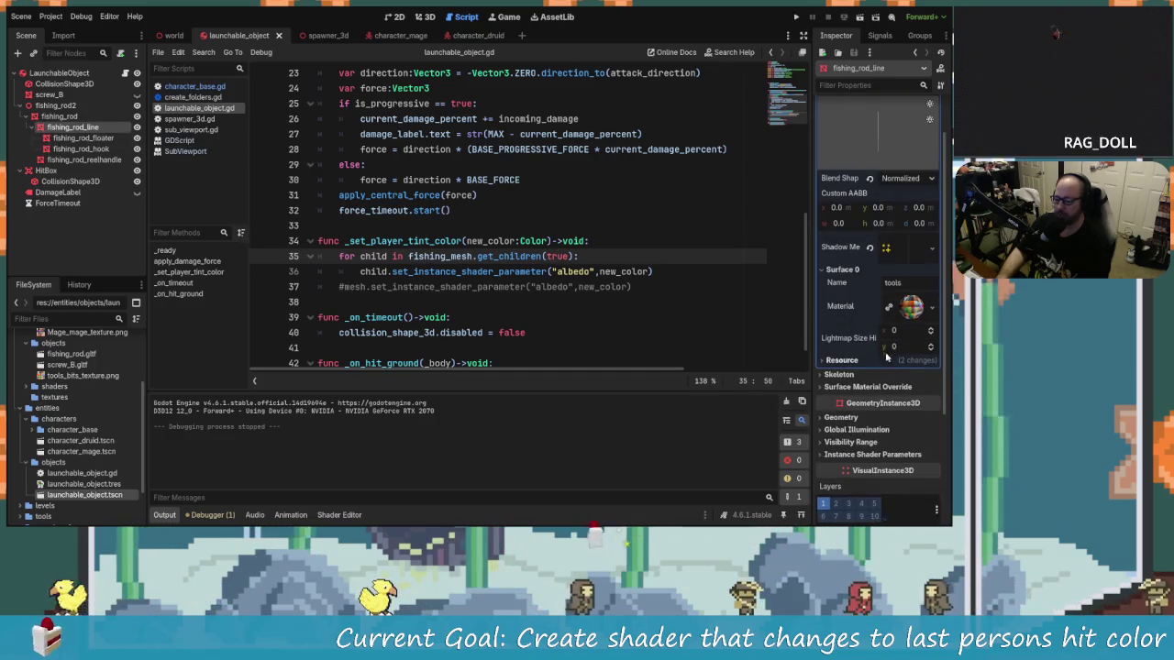
pyautogui.click(908, 306)
pyautogui.click(58, 116)
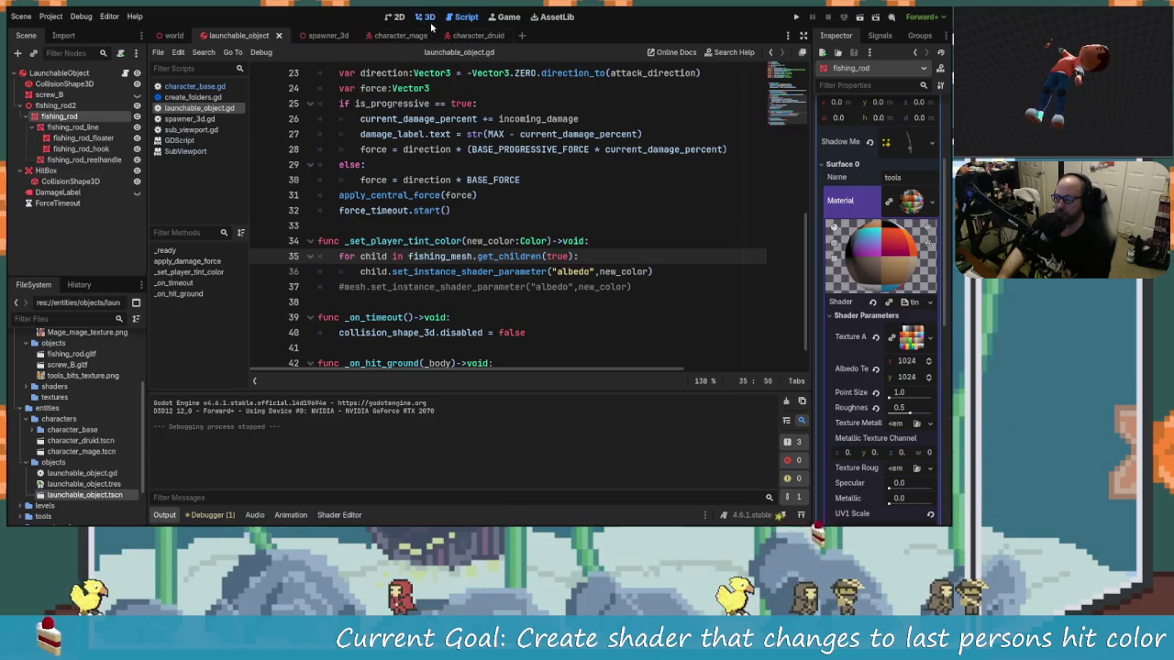
# Switch to the 3D view and orbit around the rod, undoing an accidental line move.
pyautogui.click(394, 17)
pyautogui.click(422, 17)
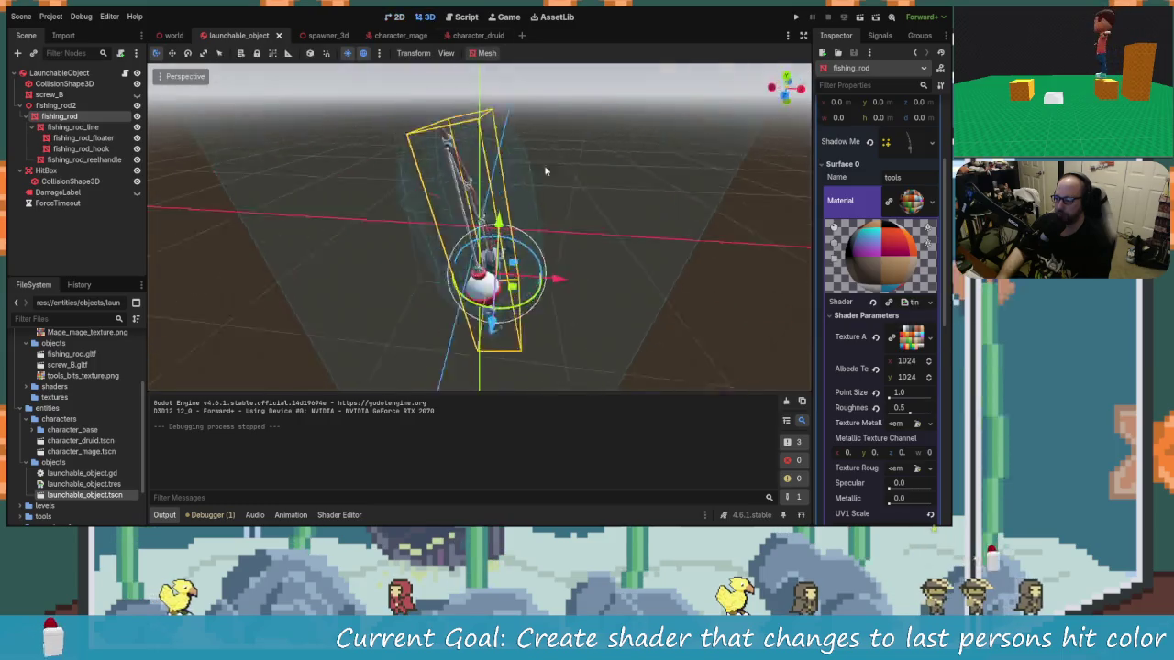
pyautogui.scroll(5, 465, 231)
pyautogui.scroll(-4, 464, 230)
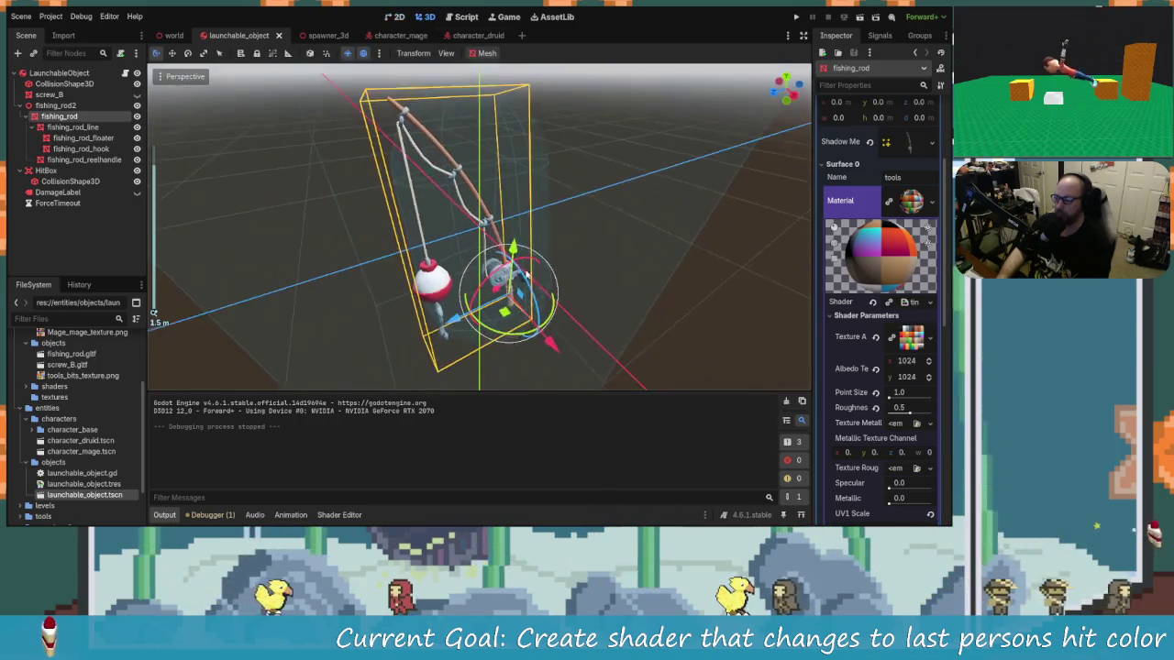
pyautogui.click(449, 224)
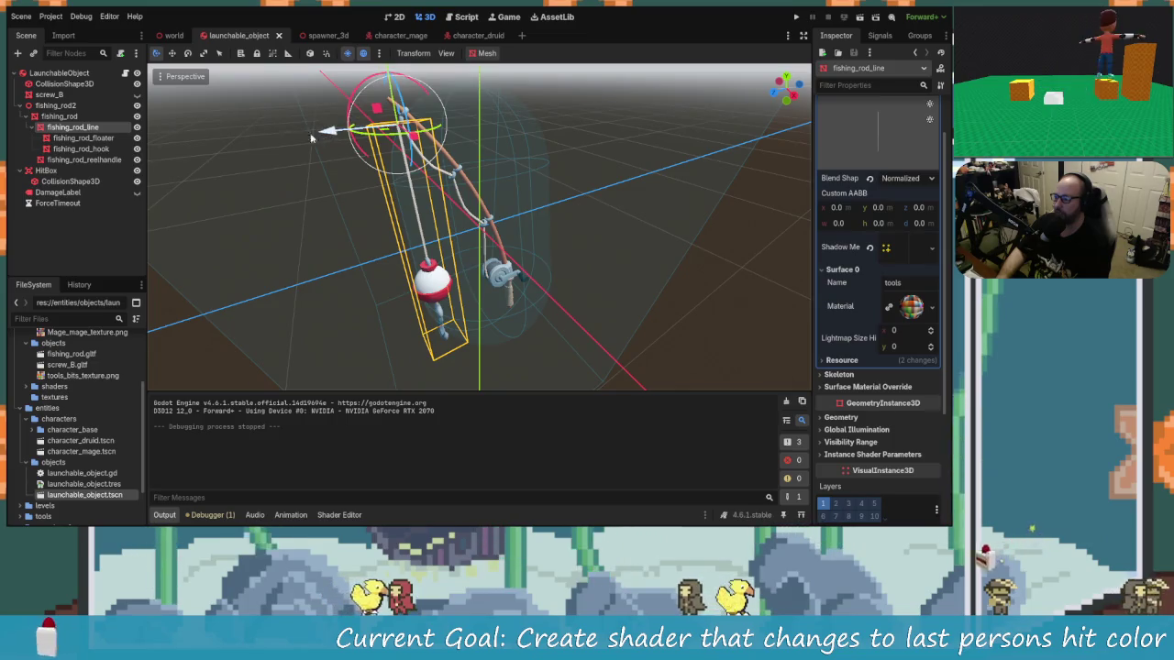
pyautogui.moveTo(312, 137); pyautogui.dragTo(305, 143)
pyautogui.hotkey('ctrl', 'z')
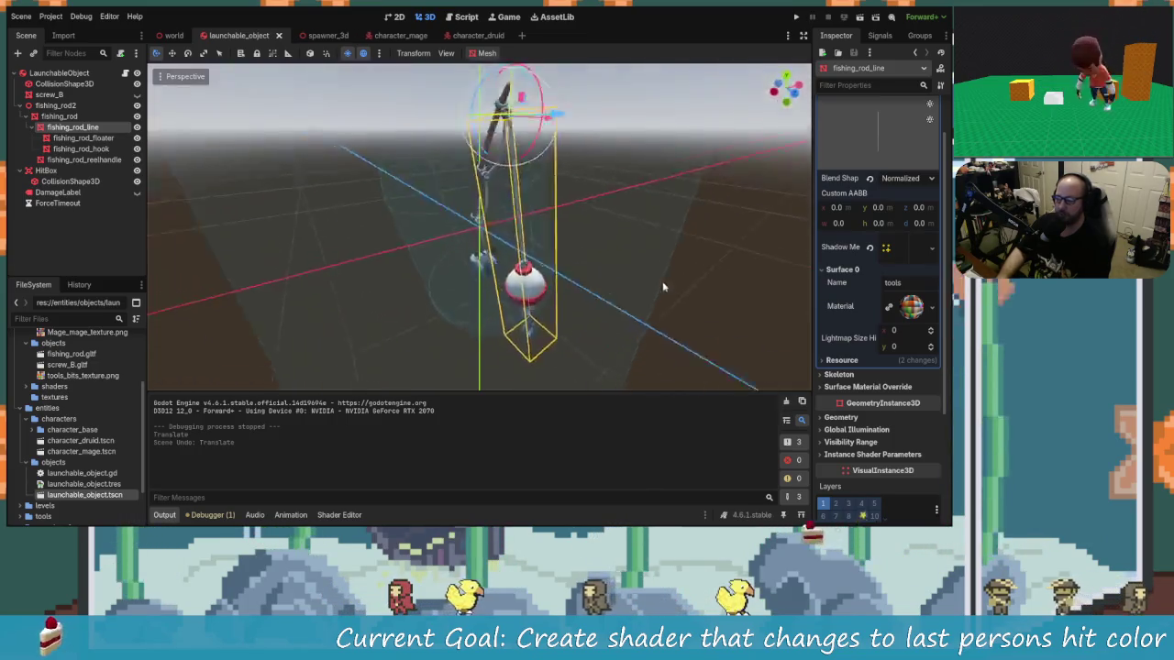
pyautogui.moveTo(663, 287)
pyautogui.mouseDown()
pyautogui.moveTo(477, 275)
pyautogui.moveTo(136, 138)
pyautogui.mouseUp()
pyautogui.scroll(3, 468, 274)
pyautogui.scroll(-2, 465, 274)
# Select the fishing_rod, floater, hook and line parts, ending with all five meshes selected.
pyautogui.click(59, 117)
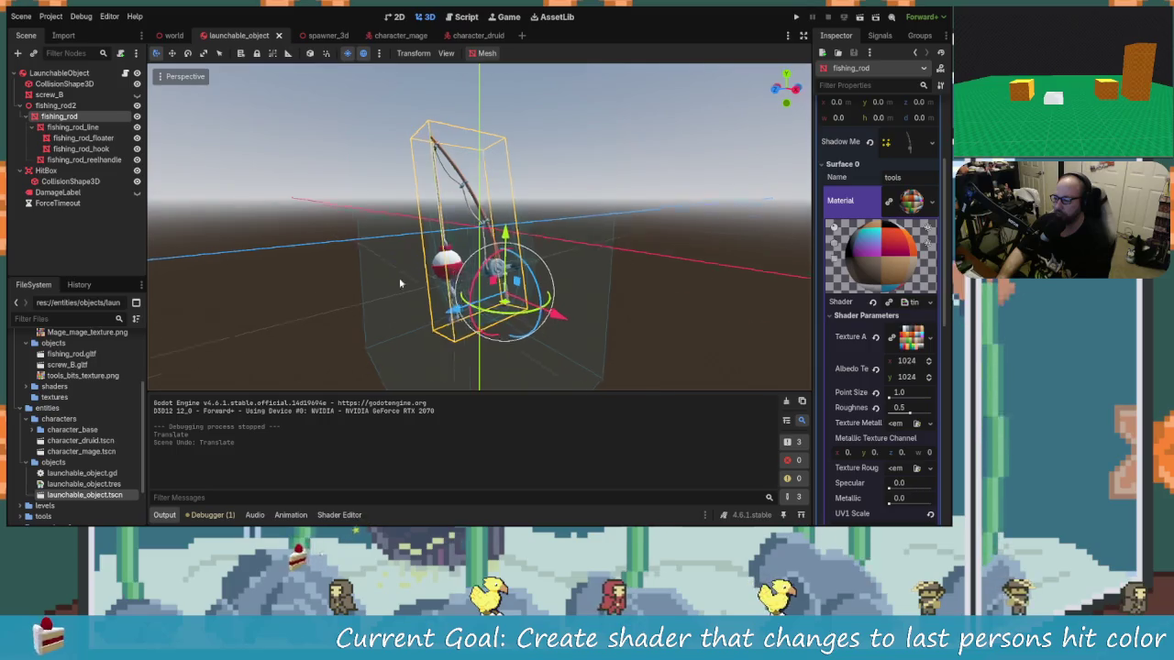
pyautogui.moveTo(399, 277)
pyautogui.mouseDown()
pyautogui.moveTo(372, 329)
pyautogui.moveTo(623, 315)
pyautogui.moveTo(551, 312)
pyautogui.moveTo(500, 285)
pyautogui.moveTo(468, 293)
pyautogui.moveTo(681, 310)
pyautogui.moveTo(442, 318)
pyautogui.mouseUp()
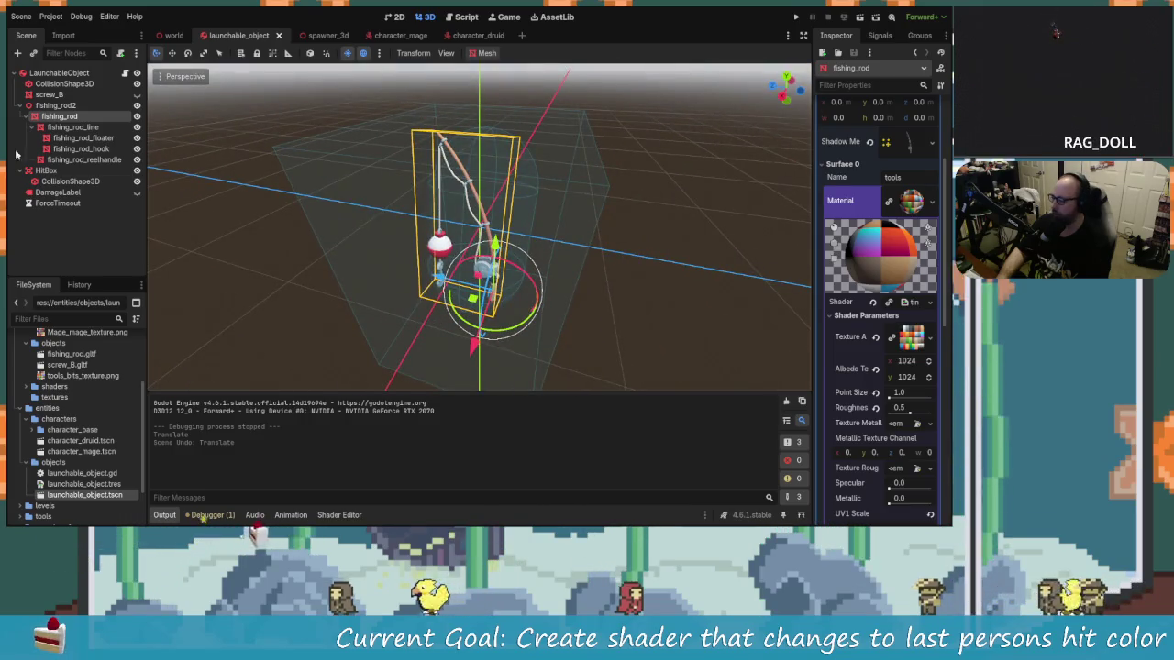
pyautogui.click(82, 138)
pyautogui.click(80, 148)
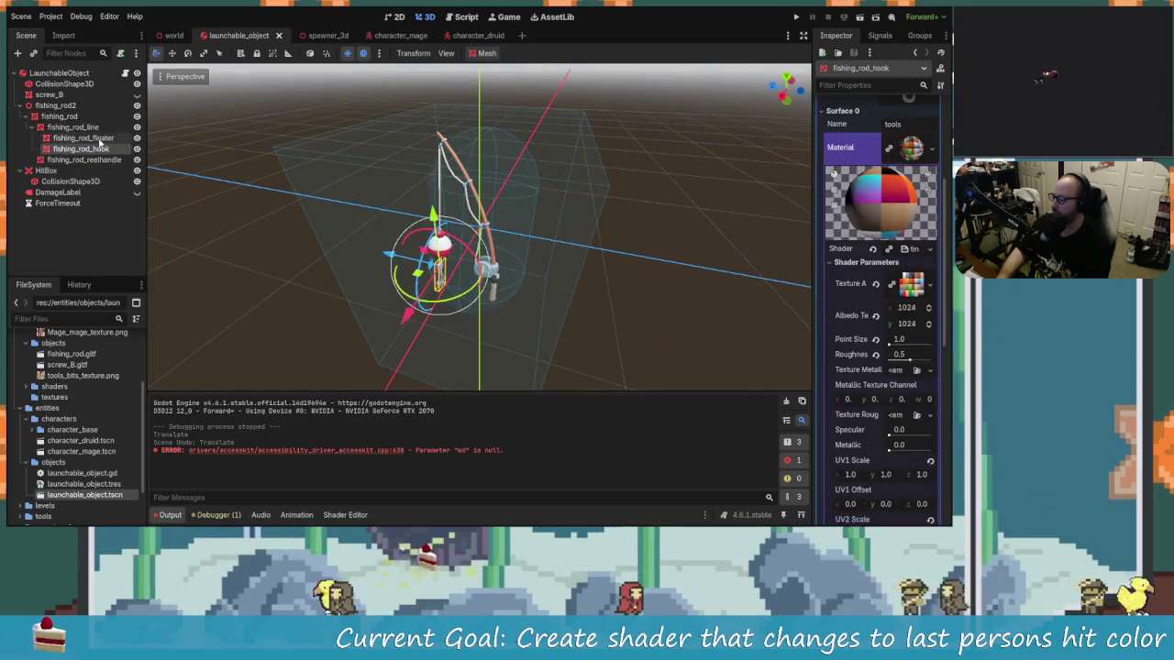
pyautogui.press('Up')
pyautogui.press('Up')
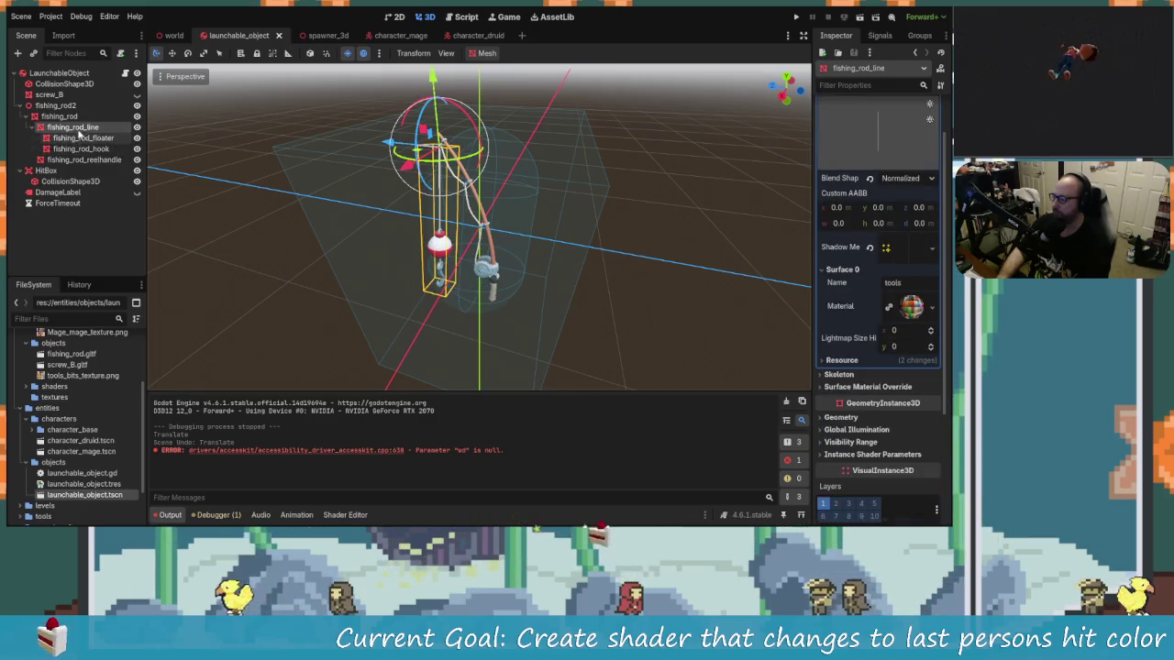
pyautogui.press('Up')
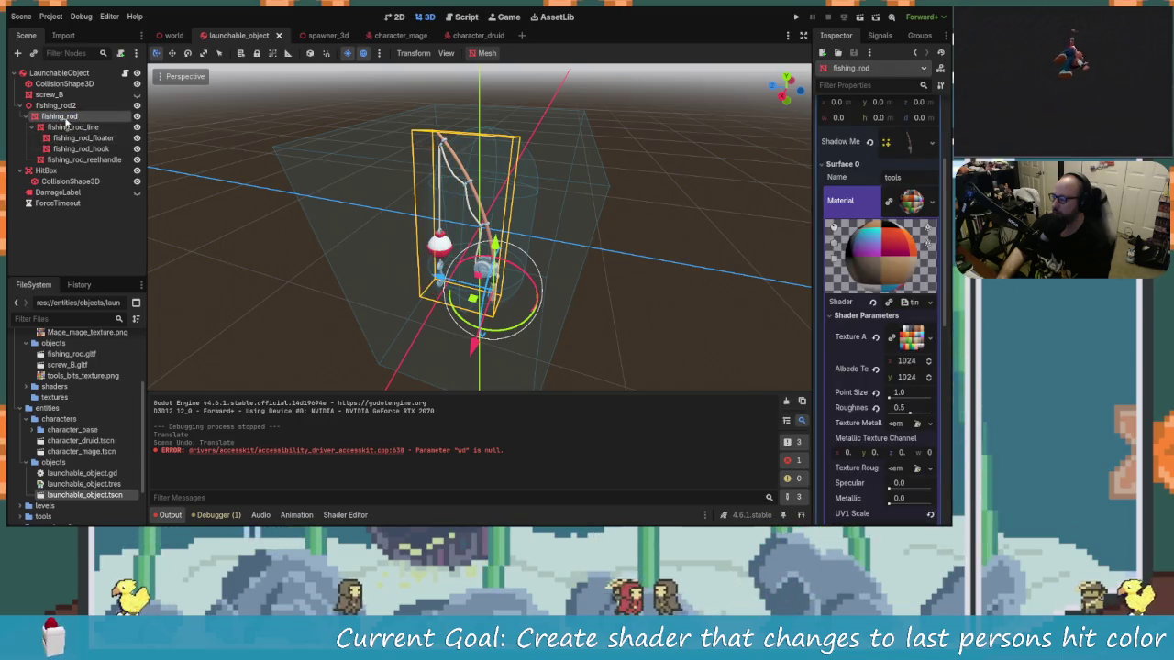
pyautogui.hotkey('shift', 'Down')
pyautogui.hotkey('shift', 'Down')
pyautogui.hotkey('shift', 'Down')
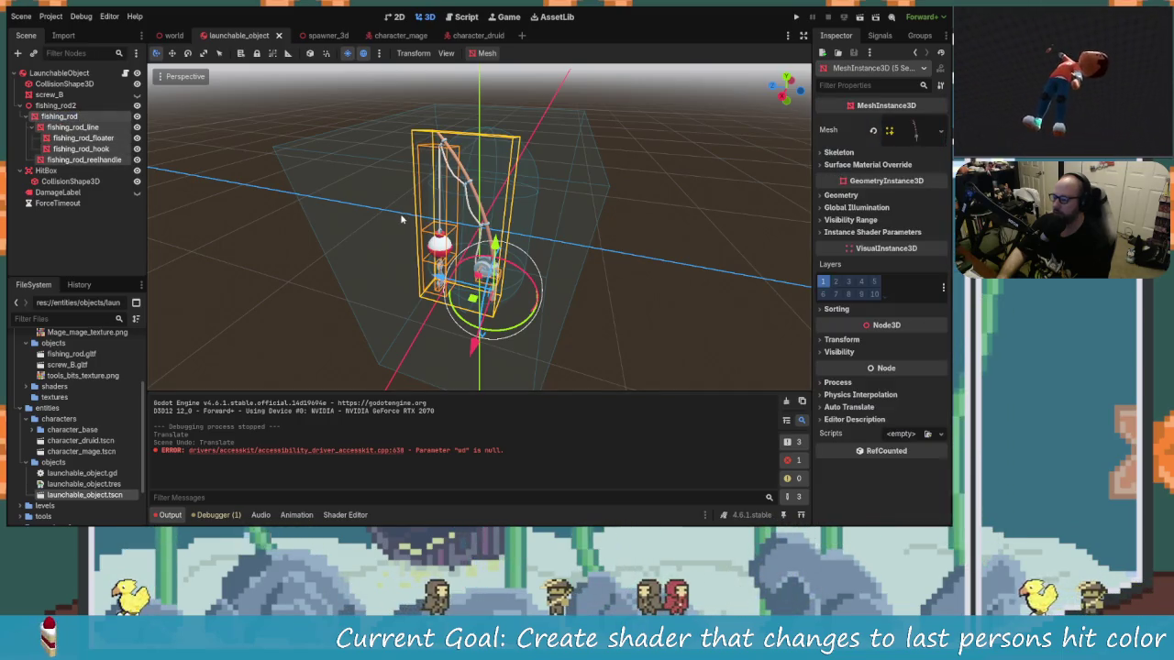
# Open the mesh and node action menus without using them, then orbit and zoom to view the rod edge-on.
pyautogui.click(488, 52)
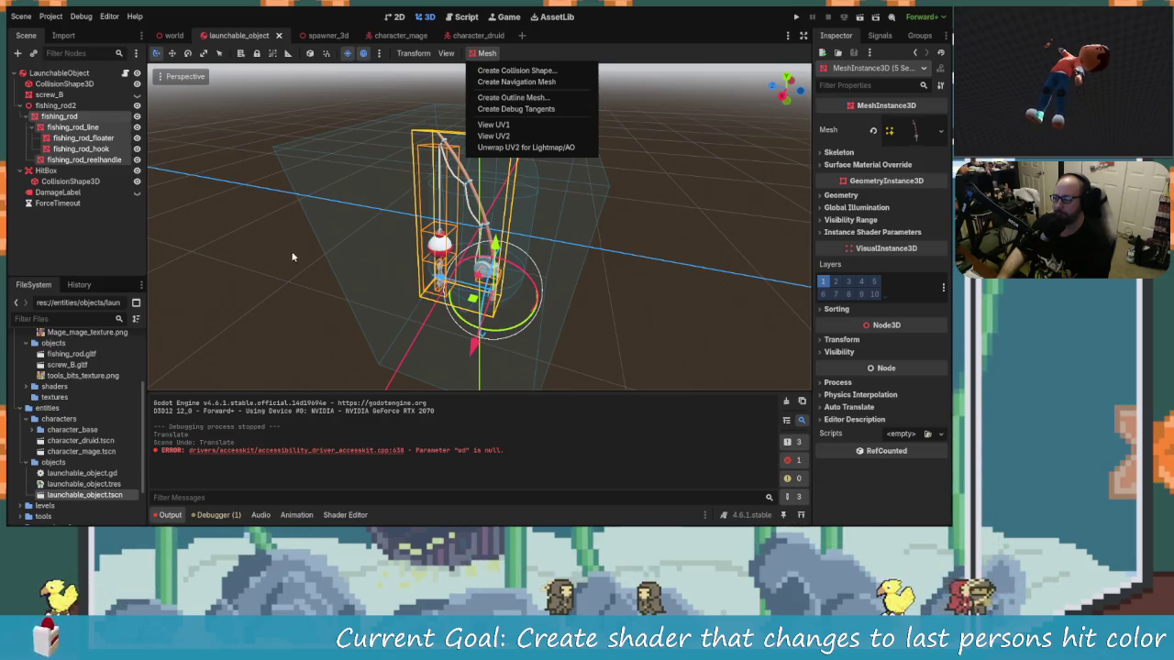
pyautogui.moveTo(338, 252)
pyautogui.mouseDown()
pyautogui.moveTo(597, 226)
pyautogui.moveTo(361, 251)
pyautogui.moveTo(254, 216)
pyautogui.mouseUp()
pyautogui.rightClick(81, 117)
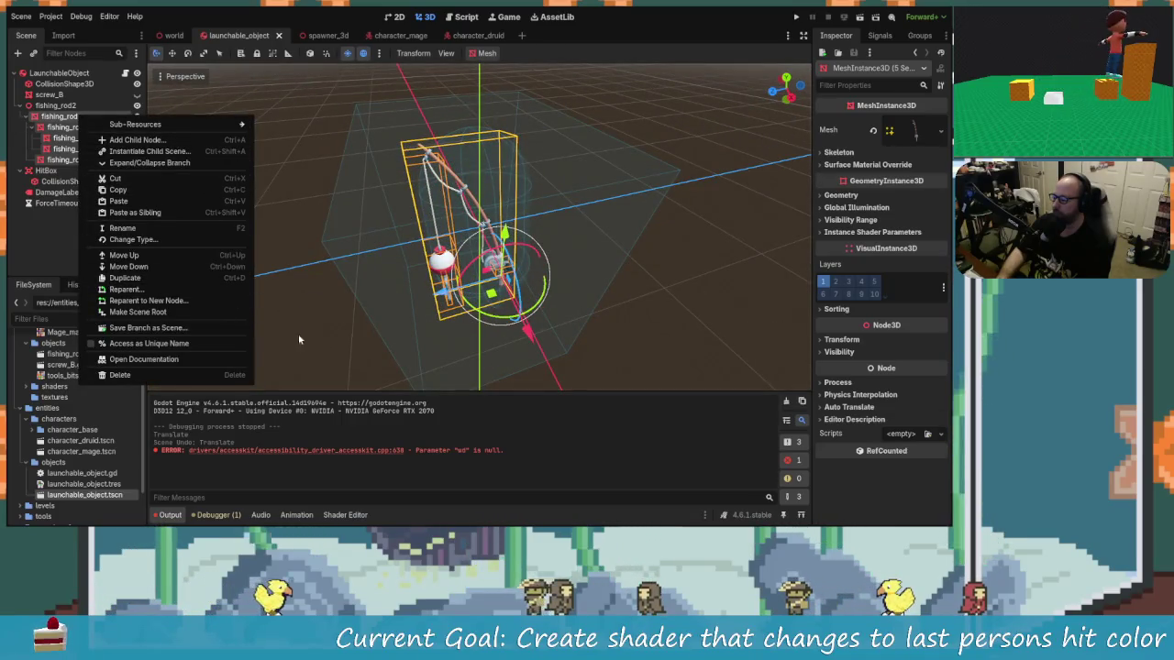
pyautogui.moveTo(275, 239)
pyautogui.mouseDown()
pyautogui.moveTo(441, 220)
pyautogui.moveTo(477, 229)
pyautogui.mouseUp()
pyautogui.scroll(2, 477, 229)
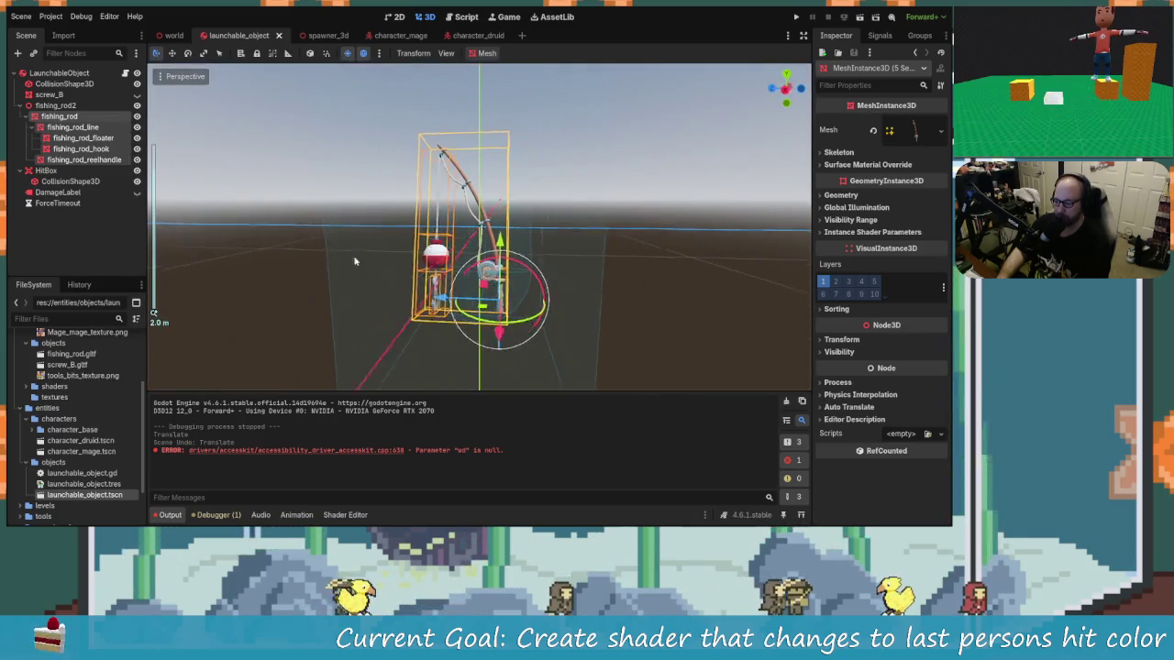
pyautogui.moveTo(229, 261)
pyautogui.mouseDown()
pyautogui.moveTo(705, 273)
pyautogui.moveTo(596, 144)
pyautogui.moveTo(405, 262)
pyautogui.mouseUp()
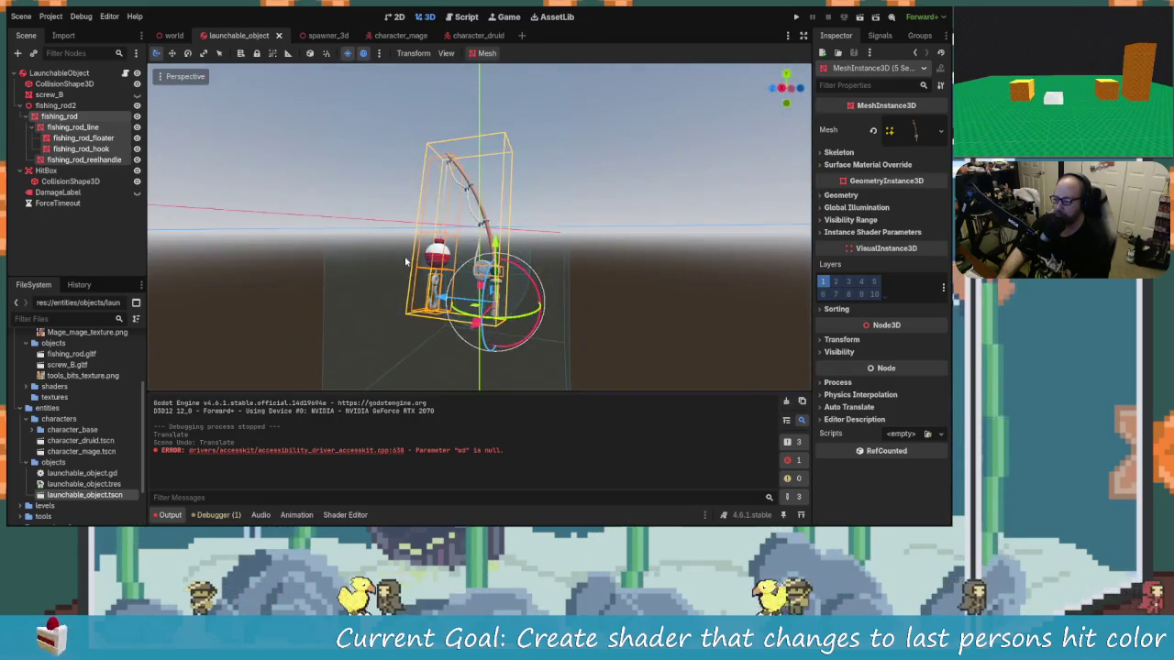
# Select fishing_rod2, then return to launchable_object.gd at the commented mesh tint line.
pyautogui.click(53, 222)
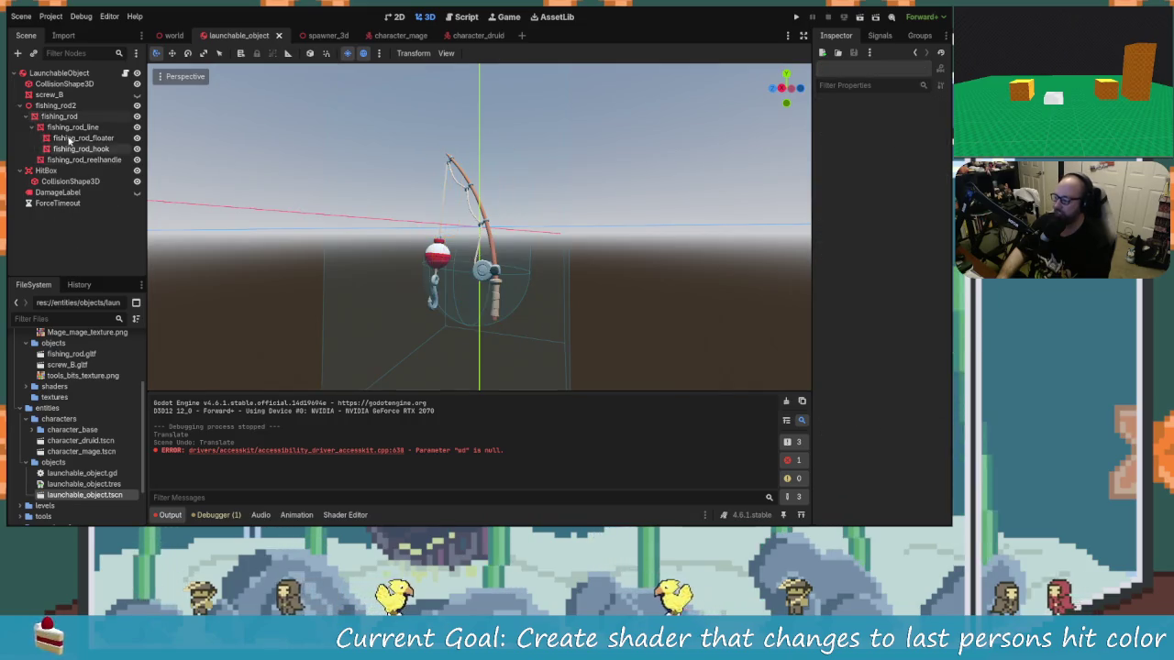
pyautogui.click(58, 117)
pyautogui.click(55, 106)
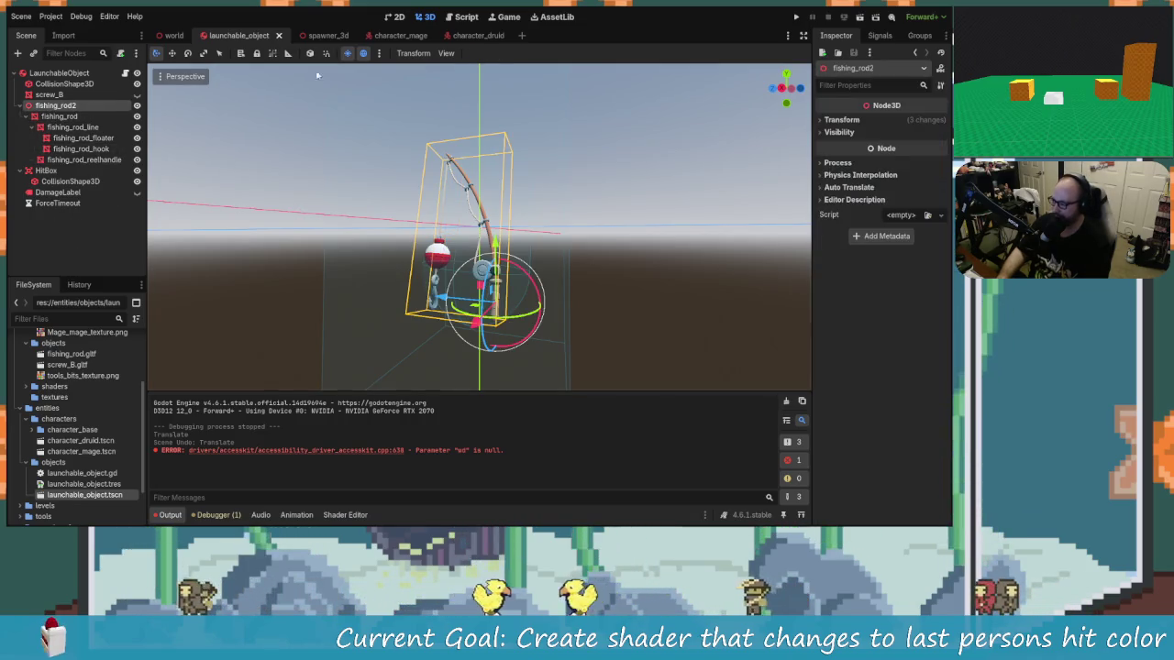
pyautogui.click(477, 16)
pyautogui.click(598, 286)
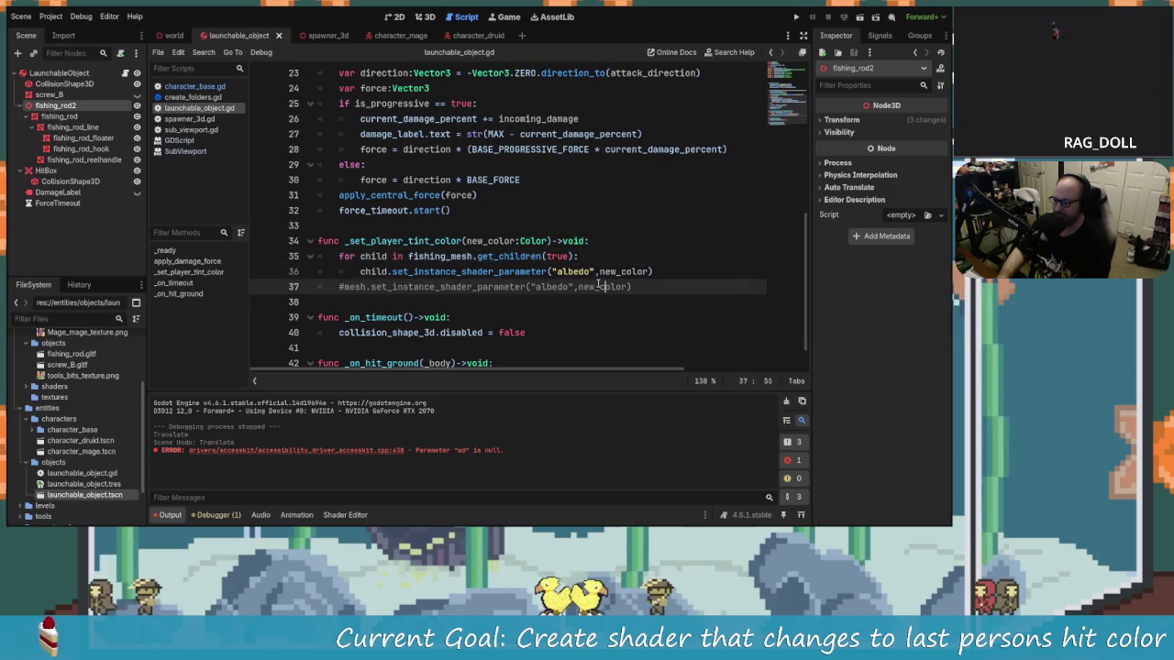
pyautogui.moveTo(651, 270); pyautogui.dragTo(415, 287)
# Uncomment the mesh tint line, comment out the fishing_mesh children loop, and save the script.
pyautogui.click(339, 257)
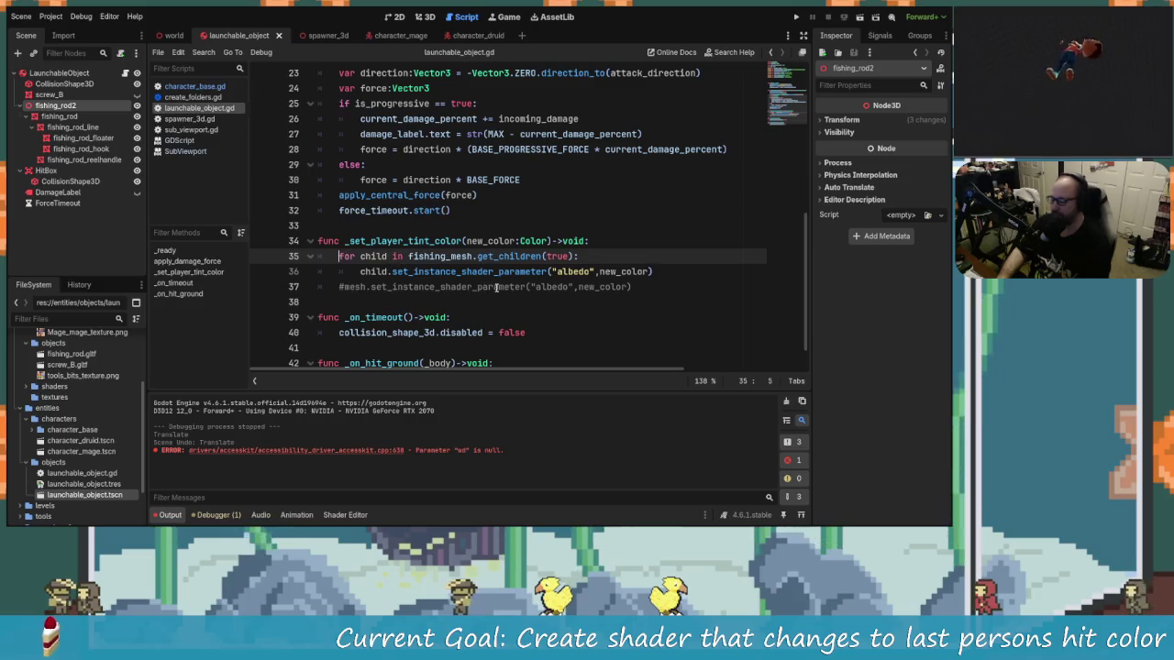
pyautogui.press('Down')
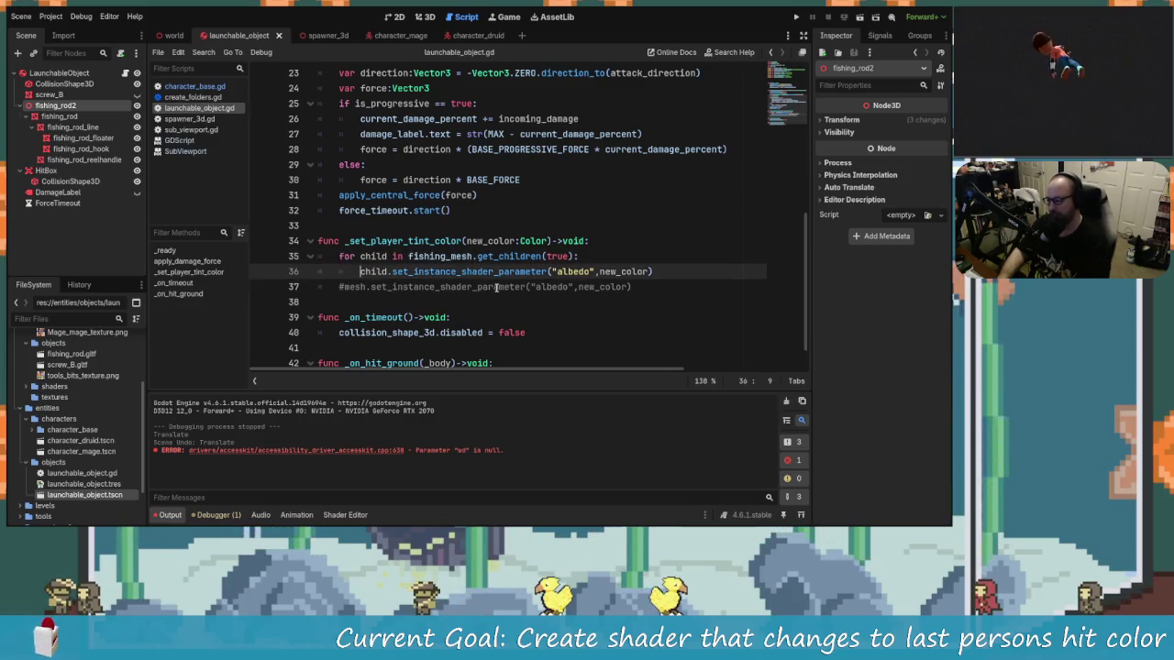
pyautogui.press('Down')
pyautogui.press('BackSpace')
pyautogui.press('Up')
pyautogui.press('Up')
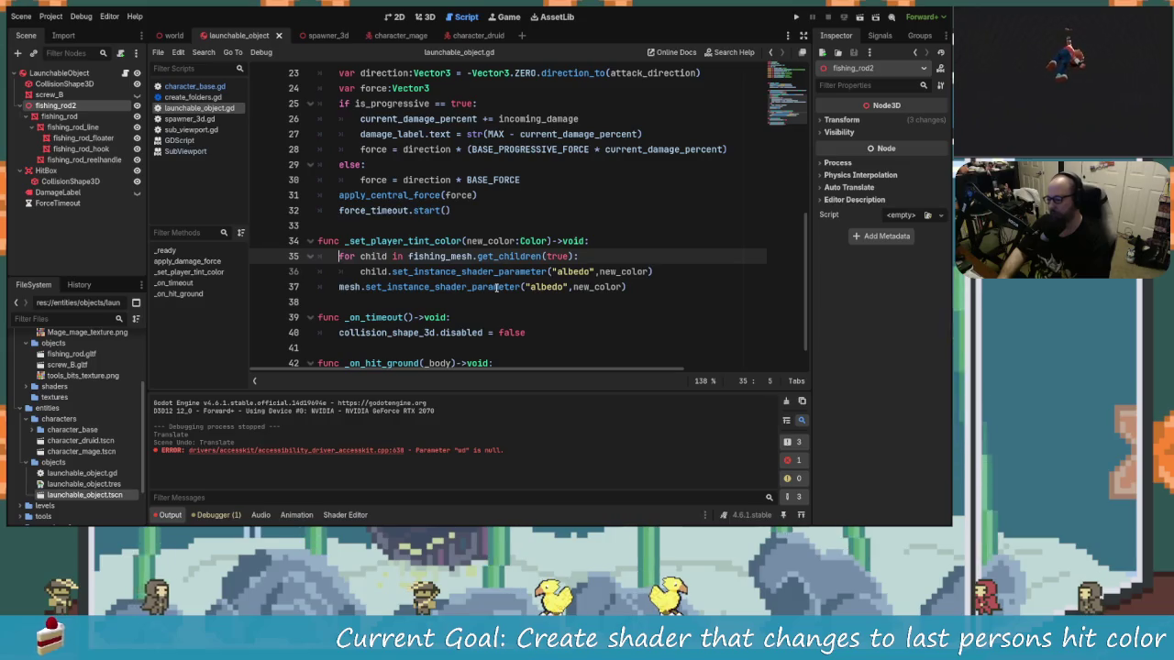
pyautogui.press('Down')
pyautogui.write('#')
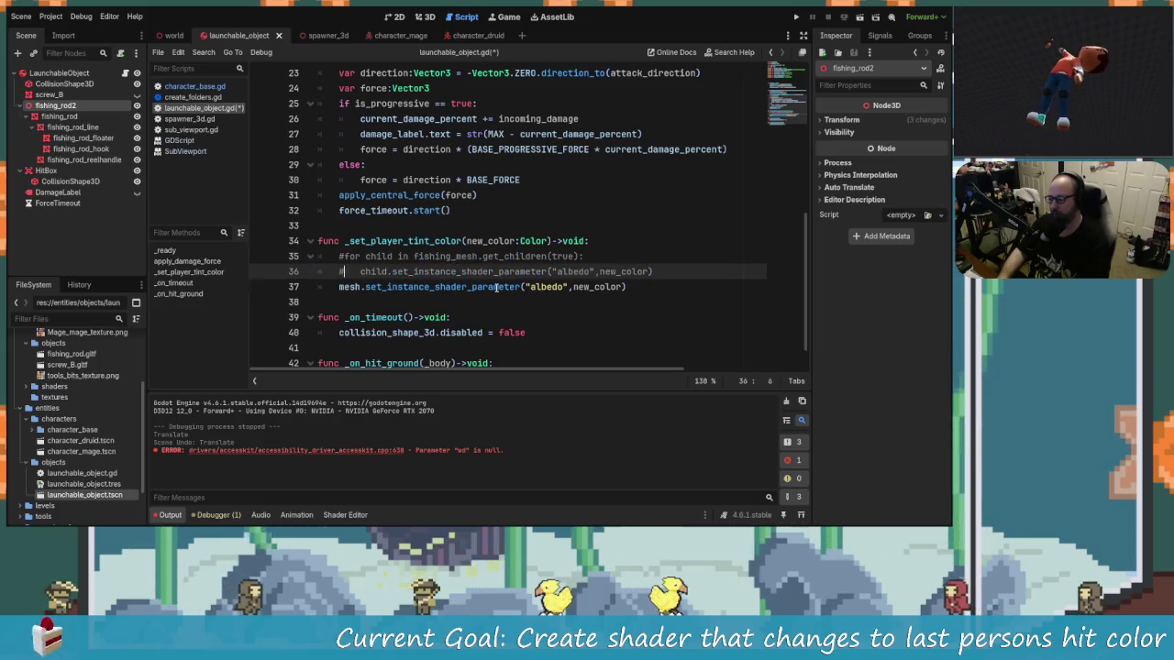
pyautogui.scroll(7, 496, 288)
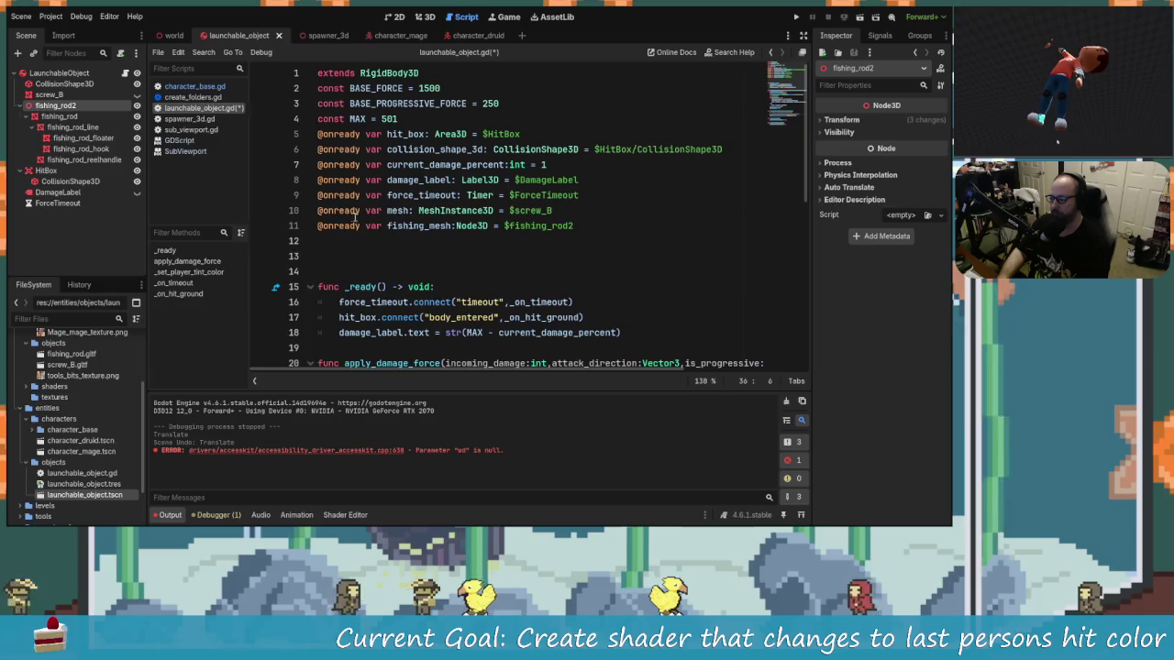
pyautogui.click(319, 228)
pyautogui.write('#')
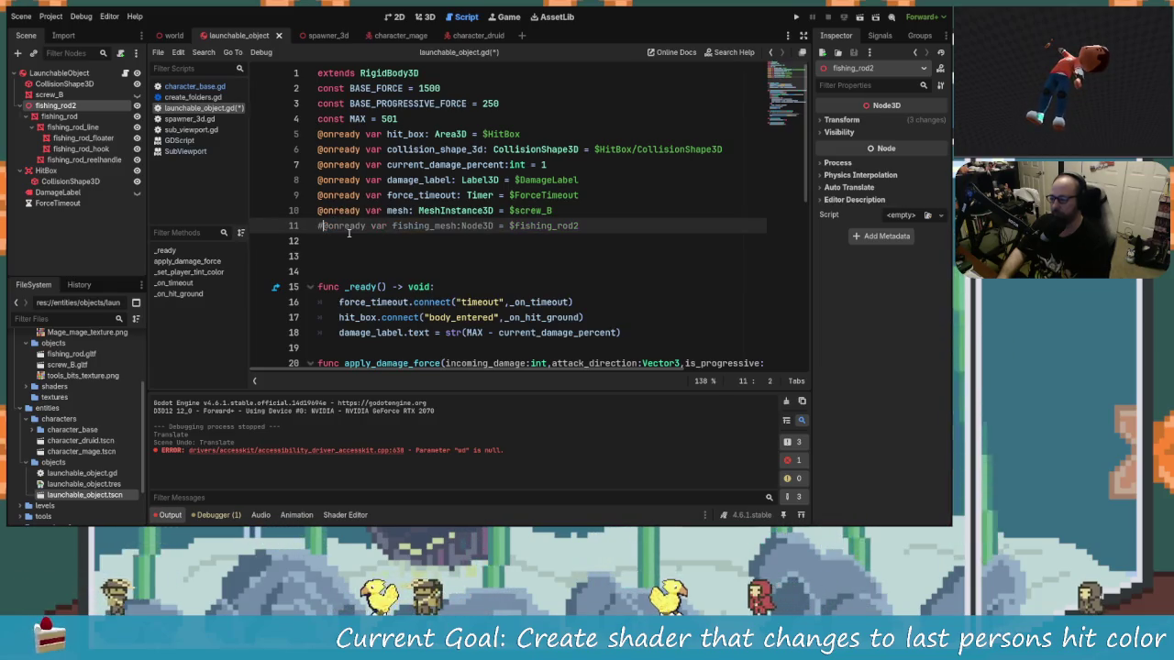
pyautogui.hotkey('ctrl', 's')
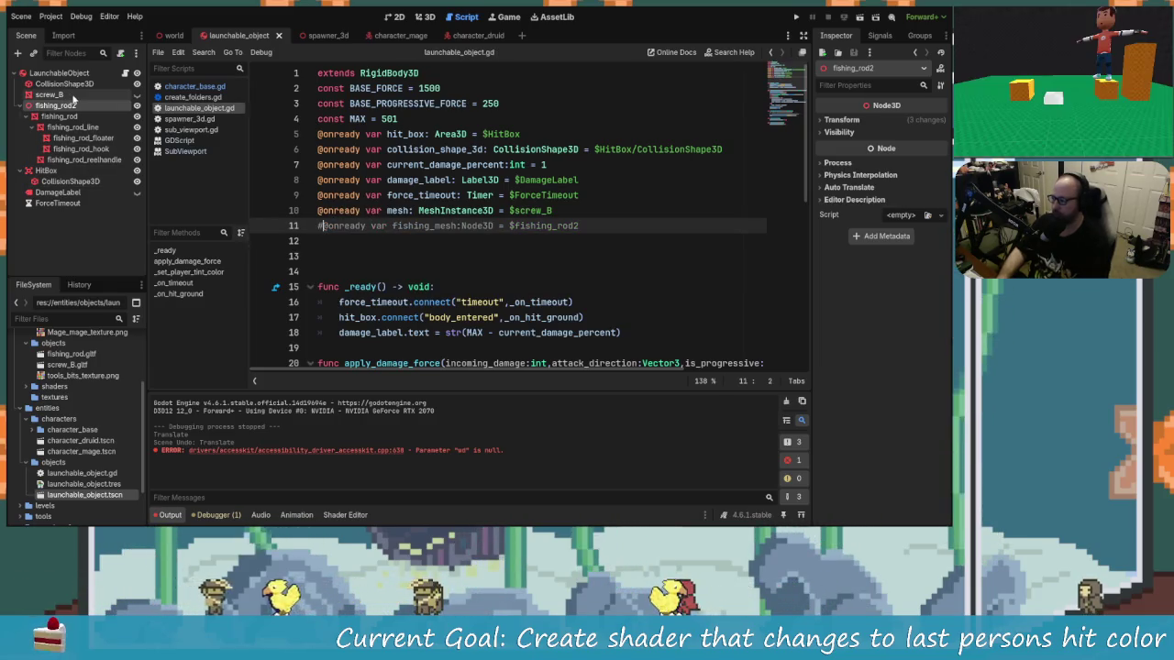
# Toggle screw_B's visibility and delete fishing_rod2 with its children.
pyautogui.click(137, 94)
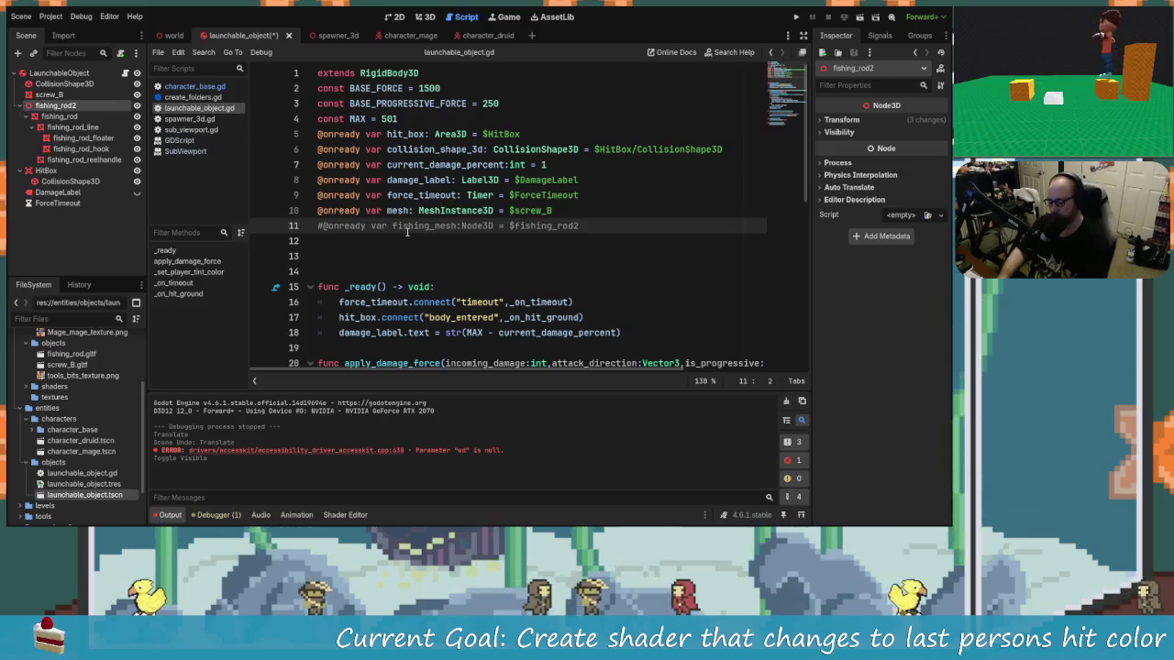
pyautogui.press('Delete')
pyautogui.press('Return')
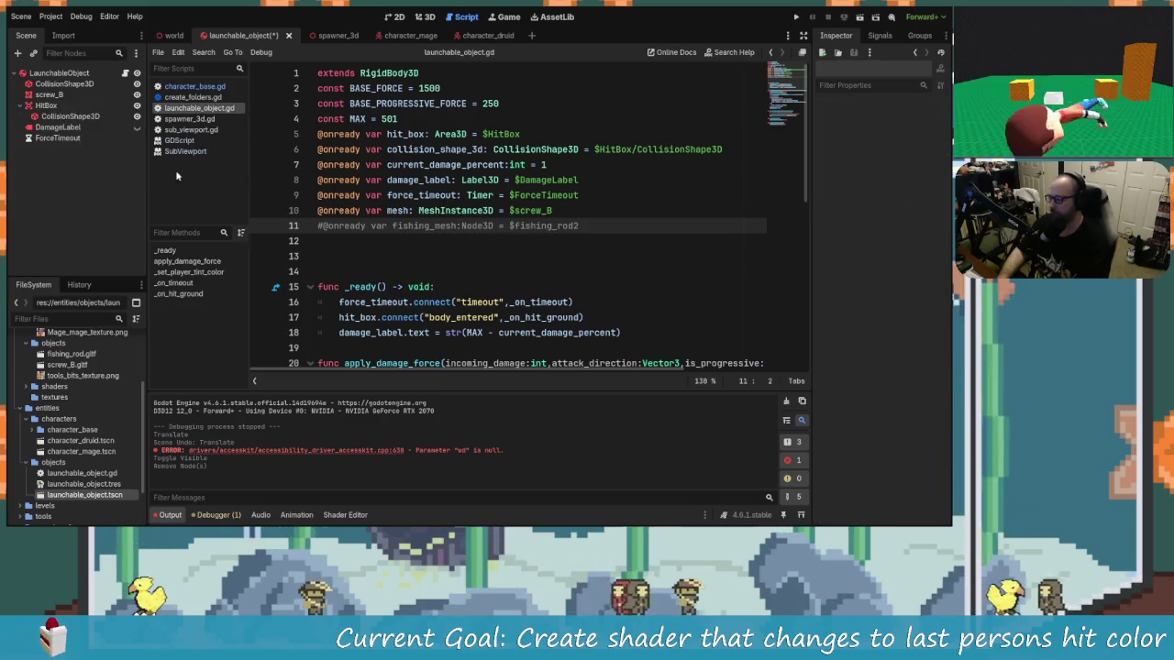
pyautogui.click(795, 19)
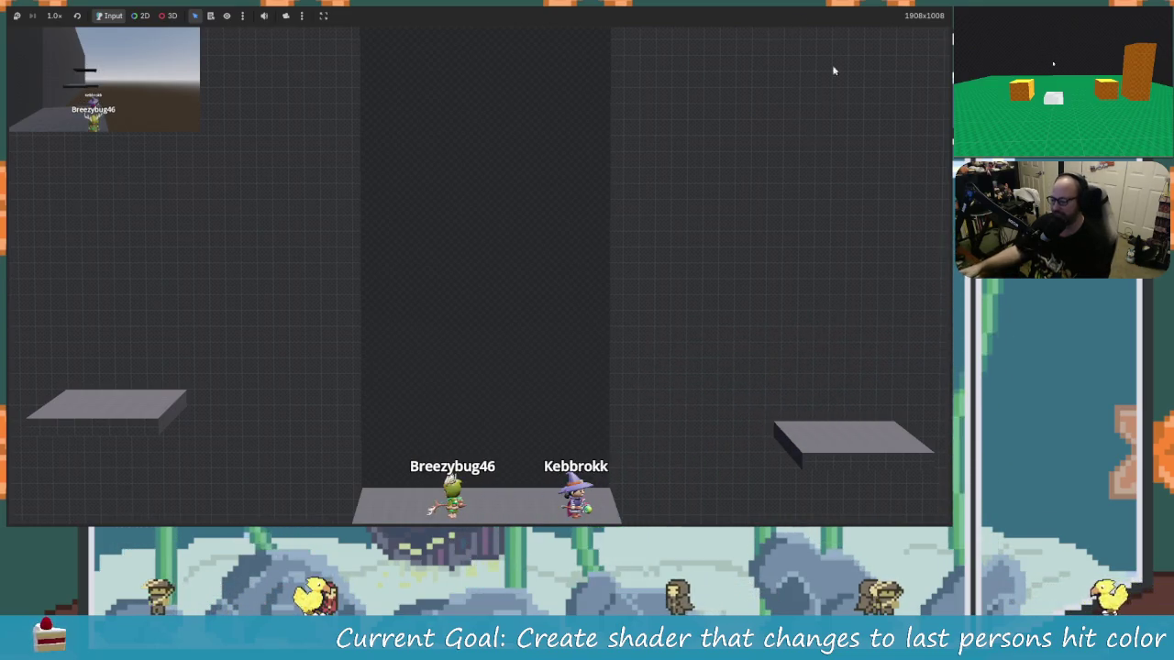
pyautogui.press('F8')
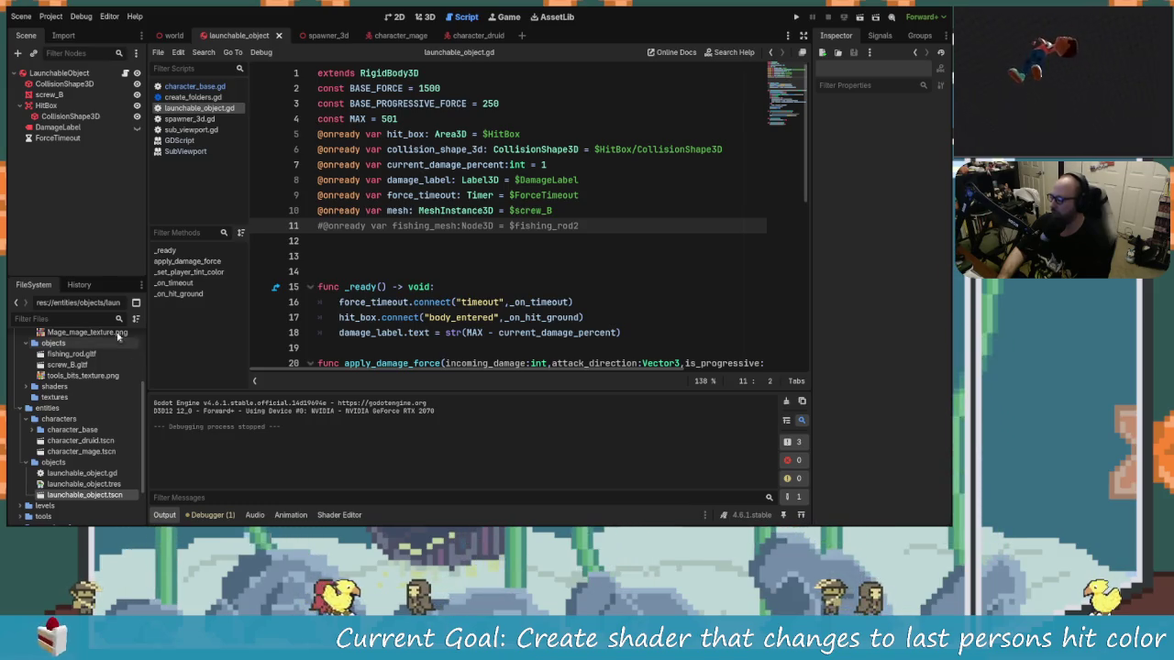
# Test-run and stop the project, then turn off One Shot on the world scene's Spawner3D.
pyautogui.click(796, 17)
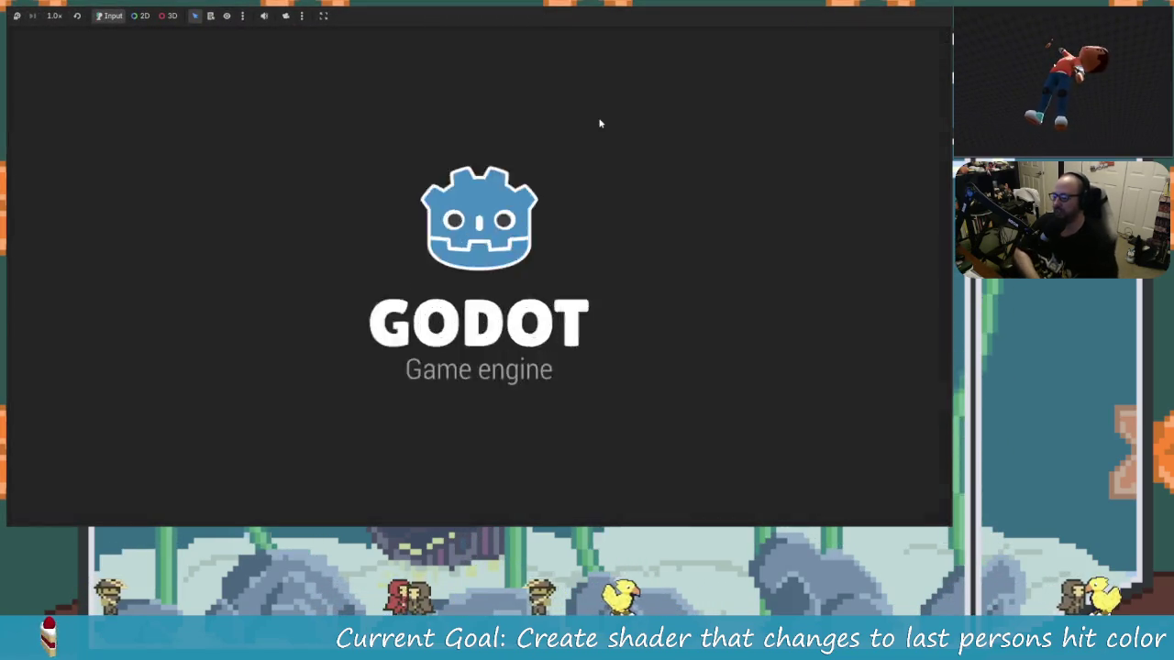
pyautogui.press('F8')
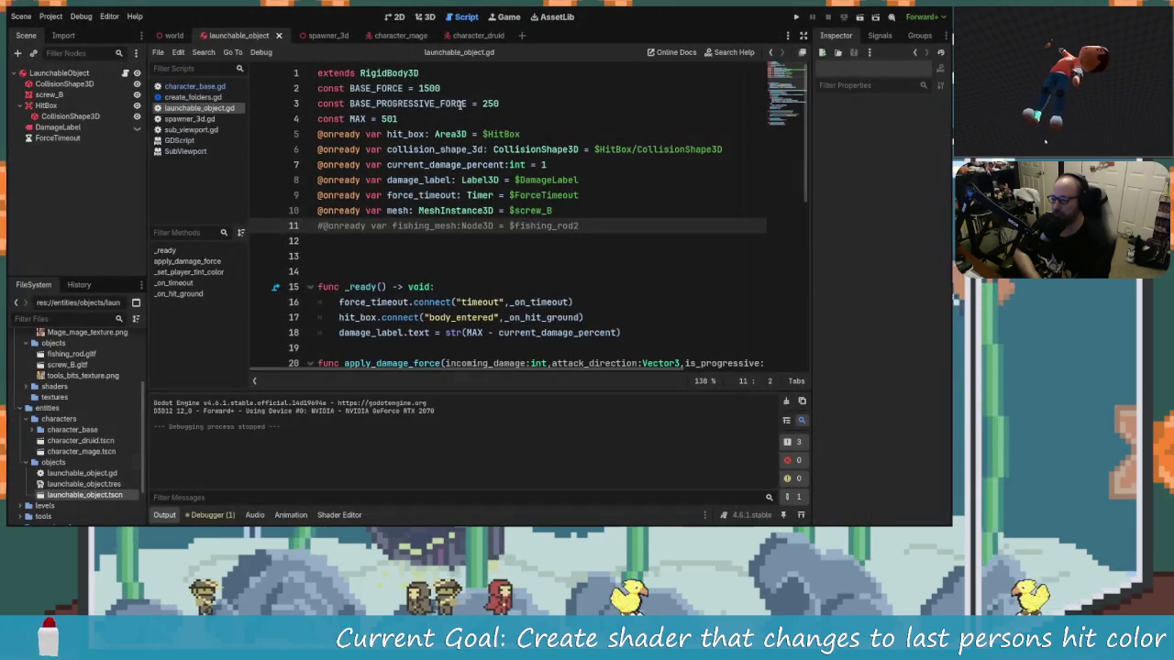
pyautogui.click(173, 35)
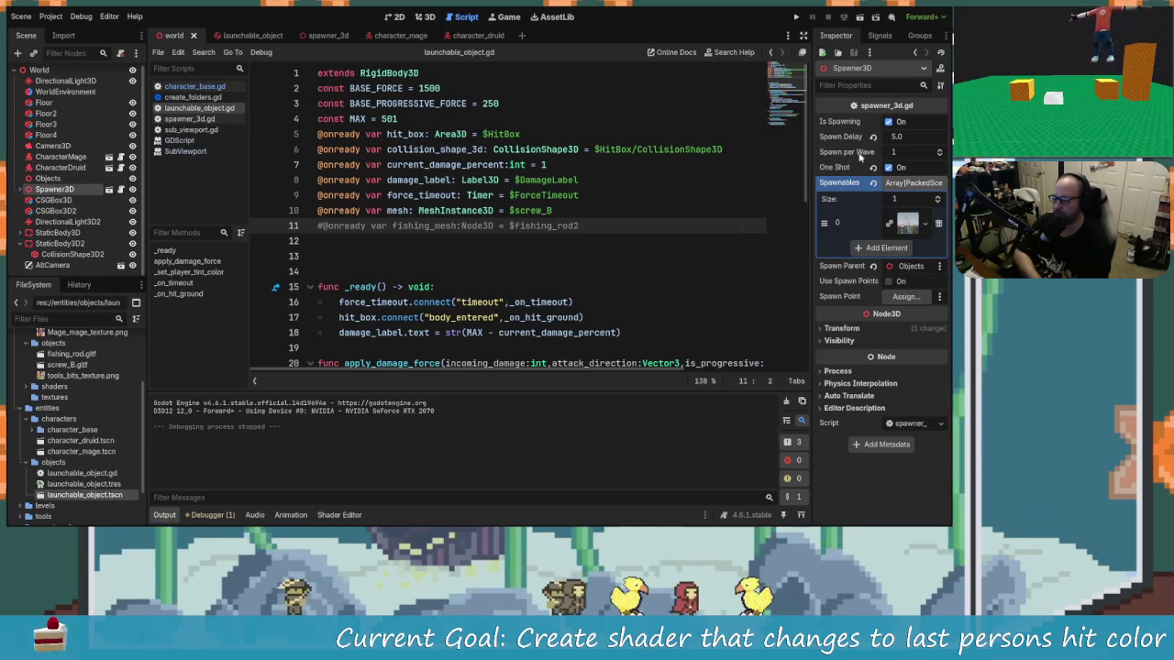
pyautogui.click(873, 165)
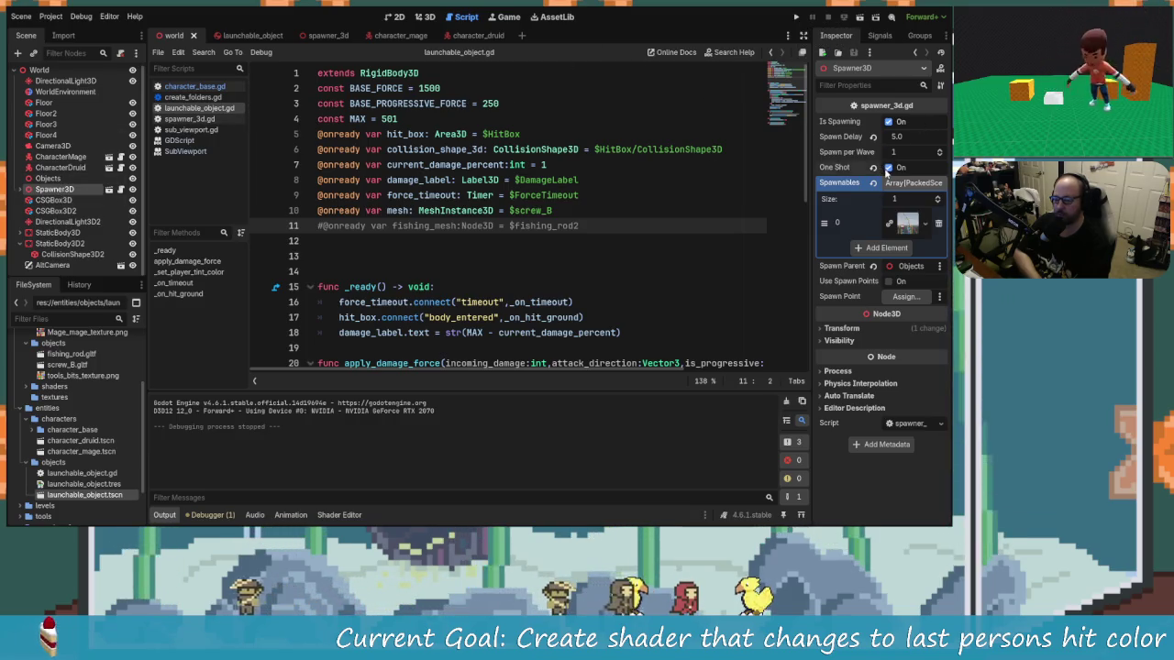
# Save the world scene and run the game to watch tinted screws spawn repeatedly.
pyautogui.click(796, 17)
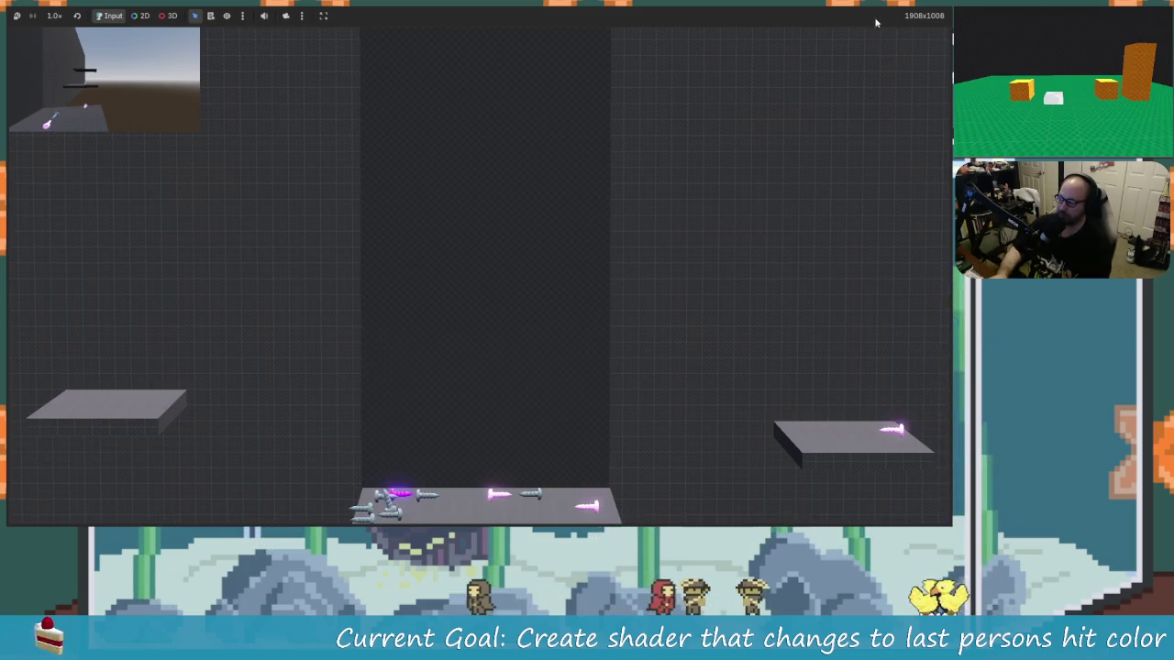
# Stop the game and switch to the browser showing texture_scroll.gdshader on GitHub.
pyautogui.press('F8')
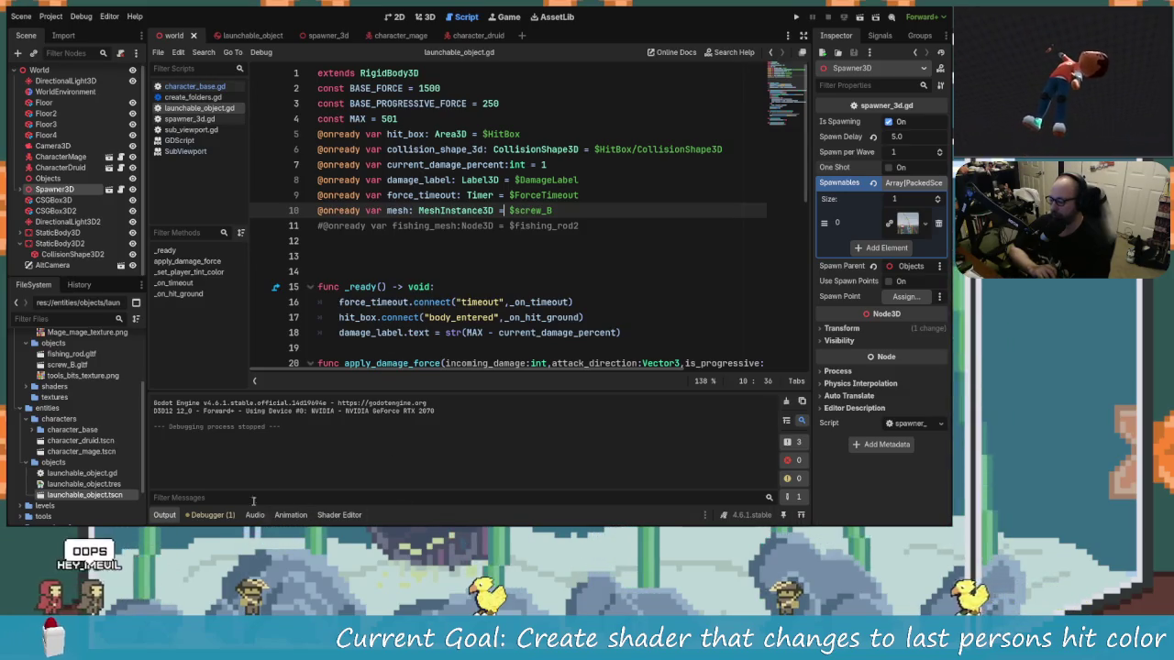
pyautogui.press('super')
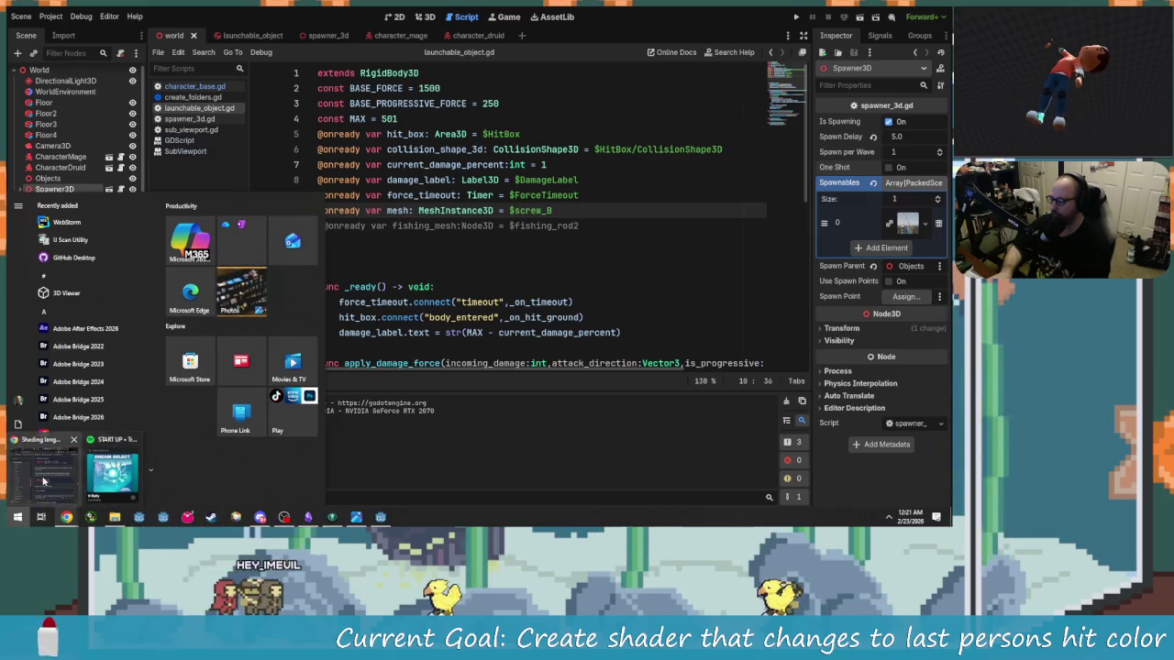
pyautogui.press('Escape')
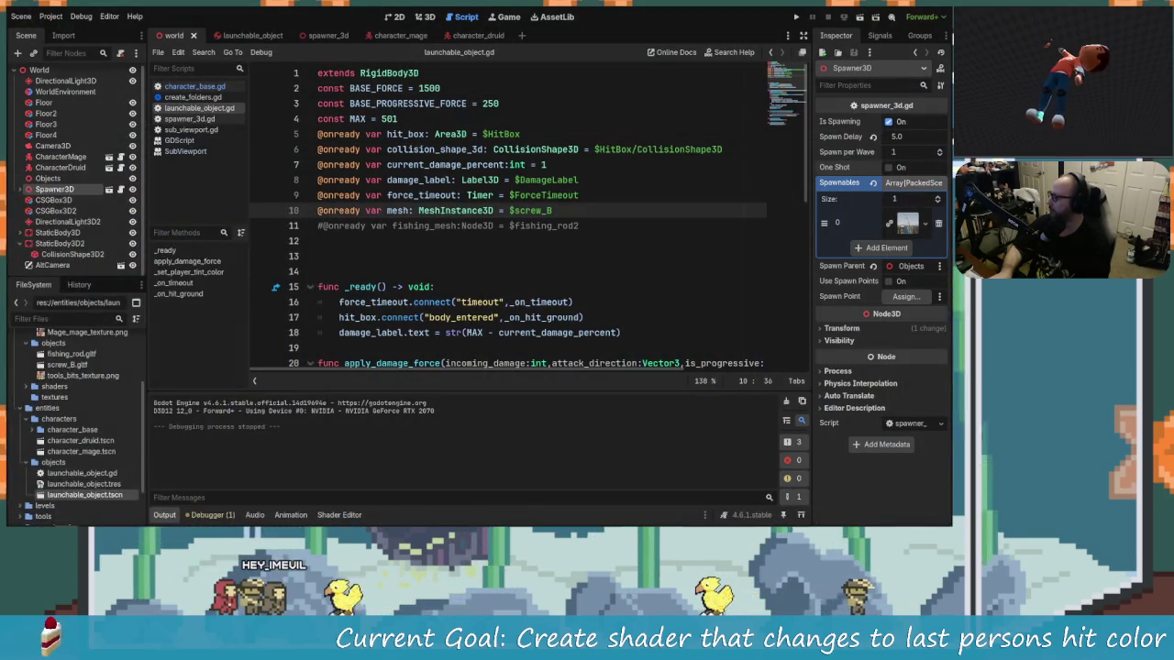
pyautogui.hotkey('alt', 'Tab')
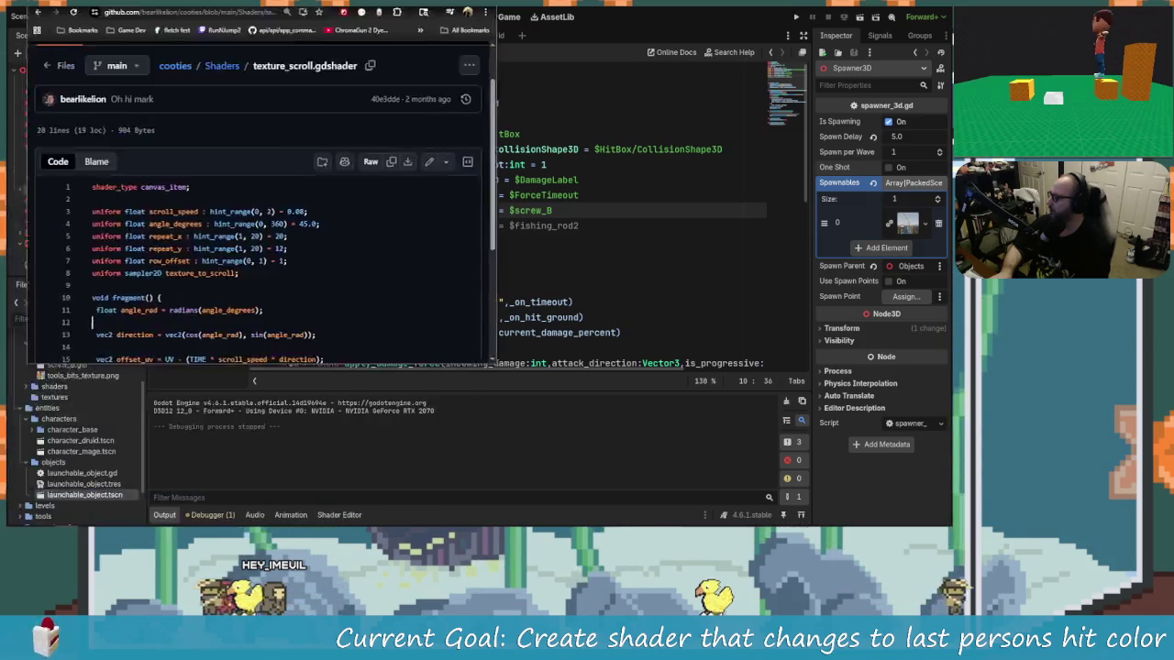
pyautogui.scroll(1, 183, 169)
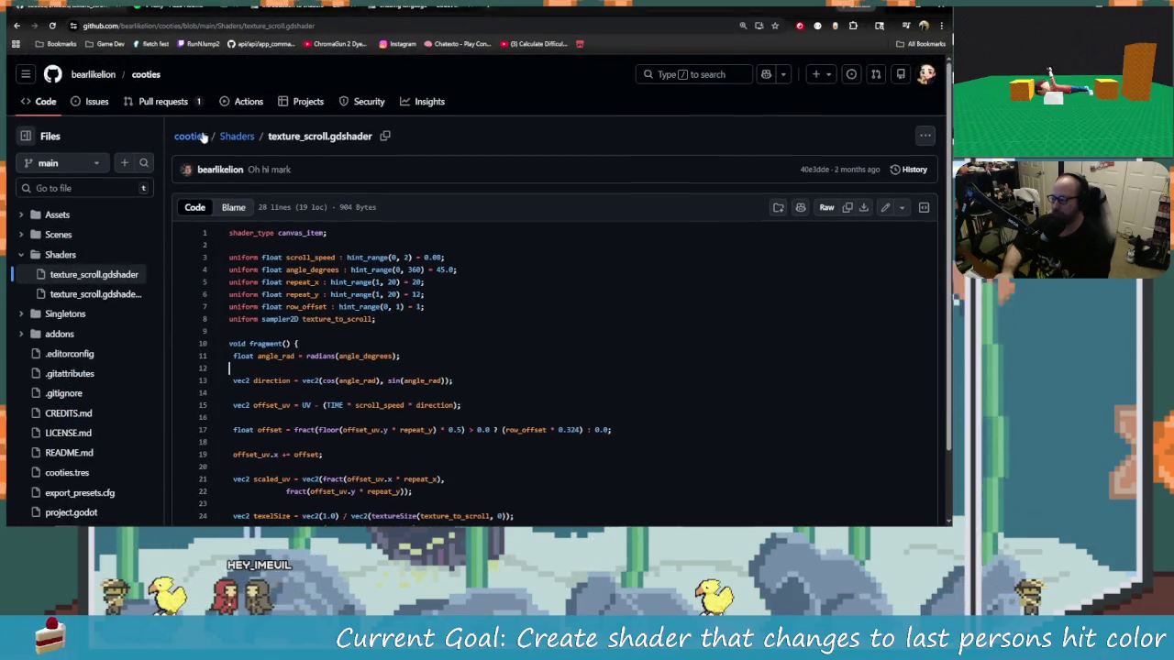
# Go to the cooties repository page and read the README introduction, highlighting 'IP/Port'.
pyautogui.click(190, 136)
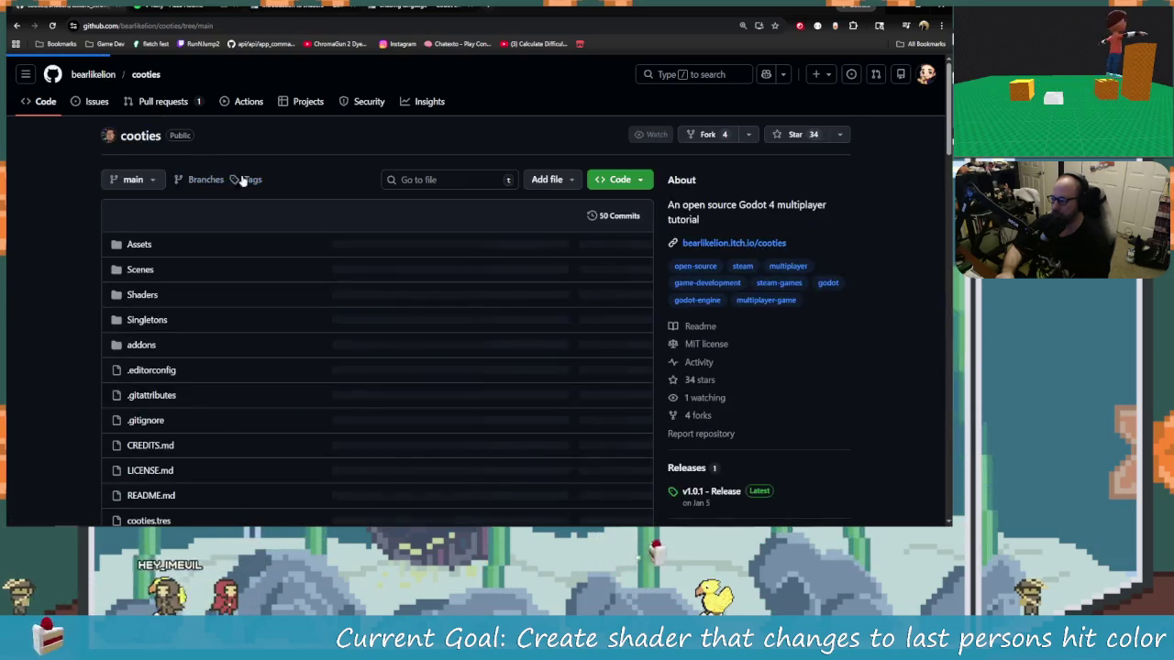
pyautogui.scroll(-2, 381, 324)
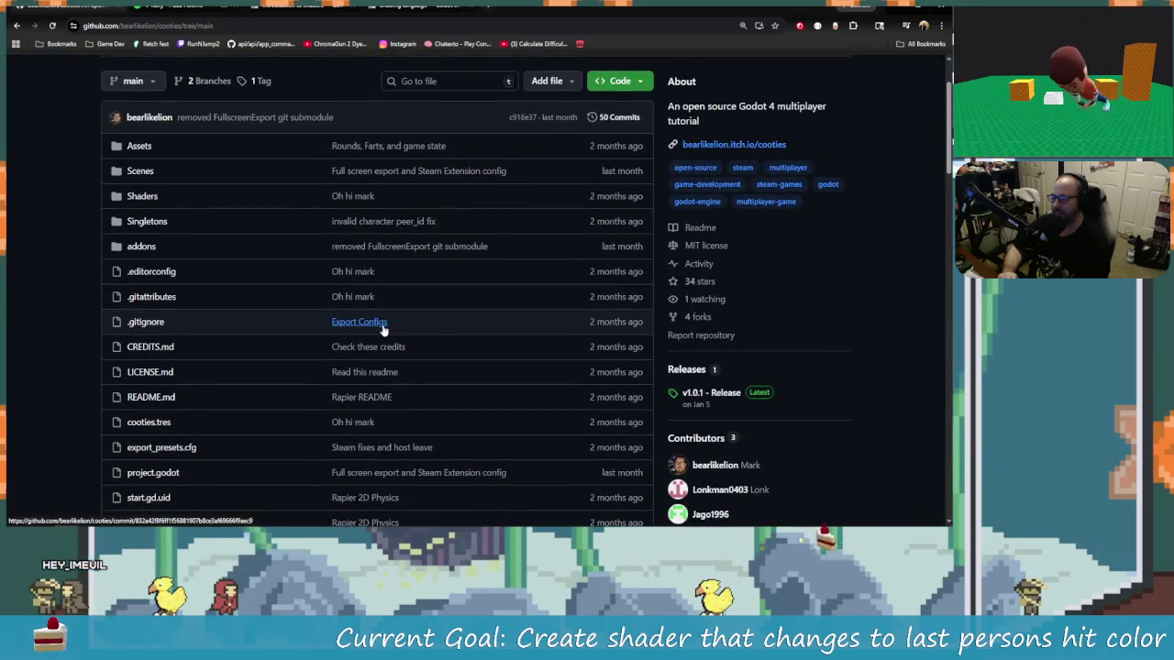
pyautogui.scroll(-2, 384, 328)
pyautogui.scroll(-6, 383, 328)
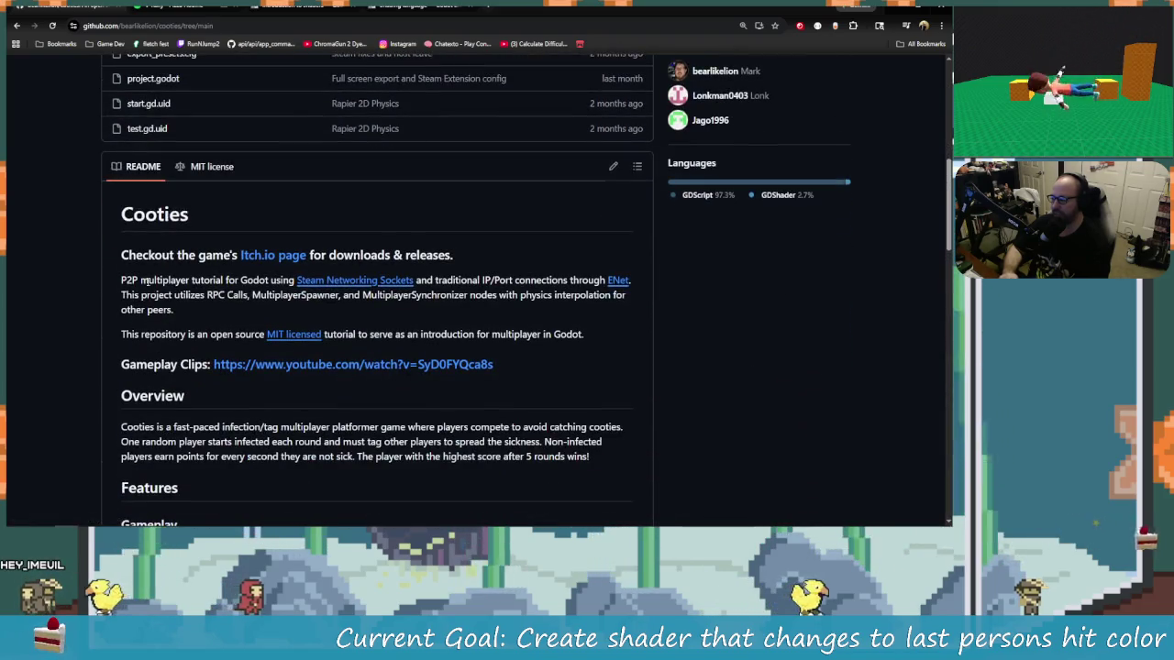
pyautogui.moveTo(140, 280); pyautogui.dragTo(227, 280)
pyautogui.click(303, 310)
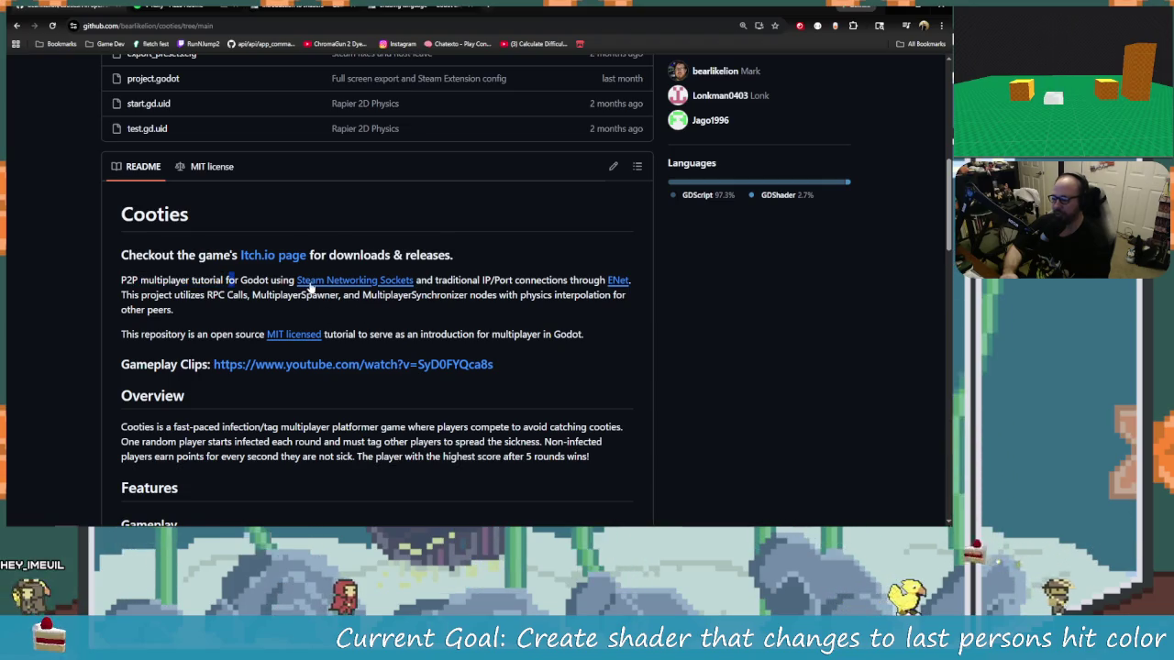
pyautogui.moveTo(472, 279); pyautogui.dragTo(567, 280)
pyautogui.click(504, 291)
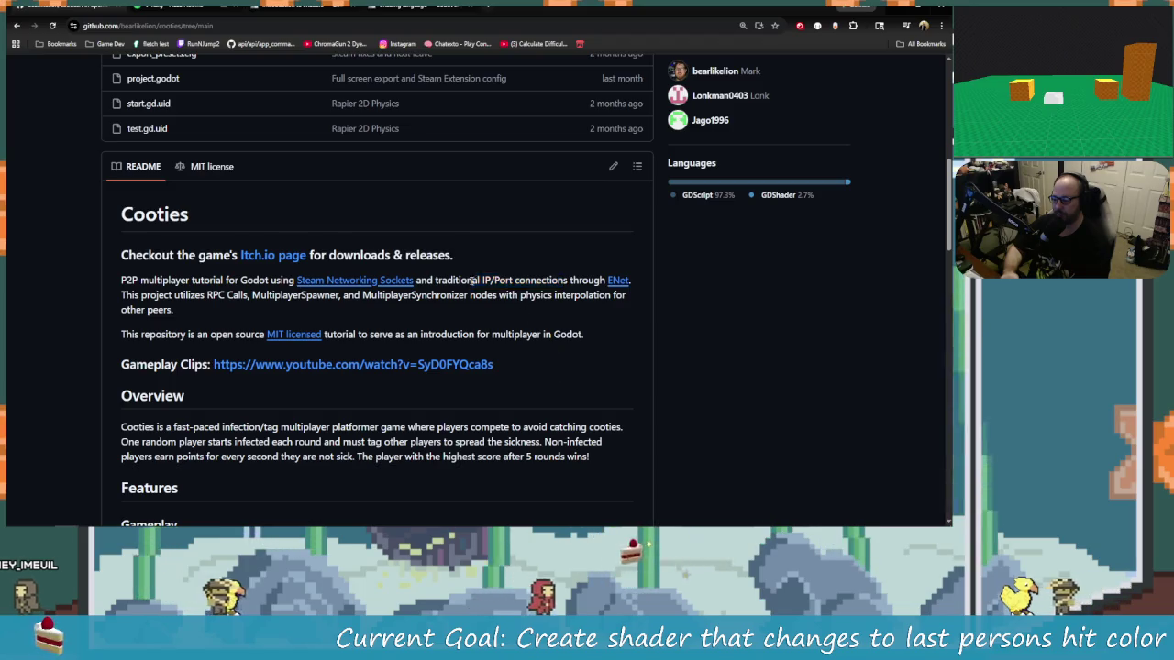
pyautogui.moveTo(469, 280); pyautogui.dragTo(512, 280)
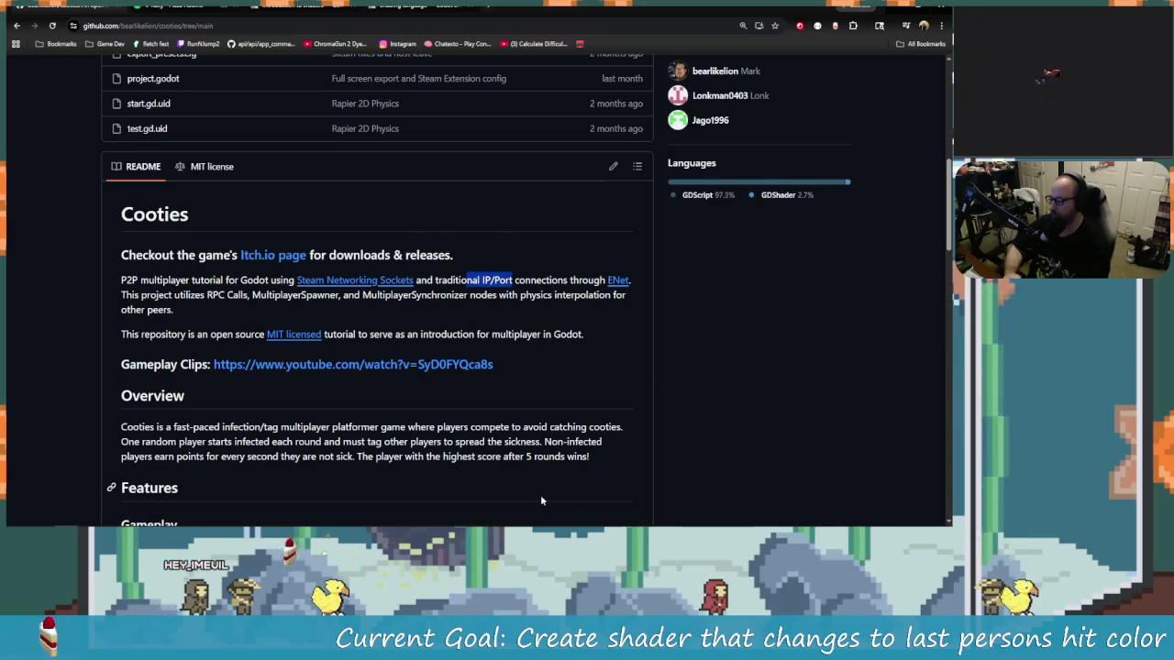
# Scroll to Technical Details, glance at the Rapier2D Physics entry, and follow the Godot 4.5 link.
pyautogui.scroll(-1, 598, 476)
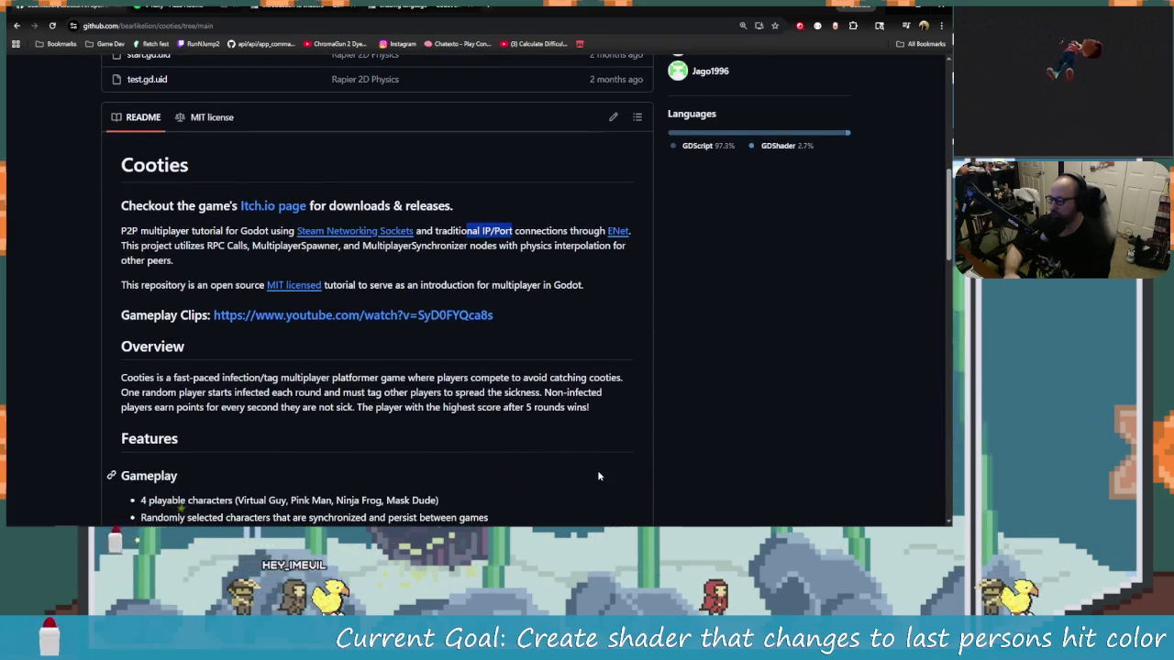
pyautogui.scroll(-10, 597, 476)
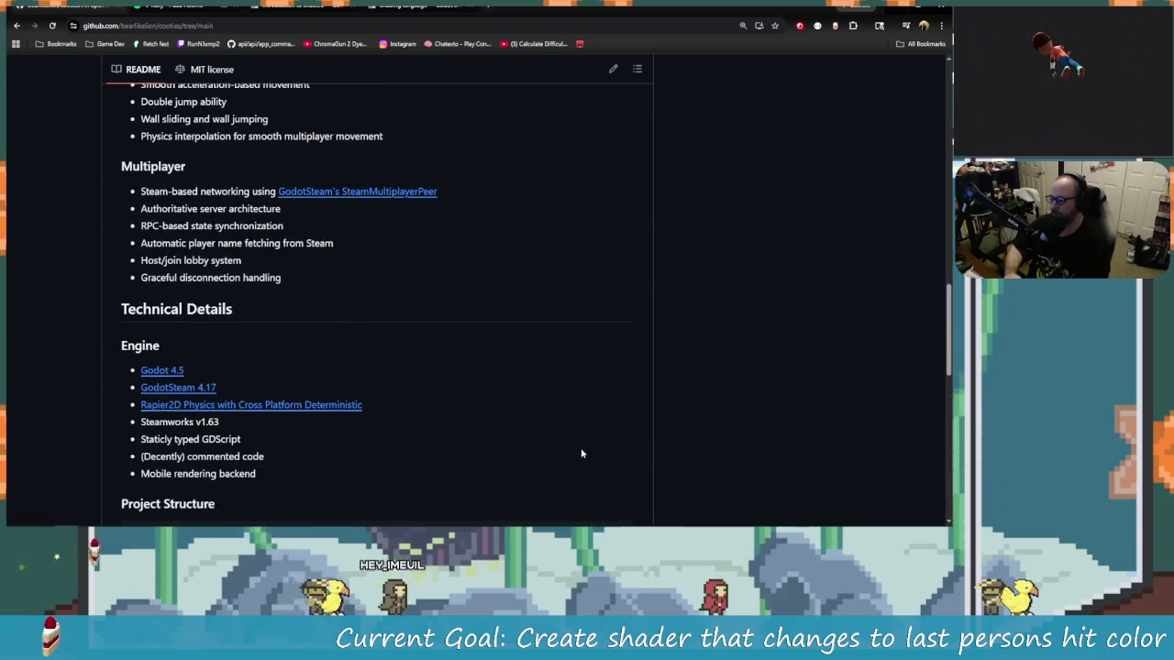
pyautogui.scroll(-2, 580, 453)
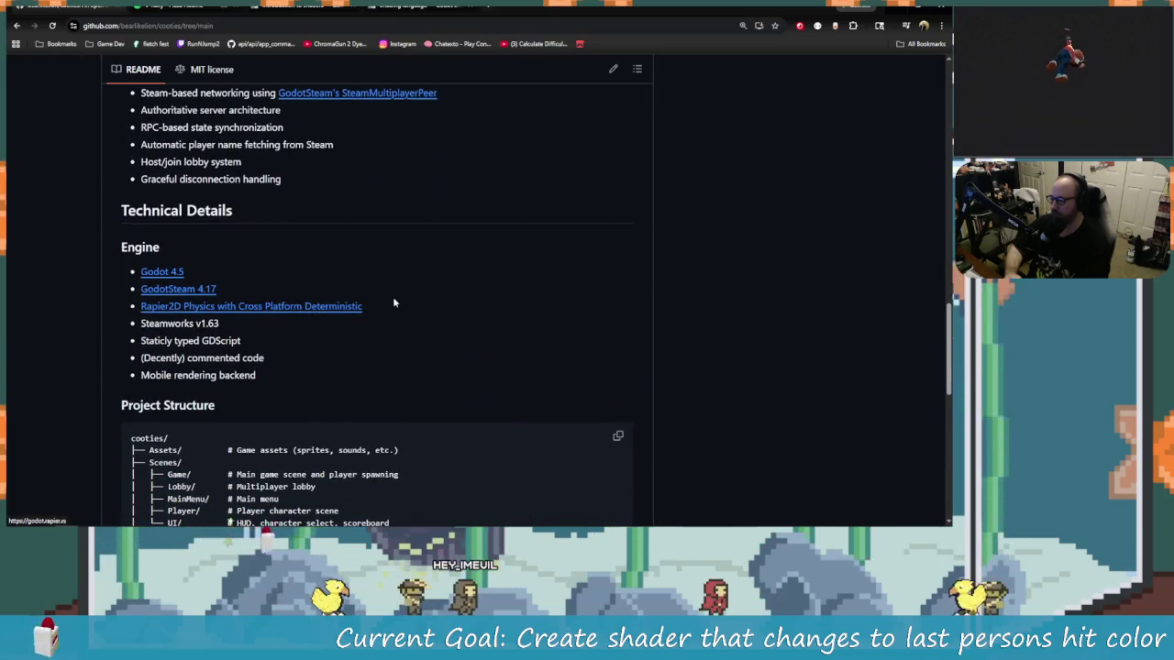
pyautogui.tripleClick(395, 302)
pyautogui.click(420, 320)
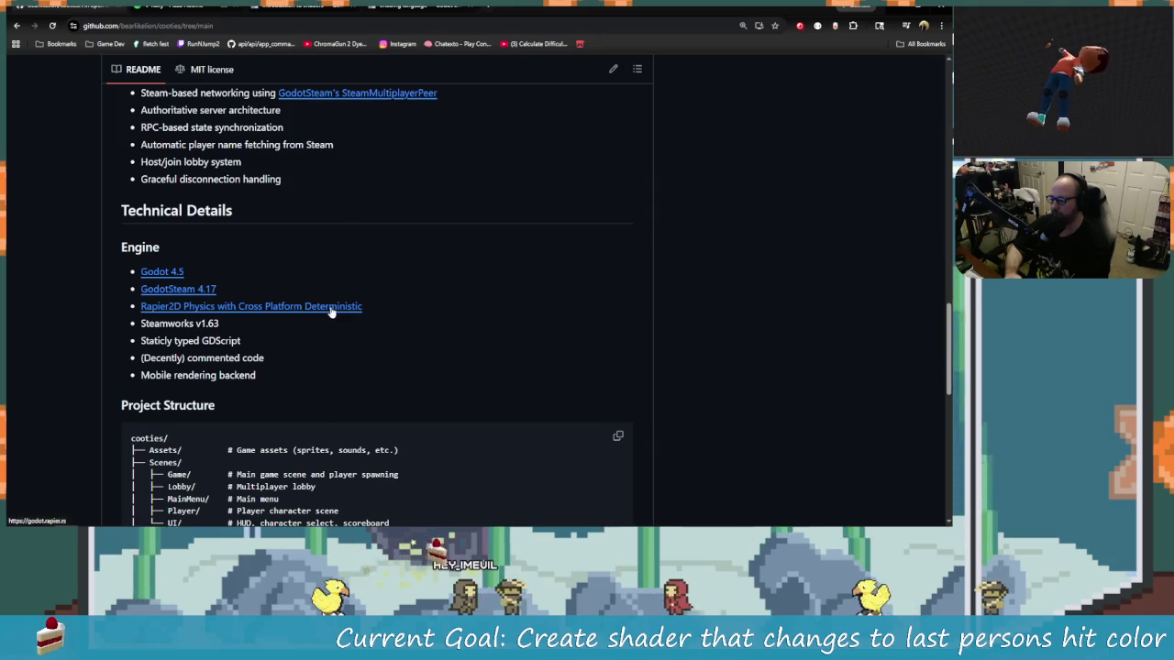
pyautogui.scroll(1, 269, 378)
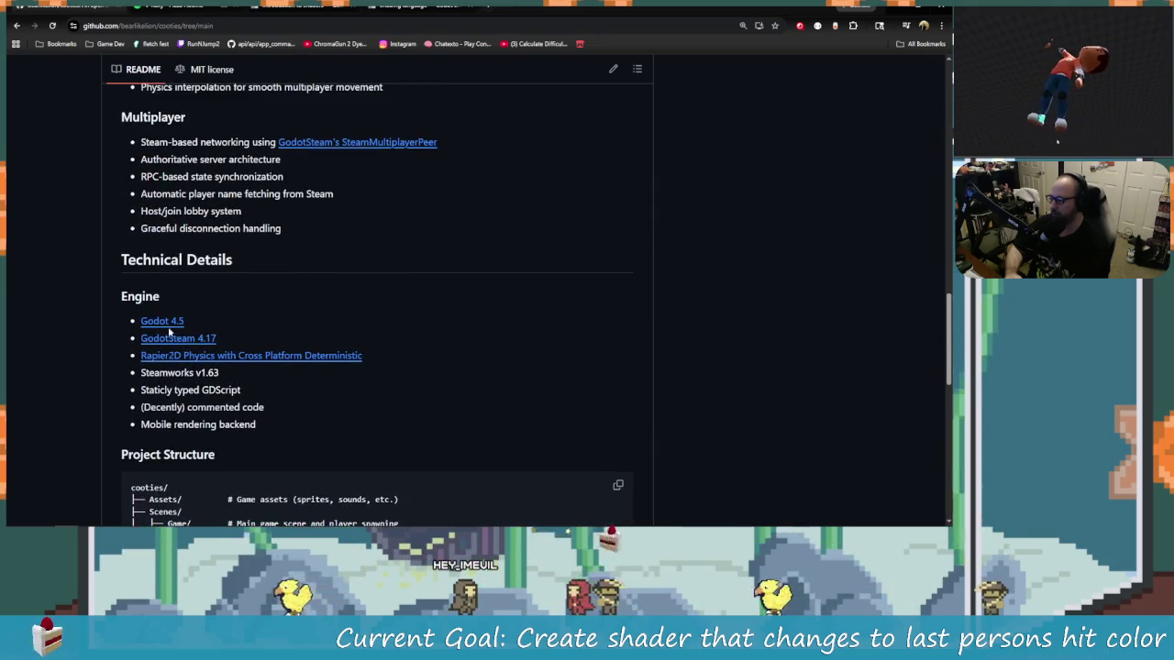
pyautogui.click(179, 328)
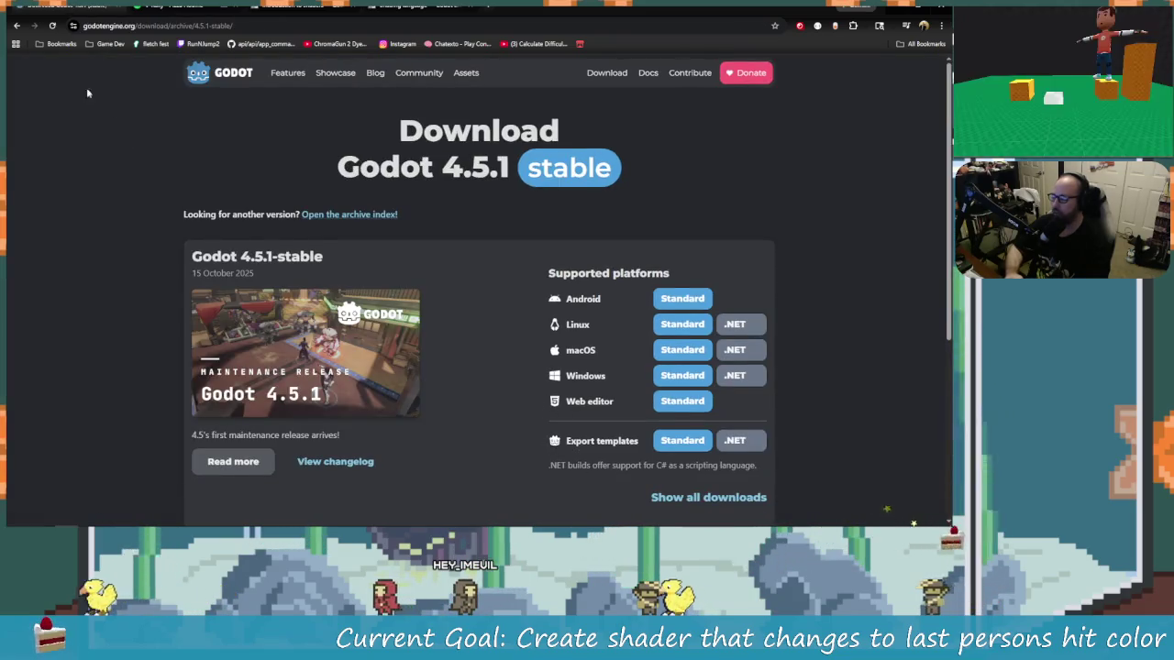
# Go back from the Godot 4.5.1 download page to the cooties README on GitHub.
pyautogui.hotkey('alt', 'Left')
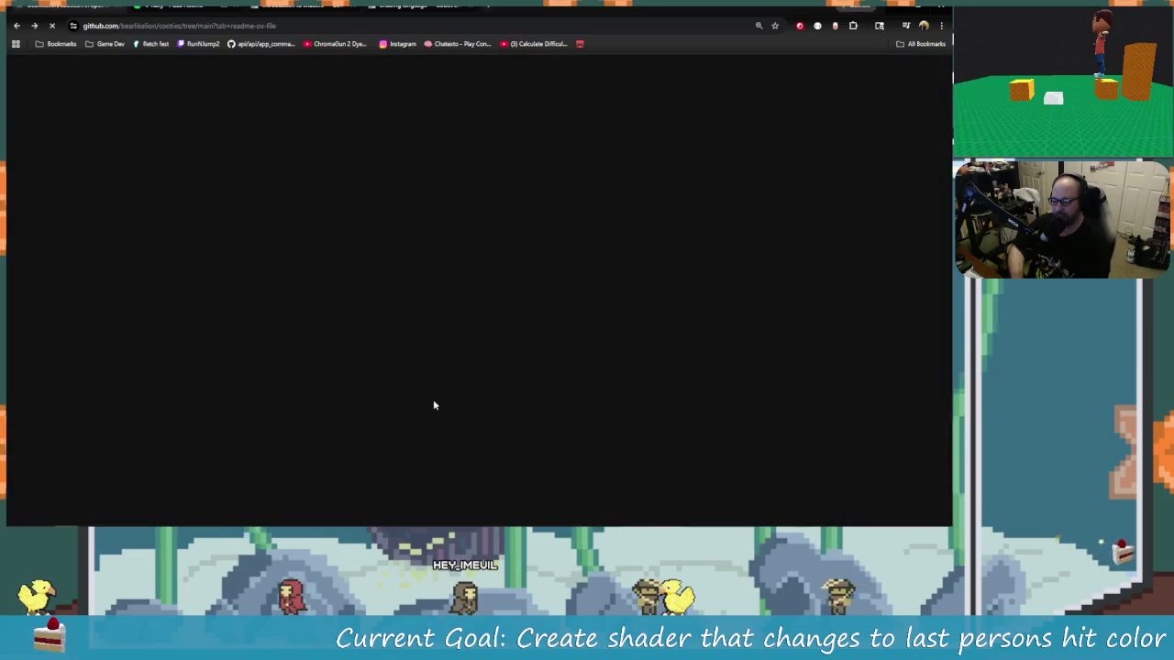
pyautogui.scroll(-2, 333, 414)
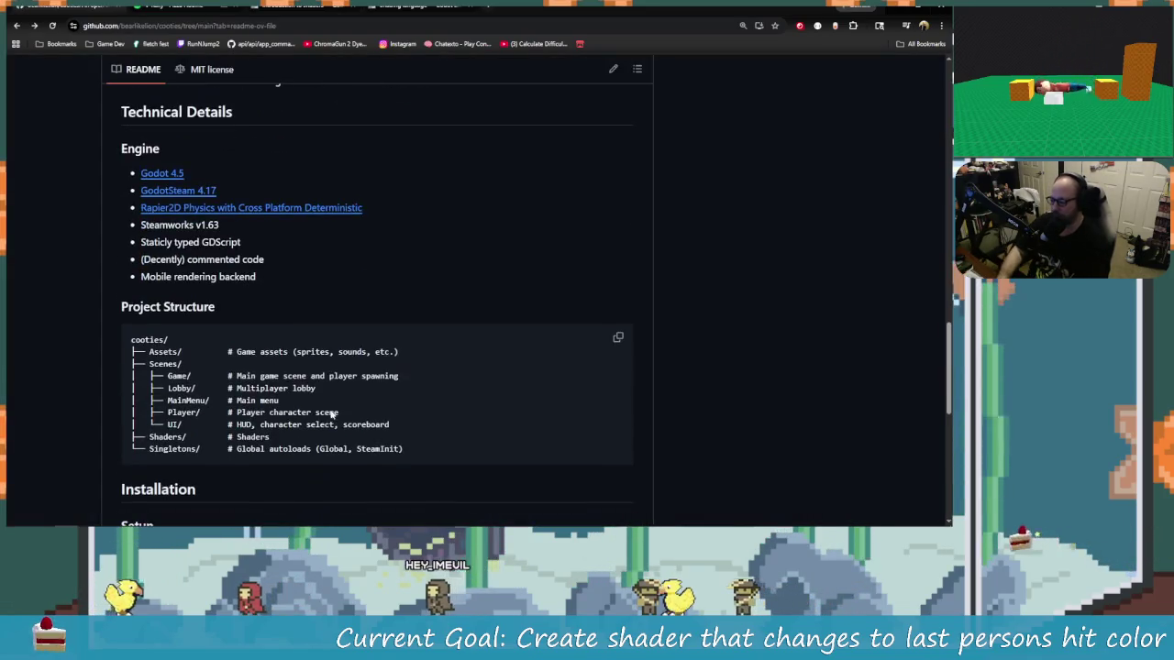
pyautogui.scroll(1, 333, 414)
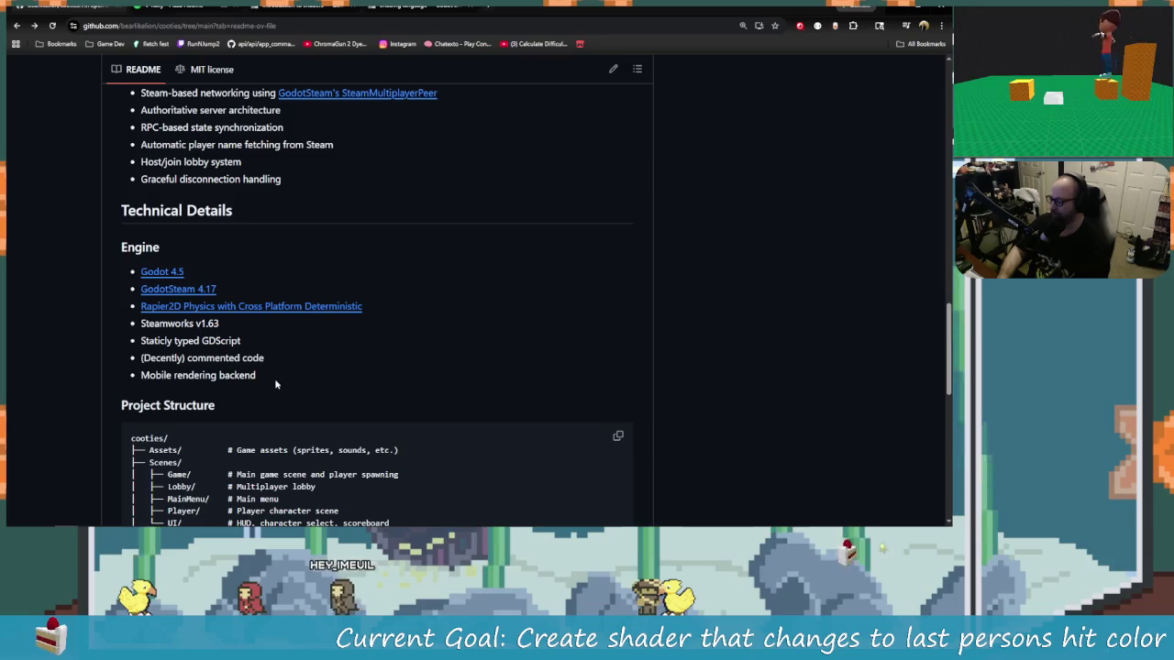
# Read the README's Technical Details engine list, then the Features section.
pyautogui.moveTo(266, 378); pyautogui.dragTo(226, 249)
pyautogui.click(435, 378)
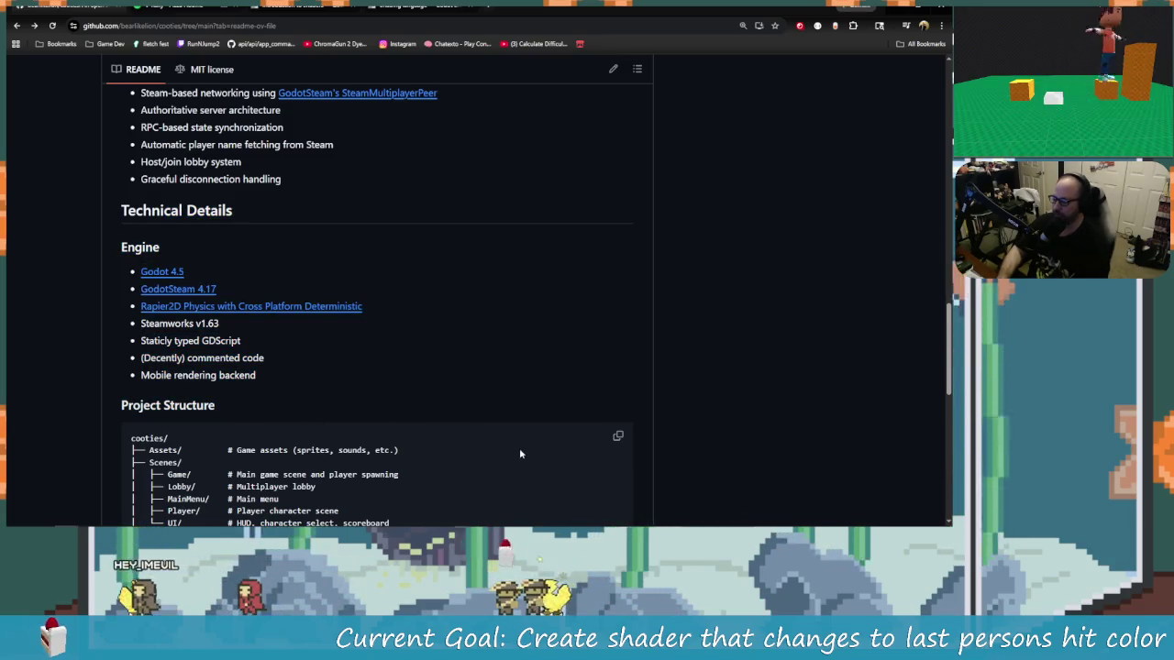
pyautogui.scroll(8, 519, 453)
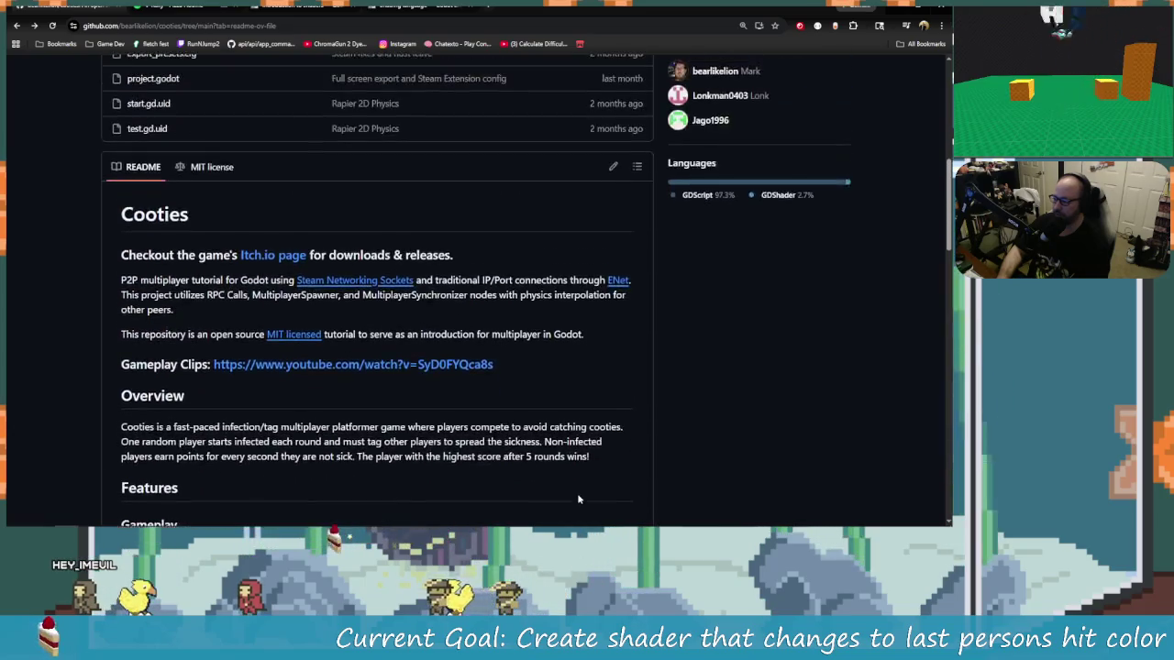
pyautogui.scroll(5, 577, 499)
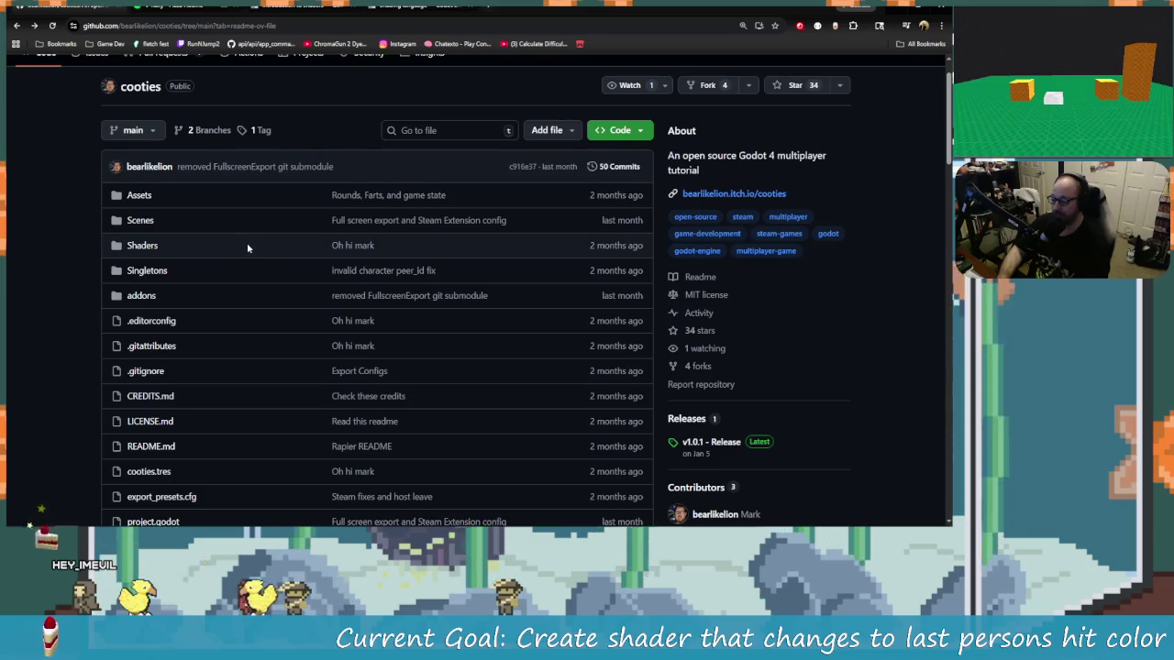
pyautogui.scroll(-2, 246, 246)
pyautogui.scroll(-4, 247, 246)
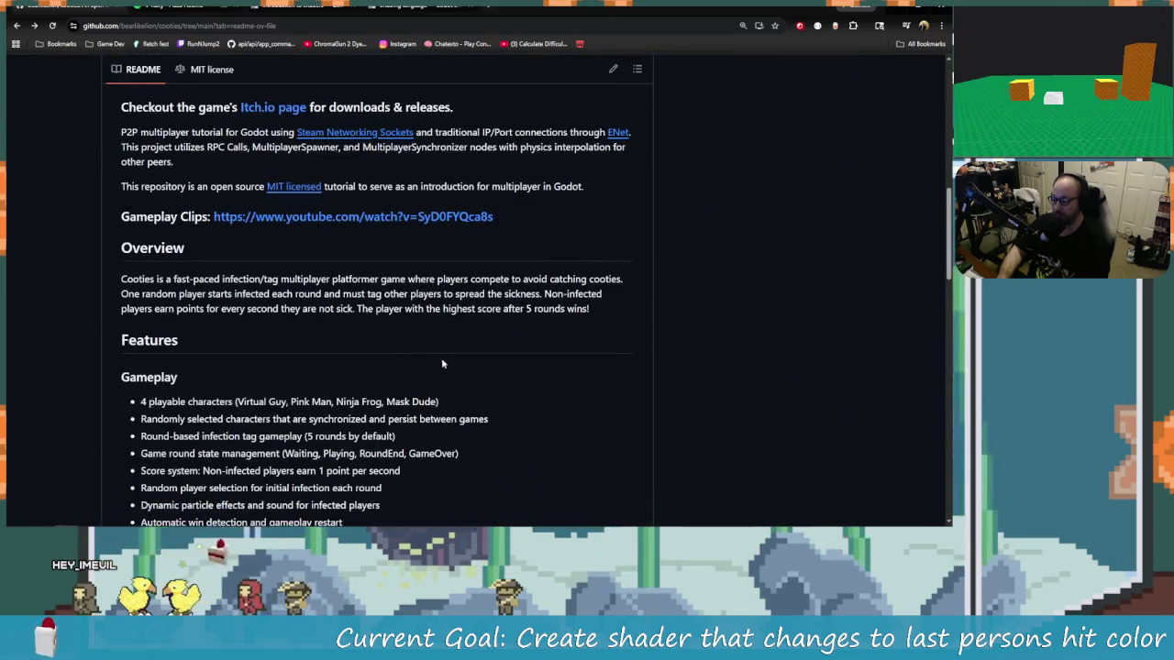
pyautogui.scroll(-3, 442, 362)
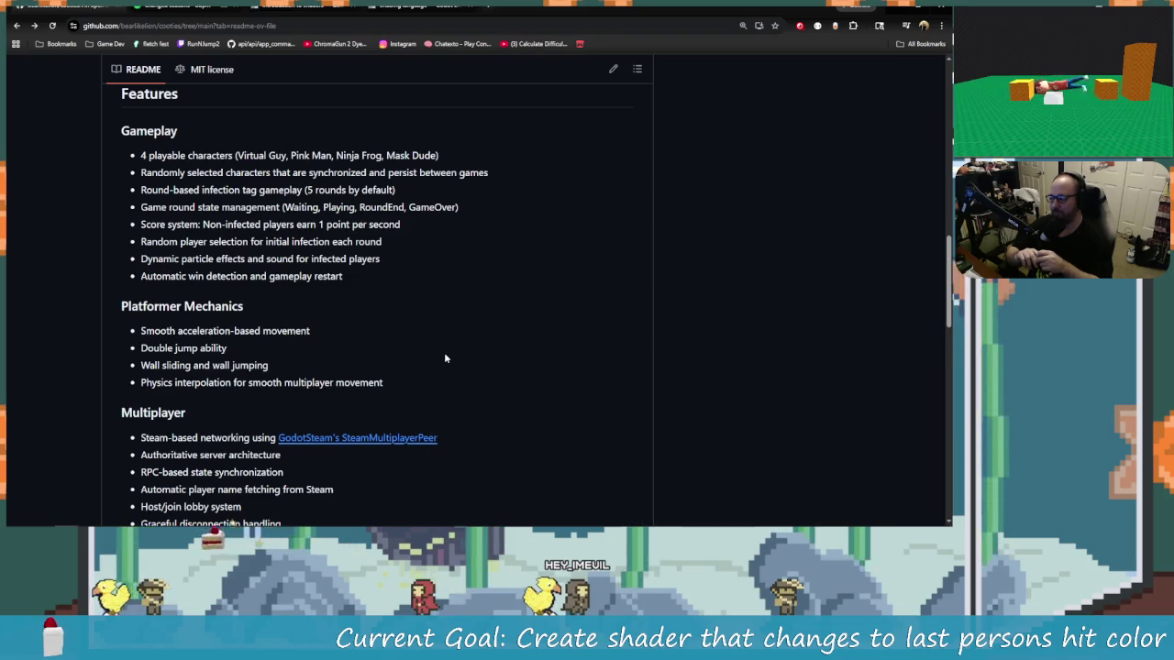
# Scroll the cooties README past Key Scripts like game.gd and player.gd to Contributing and Credits.
pyautogui.scroll(-3, 450, 454)
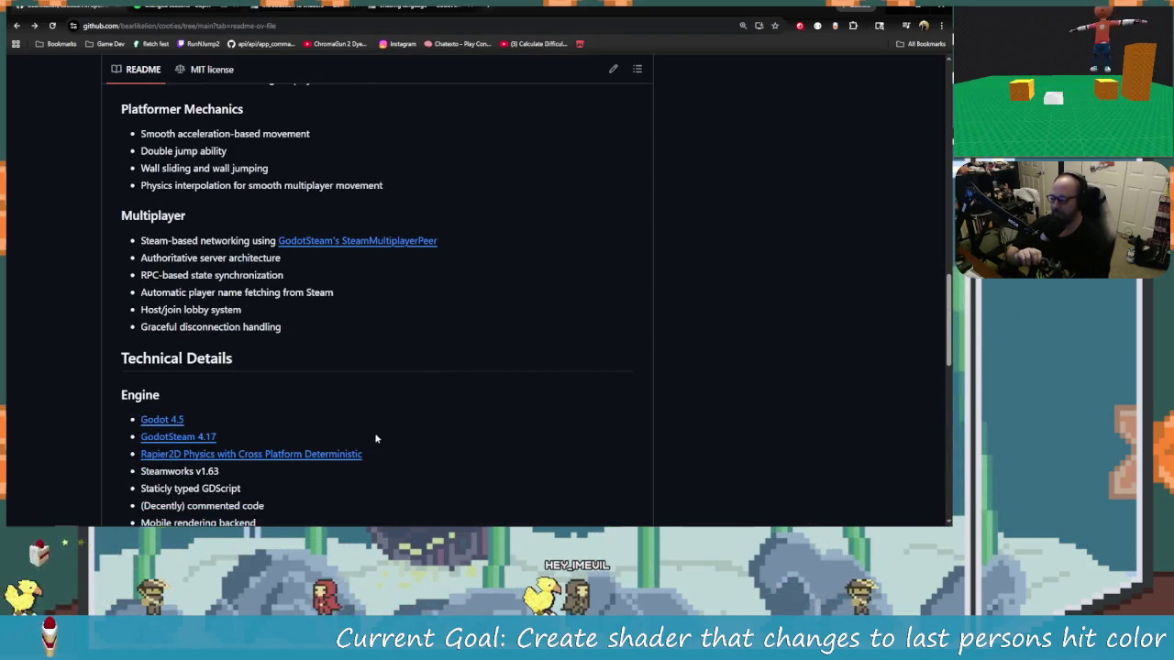
pyautogui.scroll(-3, 418, 486)
pyautogui.scroll(-3, 425, 467)
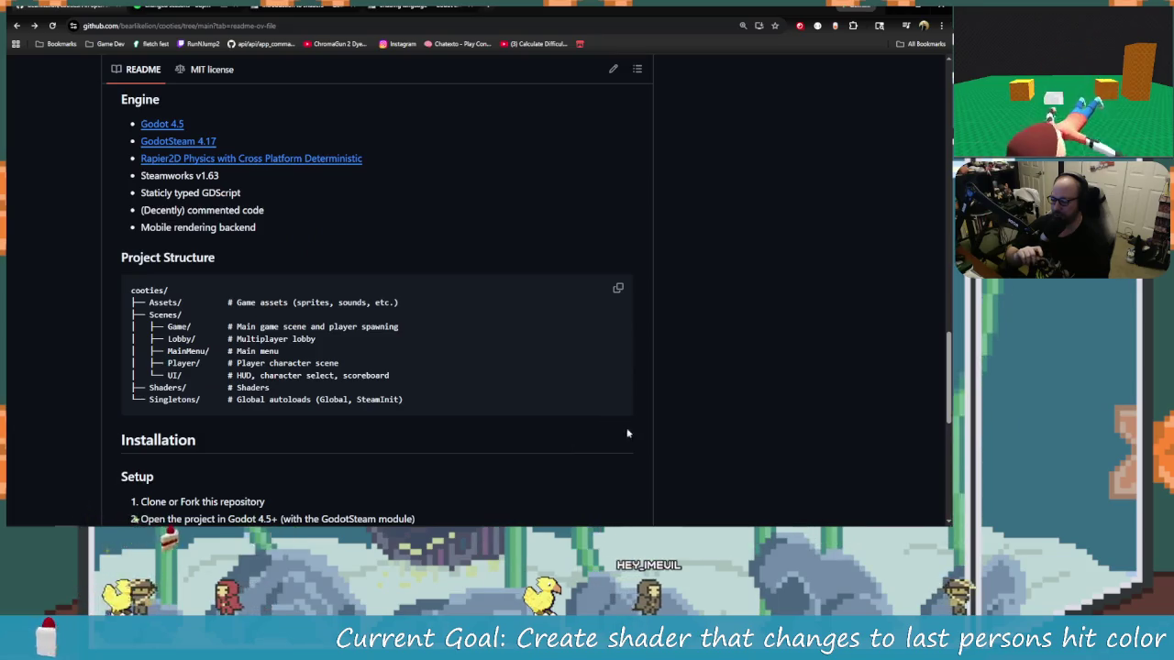
pyautogui.scroll(-2, 642, 462)
pyautogui.scroll(-2, 475, 399)
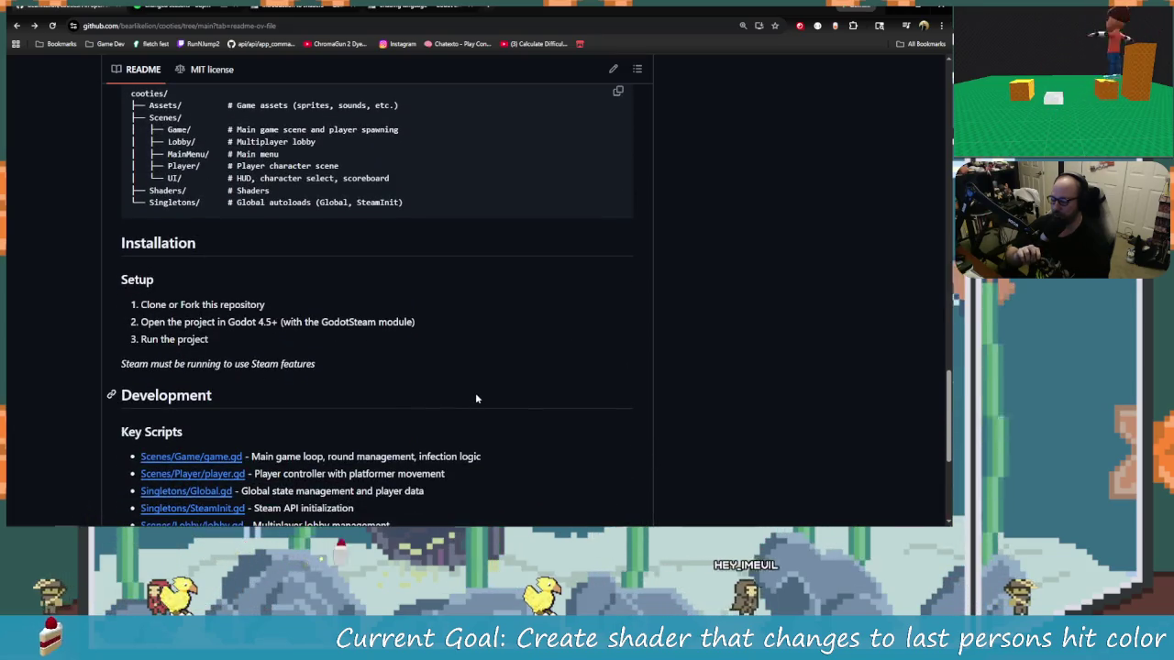
pyautogui.scroll(-5, 476, 399)
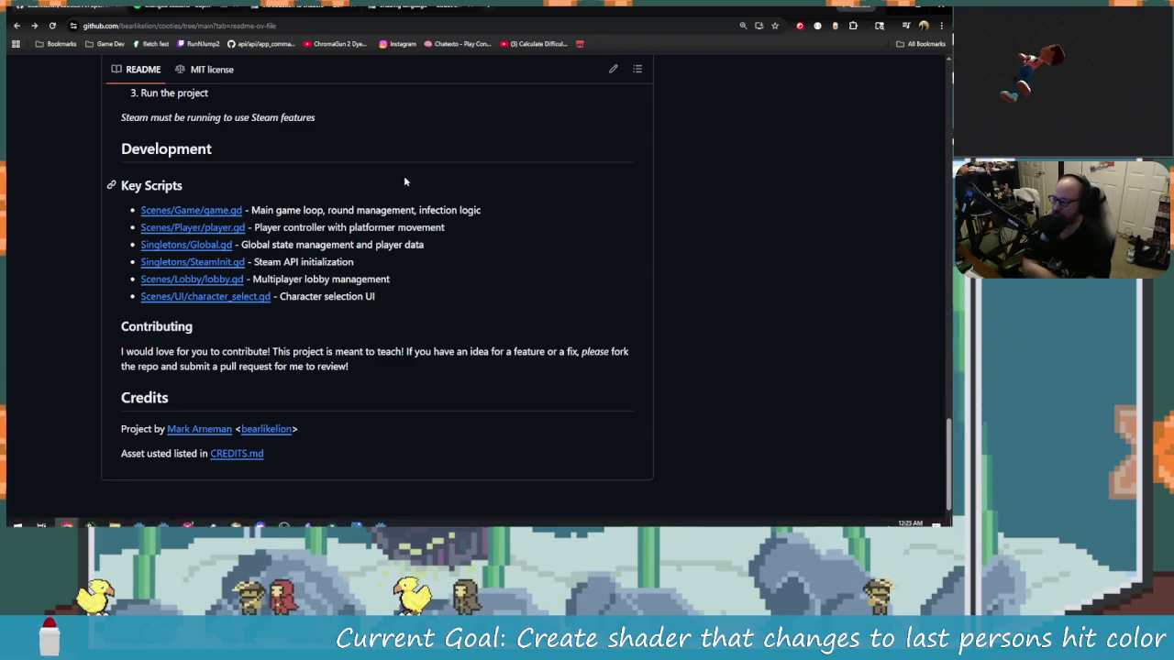
# Review the per-instance uniforms section in the Godot Shading language docs.
pyautogui.click(470, 6)
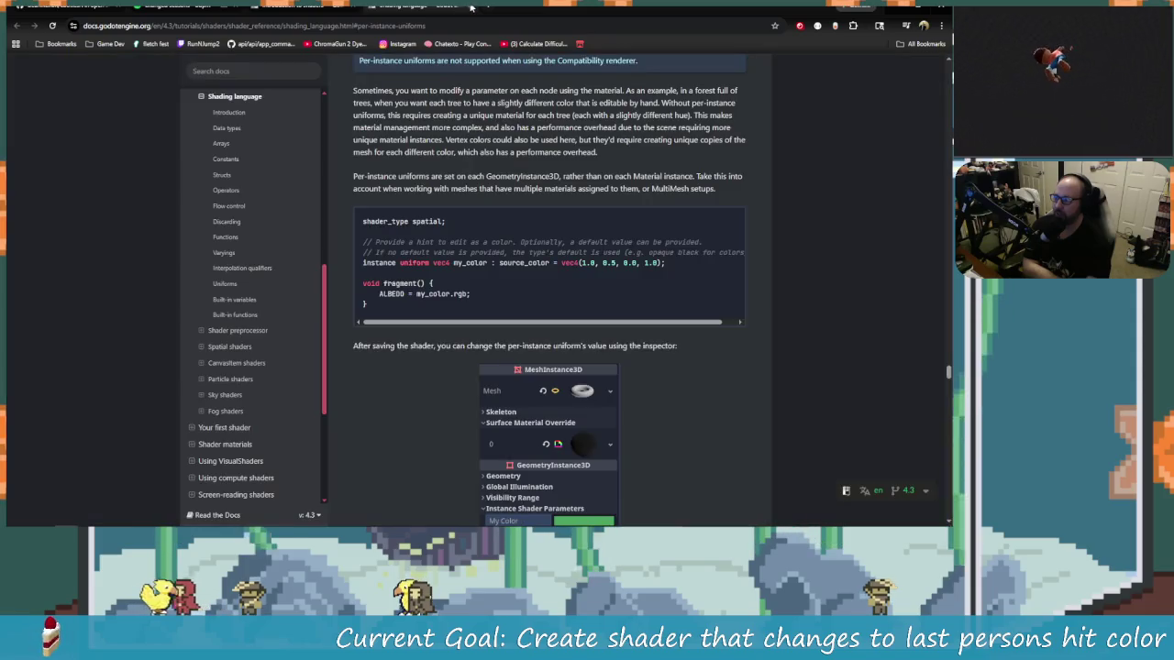
pyautogui.scroll(10, 796, 475)
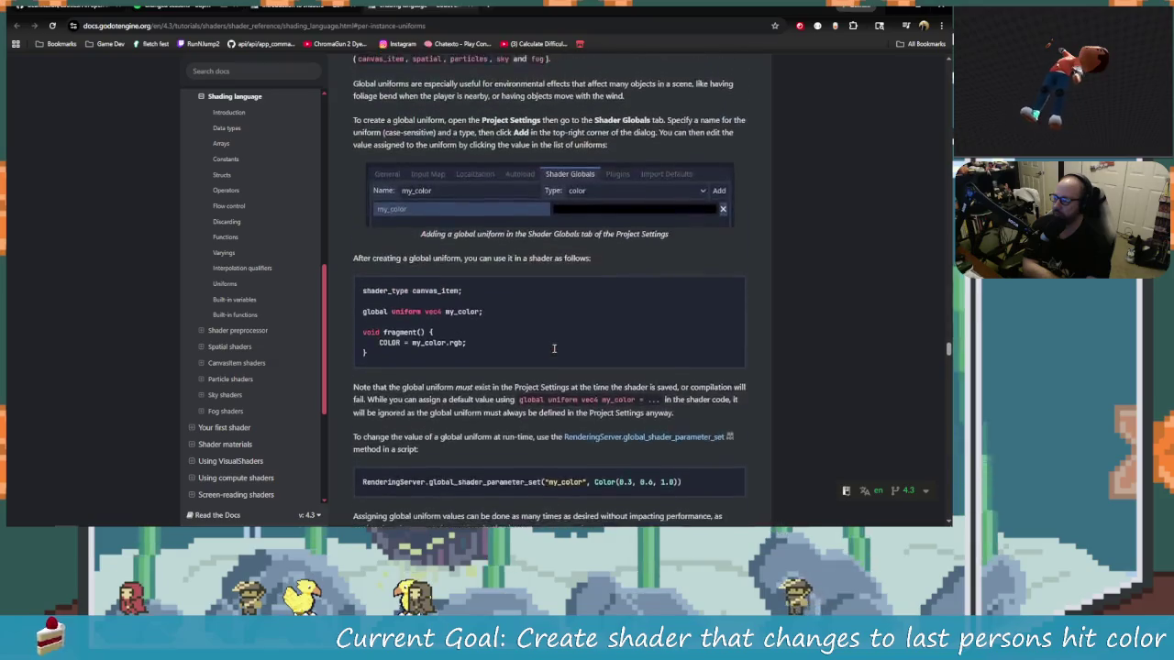
pyautogui.scroll(-12, 588, 379)
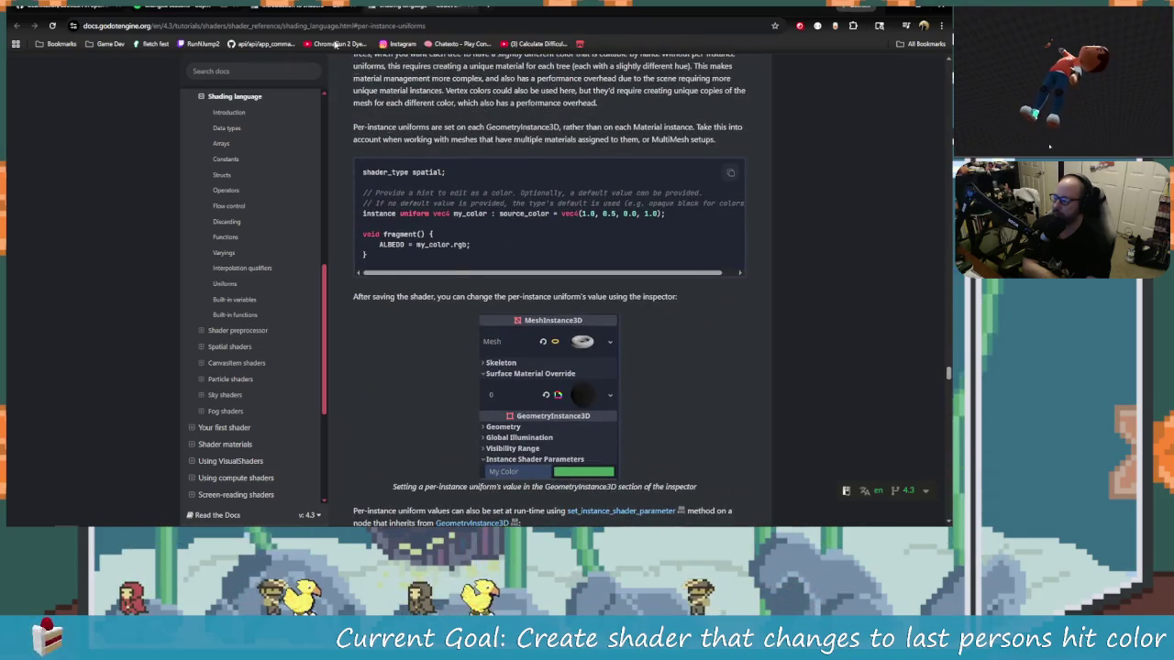
# Return to the top of 'Introduction to shaders', then to launchable_object.gd's commented fishing_mesh line 11.
pyautogui.hotkey('alt', 'Left')
pyautogui.scroll(1, 720, 447)
pyautogui.scroll(6, 720, 447)
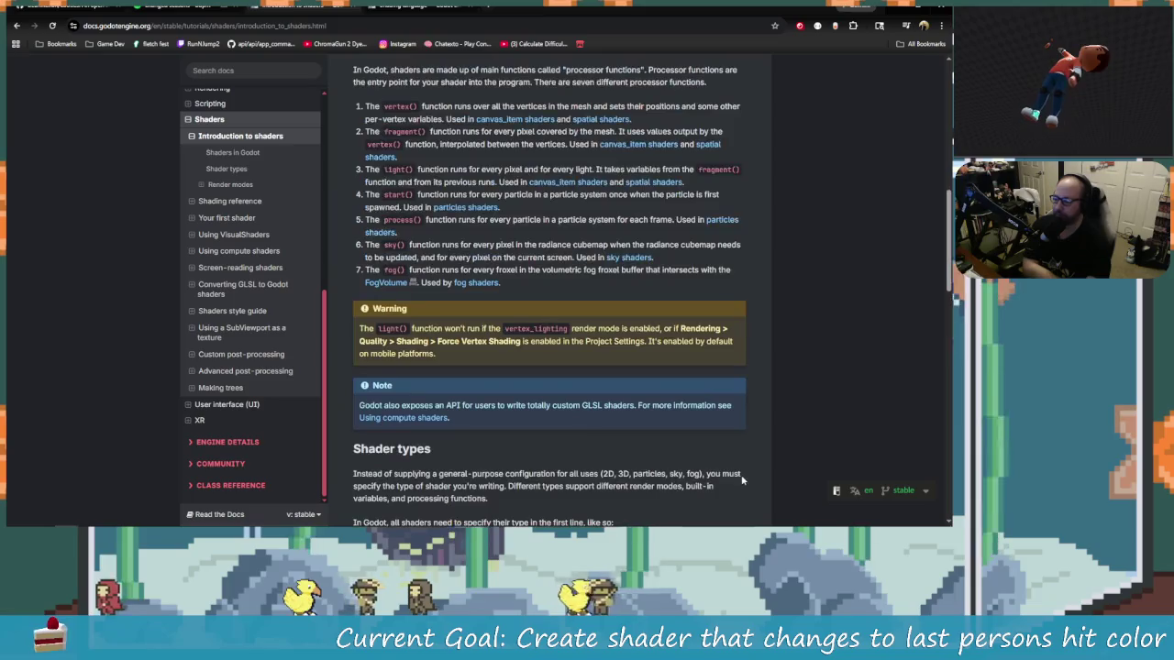
pyautogui.scroll(3, 623, 495)
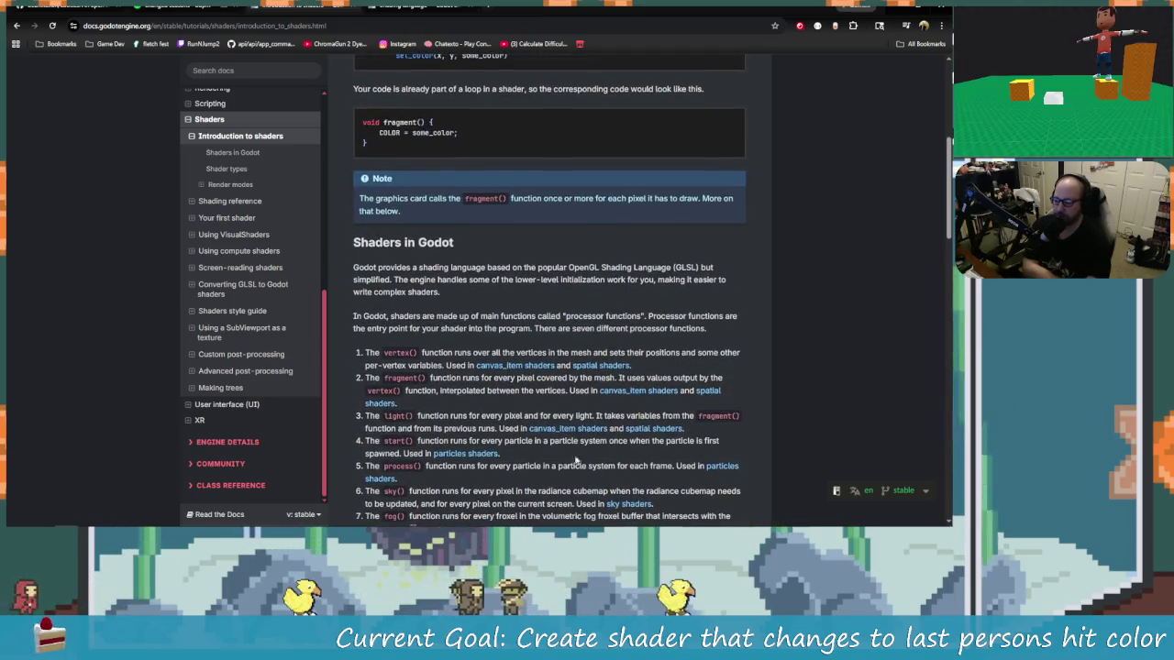
pyautogui.scroll(3, 624, 489)
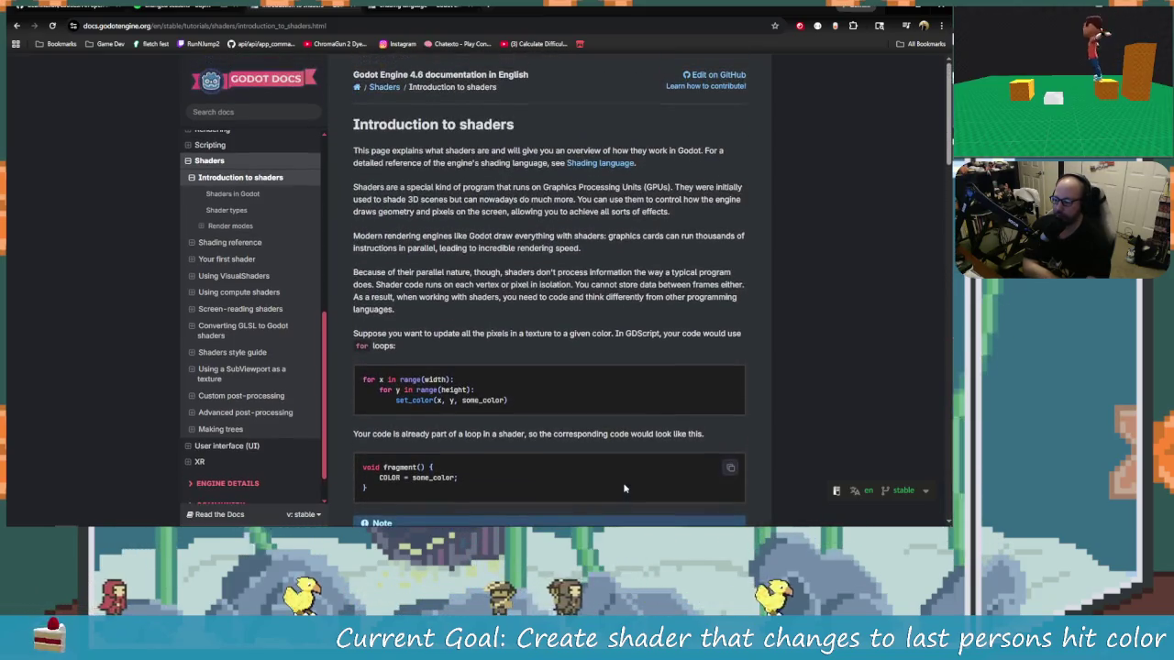
pyautogui.hotkey('alt', 'Tab')
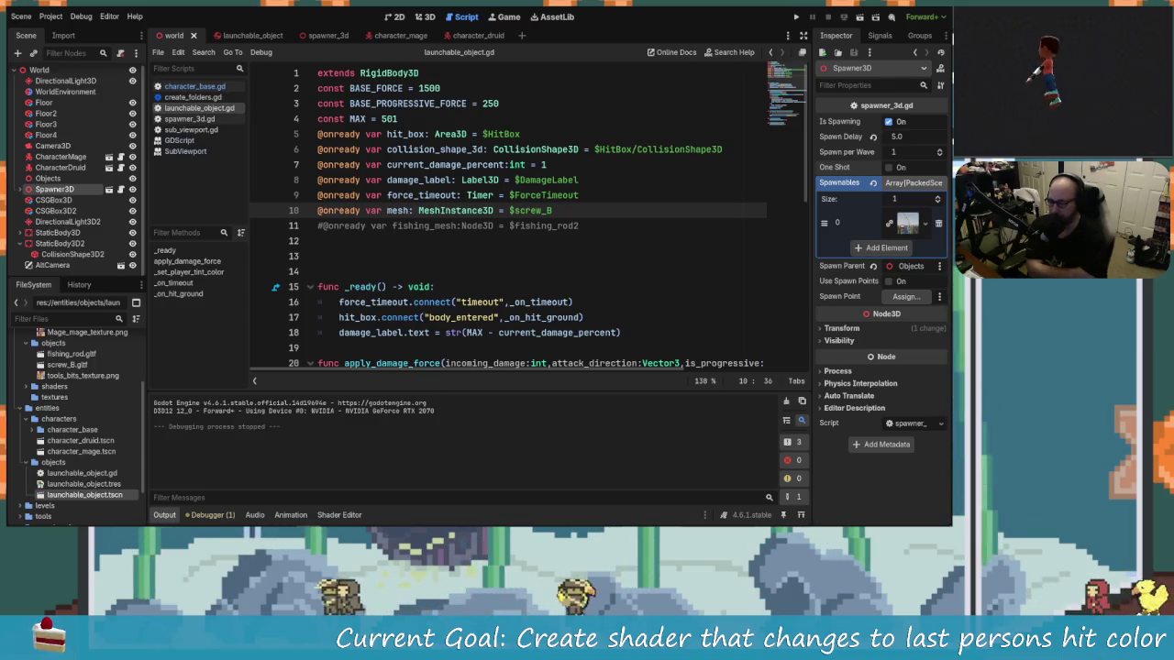
pyautogui.click(397, 226)
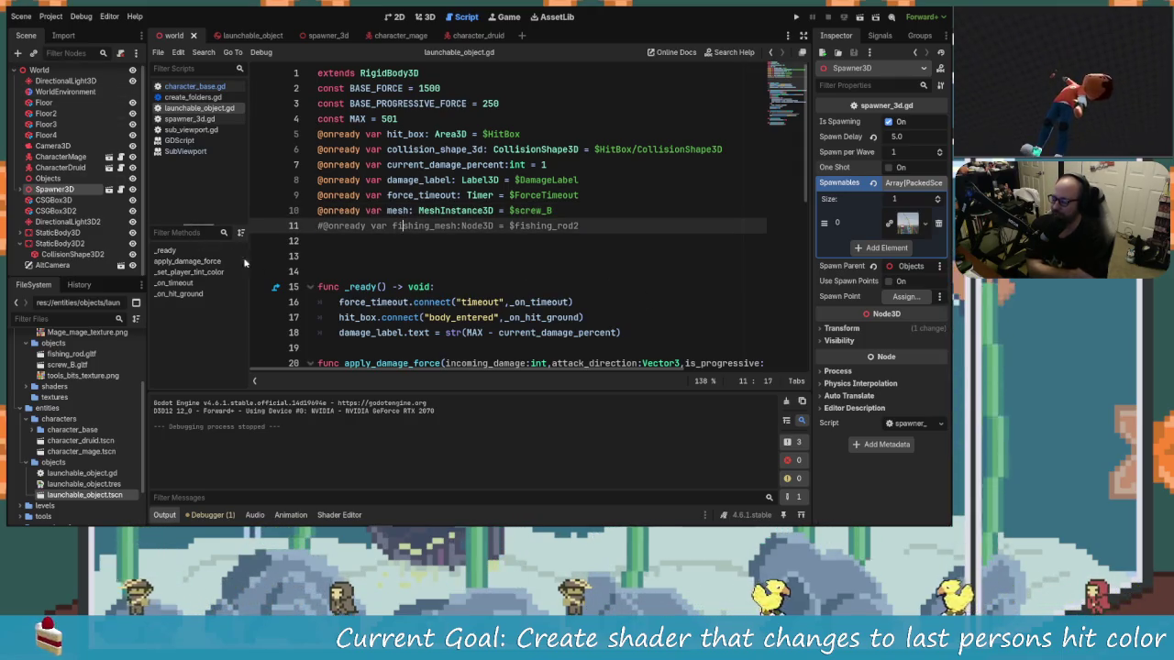